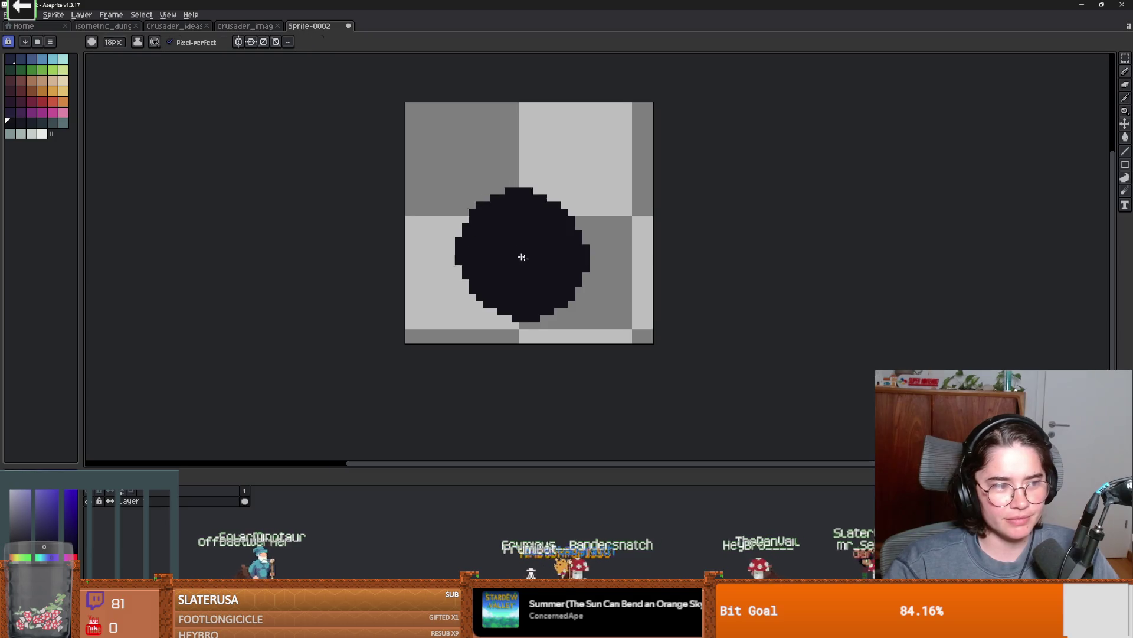
Round out the black blob, filling its right and bottom edges and erasing a stray lower-left bit.
{"action": "mouse_move", "coordinate": [521, 256]}
{"action": "left_mouse_down"}
{"action": "mouse_move", "coordinate": [592, 267]}
{"action": "mouse_move", "coordinate": [567, 266]}
{"action": "left_mouse_up"}
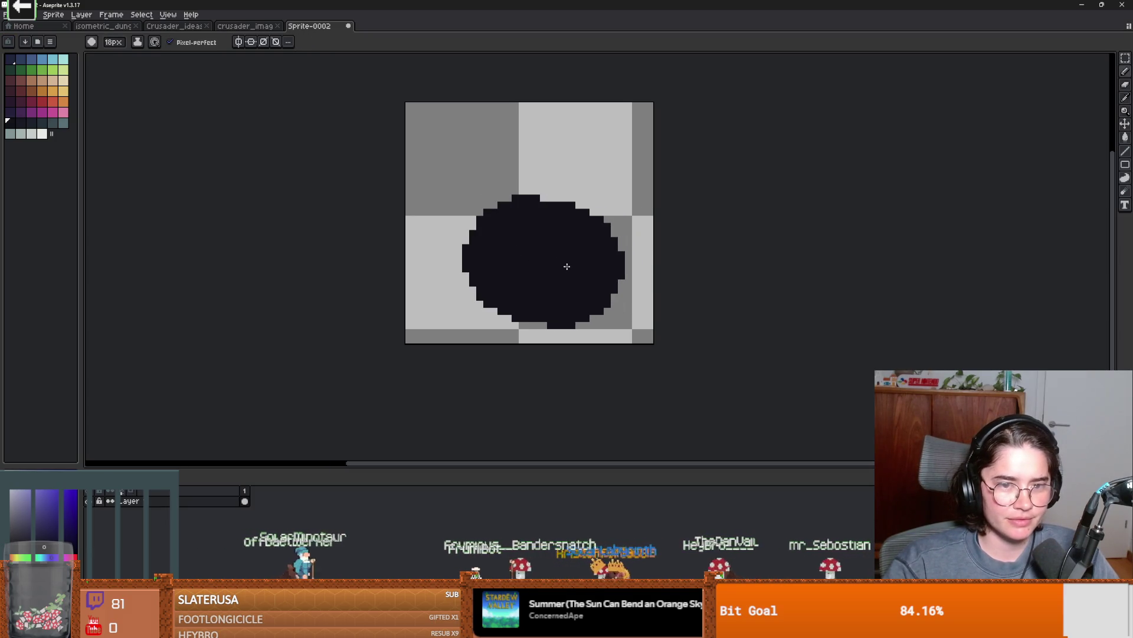
{"action": "key", "text": "minus"}
{"action": "key", "text": "minus"}
{"action": "key", "text": "minus"}
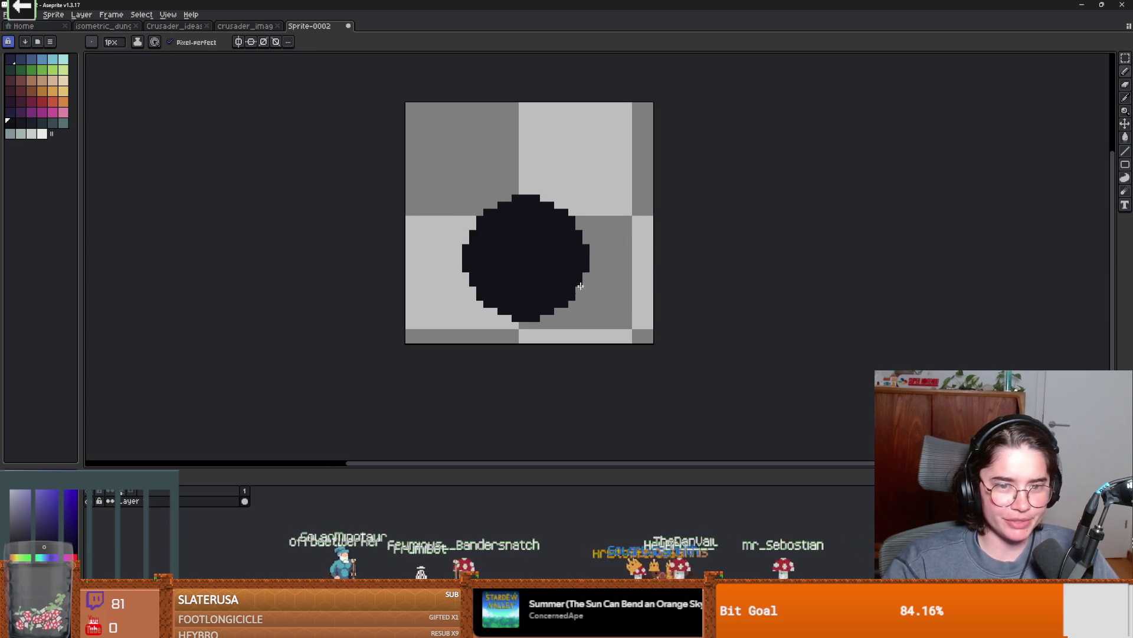
{"action": "mouse_move", "coordinate": [578, 321]}
{"action": "left_mouse_down"}
{"action": "mouse_move", "coordinate": [593, 281]}
{"action": "mouse_move", "coordinate": [547, 314]}
{"action": "mouse_move", "coordinate": [460, 300]}
{"action": "left_mouse_up"}
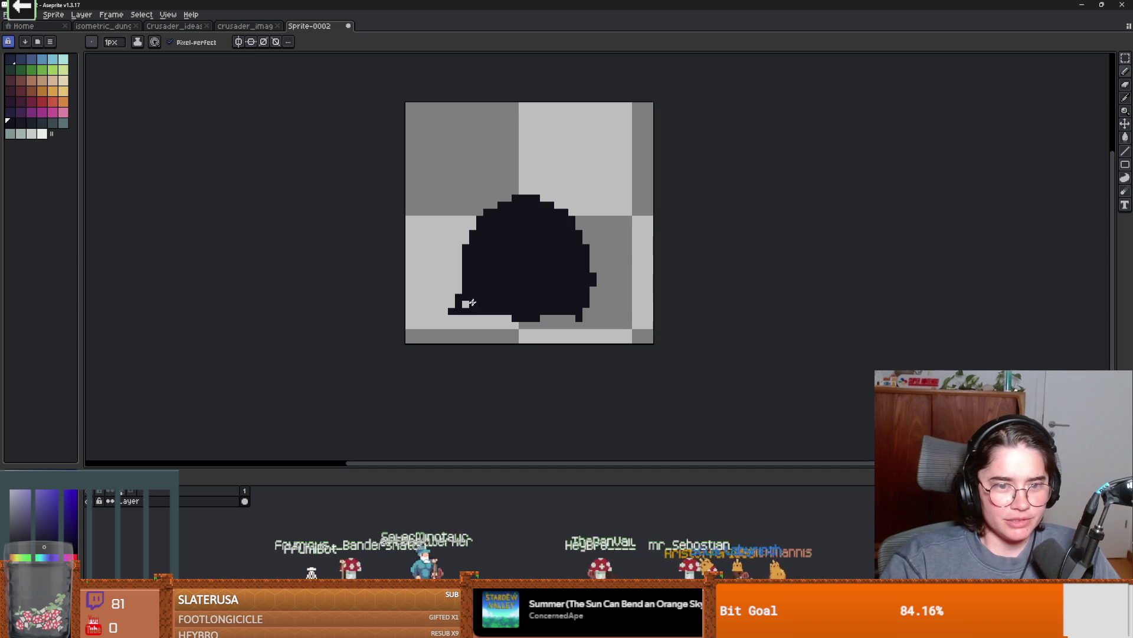
{"action": "key", "text": "e"}
{"action": "left_click", "coordinate": [443, 301]}
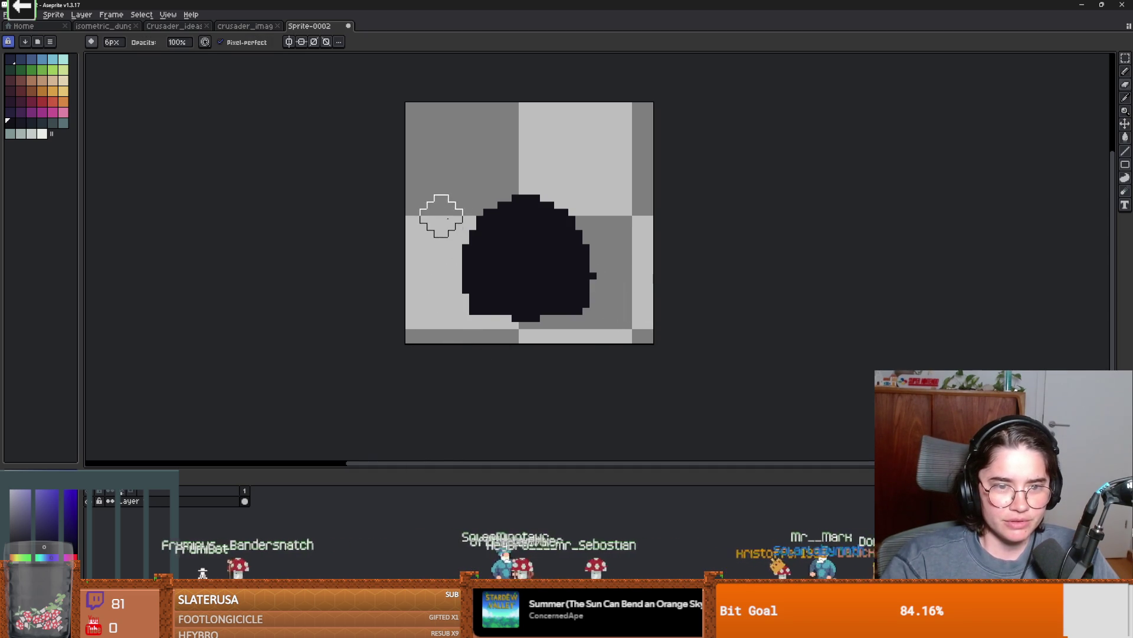
Paint two white eyes on the blob with a 1-pixel pencil.
{"action": "scroll", "coordinate": [536, 261], "scroll_direction": "up", "scroll_amount": 1}
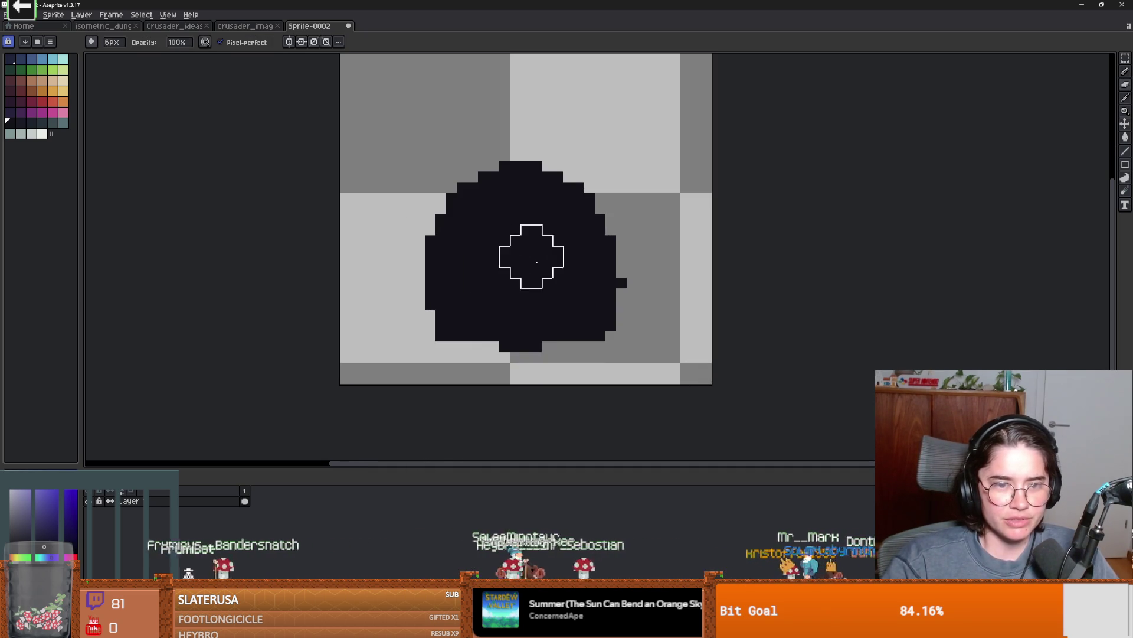
{"action": "left_click", "coordinate": [42, 133]}
{"action": "key", "text": "b"}
{"action": "left_click_drag", "start_coordinate": [558, 230], "coordinate": [558, 219]}
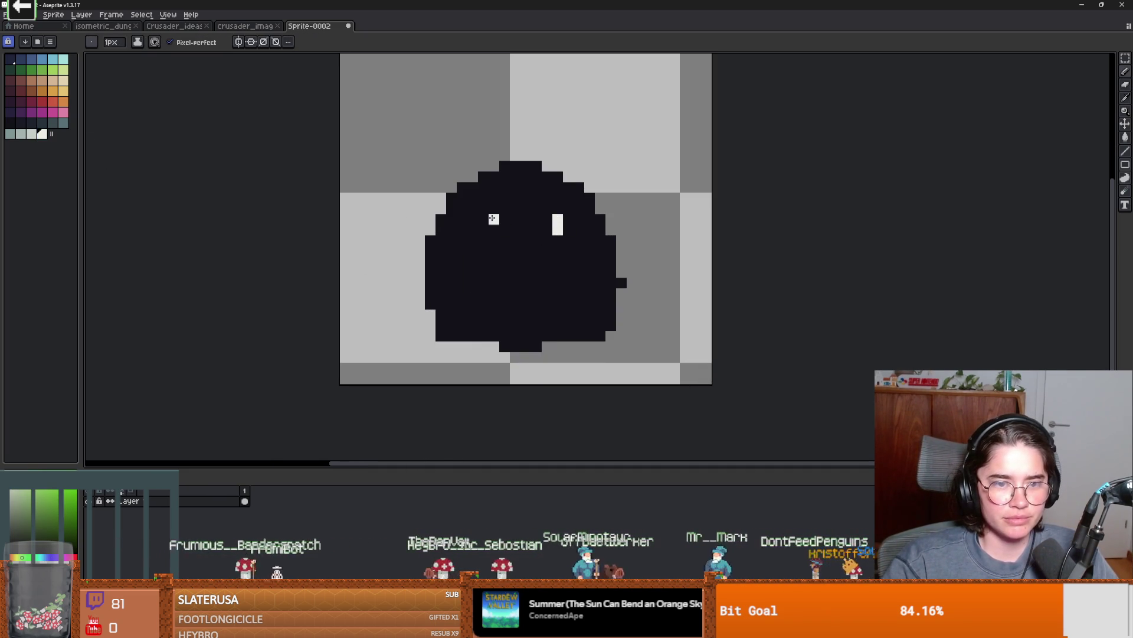
{"action": "scroll", "coordinate": [548, 272], "scroll_direction": "down", "scroll_amount": 3}
{"action": "scroll", "coordinate": [544, 274], "scroll_direction": "up", "scroll_amount": 1}
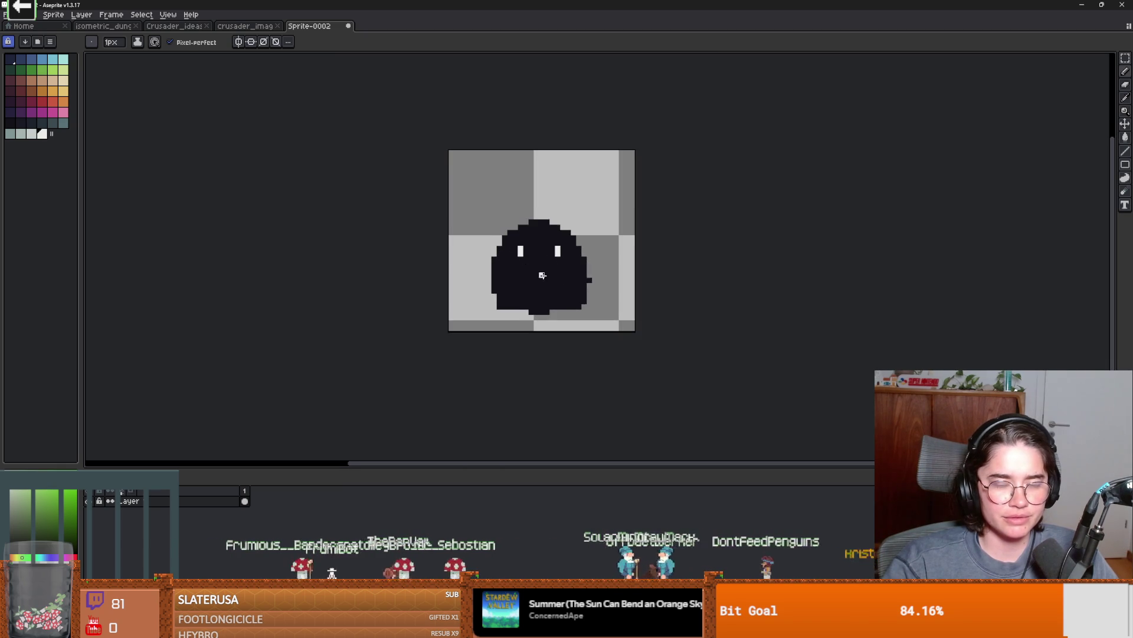
{"action": "scroll", "coordinate": [543, 274], "scroll_direction": "up", "scroll_amount": 1}
{"action": "scroll", "coordinate": [543, 274], "scroll_direction": "down", "scroll_amount": 1}
{"action": "scroll", "coordinate": [531, 276], "scroll_direction": "down", "scroll_amount": 1}
{"action": "scroll", "coordinate": [531, 276], "scroll_direction": "up", "scroll_amount": 1}
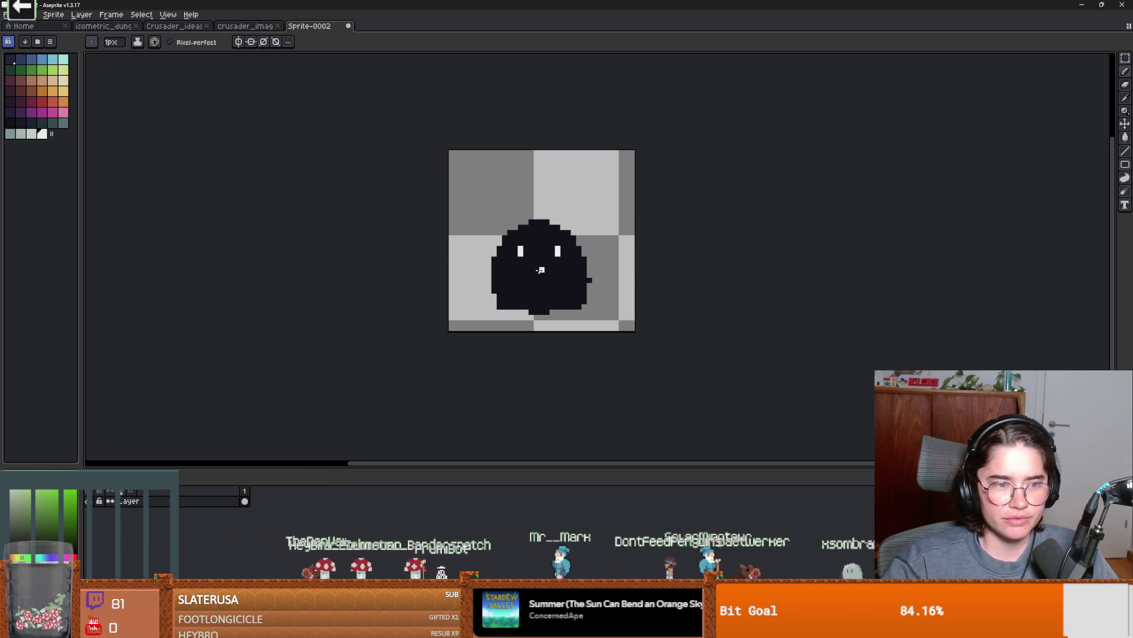
{"action": "scroll", "coordinate": [540, 271], "scroll_direction": "up", "scroll_amount": 1}
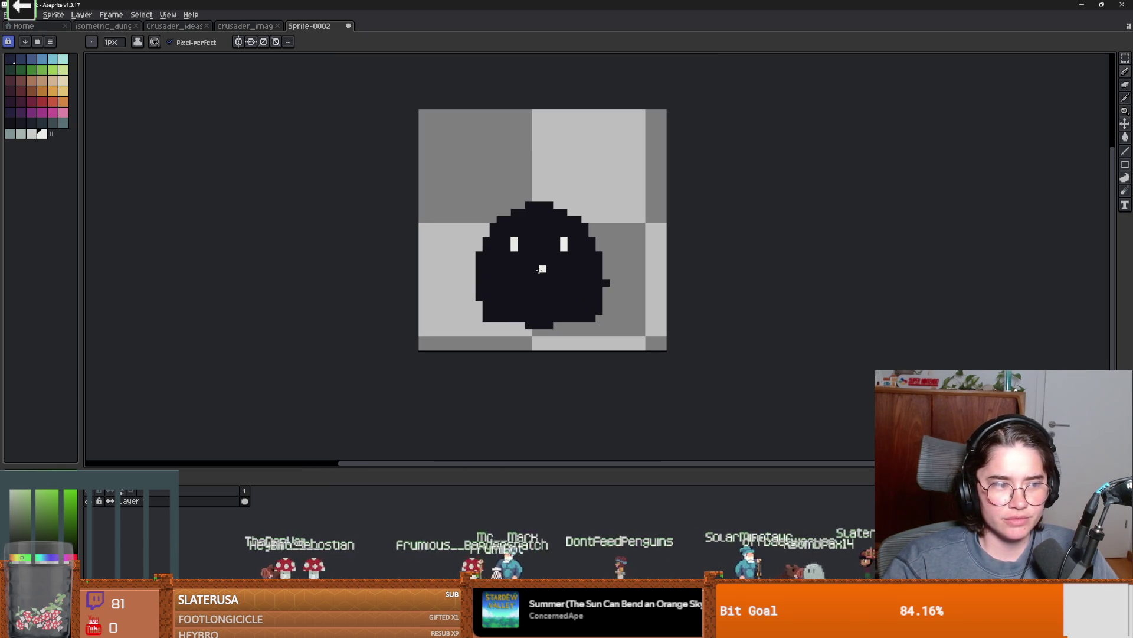
{"action": "scroll", "coordinate": [549, 283], "scroll_direction": "down", "scroll_amount": 2}
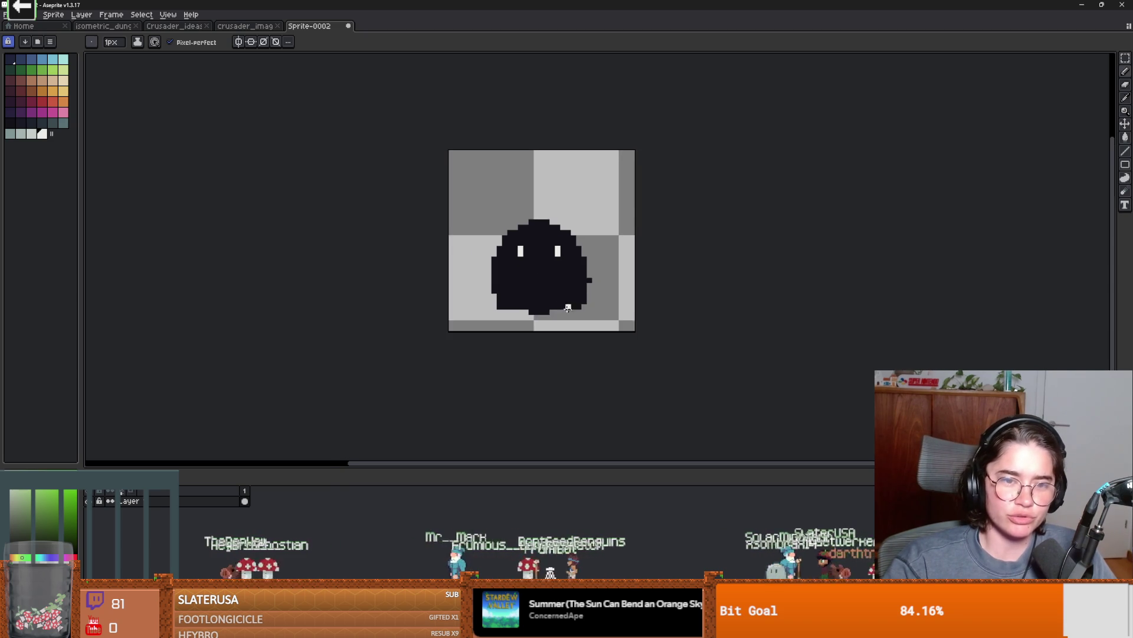
{"action": "scroll", "coordinate": [568, 307], "scroll_direction": "up", "scroll_amount": 5}
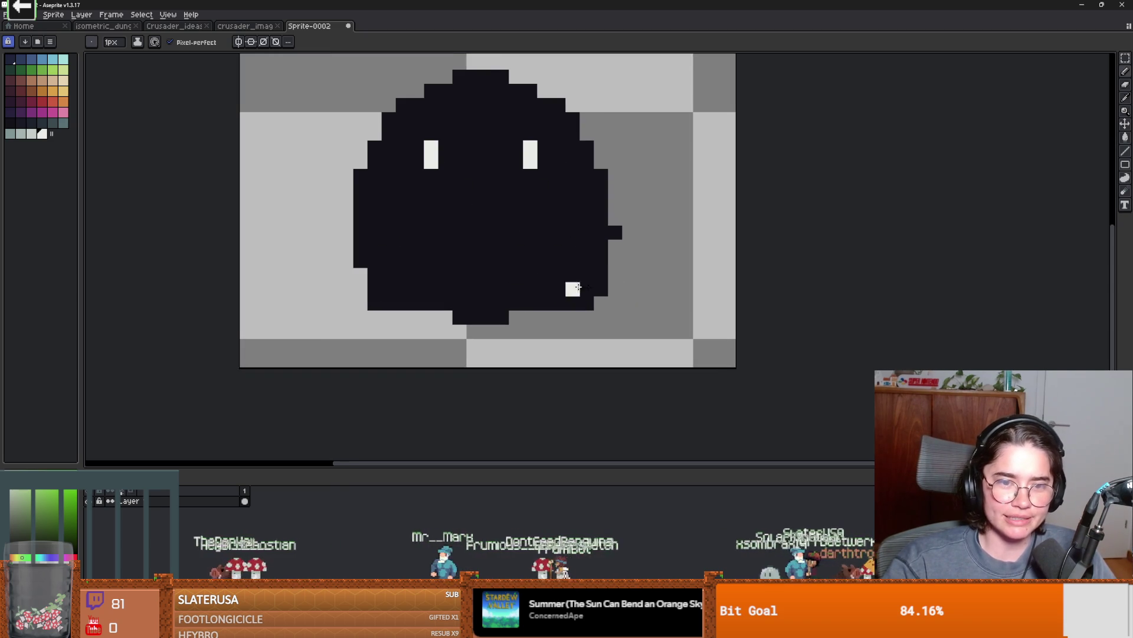
Bucket-fill the black blob with the navy swatch.
{"action": "left_click", "coordinate": [20, 122]}
{"action": "left_click", "coordinate": [31, 123]}
{"action": "key", "text": "g"}
{"action": "left_click", "coordinate": [440, 246]}
{"action": "scroll", "coordinate": [329, 261], "scroll_direction": "up", "scroll_amount": 1}
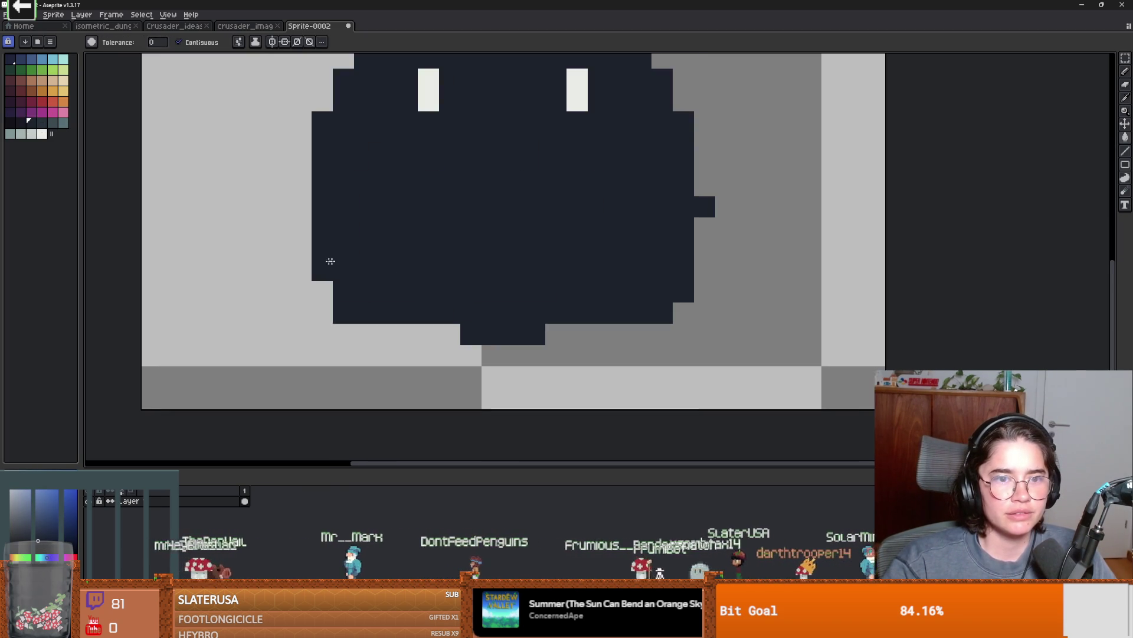
{"action": "scroll", "coordinate": [329, 261], "scroll_direction": "down", "scroll_amount": 2}
Shade the blob's right side darker navy behind a diagonal pencil line.
{"action": "left_click", "coordinate": [9, 123]}
{"action": "key", "text": "b"}
{"action": "scroll", "coordinate": [458, 271], "scroll_direction": "up", "scroll_amount": 1}
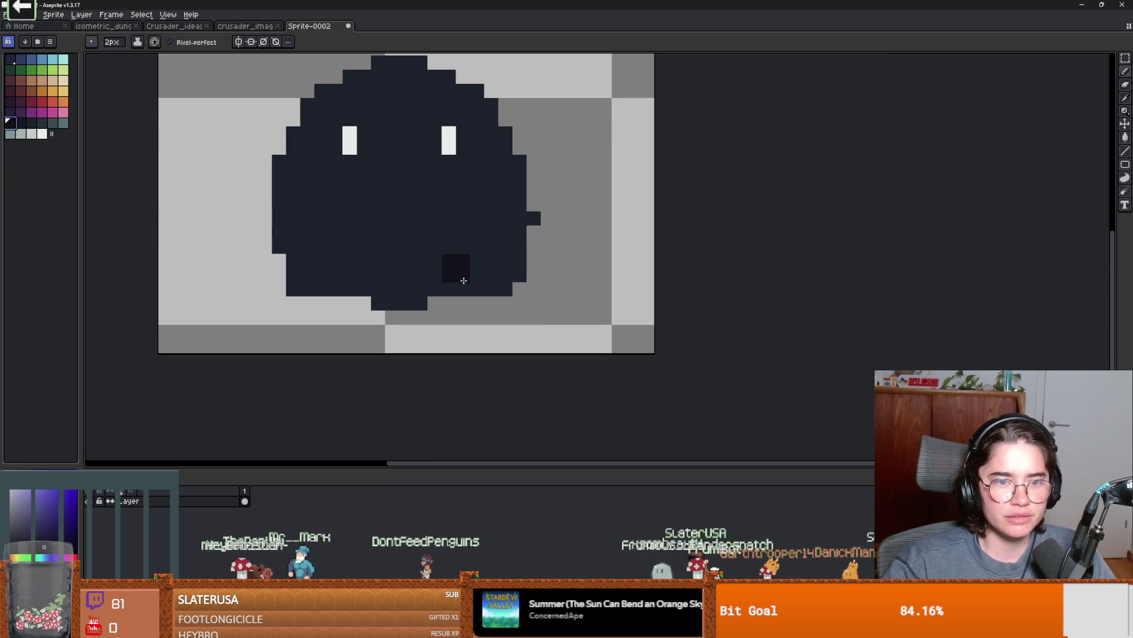
{"action": "mouse_move", "coordinate": [450, 286]}
{"action": "left_mouse_down"}
{"action": "mouse_move", "coordinate": [513, 203]}
{"action": "mouse_move", "coordinate": [514, 184]}
{"action": "left_mouse_up"}
{"action": "key", "text": "g"}
{"action": "left_click", "coordinate": [515, 229]}
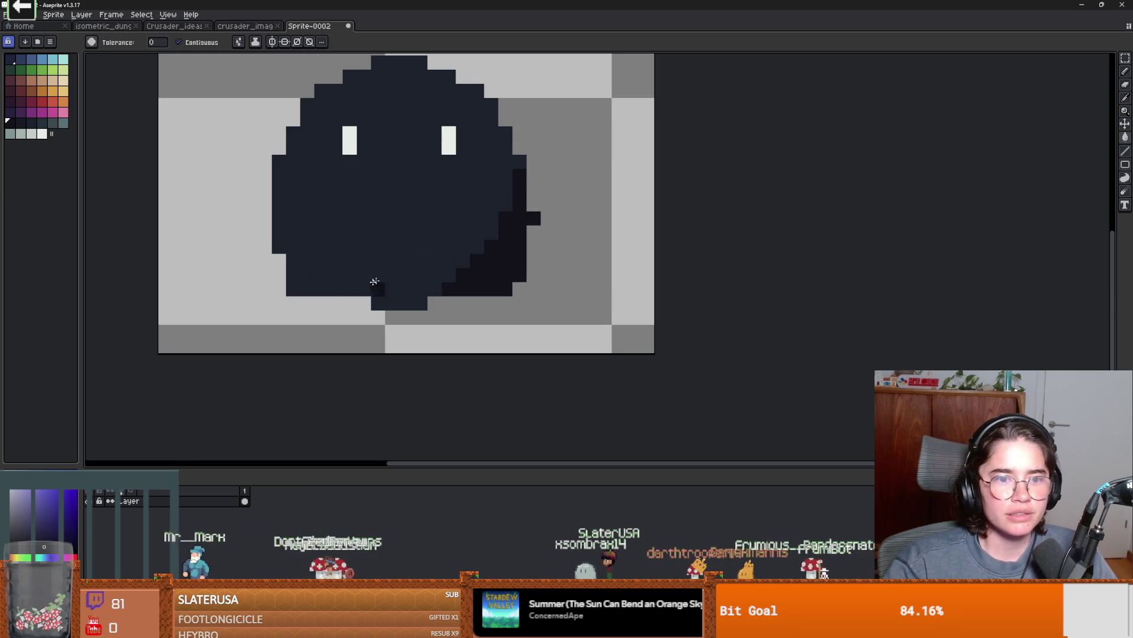
Shade the blob's left edge darker navy behind a stepped pencil line.
{"action": "key", "text": "b"}
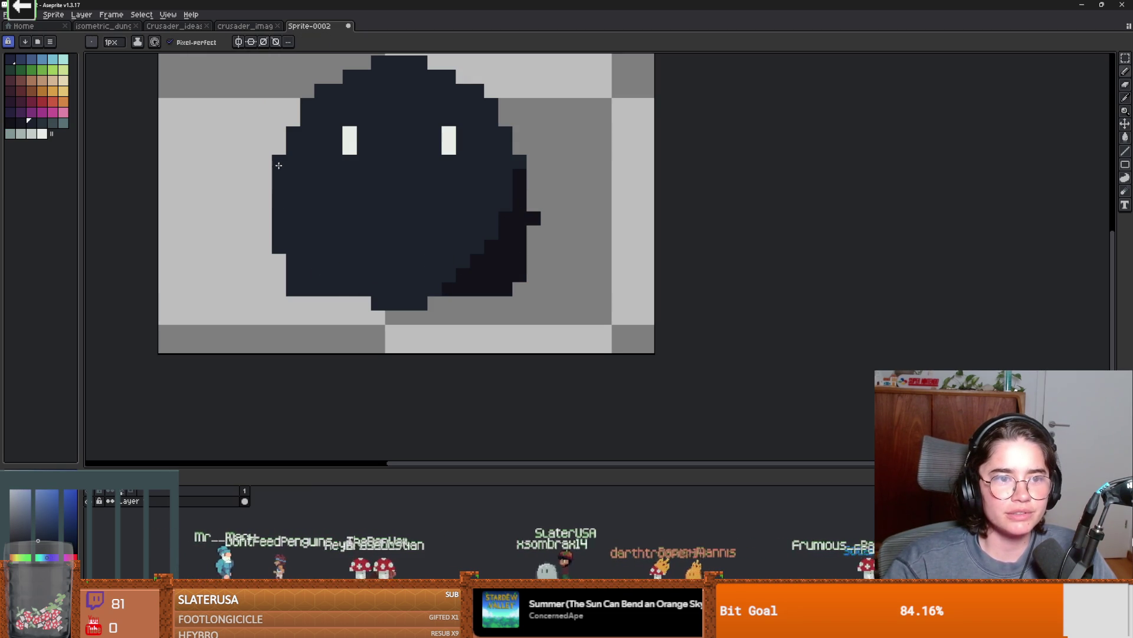
{"action": "left_click", "coordinate": [492, 287], "text": "alt"}
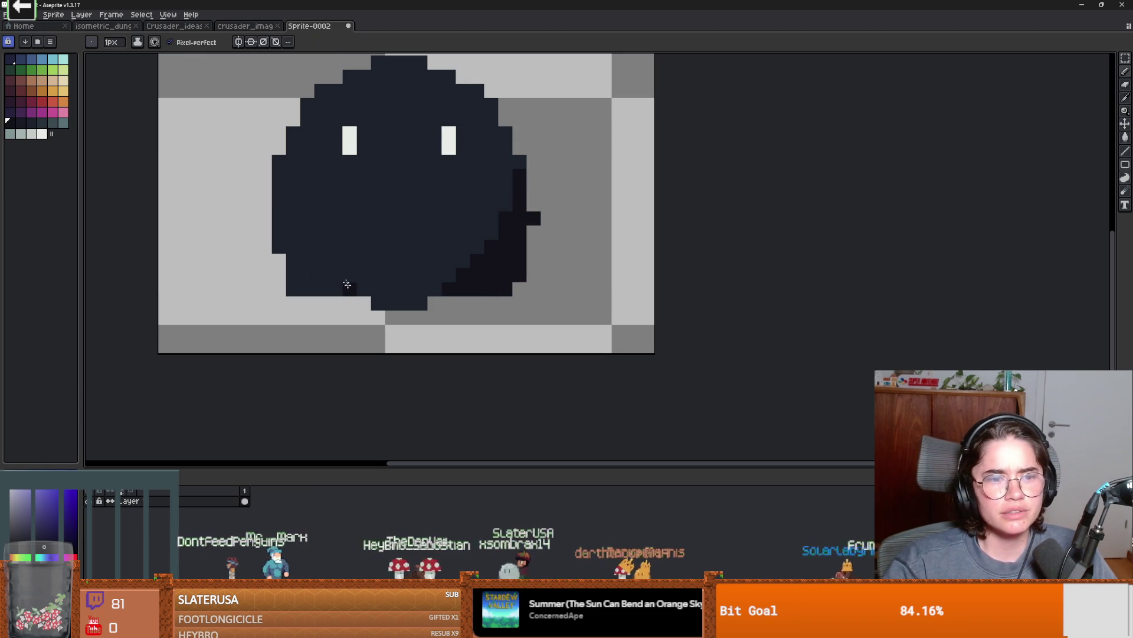
{"action": "left_click_drag", "start_coordinate": [348, 287], "coordinate": [290, 149]}
{"action": "key", "text": "g"}
{"action": "left_click", "coordinate": [285, 194]}
{"action": "scroll", "coordinate": [359, 236], "scroll_direction": "down", "scroll_amount": 3}
{"action": "scroll", "coordinate": [387, 286], "scroll_direction": "up", "scroll_amount": 3}
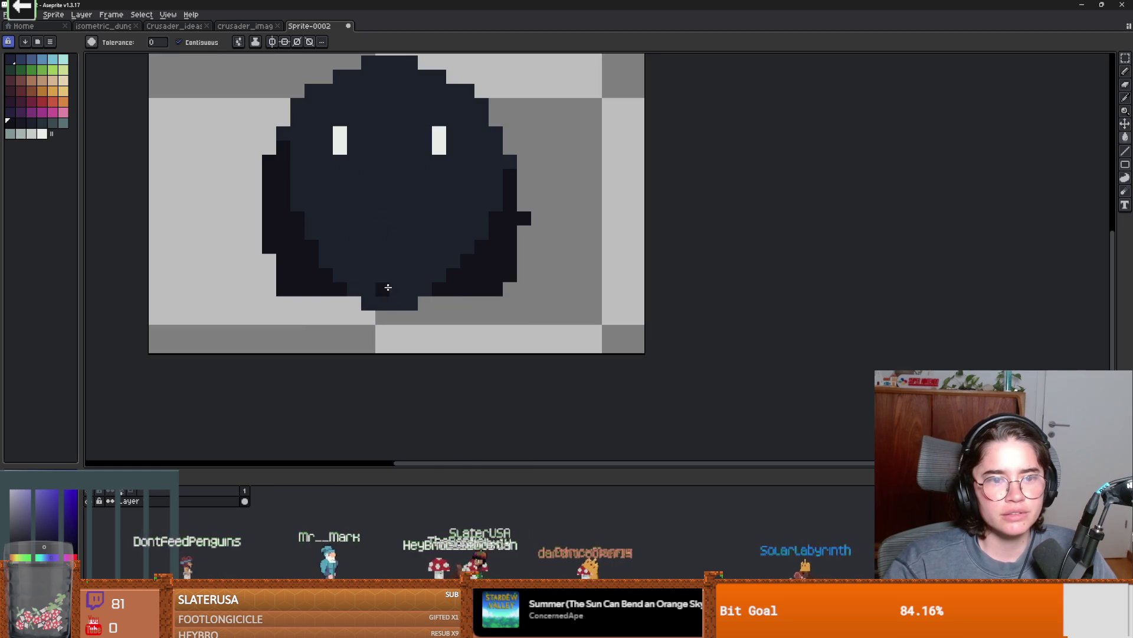
Add dark navy pixels along the blob's lower-right and lower-left edges.
{"action": "key", "text": "e"}
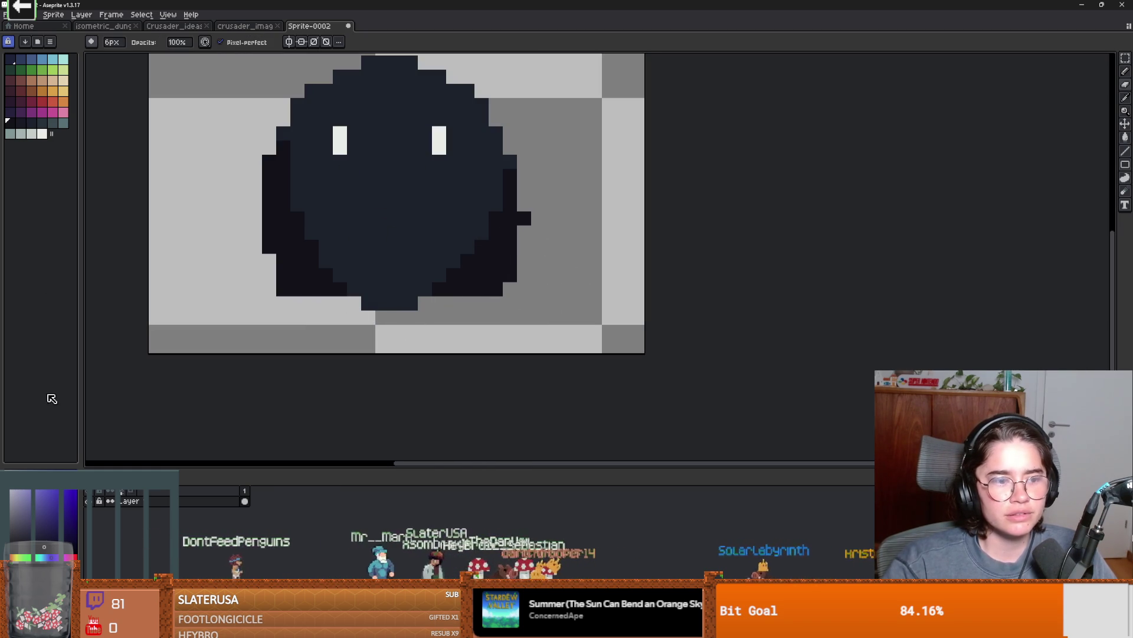
{"action": "key", "text": "b"}
{"action": "left_click_drag", "start_coordinate": [510, 261], "coordinate": [481, 289]}
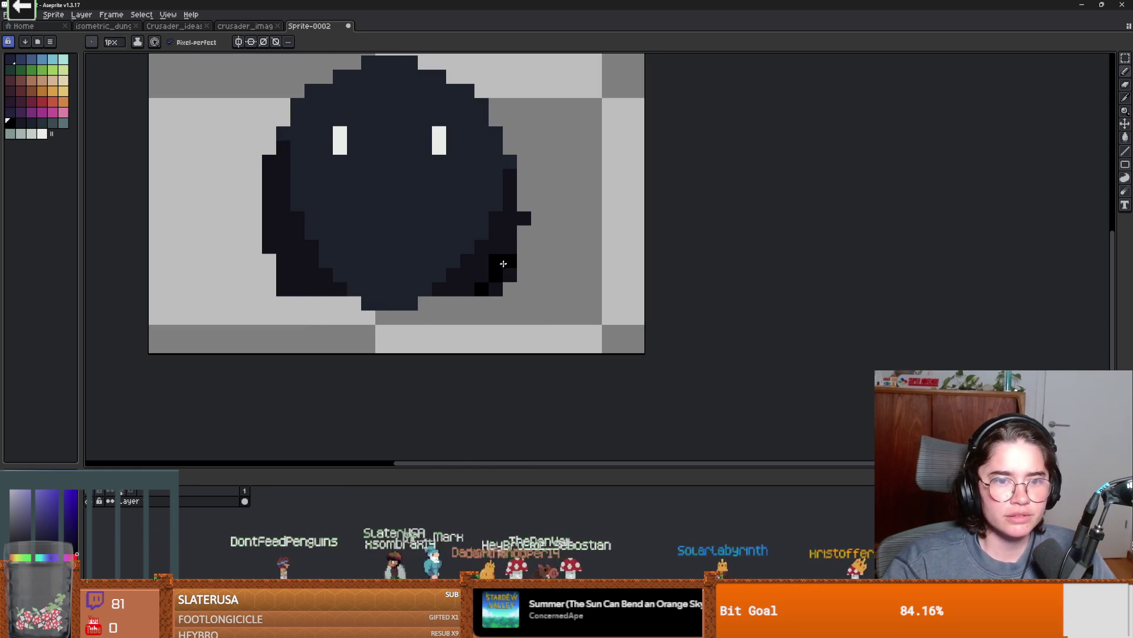
{"action": "left_click_drag", "start_coordinate": [280, 288], "coordinate": [269, 261]}
{"action": "scroll", "coordinate": [283, 277], "scroll_direction": "down", "scroll_amount": 2}
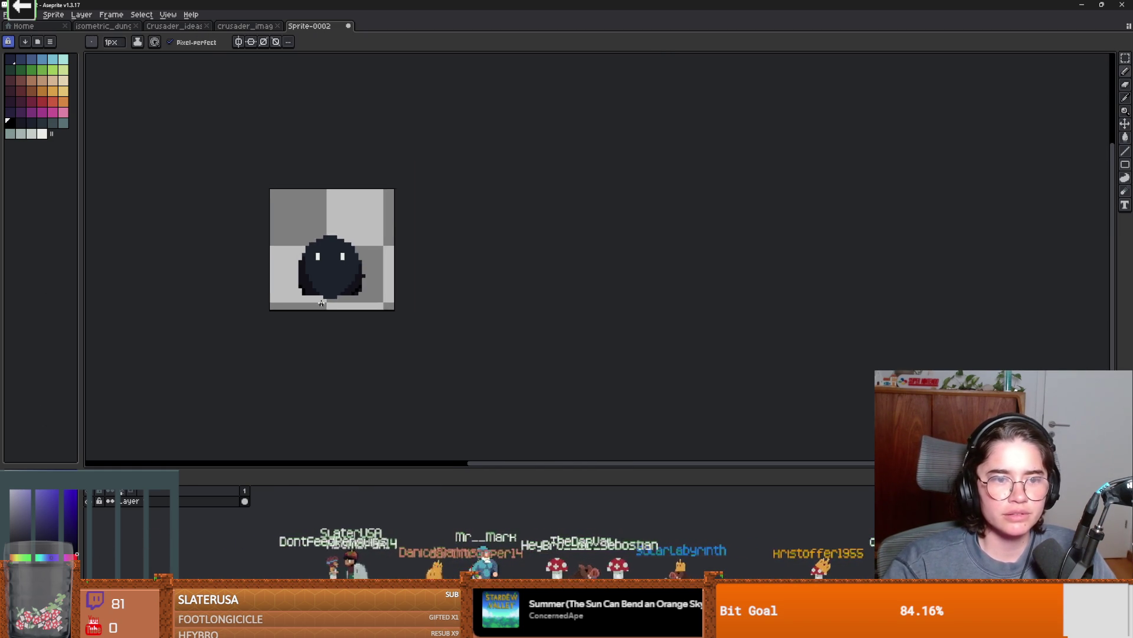
{"action": "scroll", "coordinate": [317, 290], "scroll_direction": "up", "scroll_amount": 1}
{"action": "scroll", "coordinate": [384, 265], "scroll_direction": "down", "scroll_amount": 2}
{"action": "scroll", "coordinate": [384, 265], "scroll_direction": "up", "scroll_amount": 1}
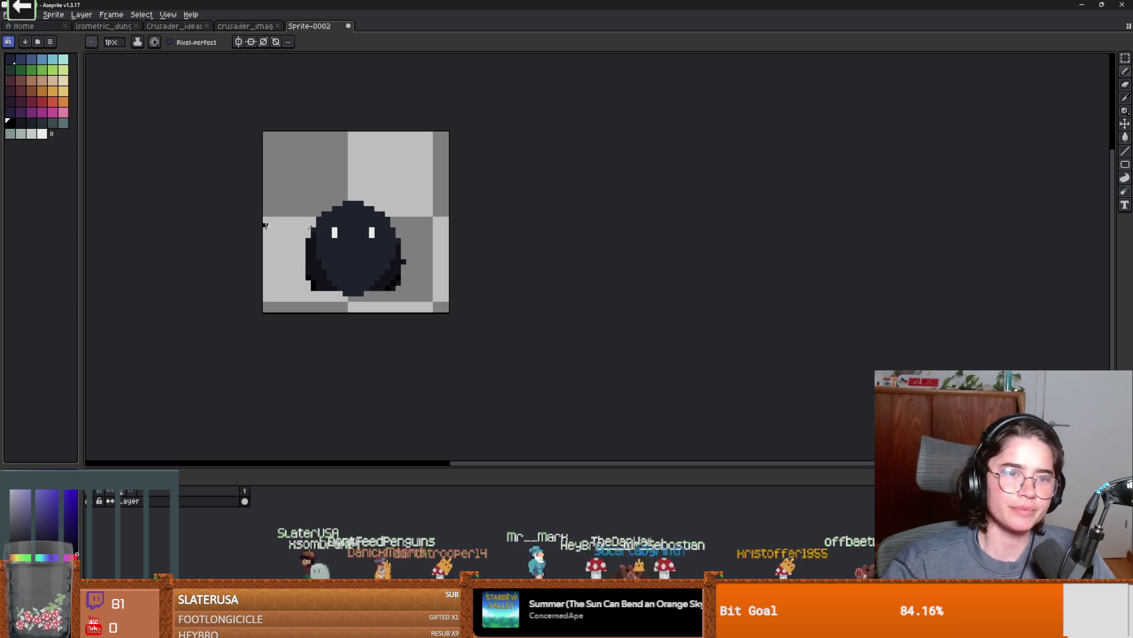
Paste the crusader figure from Crusader_ideas into the blob sprite, then cancel it.
{"action": "left_click", "coordinate": [173, 26]}
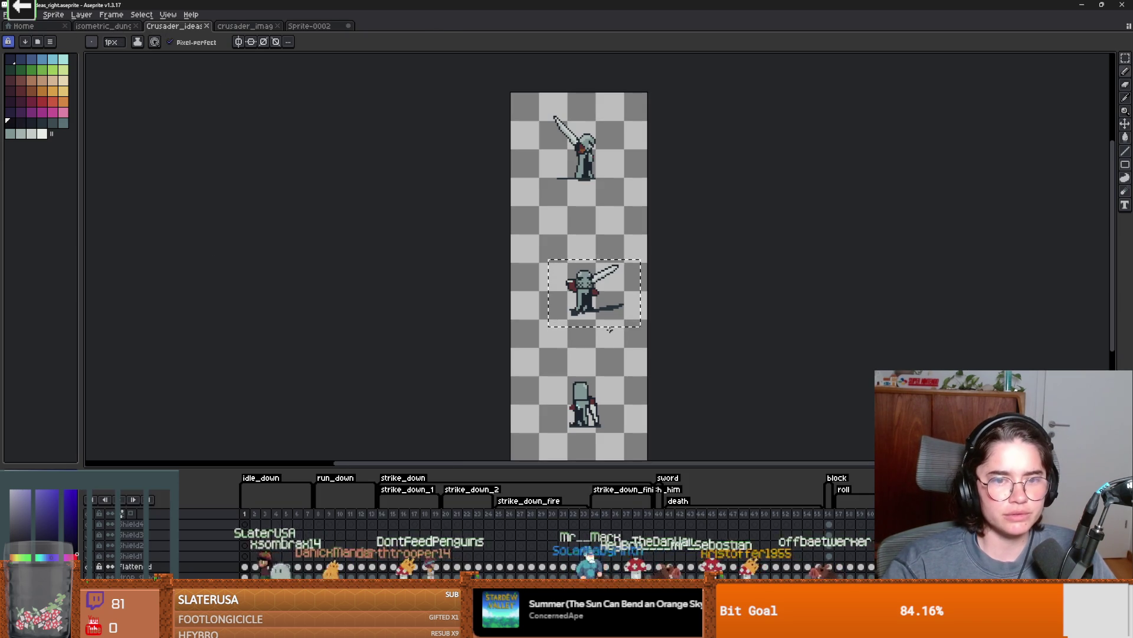
{"action": "key", "text": "v"}
{"action": "left_click", "coordinate": [327, 31]}
{"action": "key", "text": "ctrl+v"}
{"action": "mouse_move", "coordinate": [427, 248]}
{"action": "left_mouse_down"}
{"action": "mouse_move", "coordinate": [457, 247]}
{"action": "mouse_move", "coordinate": [437, 247]}
{"action": "left_mouse_up"}
{"action": "key", "text": "Escape"}
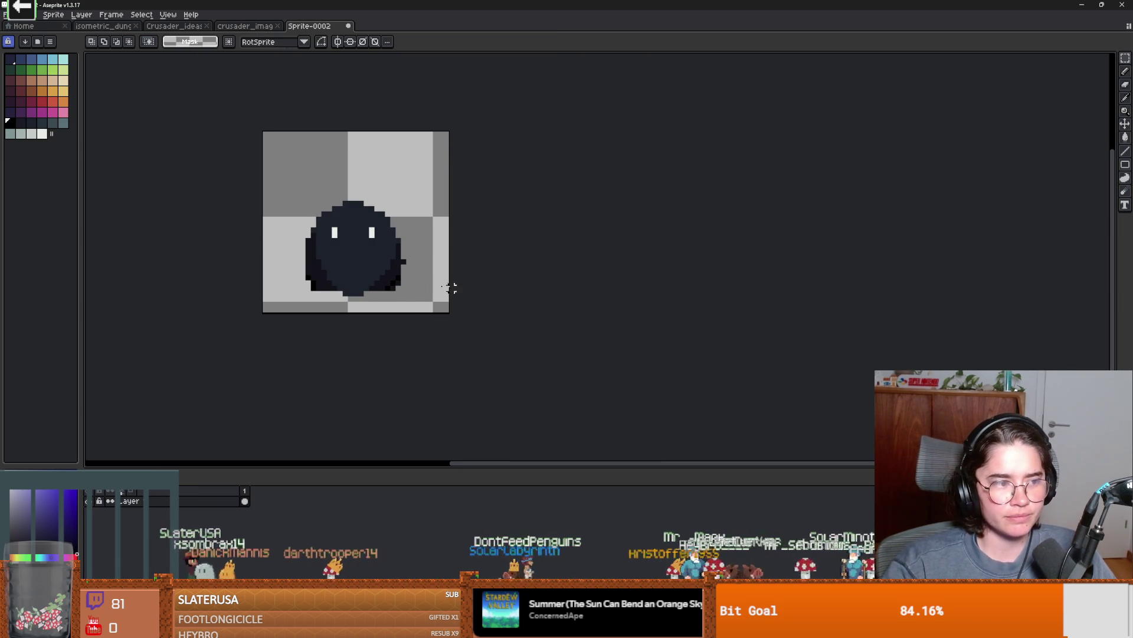
Switch back to a 1-pixel pixel-perfect pencil.
{"action": "scroll", "coordinate": [383, 288], "scroll_direction": "up", "scroll_amount": 1}
{"action": "key", "text": "b"}
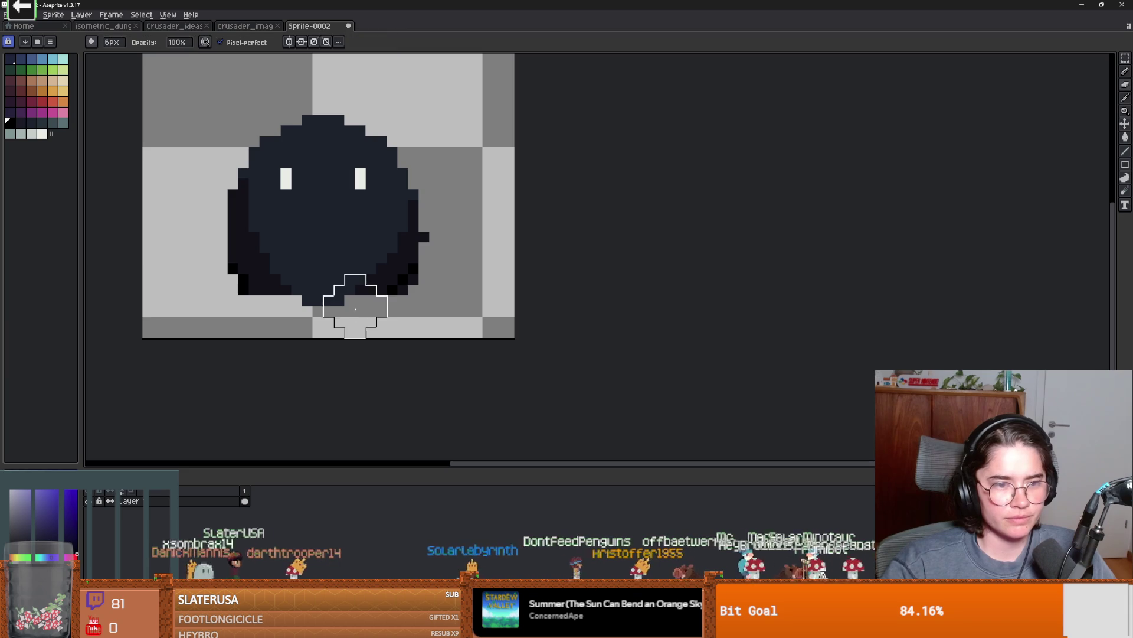
{"action": "key", "text": "minus"}
{"action": "key", "text": "minus"}
{"action": "key", "text": "minus"}
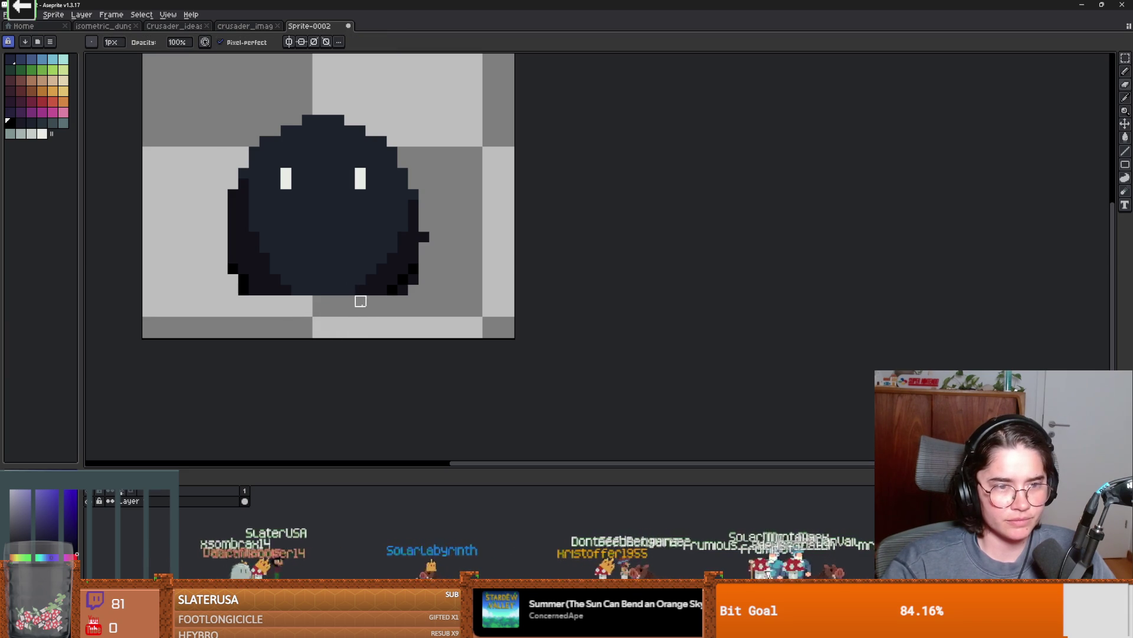
{"action": "key", "text": "shift"}
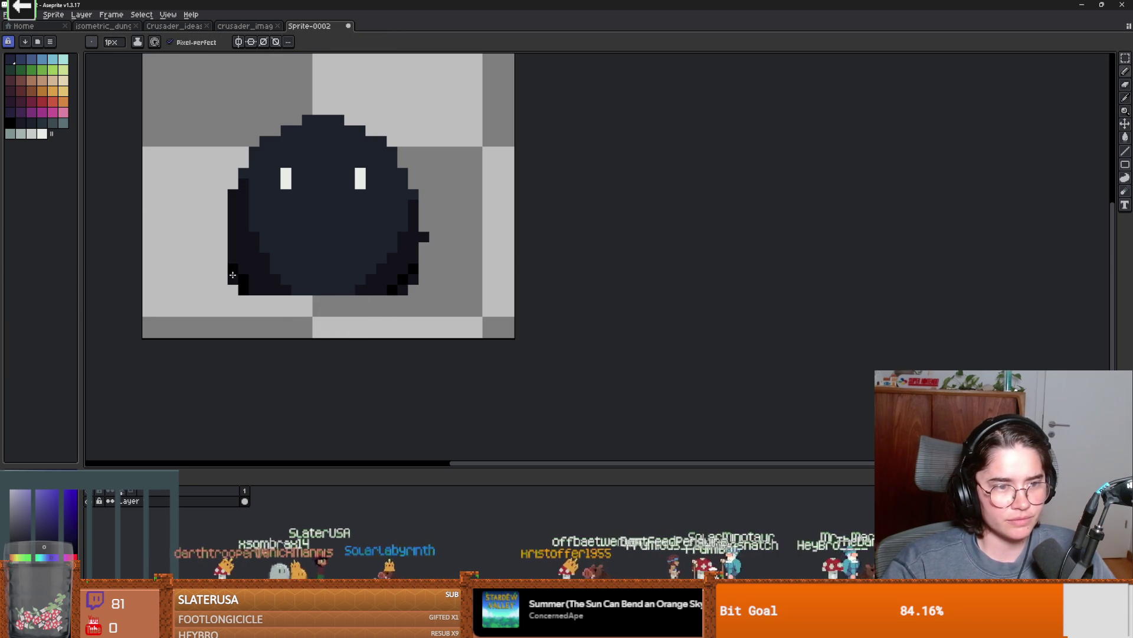
{"action": "scroll", "coordinate": [399, 284], "scroll_direction": "down", "scroll_amount": 1}
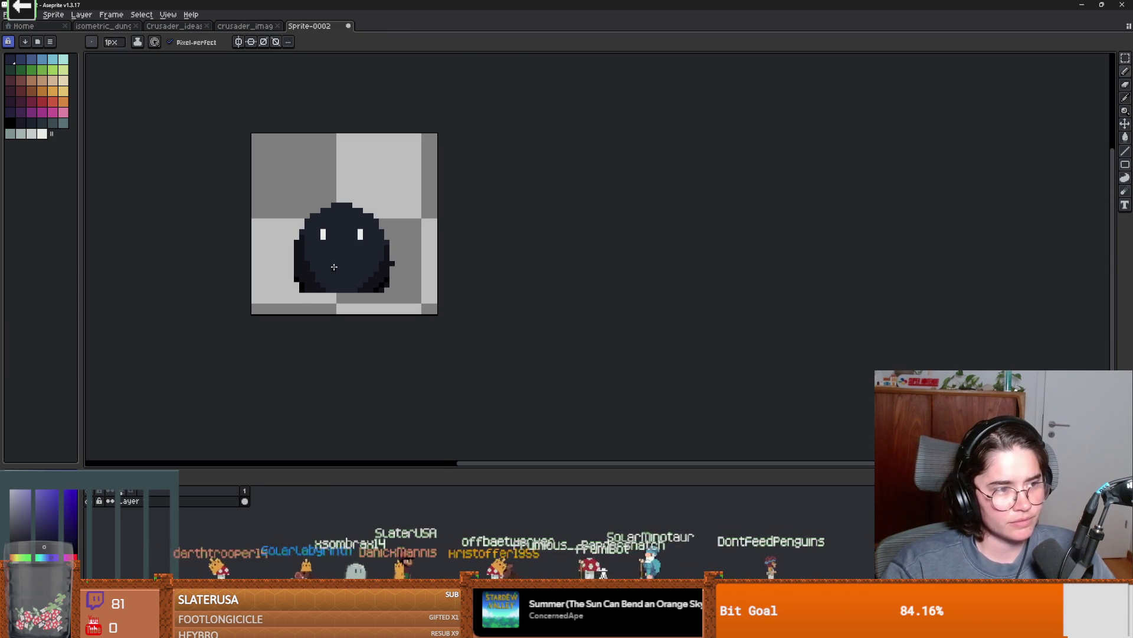
Browse the save dialog to Core > Actors > enemies.
{"action": "left_click", "coordinate": [6, 14]}
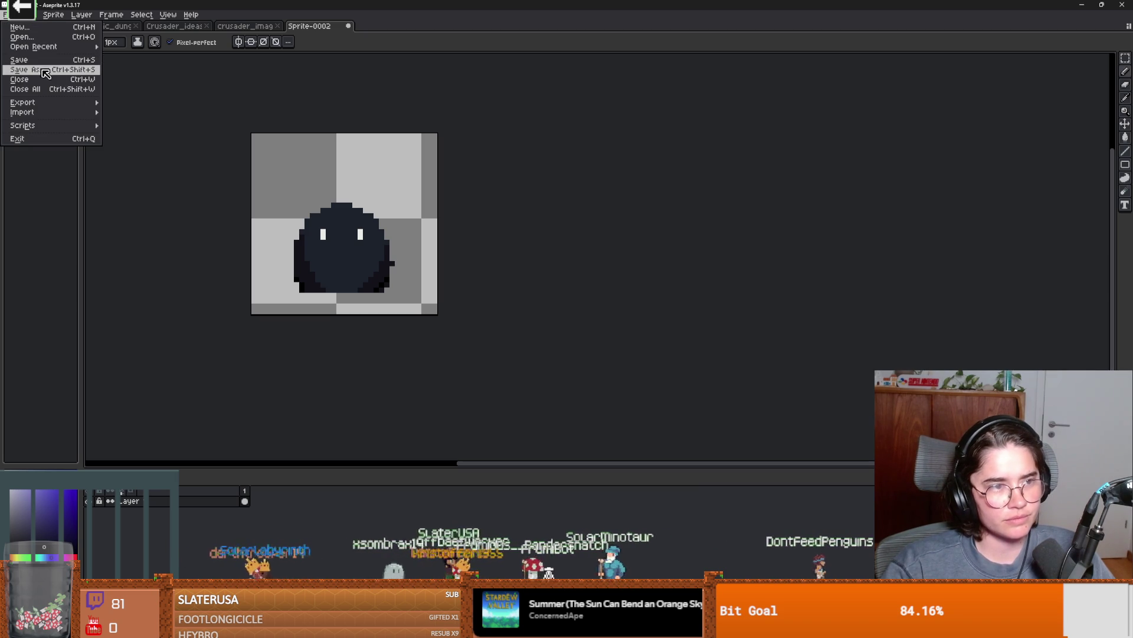
{"action": "left_click", "coordinate": [257, 37]}
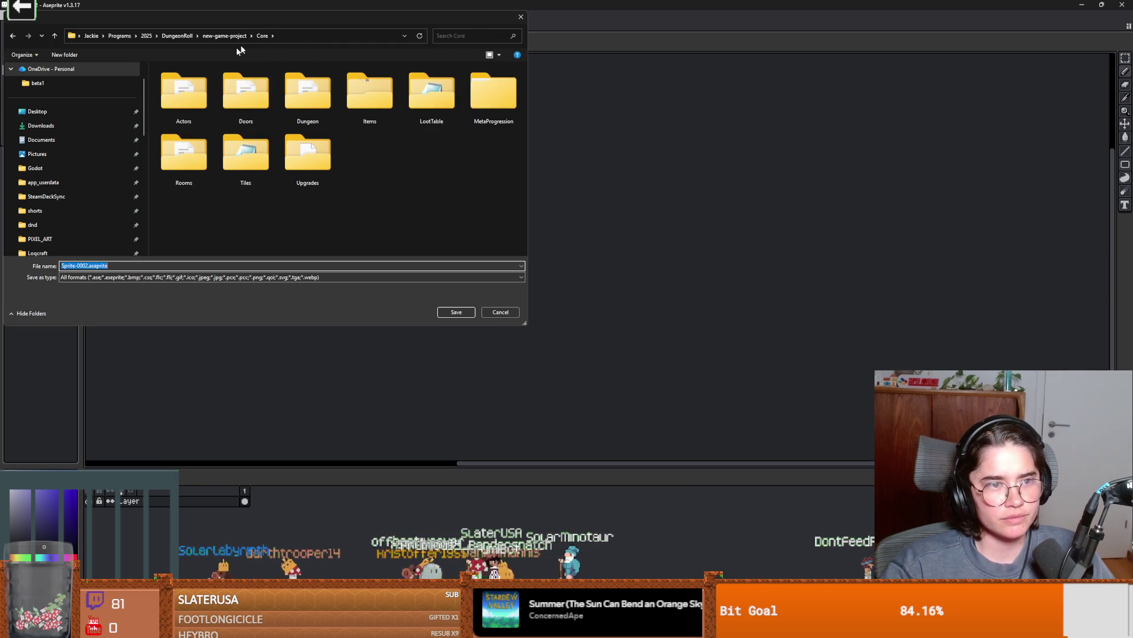
{"action": "double_click", "coordinate": [195, 94]}
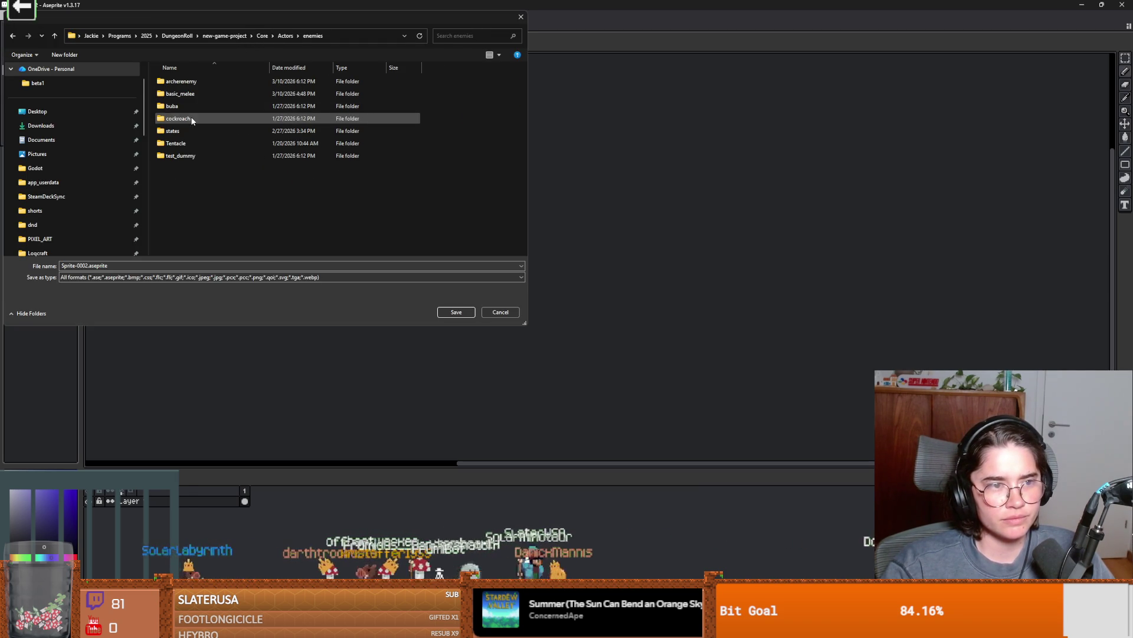
{"action": "double_click", "coordinate": [192, 120]}
{"action": "left_click_drag", "start_coordinate": [192, 92], "coordinate": [195, 156]}
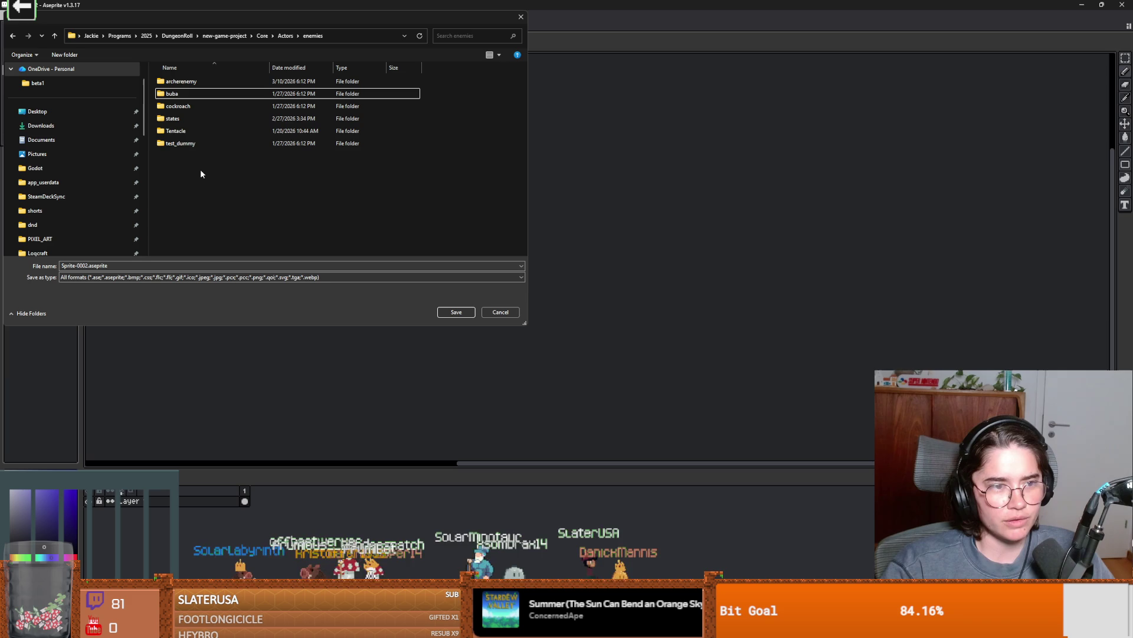
Create a range_enemy_2 folder and save the sprite in it as range_enemy.
{"action": "left_click", "coordinate": [64, 54]}
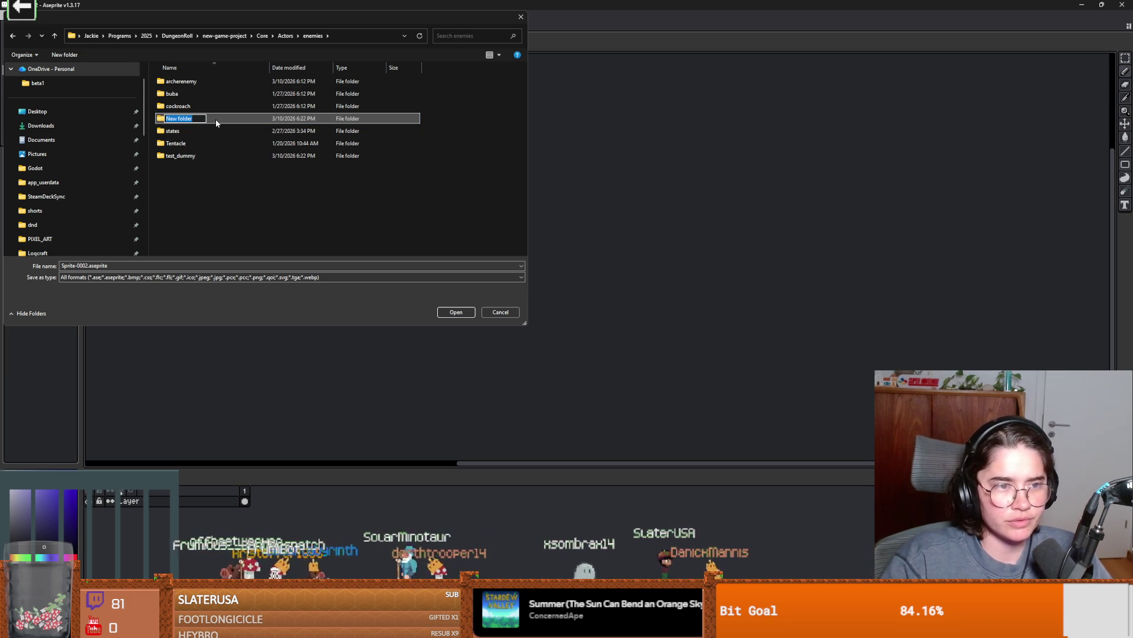
{"action": "type", "text": "range_enemy"}
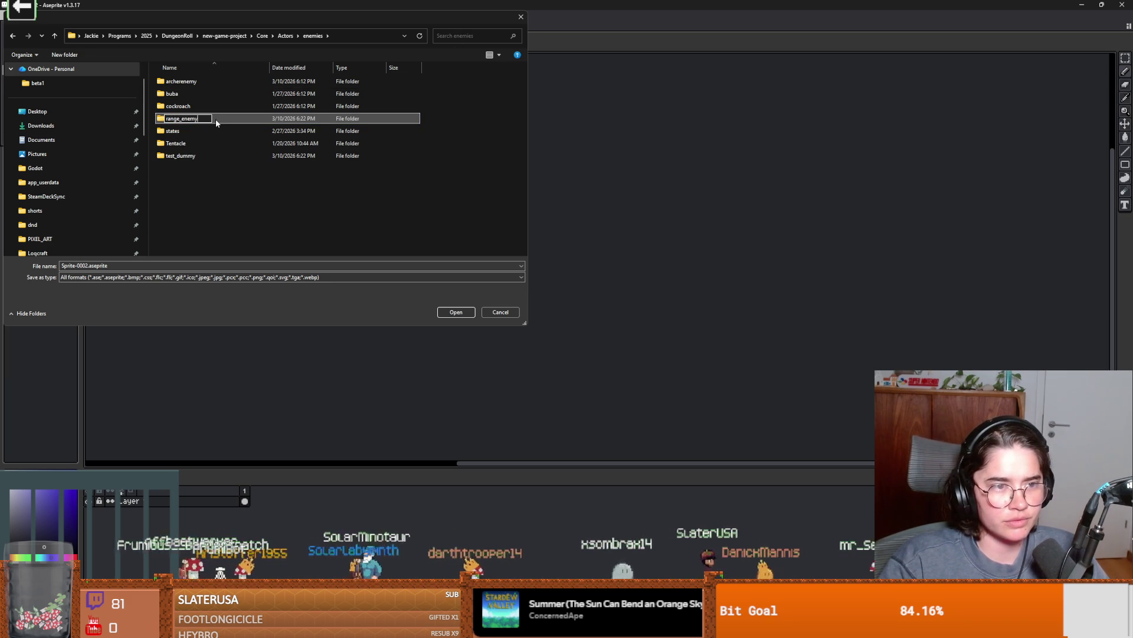
{"action": "type", "text": "_2"}
{"action": "key", "text": "Return"}
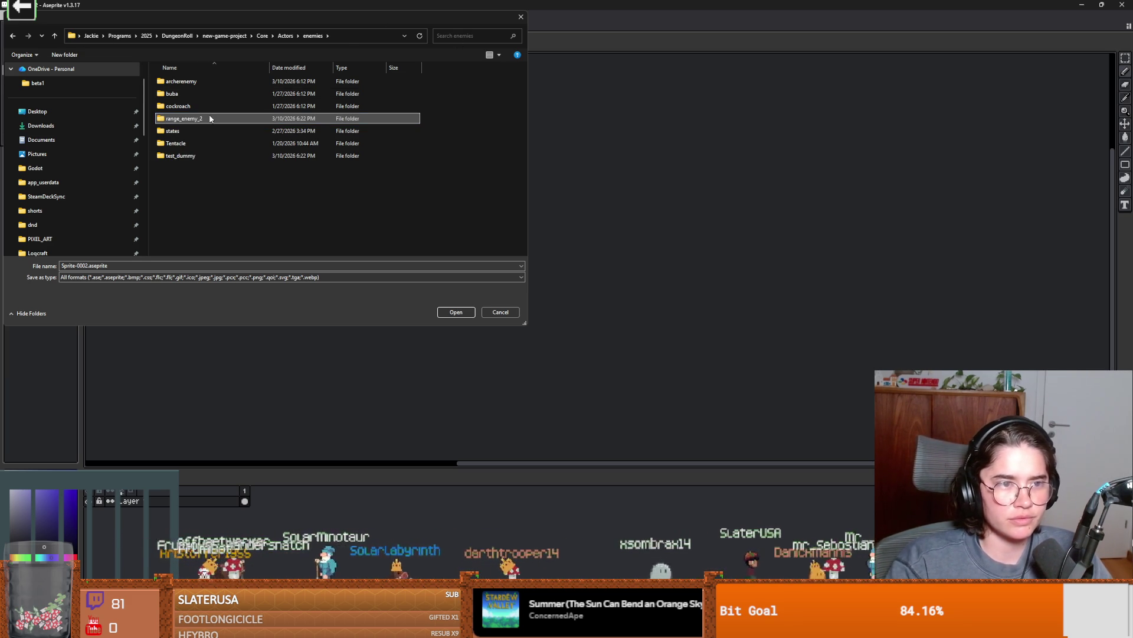
{"action": "double_click", "coordinate": [211, 119]}
{"action": "triple_click", "coordinate": [107, 265]}
{"action": "type", "text": "rang"}
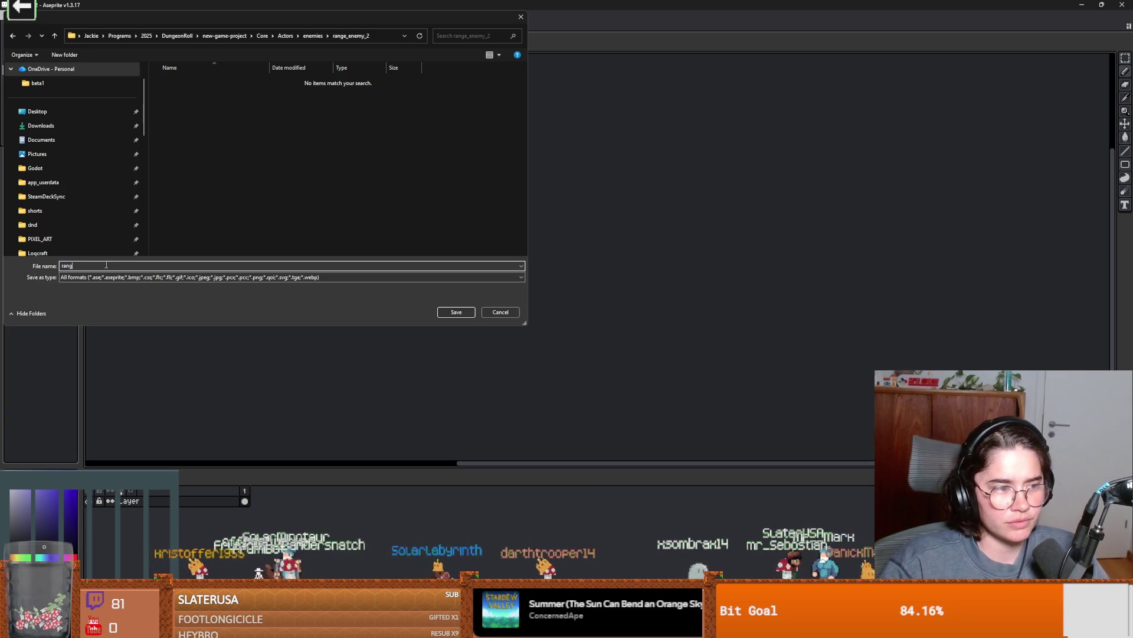
{"action": "type", "text": "my"}
{"action": "key", "text": "Return"}
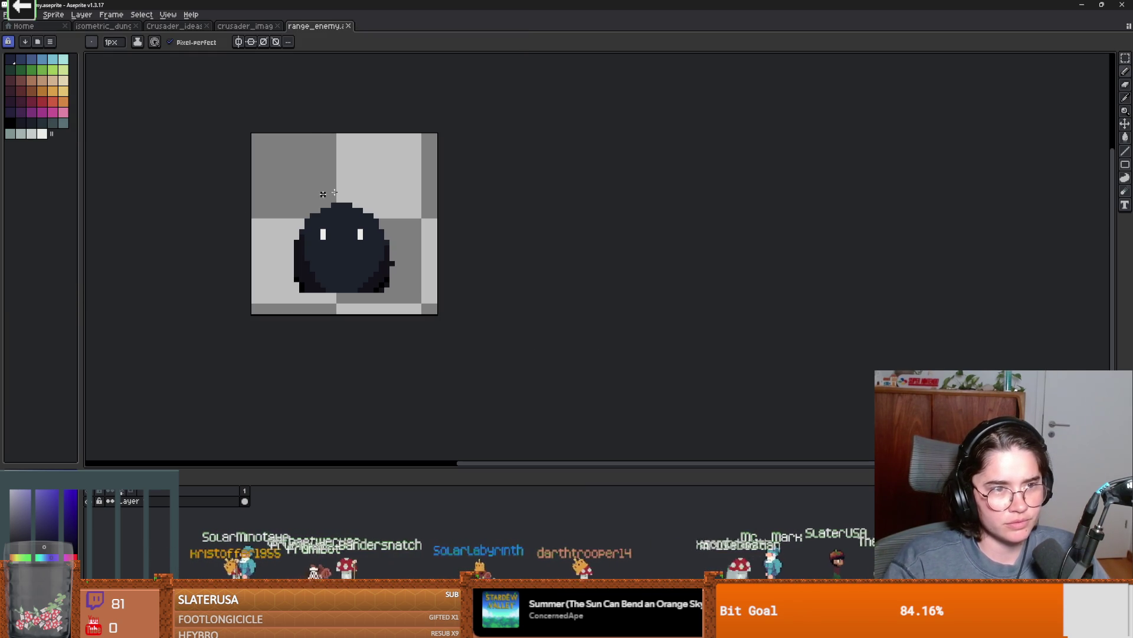
Save the sprite again with the png files (*.png) type, as range_enemy.png.
{"action": "left_click", "coordinate": [11, 14]}
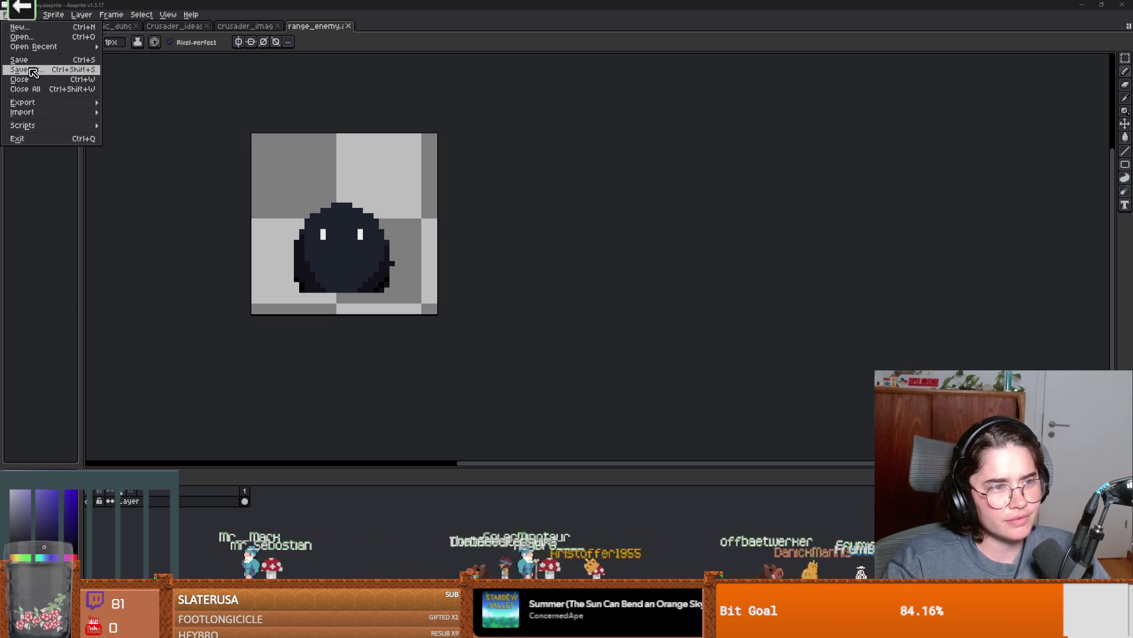
{"action": "key", "text": "Return"}
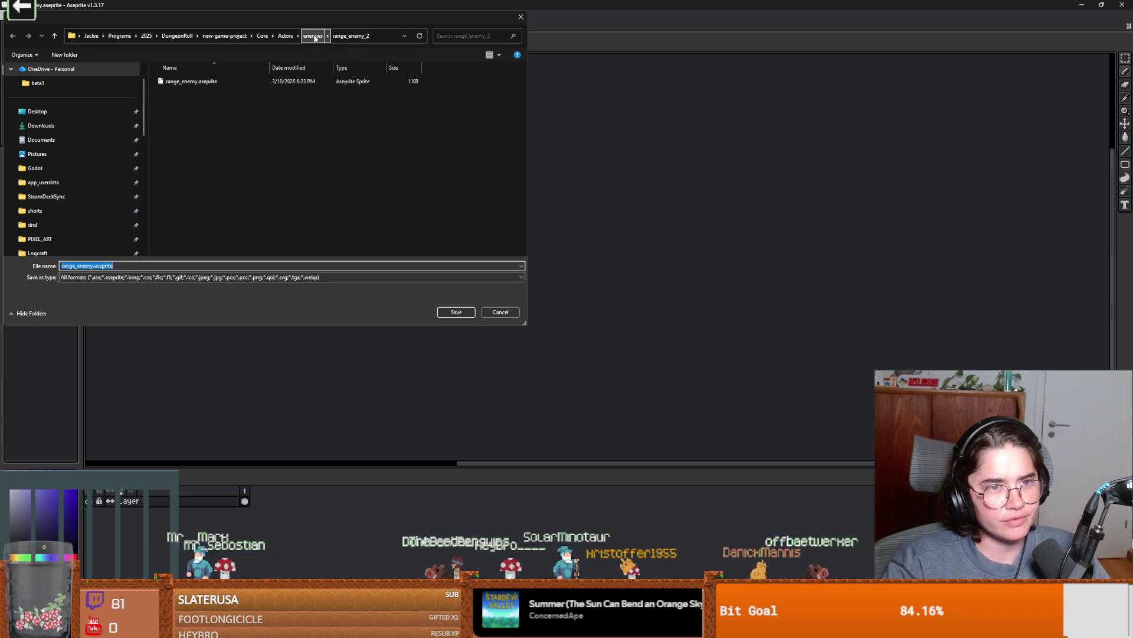
{"action": "left_click", "coordinate": [144, 277]}
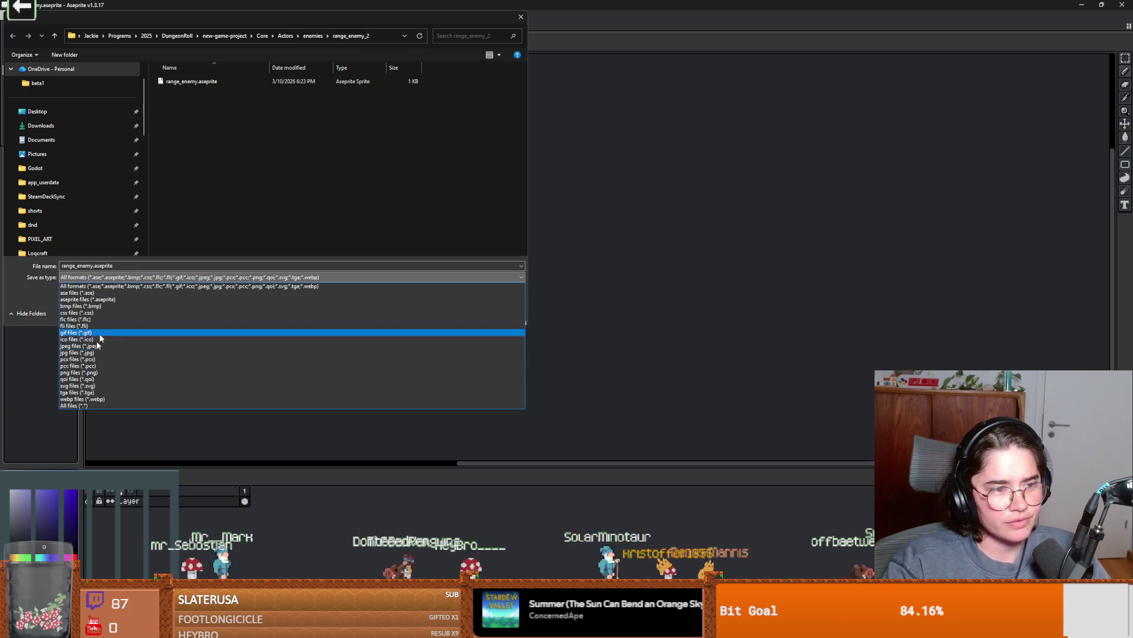
{"action": "left_click", "coordinate": [97, 373]}
{"action": "left_click", "coordinate": [443, 310]}
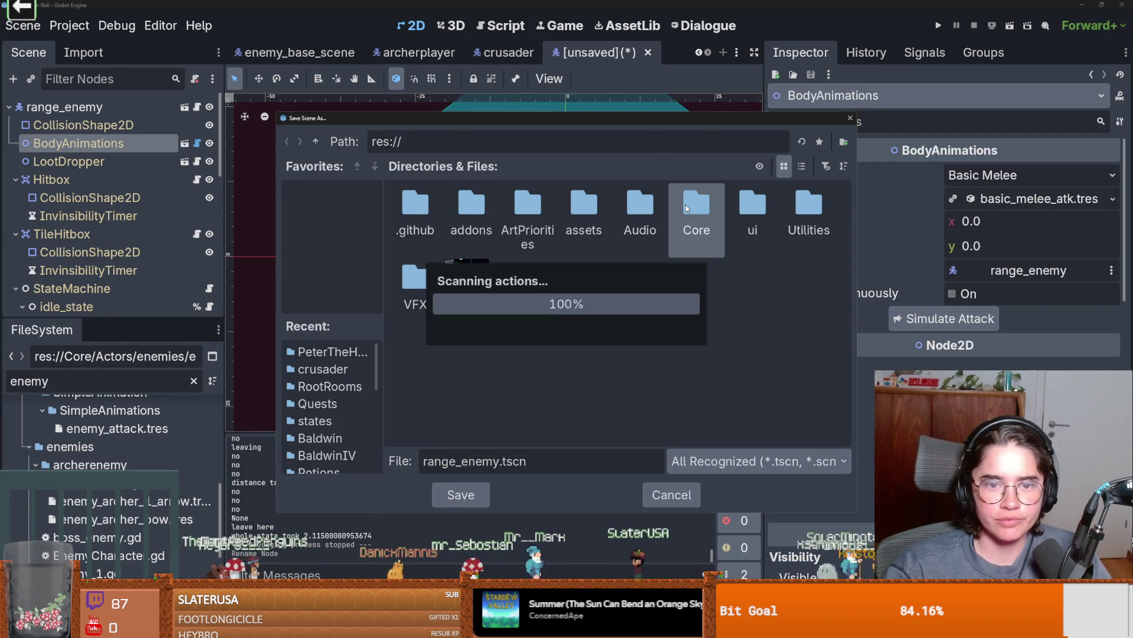
Save the scene as range_enemy.tscn in Core/Actors/enemies/range_enemy_2, then open enemy_body_animations.
{"action": "double_click", "coordinate": [686, 208]}
{"action": "double_click", "coordinate": [400, 226]}
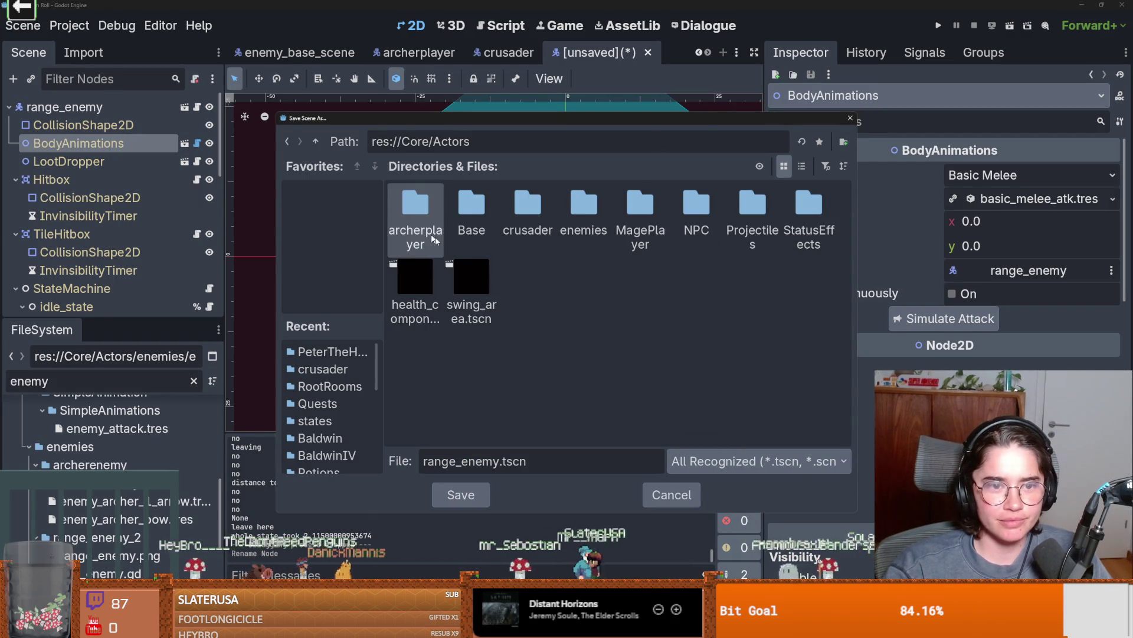
{"action": "double_click", "coordinate": [587, 207]}
{"action": "double_click", "coordinate": [583, 207]}
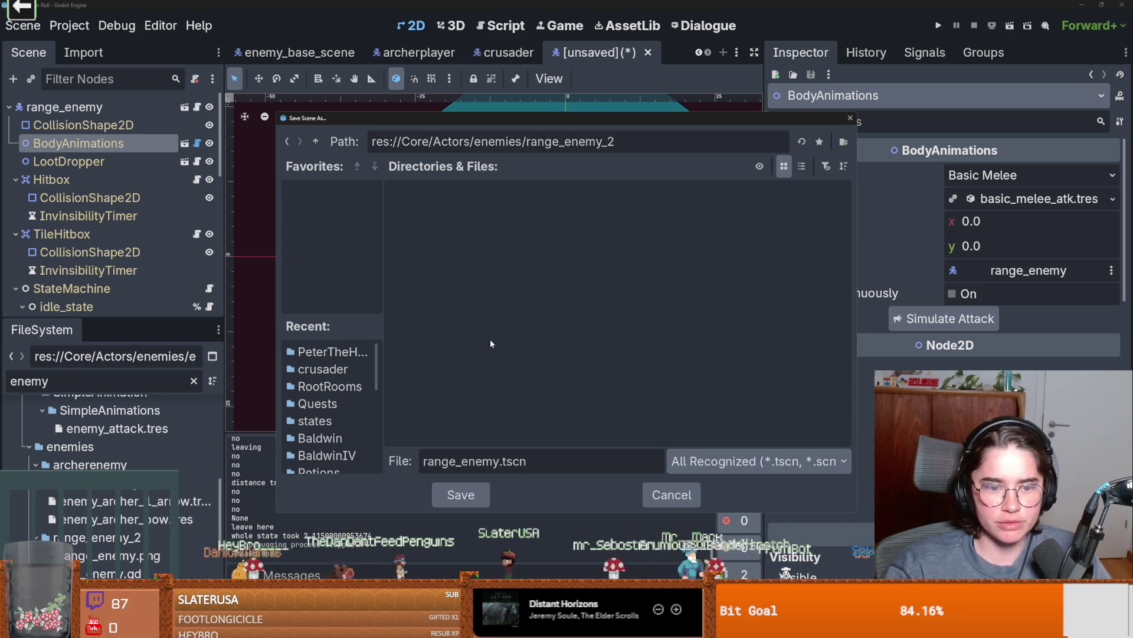
{"action": "left_click", "coordinate": [444, 495]}
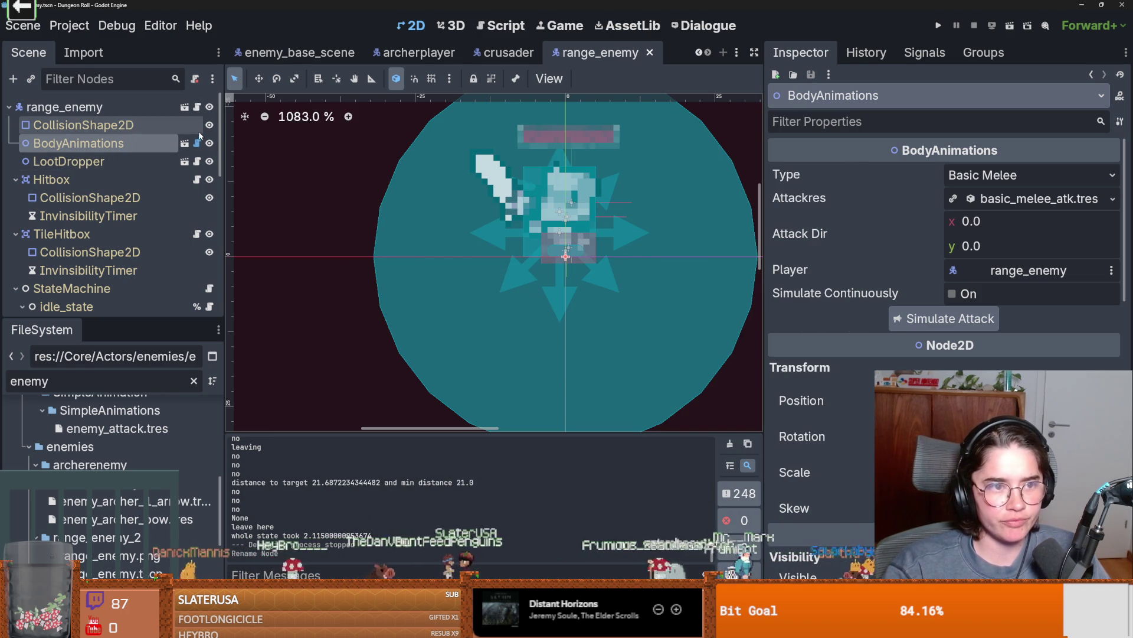
{"action": "left_click", "coordinate": [185, 143]}
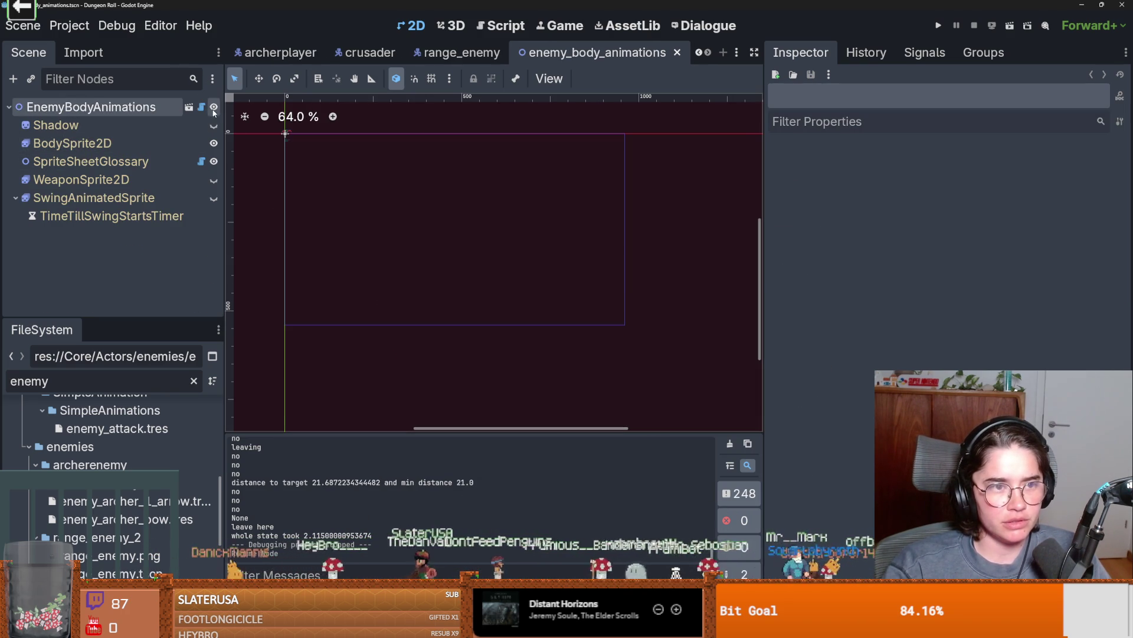
Open the EnemyBodyAnimations root node's script and widen the script editor.
{"action": "left_click", "coordinate": [168, 109]}
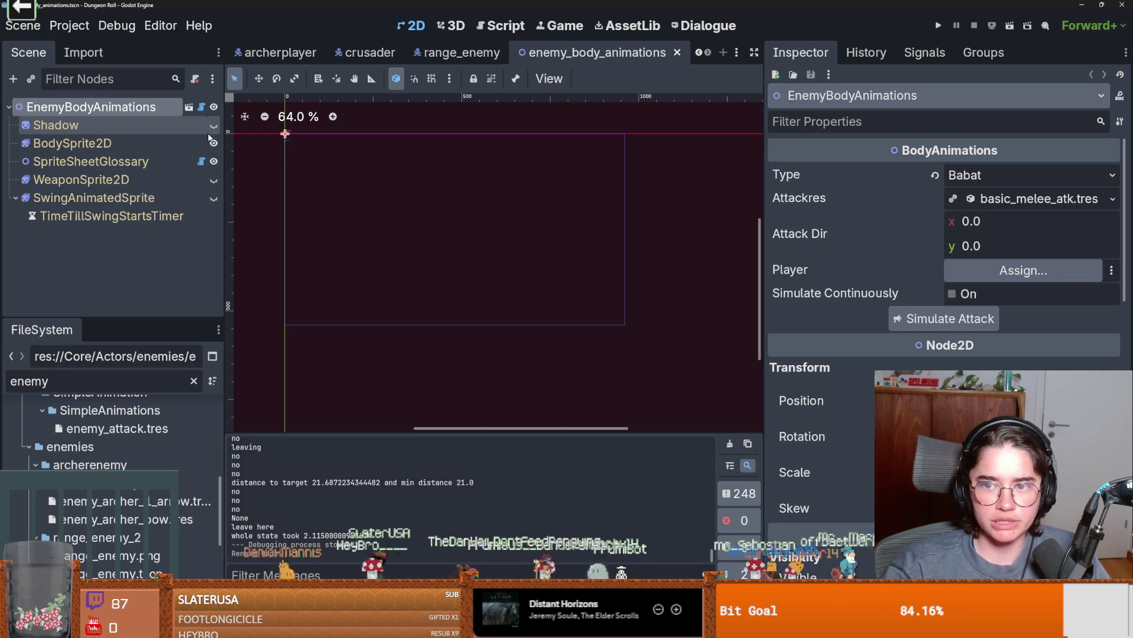
{"action": "left_click", "coordinate": [202, 108]}
{"action": "scroll", "coordinate": [713, 180], "scroll_direction": "up", "scroll_amount": 6}
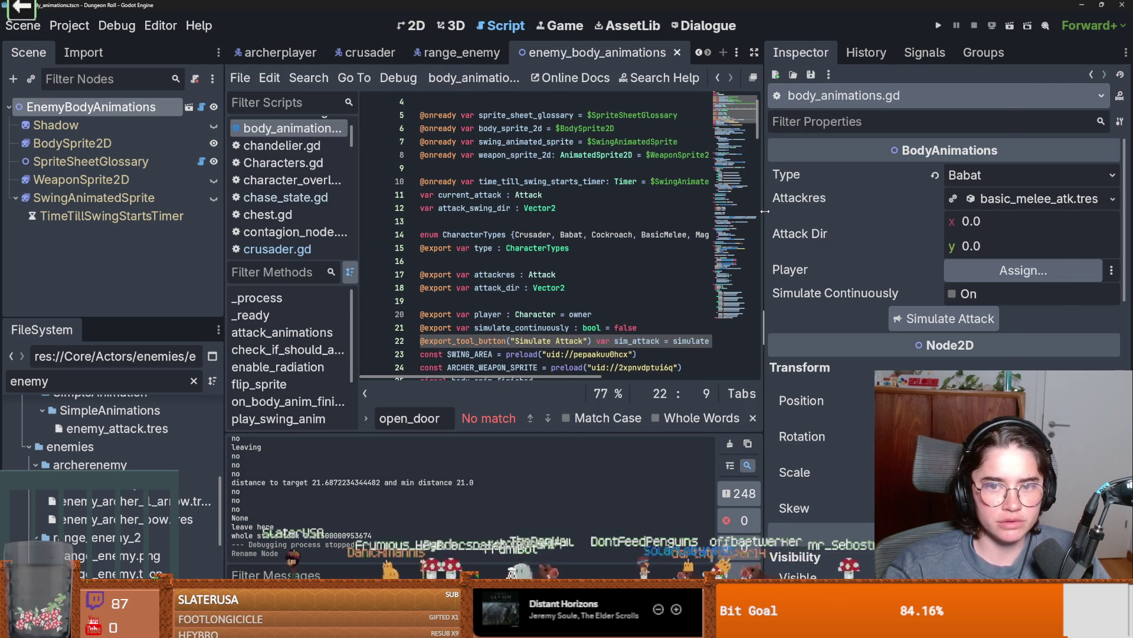
{"action": "left_click_drag", "start_coordinate": [765, 212], "coordinate": [1005, 247]}
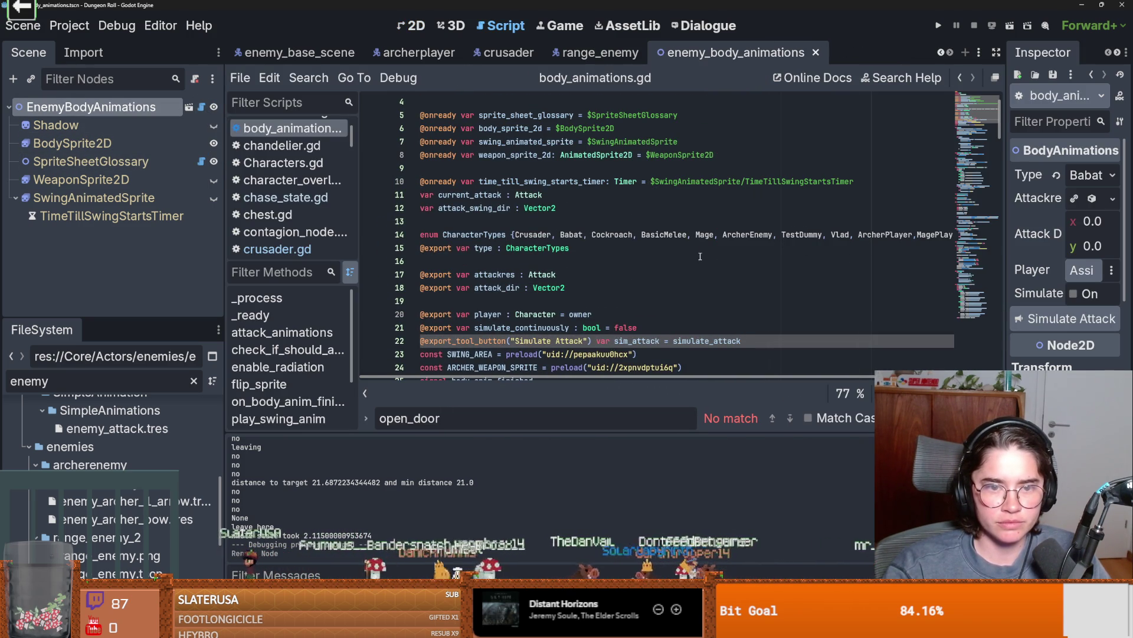
{"action": "scroll", "coordinate": [906, 234], "scroll_direction": "right", "scroll_amount": 1}
Add a RangeEnemy2 entry to the CharacterTypes enum and save.
{"action": "left_click", "coordinate": [948, 234]}
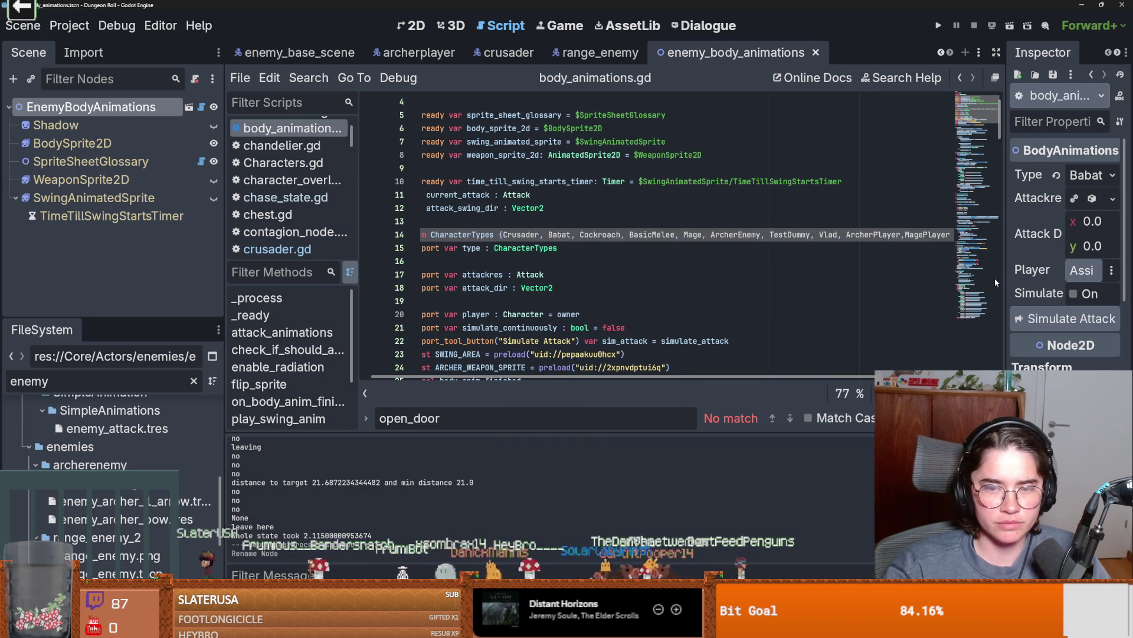
{"action": "key", "text": "Return"}
{"action": "type", "text": "range"}
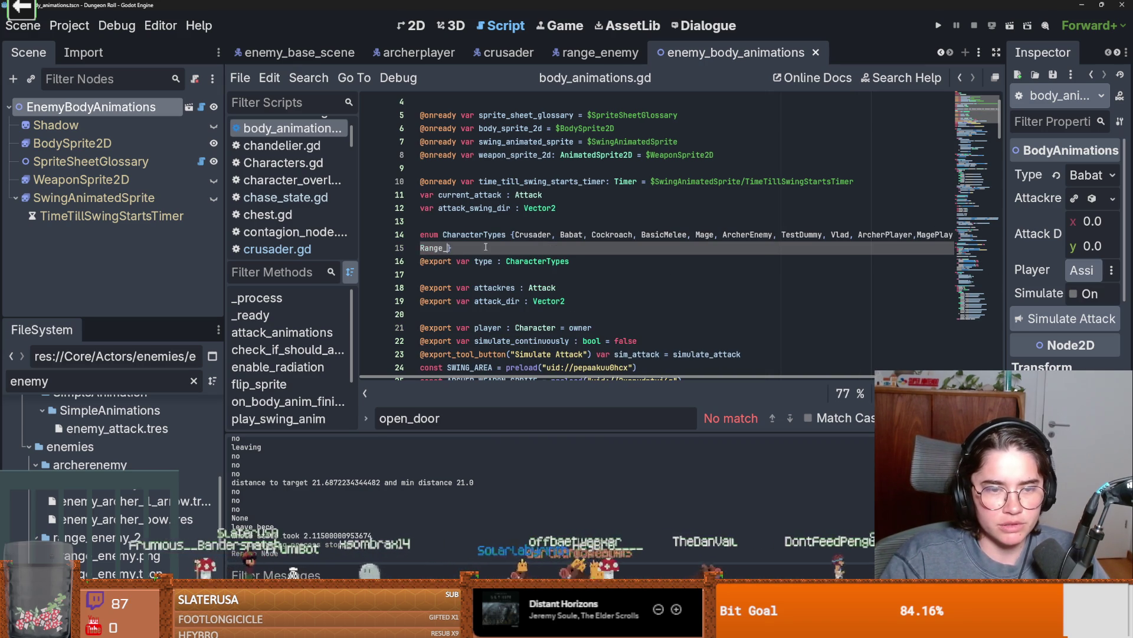
{"action": "key", "text": "BackSpace"}
{"action": "type", "text": "Enemy2"}
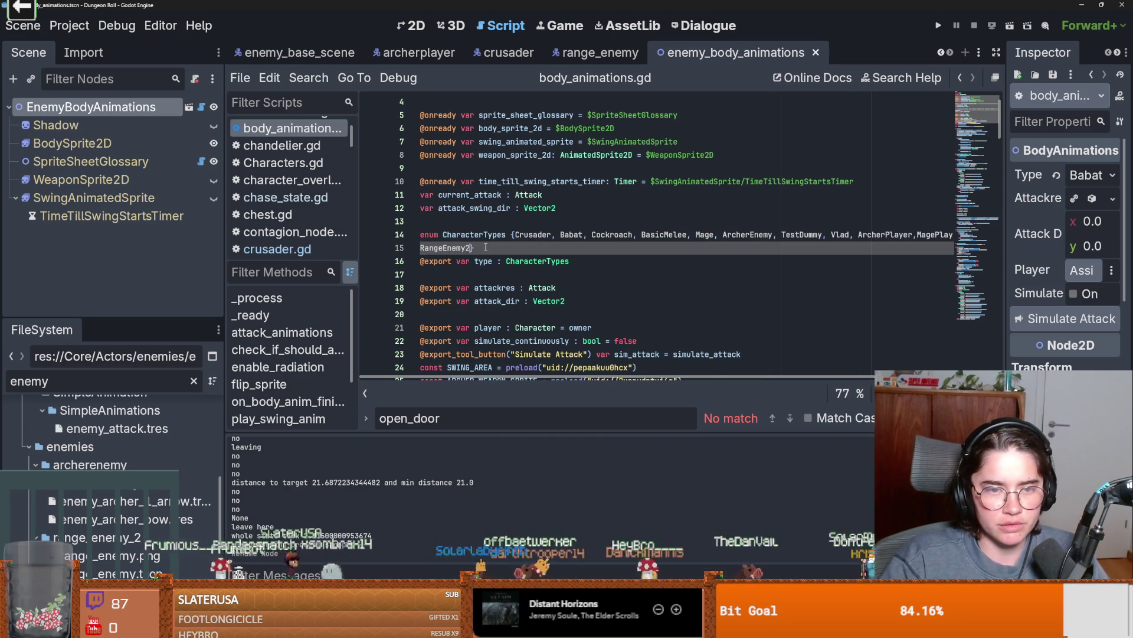
{"action": "key", "text": "ctrl+s"}
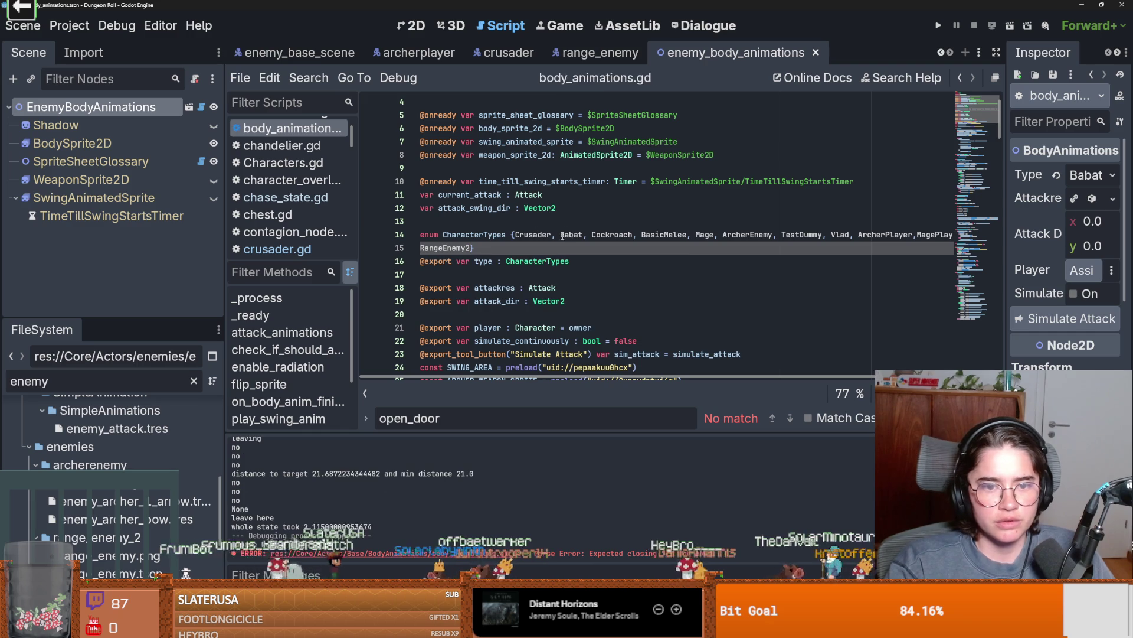
Undo the stray line break and add the missing comma before RangeEnemy2, then save.
{"action": "left_click", "coordinate": [562, 235]}
{"action": "key", "text": "Return"}
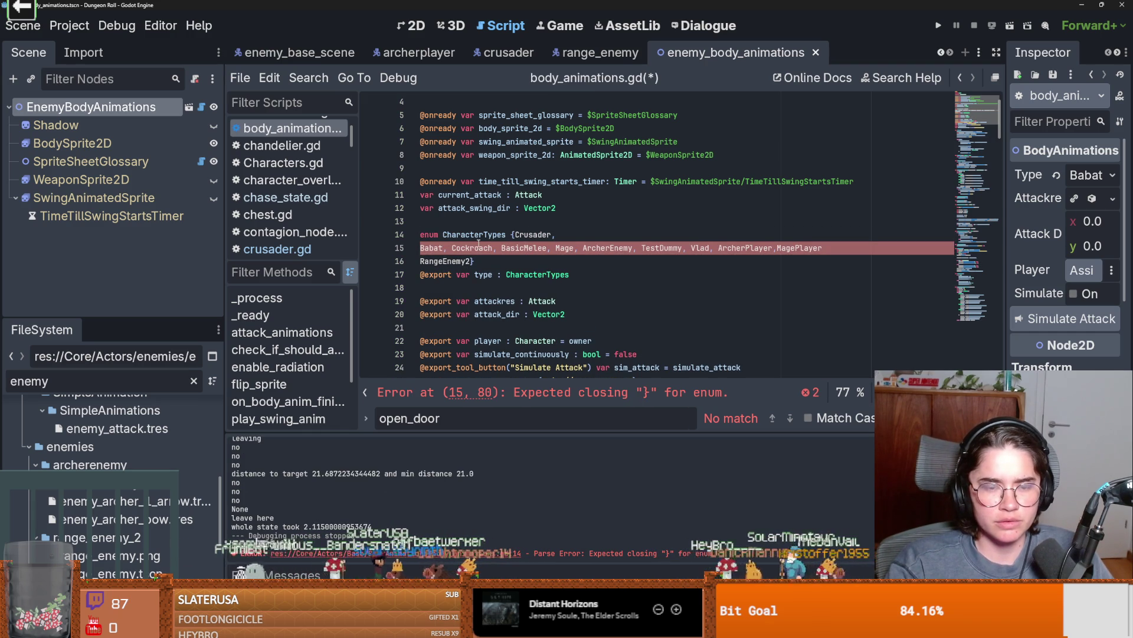
{"action": "key", "text": "ctrl+z"}
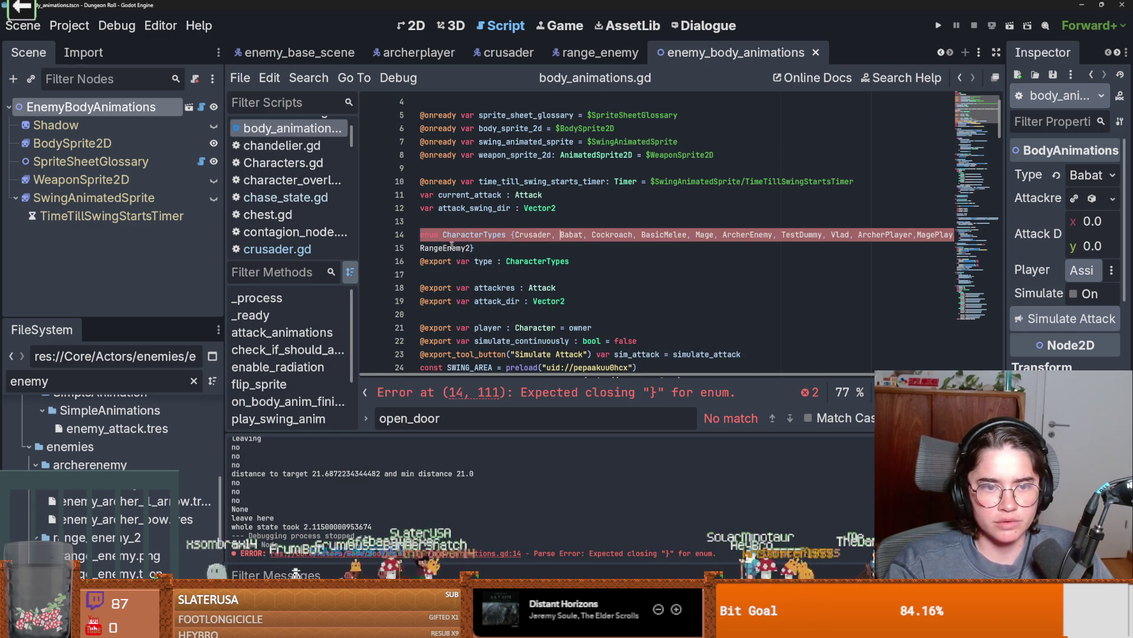
{"action": "left_click", "coordinate": [603, 285]}
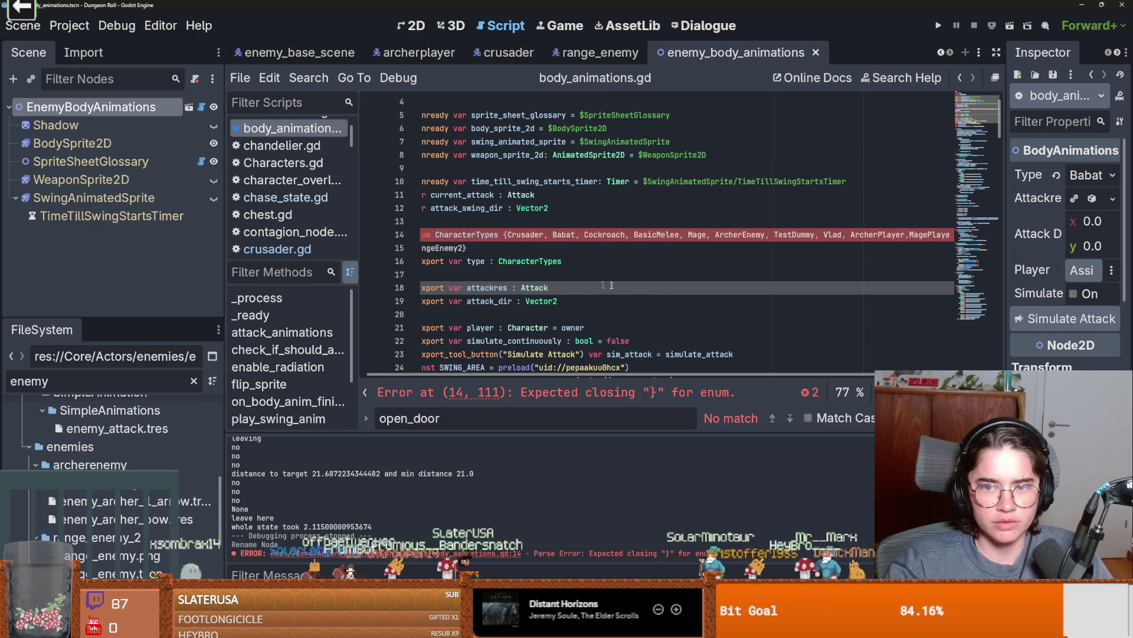
{"action": "left_click", "coordinate": [953, 234]}
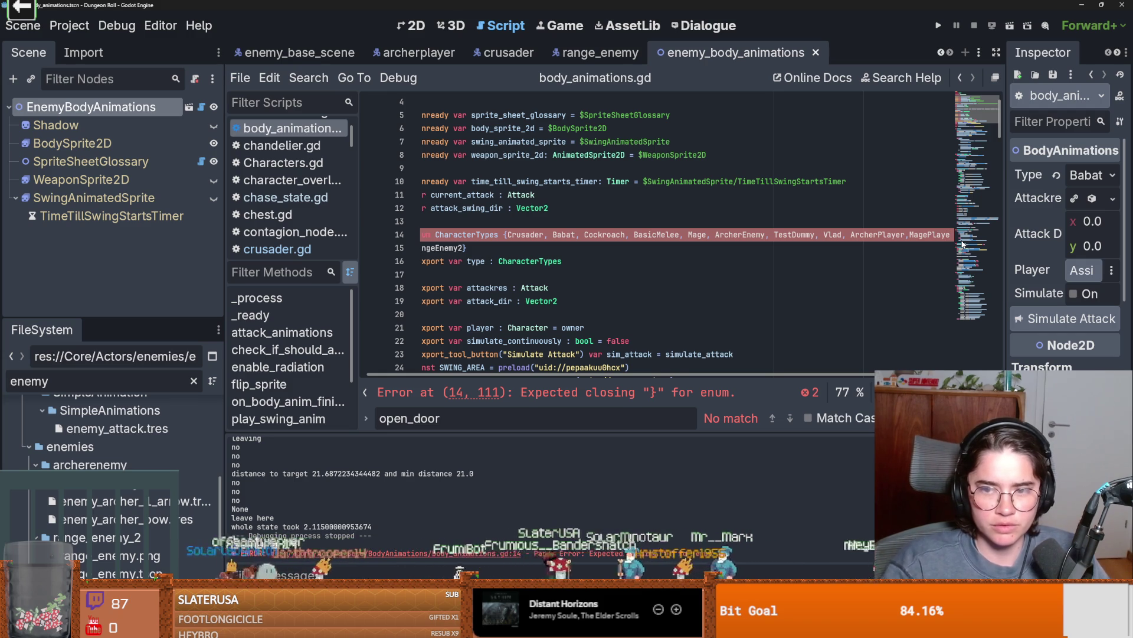
{"action": "left_click", "coordinate": [418, 252]}
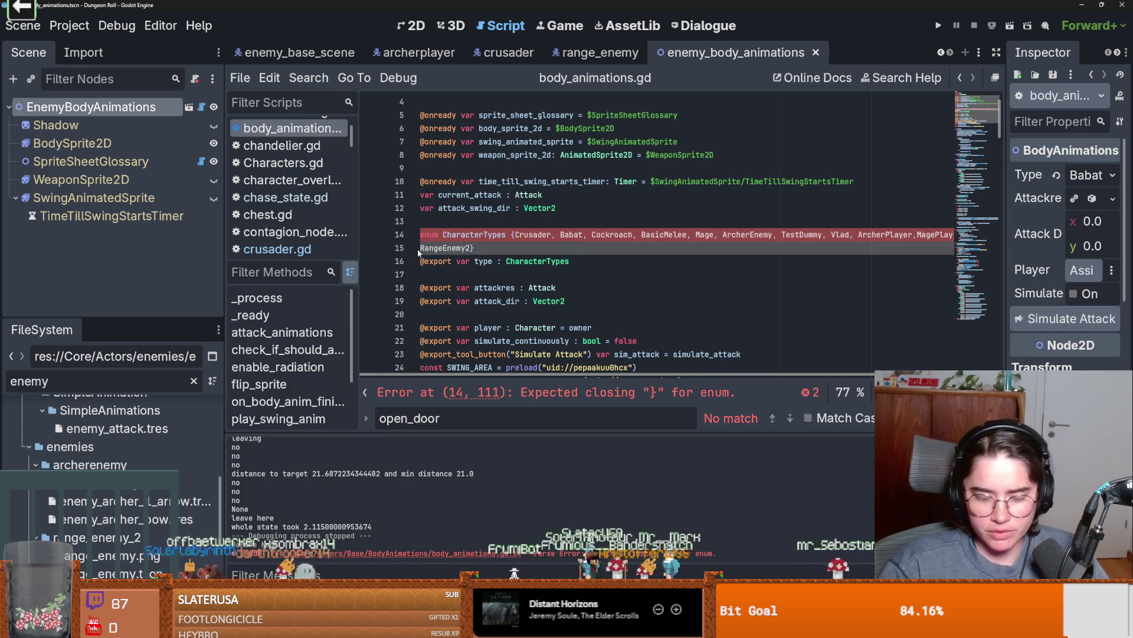
{"action": "type", "text": ","}
{"action": "left_click", "coordinate": [493, 234]}
{"action": "key", "text": "ctrl+s"}
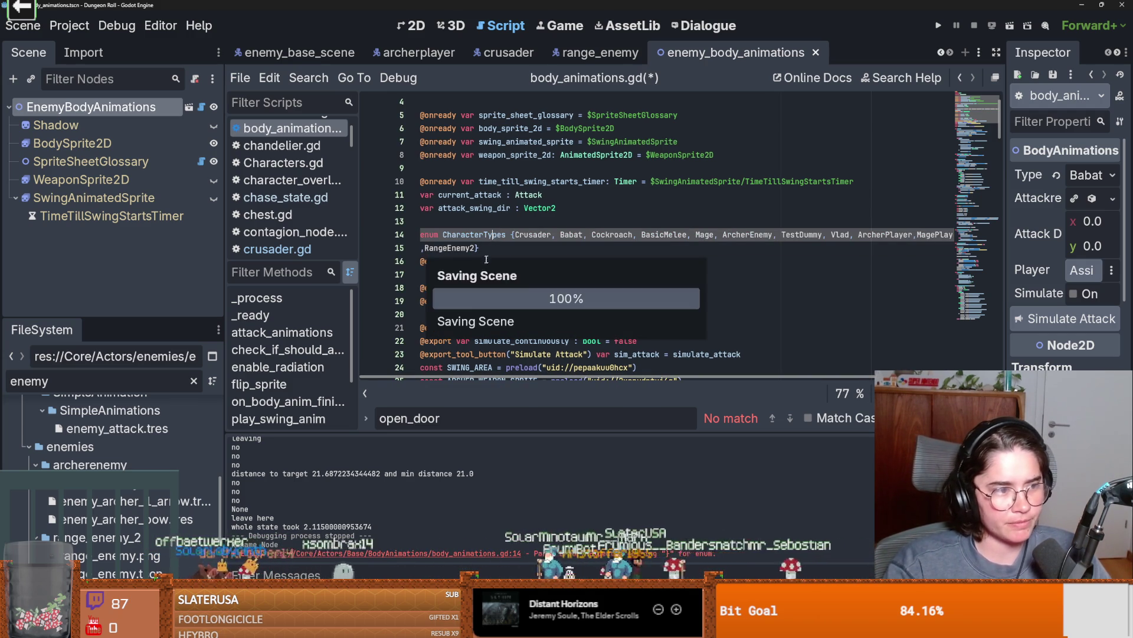
Highlight every use of CharacterTypes and scroll through the script to review them.
{"action": "left_click", "coordinate": [480, 248]}
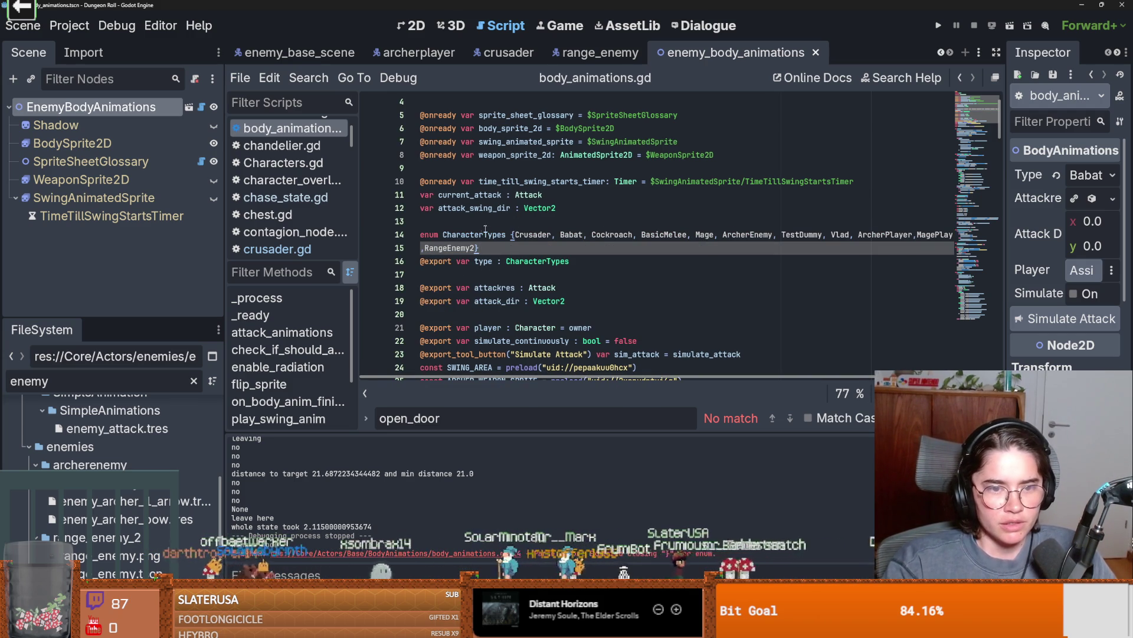
{"action": "double_click", "coordinate": [485, 234]}
{"action": "scroll", "coordinate": [567, 313], "scroll_direction": "down", "scroll_amount": 5}
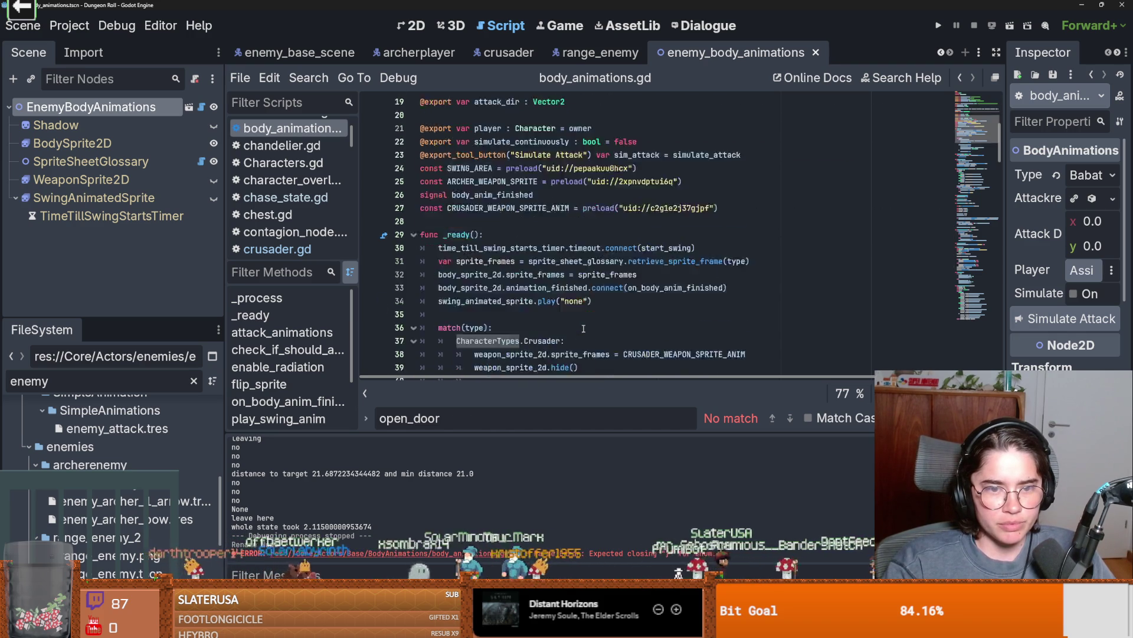
{"action": "scroll", "coordinate": [583, 329], "scroll_direction": "down", "scroll_amount": 3}
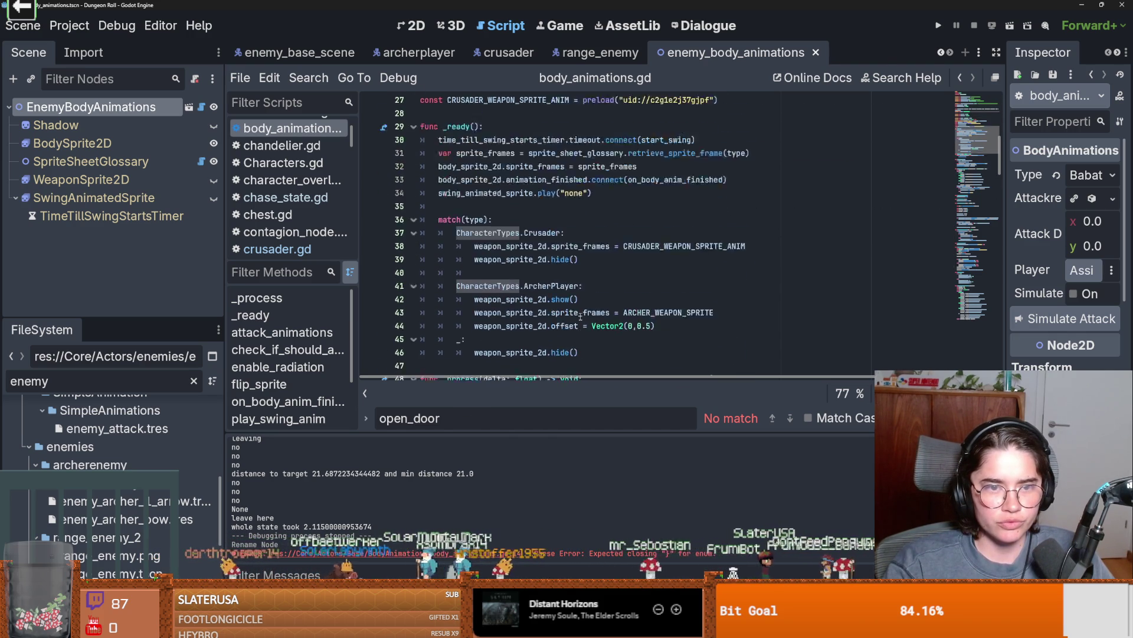
{"action": "scroll", "coordinate": [580, 317], "scroll_direction": "up", "scroll_amount": 1}
{"action": "scroll", "coordinate": [580, 317], "scroll_direction": "down", "scroll_amount": 8}
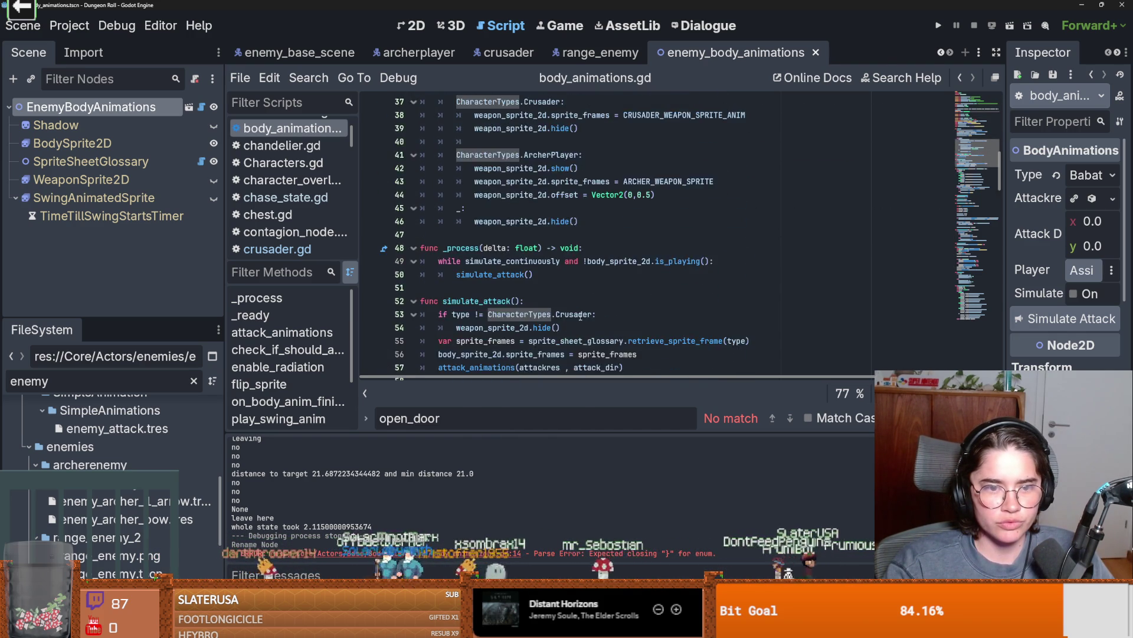
{"action": "scroll", "coordinate": [557, 310], "scroll_direction": "down", "scroll_amount": 3}
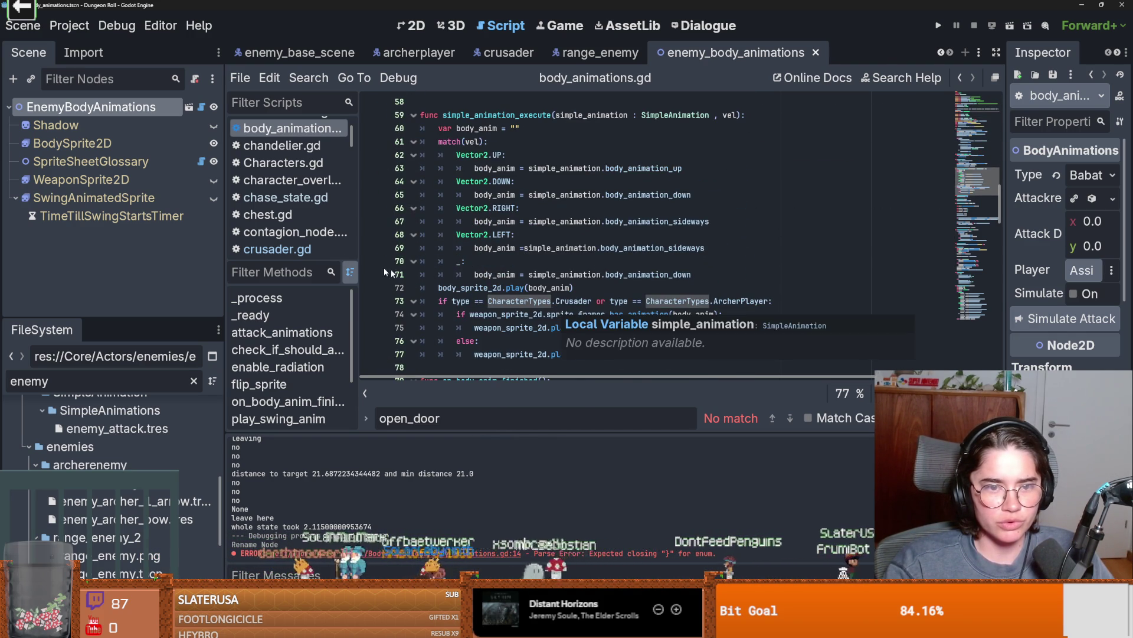
In sprite_sheet_glossary.gd, add a blank line below the sprite sheet constants.
{"action": "left_click", "coordinate": [201, 161]}
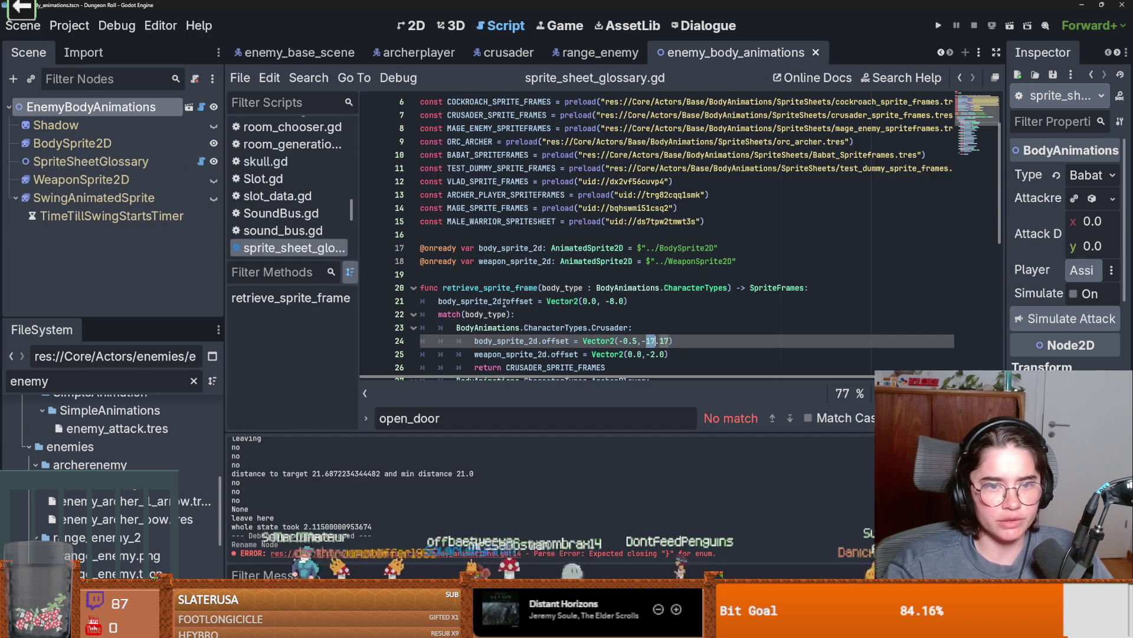
{"action": "left_click", "coordinate": [441, 234]}
{"action": "key", "text": "Return"}
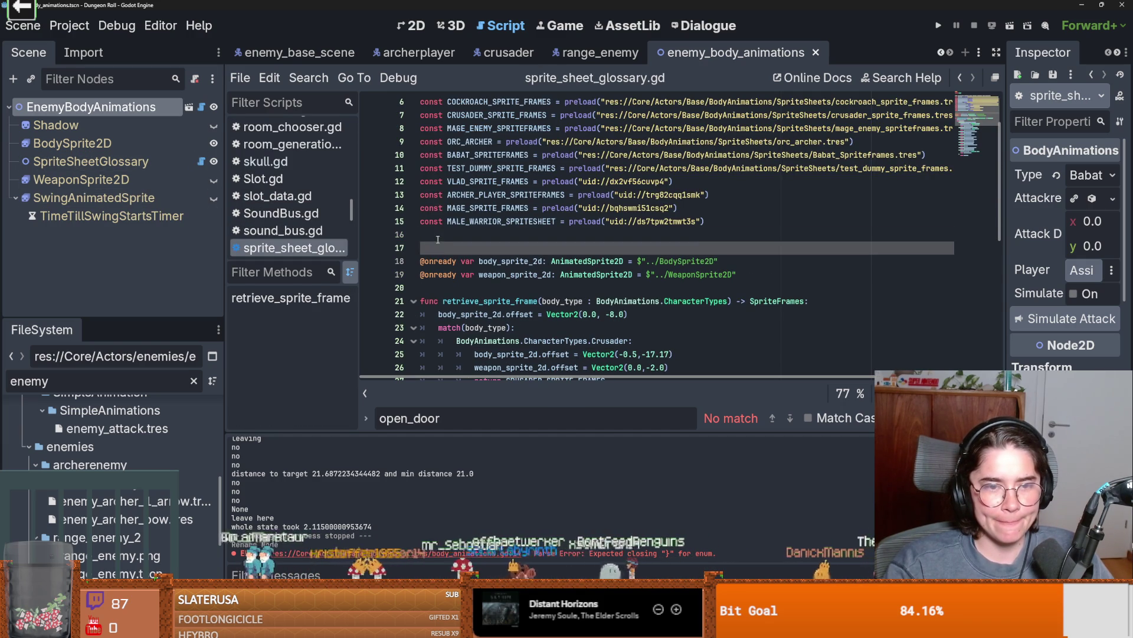
{"action": "left_click", "coordinate": [437, 239]}
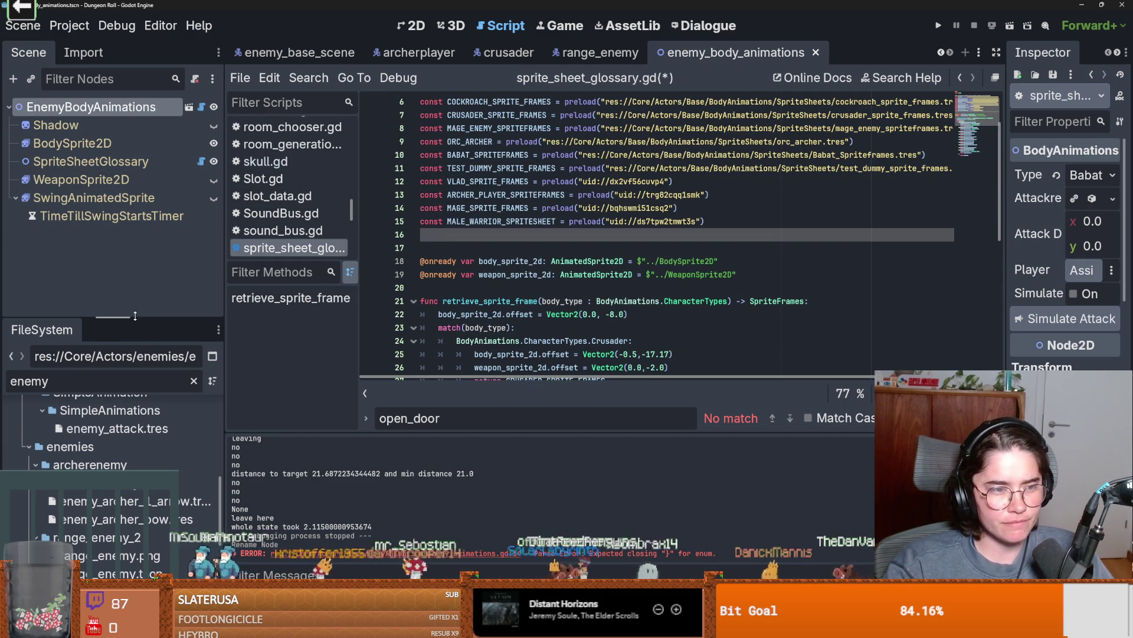
{"action": "left_click_drag", "start_coordinate": [134, 316], "coordinate": [135, 142]}
{"action": "left_click", "coordinate": [135, 389]}
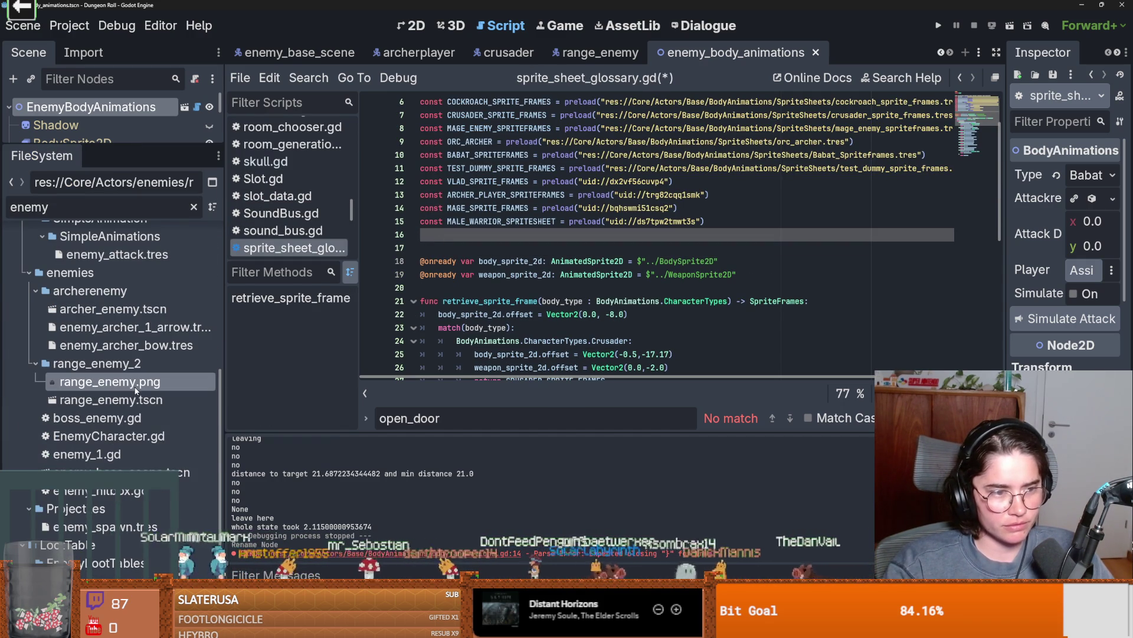
{"action": "double_click", "coordinate": [526, 222]}
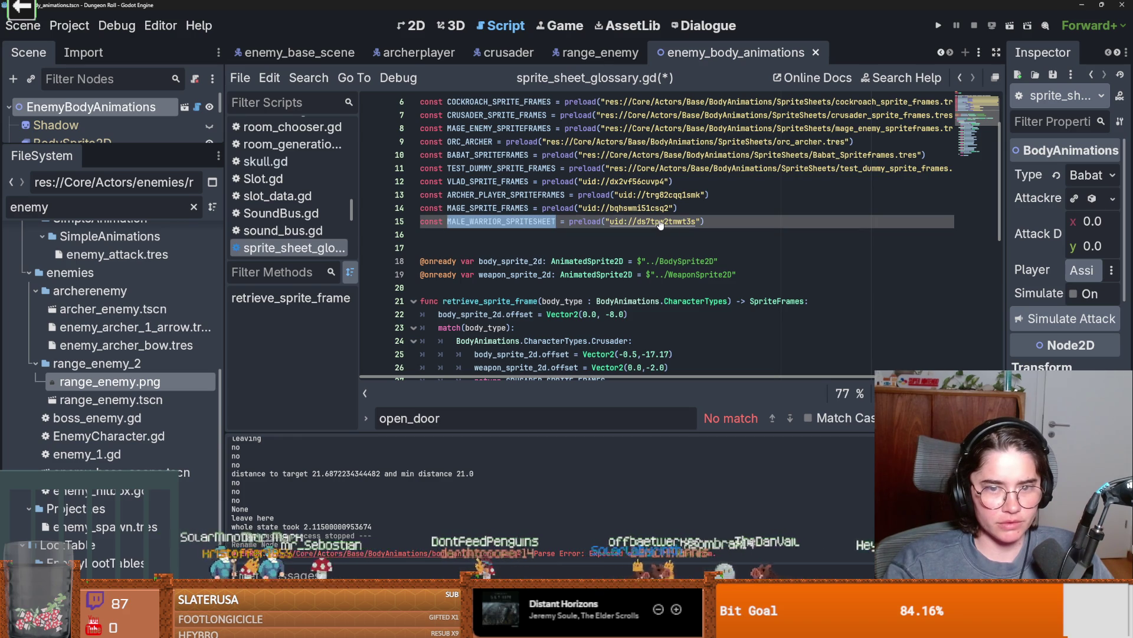
Copy the Babat_Spriteframes name and filter the FileSystem panel by it.
{"action": "scroll", "coordinate": [658, 224], "scroll_direction": "up", "scroll_amount": 1}
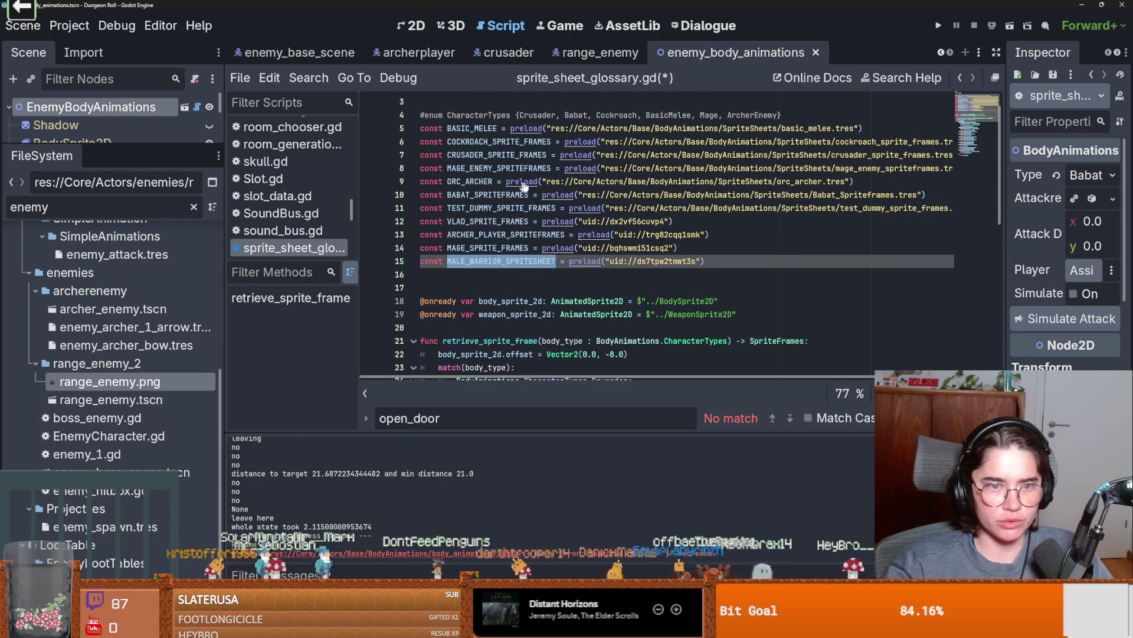
{"action": "left_click", "coordinate": [600, 195], "text": "ctrl"}
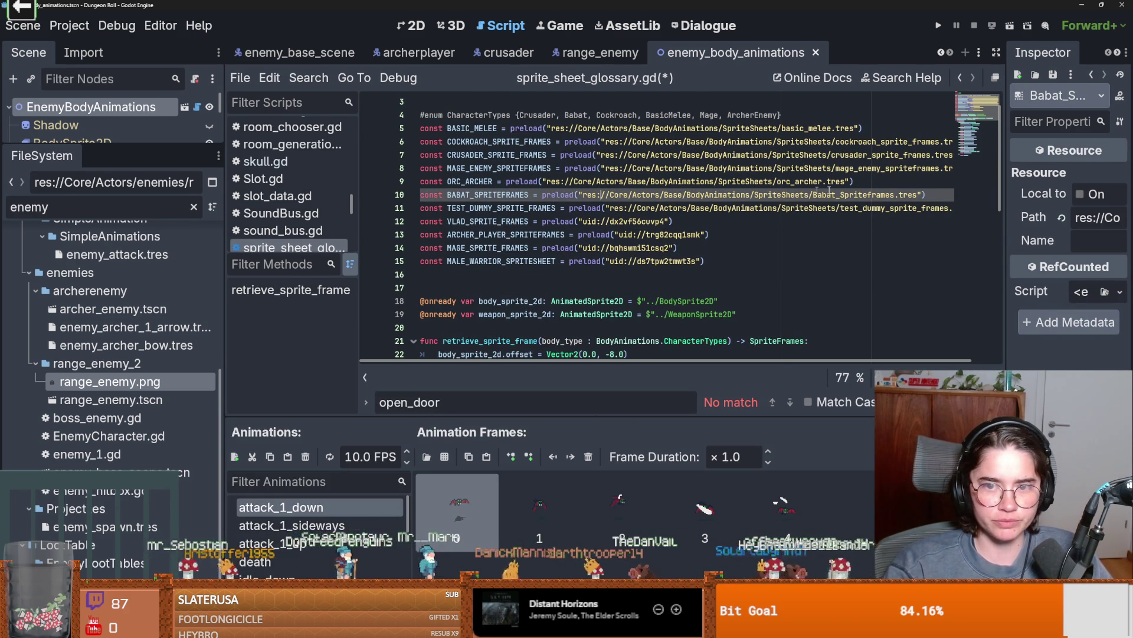
{"action": "double_click", "coordinate": [877, 195]}
{"action": "key", "text": "ctrl+c"}
{"action": "double_click", "coordinate": [121, 204]}
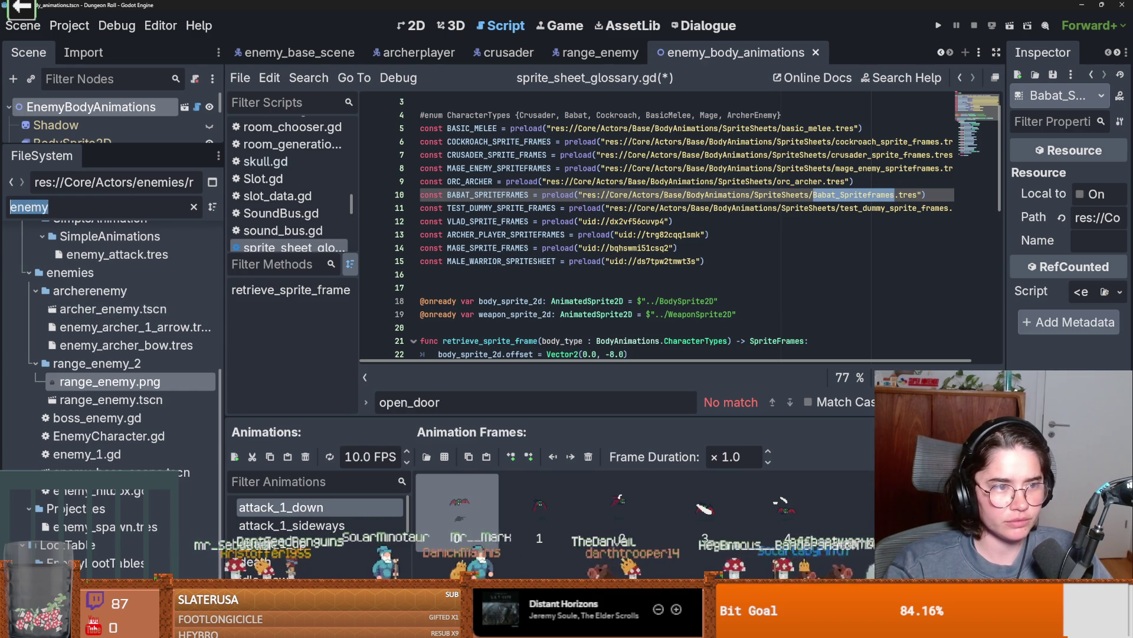
{"action": "key", "text": "ctrl+v"}
Select Babat_Spriteframes.tres and start duplicating it with Ctrl+D.
{"action": "left_click", "coordinate": [136, 362]}
{"action": "scroll", "coordinate": [338, 513], "scroll_direction": "down", "scroll_amount": 3}
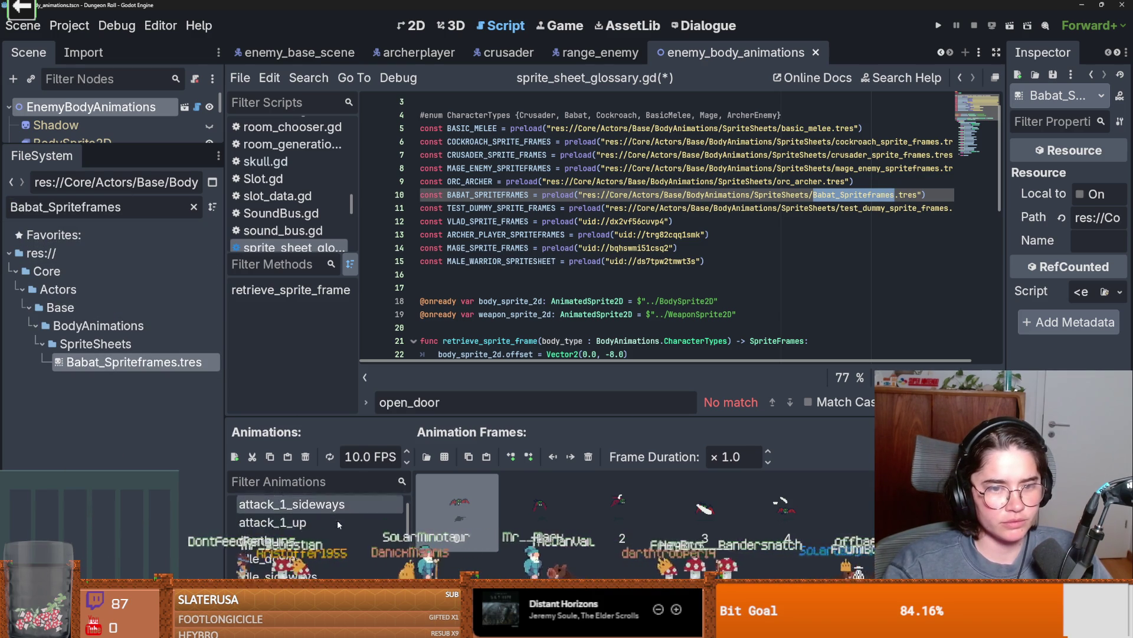
{"action": "scroll", "coordinate": [338, 520], "scroll_direction": "up", "scroll_amount": 3}
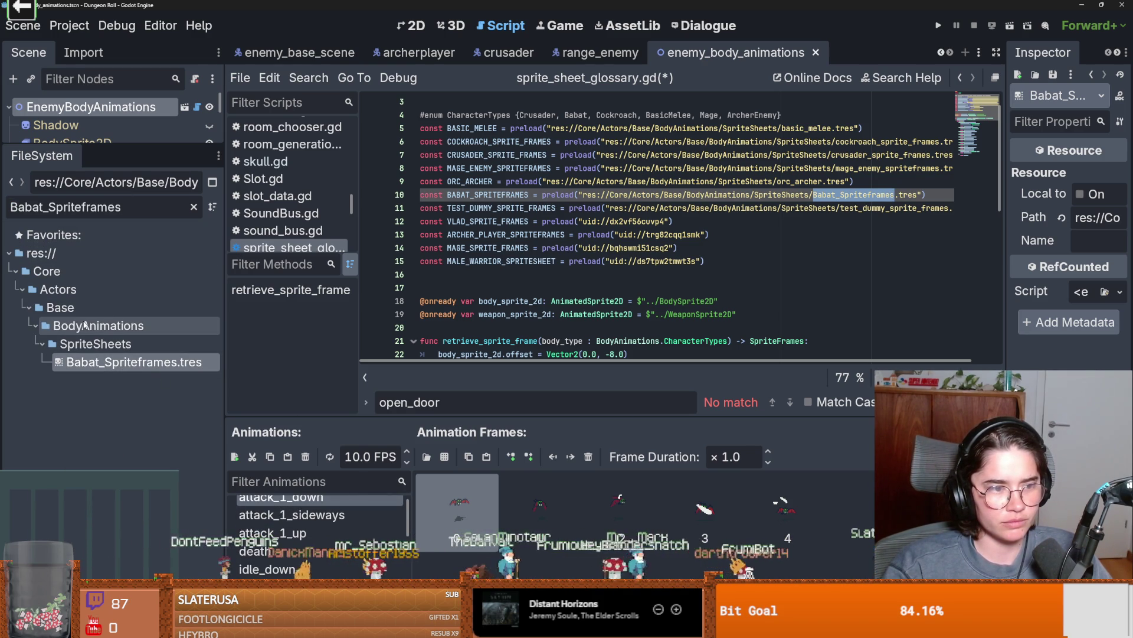
{"action": "key", "text": "ctrl+d"}
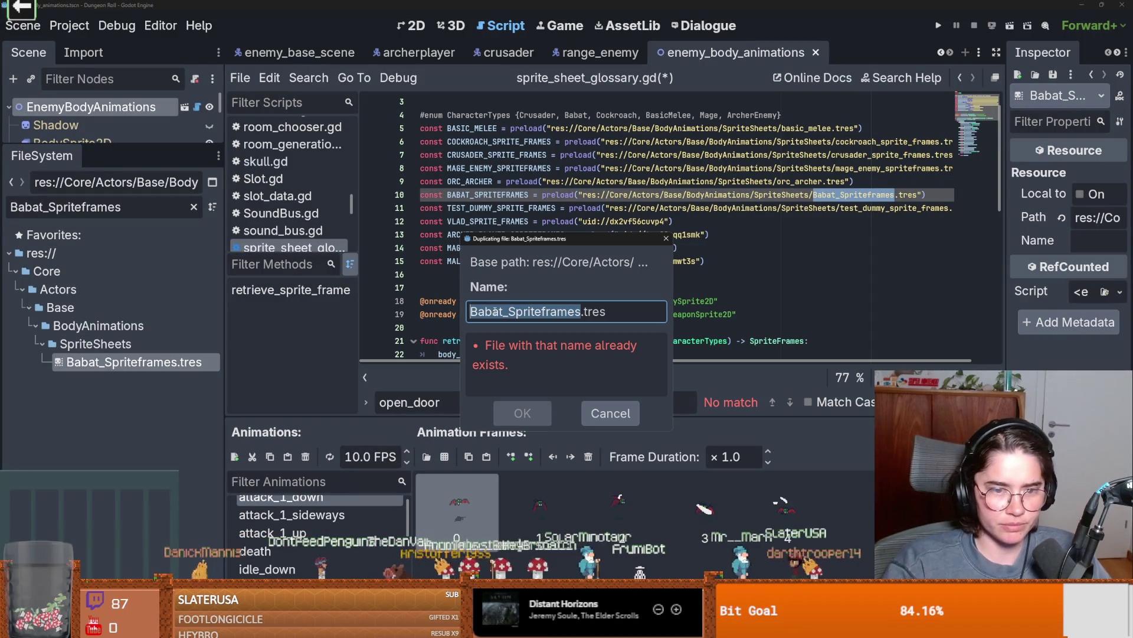
Rename the duplicated Babat sprite frames to the range_enemy_2 copy.
{"action": "left_click", "coordinate": [494, 311]}
{"action": "type", "text": "range_enemy_2"}
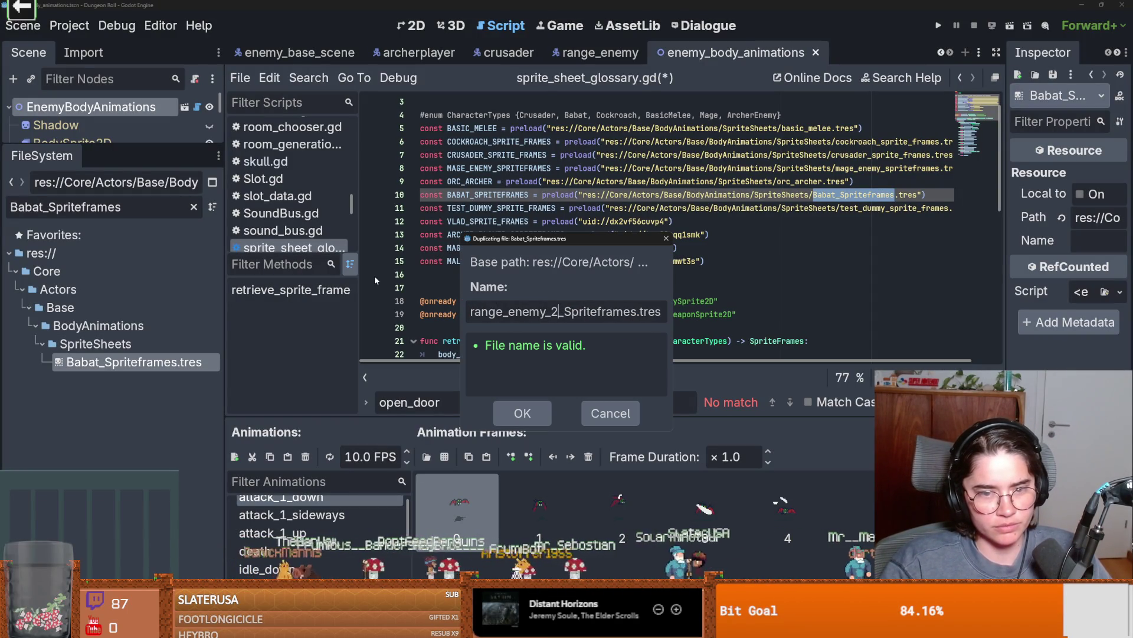
{"action": "key", "text": "Return"}
Preload the new range_enemy_2 sprite frames as a const after line 15.
{"action": "left_click", "coordinate": [193, 206]}
{"action": "scroll", "coordinate": [133, 413], "scroll_direction": "down", "scroll_amount": 2}
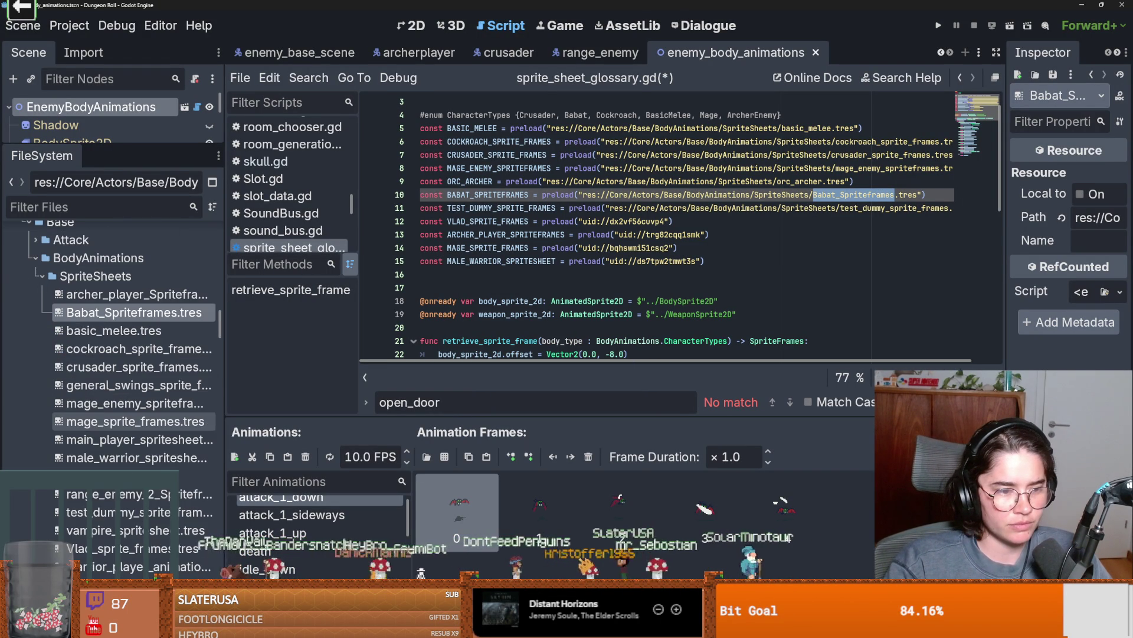
{"action": "left_click", "coordinate": [133, 499]}
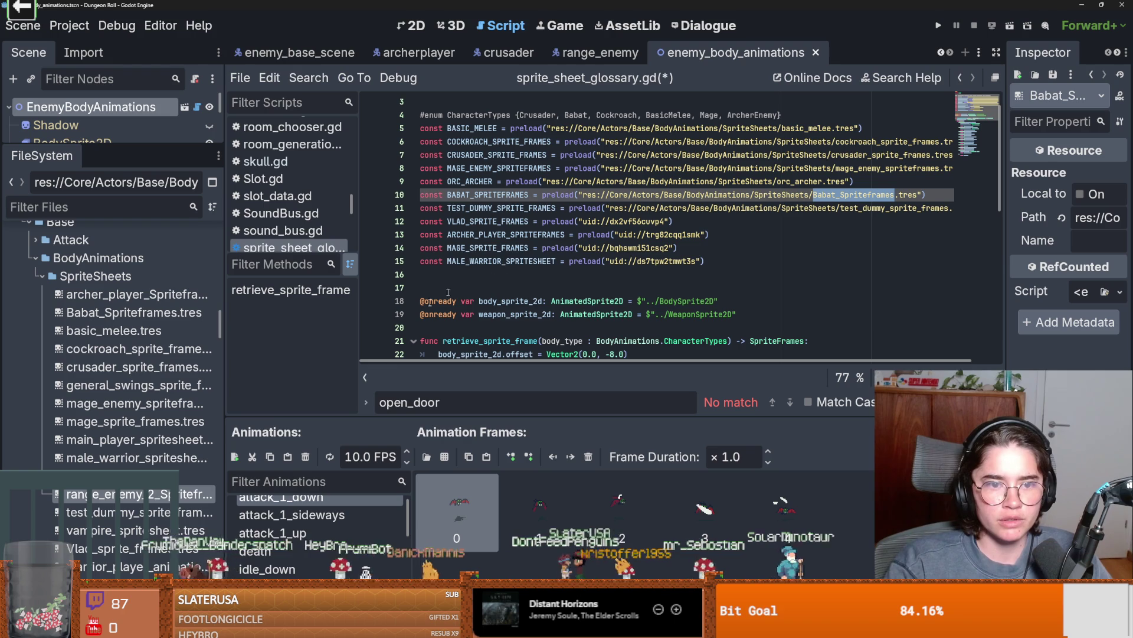
{"action": "scroll", "coordinate": [453, 287], "scroll_direction": "down", "scroll_amount": 1}
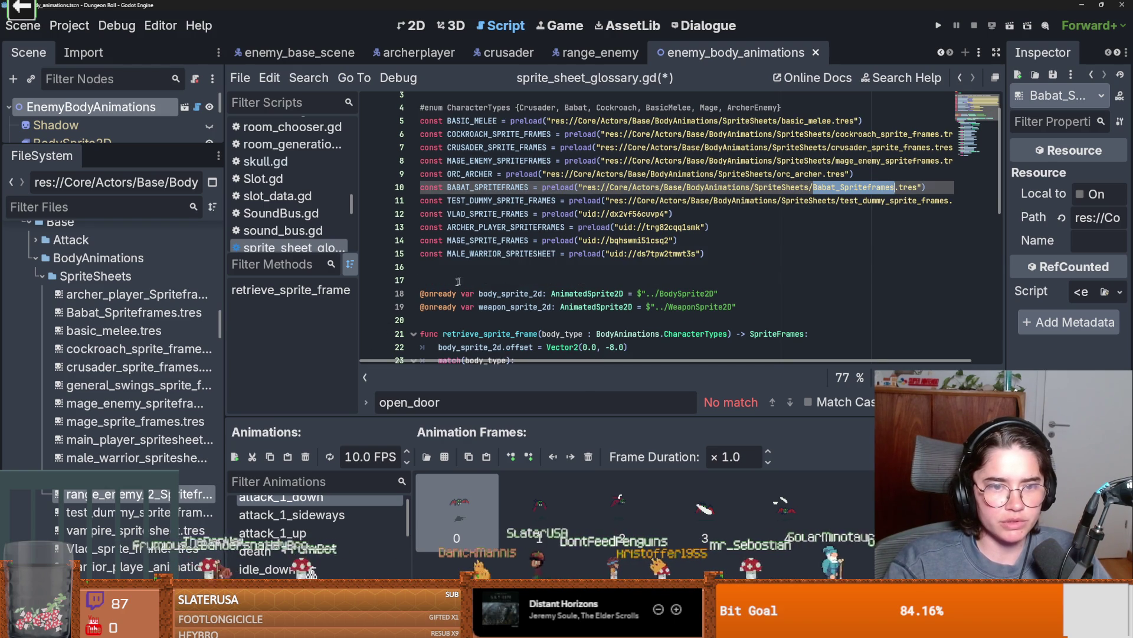
{"action": "mouse_move", "coordinate": [163, 491]}
{"action": "left_mouse_down", "text": "ctrl"}
{"action": "mouse_move", "coordinate": [449, 325]}
{"action": "mouse_move", "coordinate": [455, 268]}
{"action": "mouse_move", "coordinate": [479, 266]}
{"action": "left_mouse_up", "text": "ctrl"}
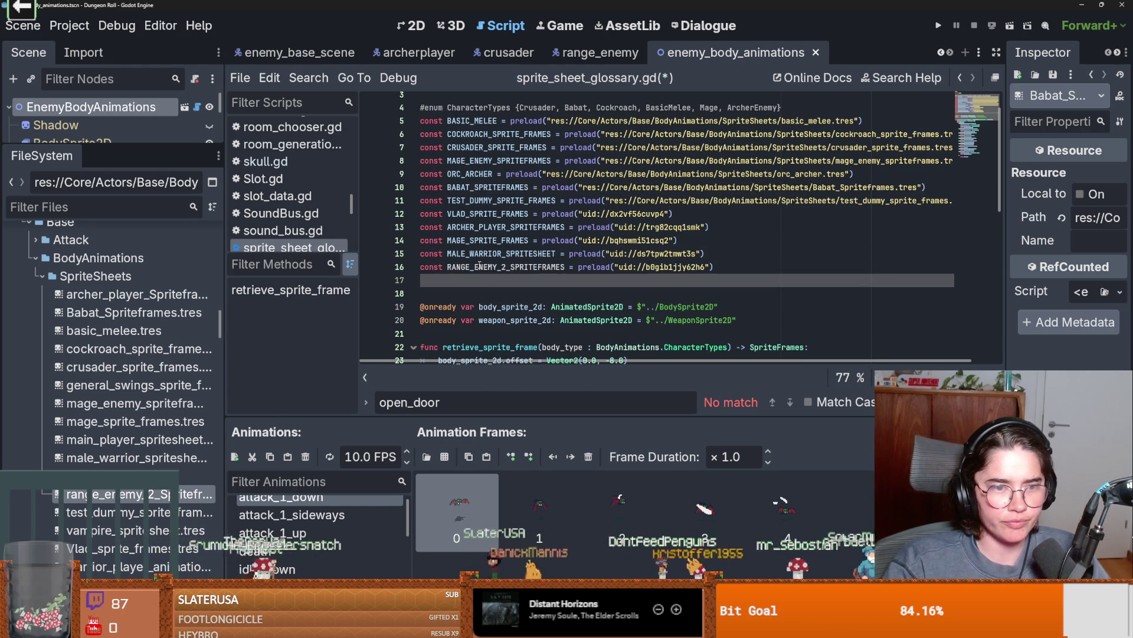
Add a CharacterTypes.RangeEnemy2 case returning RANGE_ENEMY_2_SPRITEFRAMES and save the script.
{"action": "scroll", "coordinate": [599, 311], "scroll_direction": "down", "scroll_amount": 10}
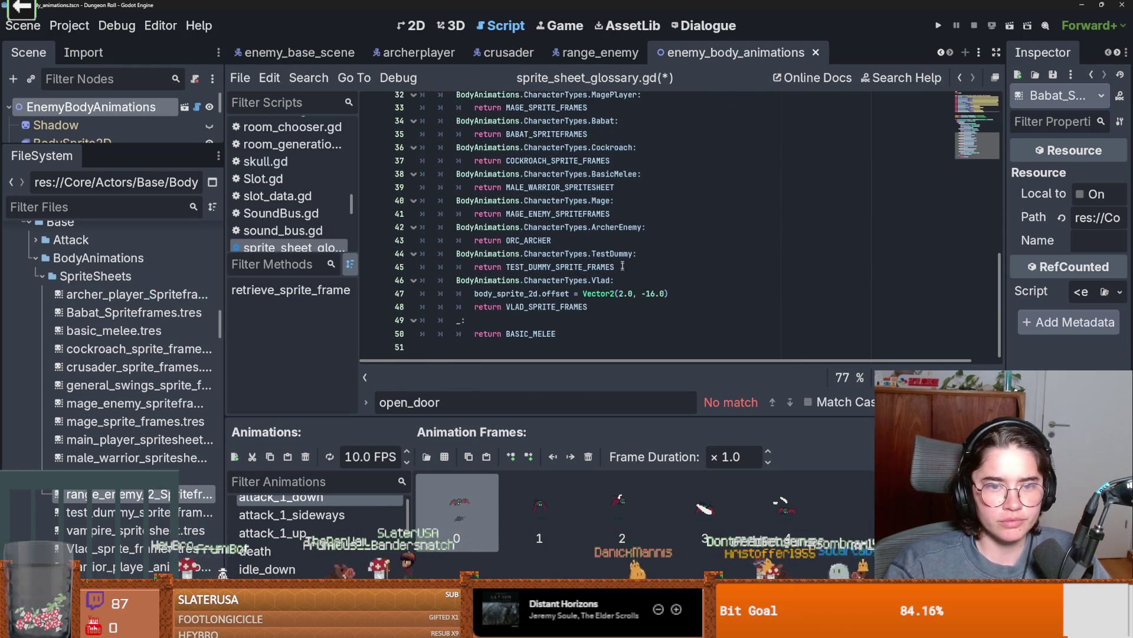
{"action": "left_click", "coordinate": [655, 228]}
{"action": "left_click", "coordinate": [641, 214]}
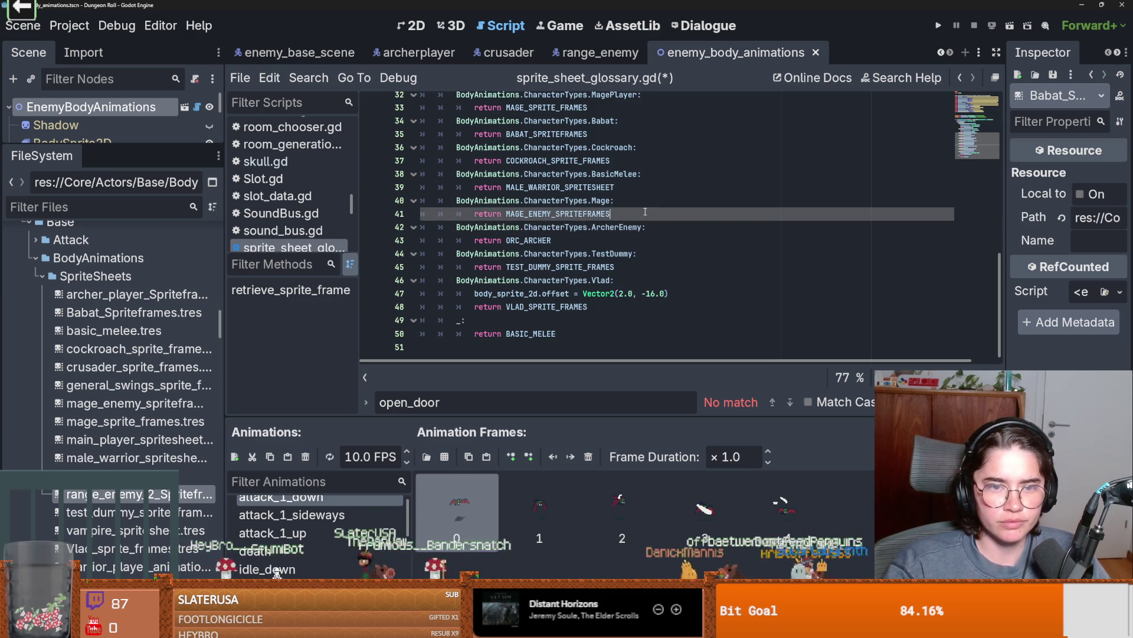
{"action": "key", "text": "Return"}
{"action": "type", "text": "dy"}
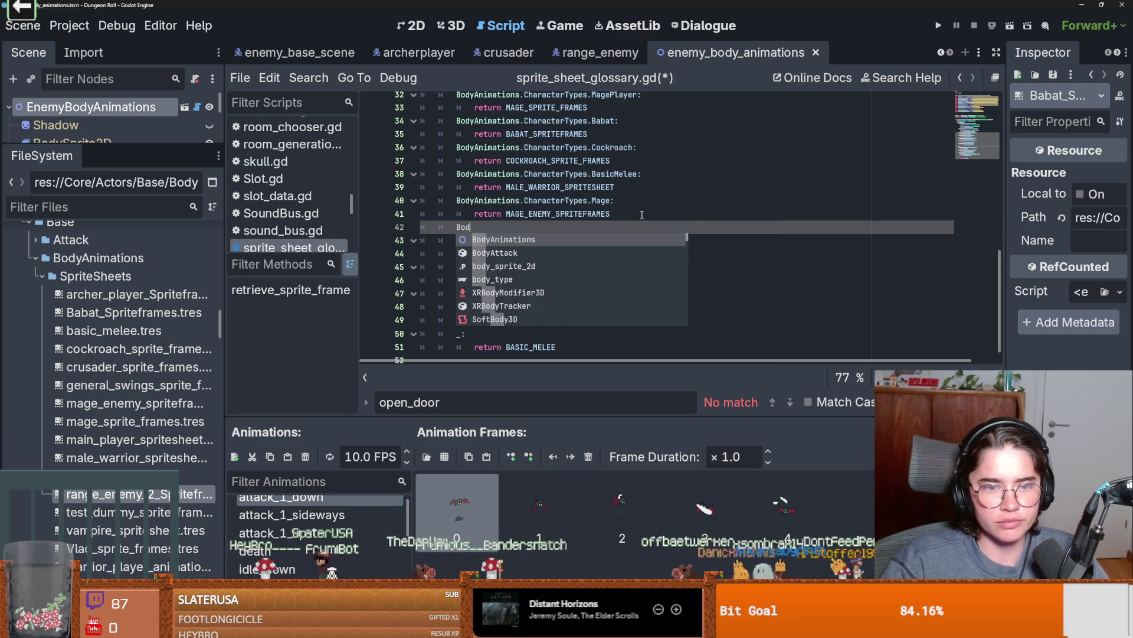
{"action": "key", "text": "Return"}
{"action": "type", "text": ".C"}
{"action": "key", "text": "Return"}
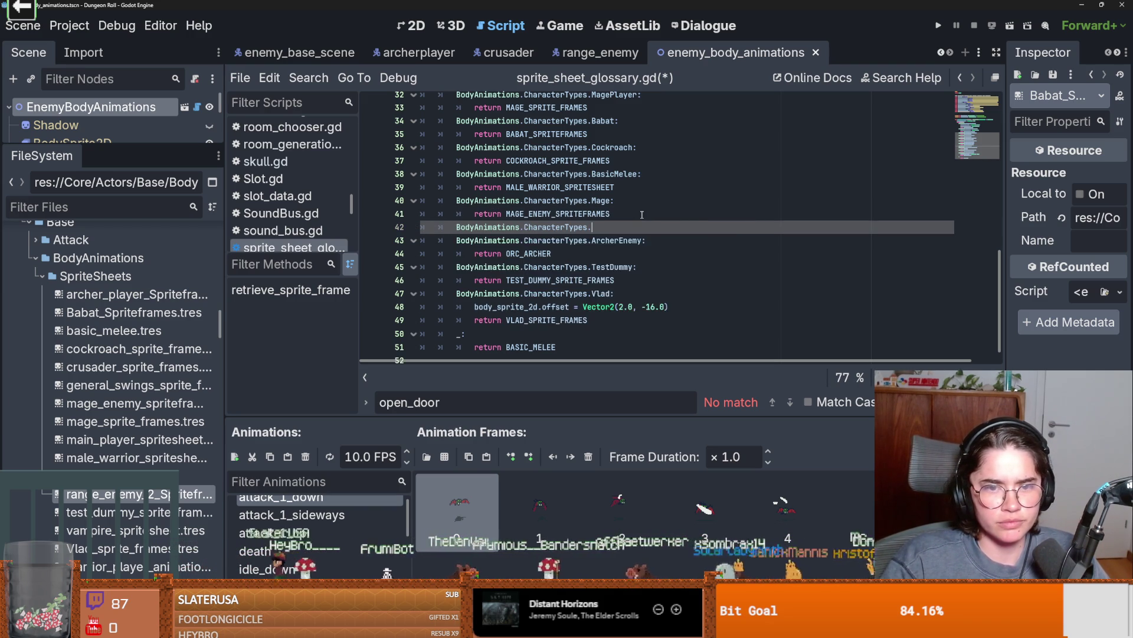
{"action": "type", "text": ".R"}
{"action": "key", "text": "Down"}
{"action": "key", "text": "Return"}
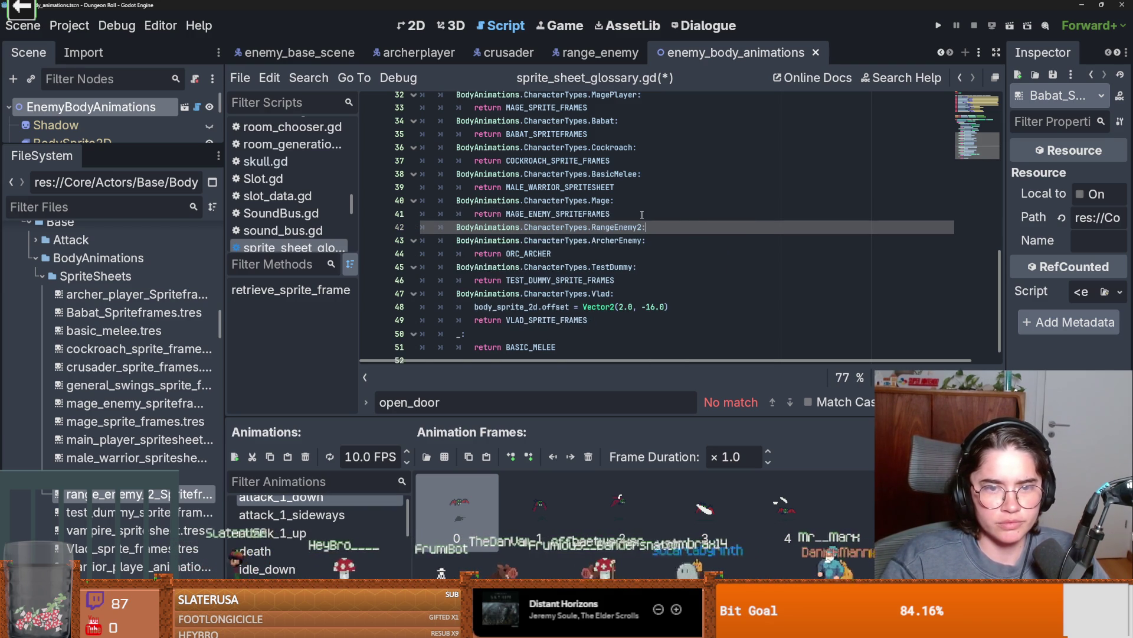
{"action": "key", "text": "Return"}
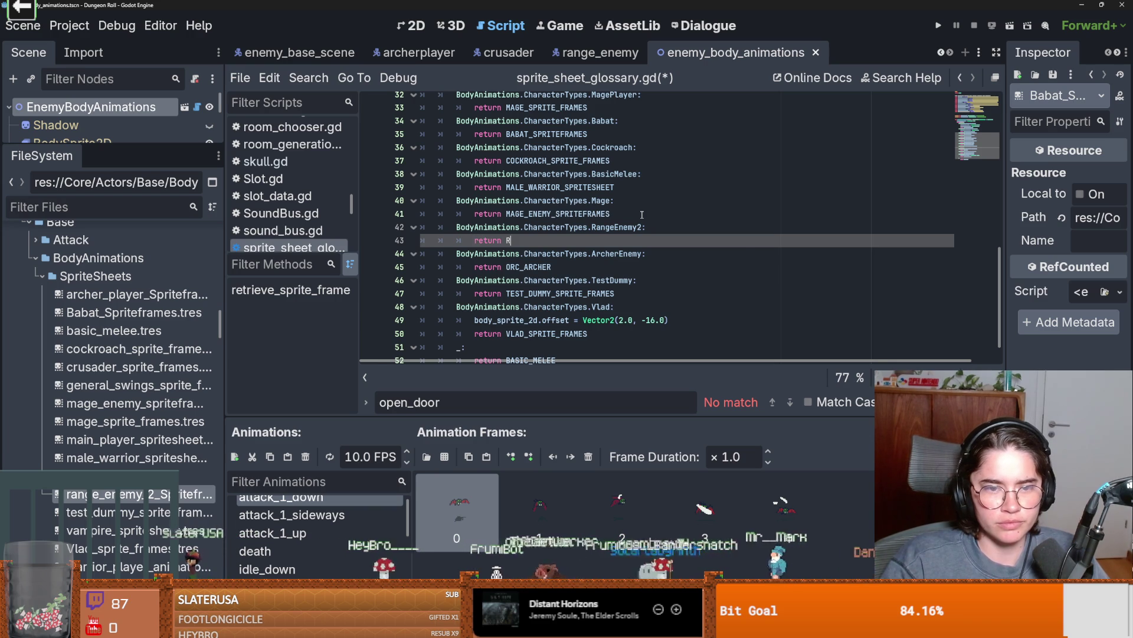
{"action": "key", "text": "Return"}
{"action": "key", "text": "ctrl+s"}
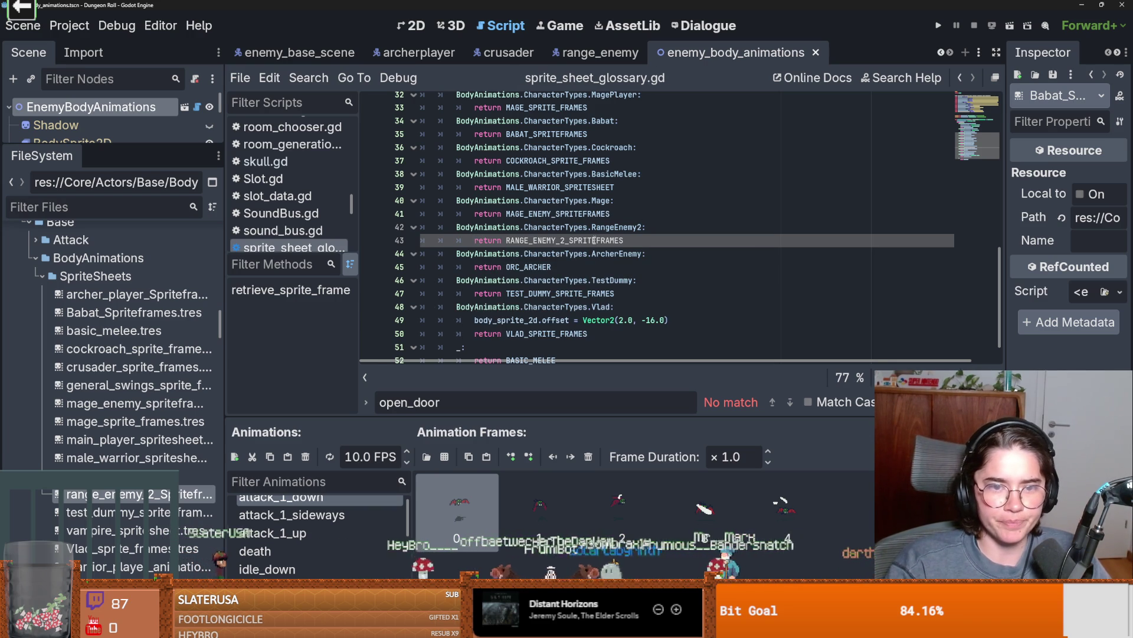
{"action": "double_click", "coordinate": [594, 240]}
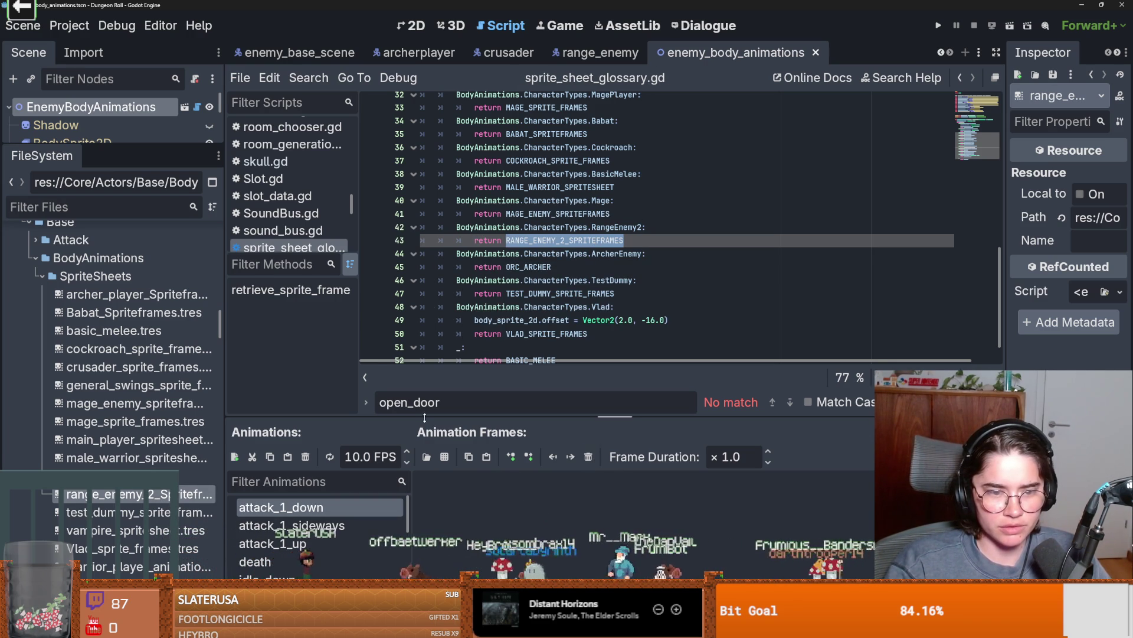
Enlarge the SpriteFrames panel and remove the attack_1_sideways frames.
{"action": "left_click_drag", "start_coordinate": [424, 417], "coordinate": [425, 211]}
{"action": "left_click", "coordinate": [291, 320]}
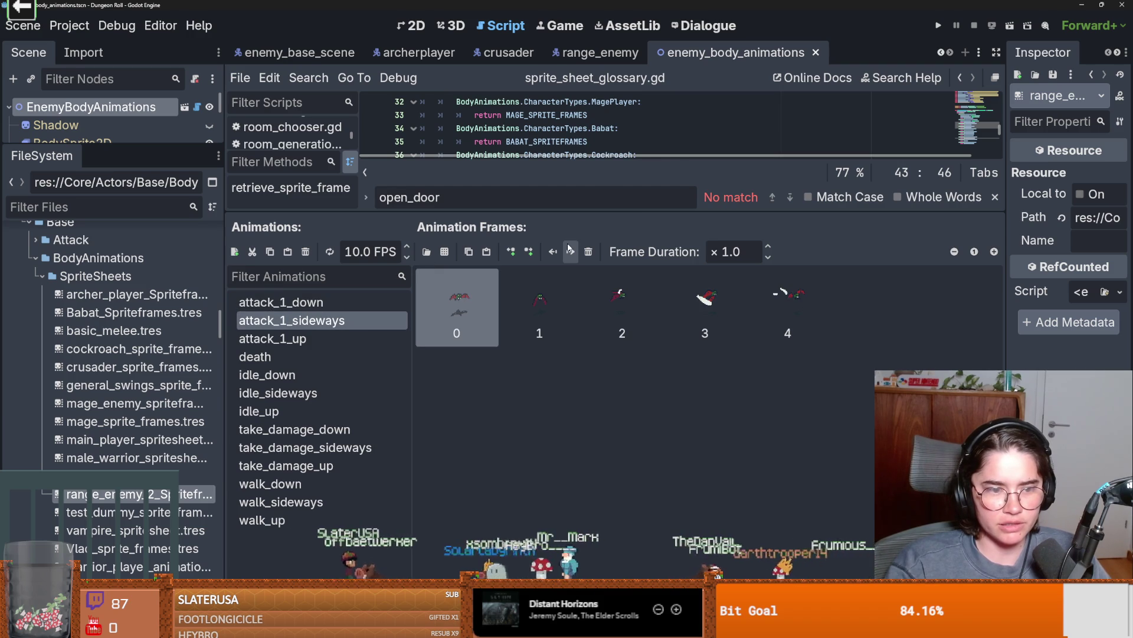
{"action": "left_click", "coordinate": [589, 252]}
{"action": "left_click", "coordinate": [588, 251]}
{"action": "left_click", "coordinate": [589, 252]}
{"action": "left_click", "coordinate": [589, 252]}
{"action": "left_click", "coordinate": [589, 251]}
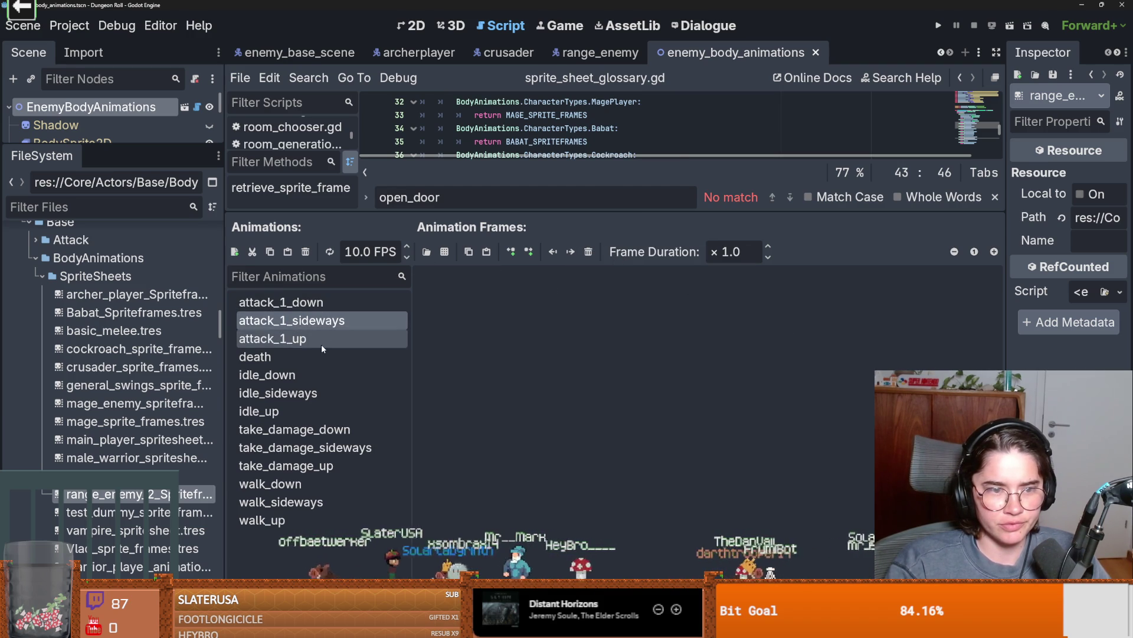
Step through the remaining animations and delete all six walk_up frames.
{"action": "left_click", "coordinate": [322, 347]}
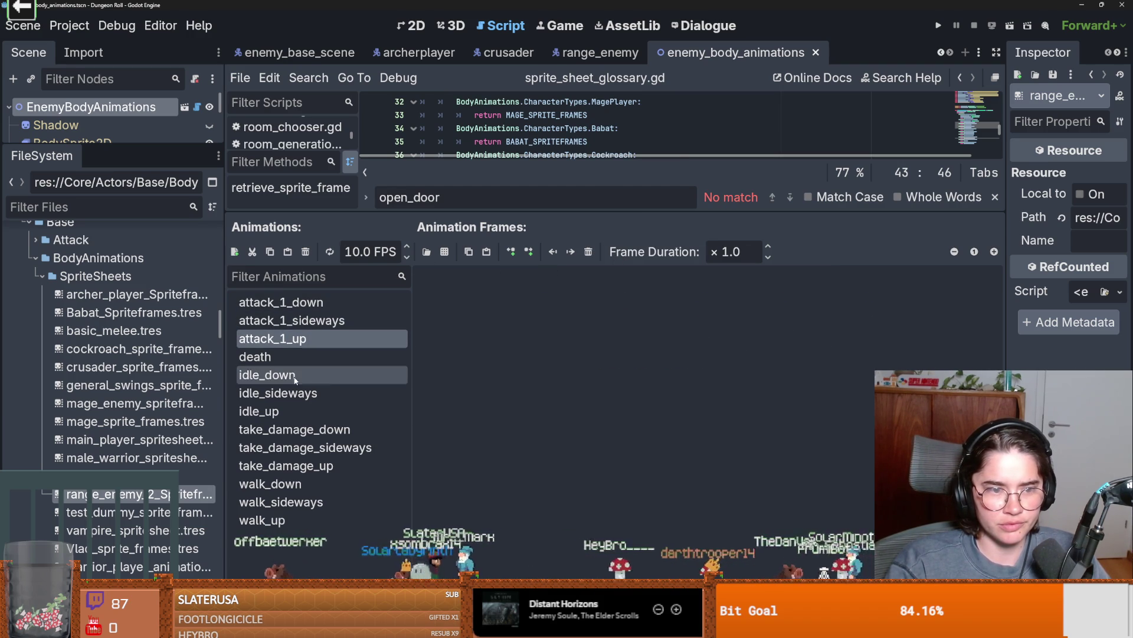
{"action": "left_click", "coordinate": [300, 358]}
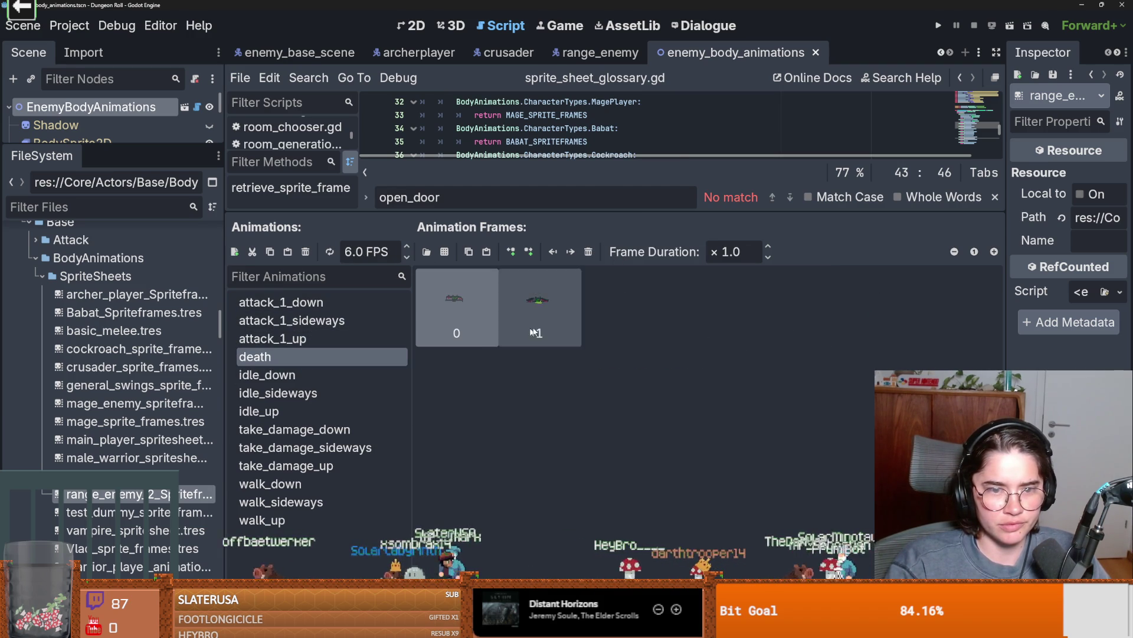
{"action": "left_click", "coordinate": [306, 373]}
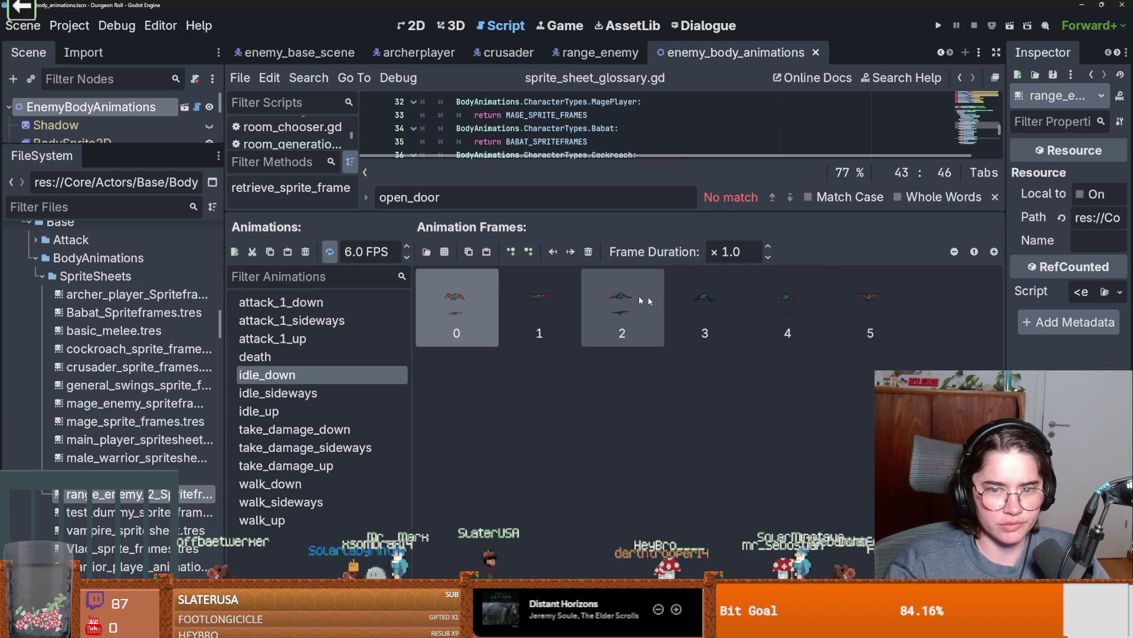
{"action": "left_click", "coordinate": [349, 390]}
{"action": "key", "text": "Down"}
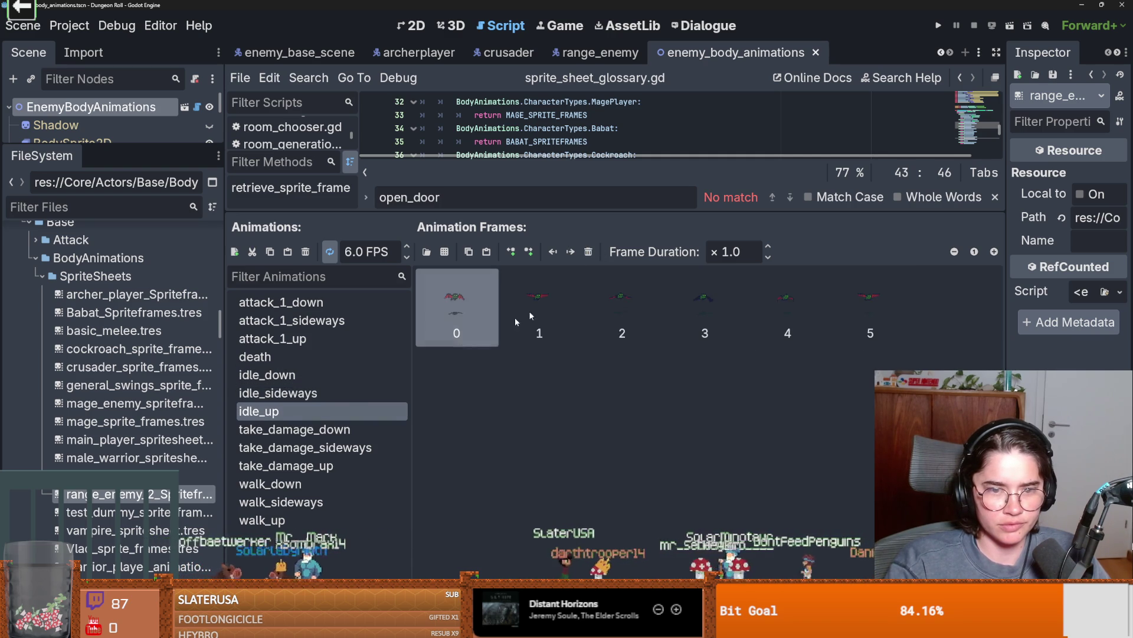
{"action": "key", "text": "Down"}
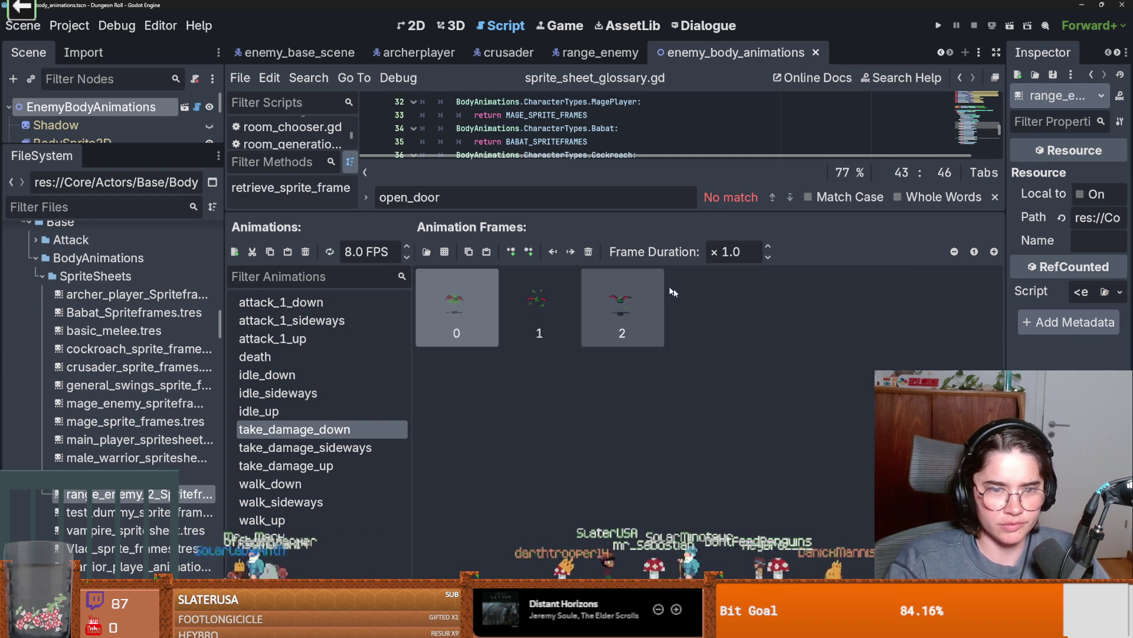
{"action": "key", "text": "Down"}
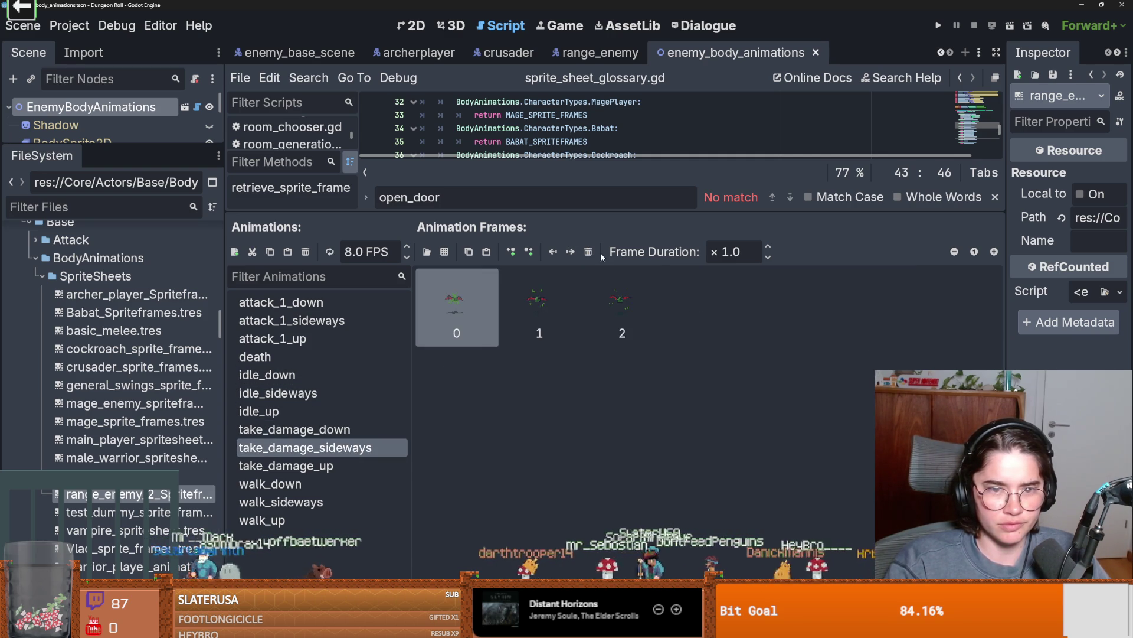
{"action": "left_click", "coordinate": [349, 467]}
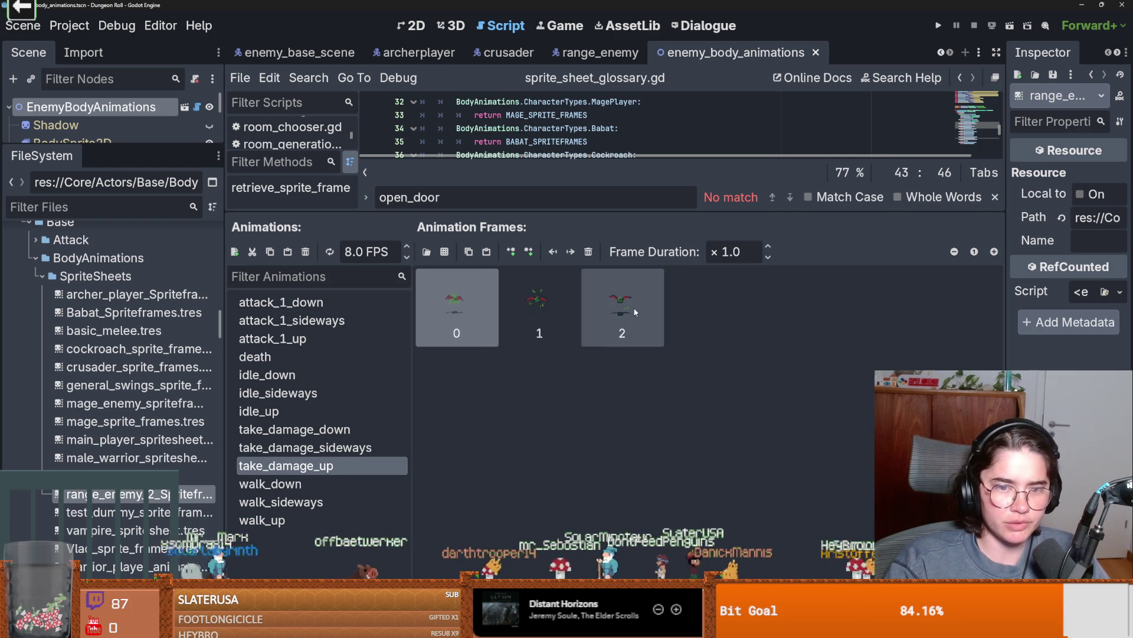
{"action": "key", "text": "Down"}
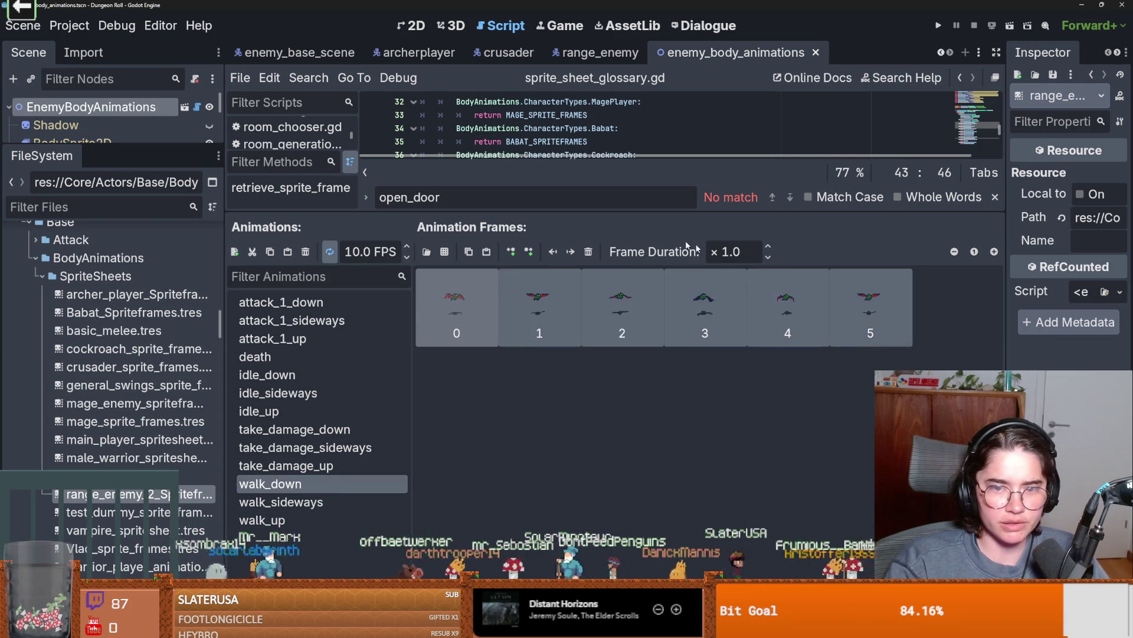
{"action": "left_click", "coordinate": [293, 503]}
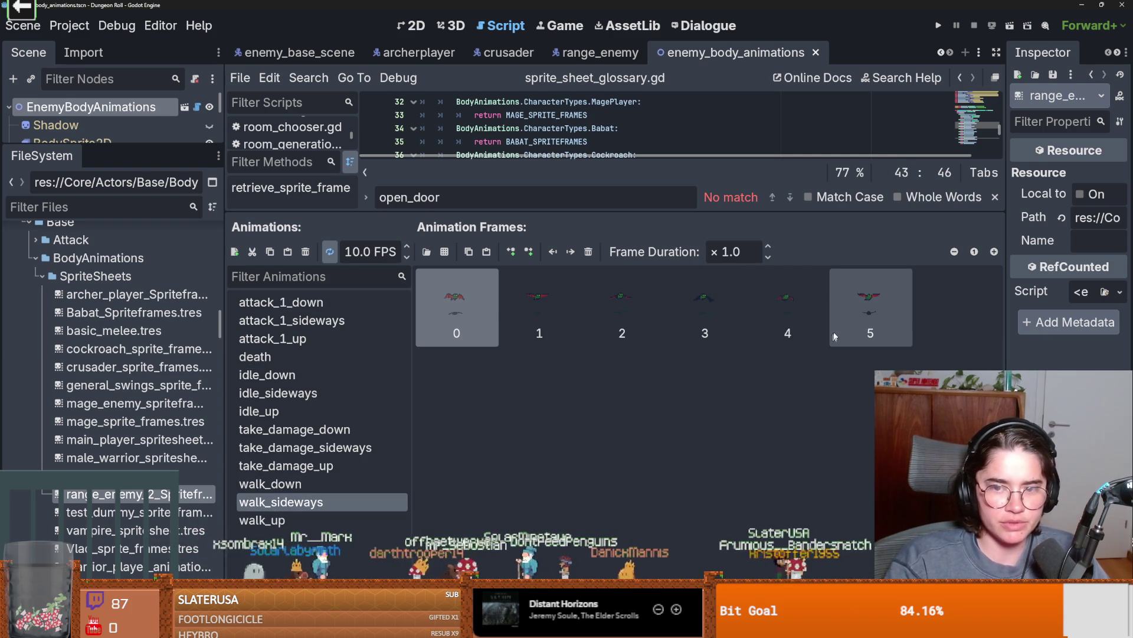
{"action": "key", "text": "Down"}
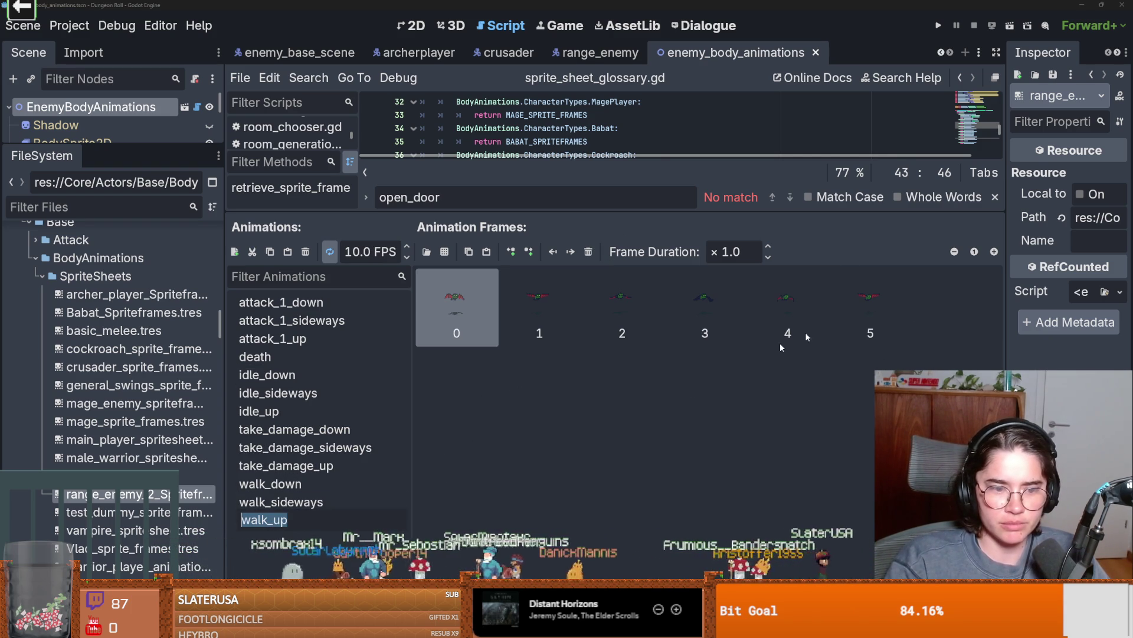
{"action": "left_click", "coordinate": [856, 319], "text": "shift"}
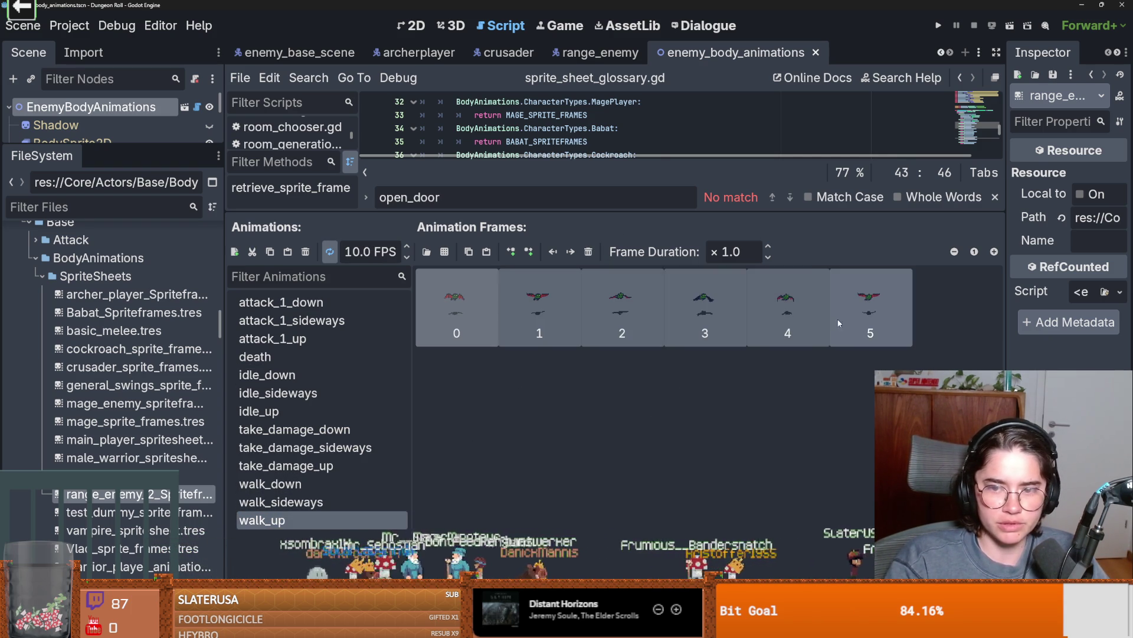
{"action": "left_click", "coordinate": [588, 252]}
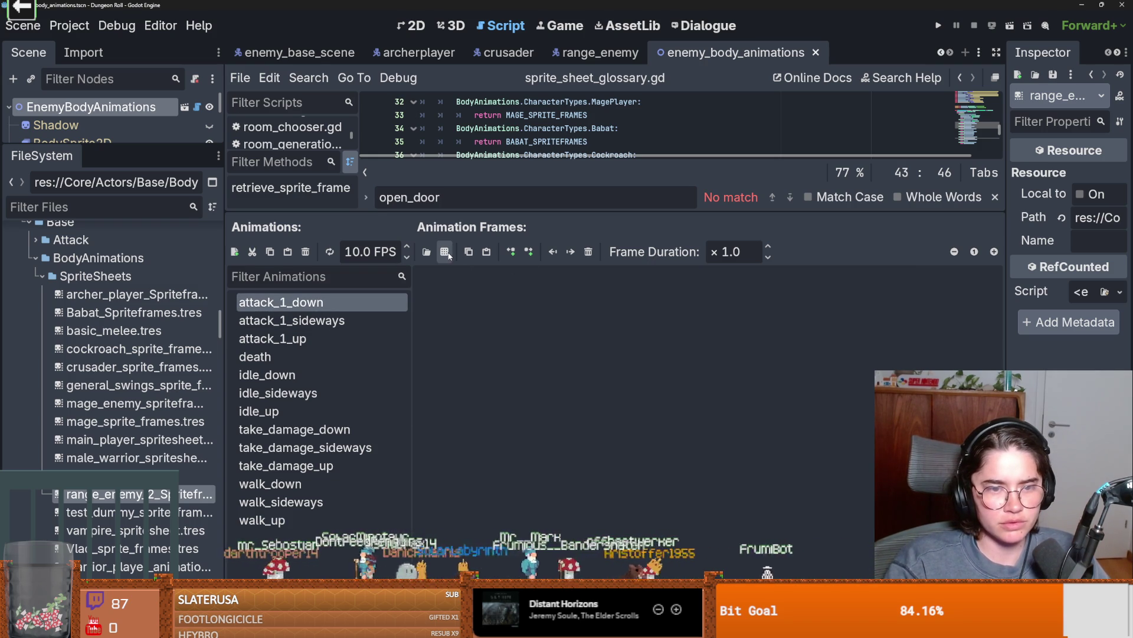
Add a frame from range_enemy.png in Core/Actors/enemies/range_enemy_2 as a sprite sheet.
{"action": "left_click", "coordinate": [446, 252]}
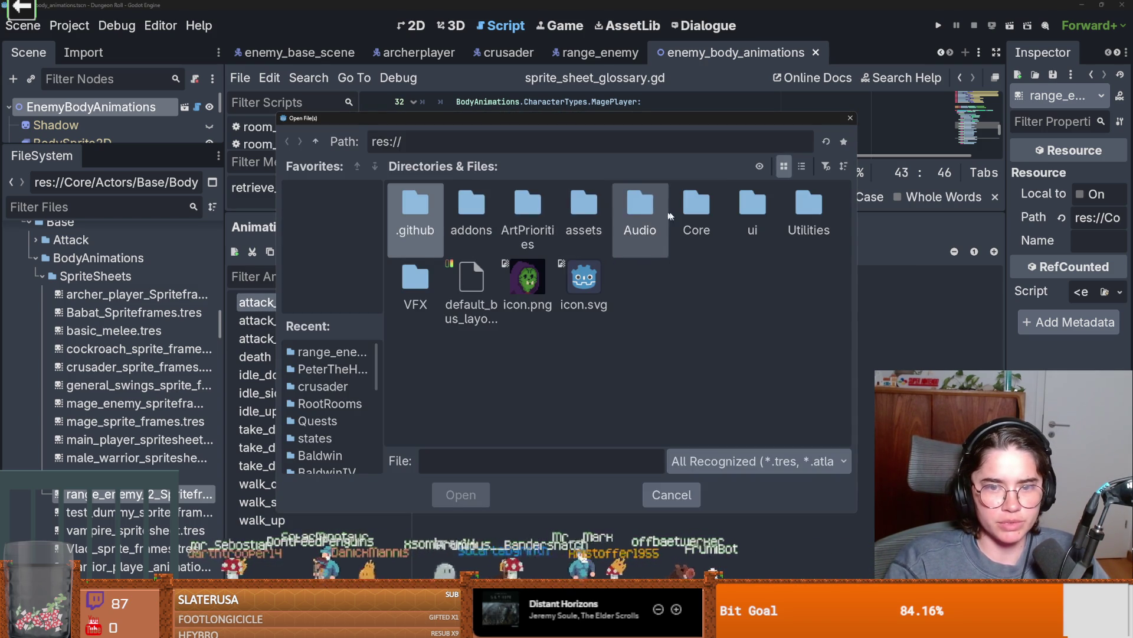
{"action": "double_click", "coordinate": [673, 208]}
{"action": "double_click", "coordinate": [423, 215]}
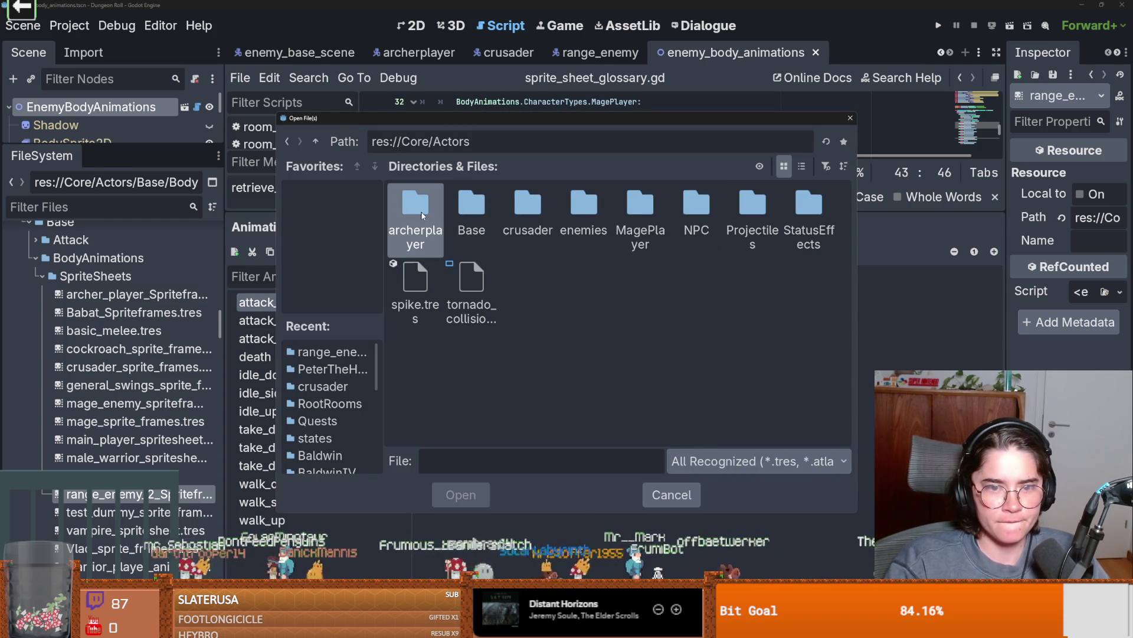
{"action": "double_click", "coordinate": [576, 203]}
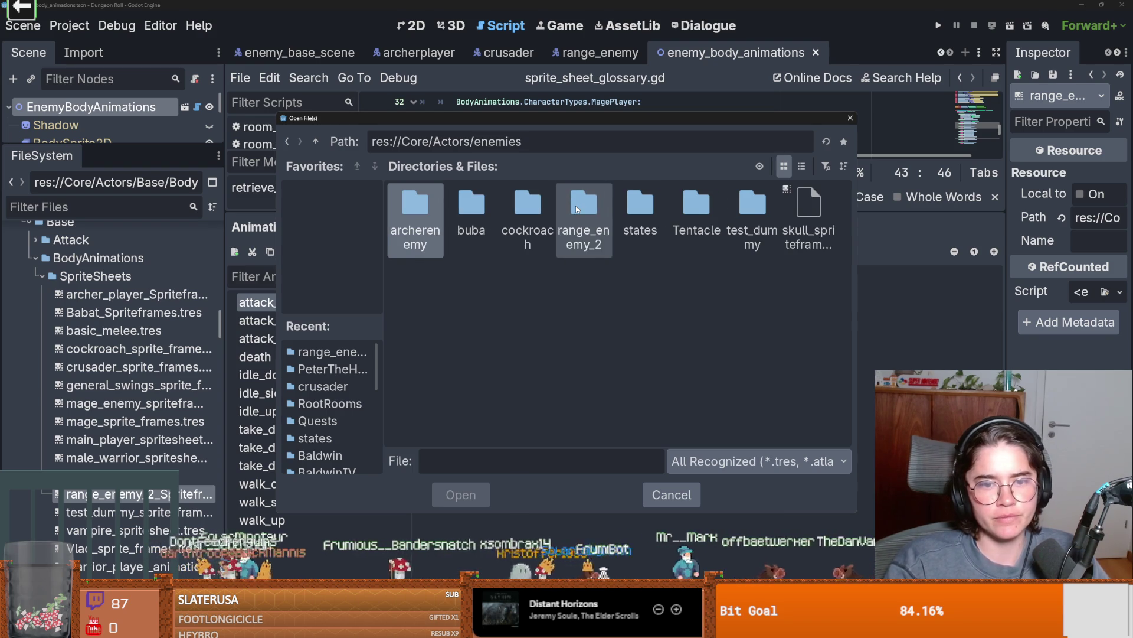
{"action": "double_click", "coordinate": [575, 205]}
{"action": "key", "text": "Return"}
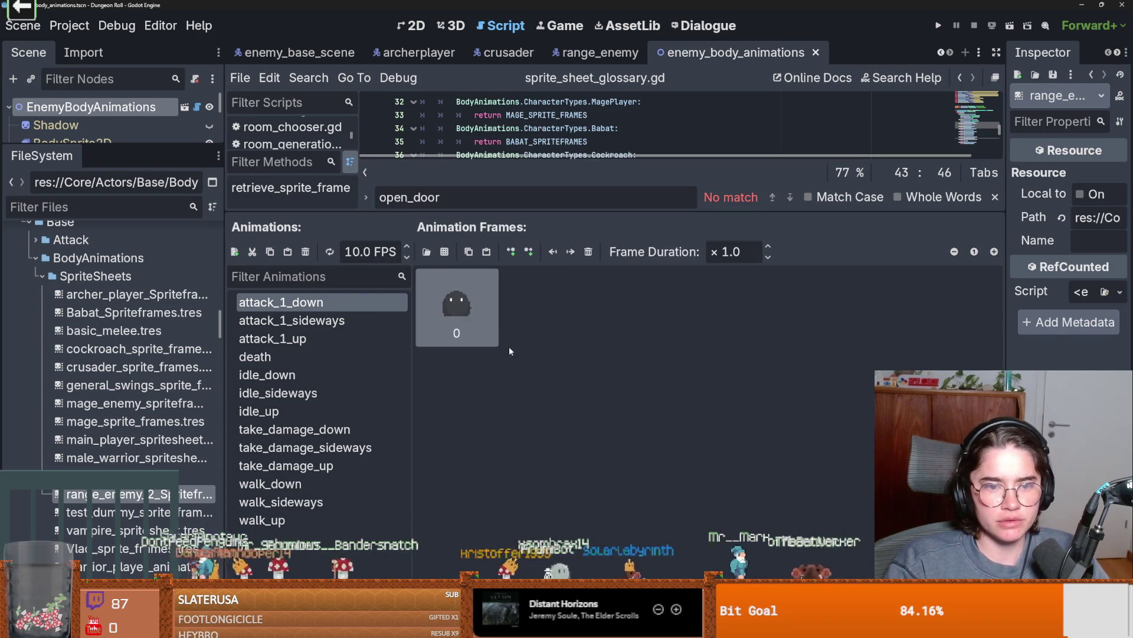
Step through the animations from attack_1_sideways down to walk_up.
{"action": "left_click", "coordinate": [366, 321]}
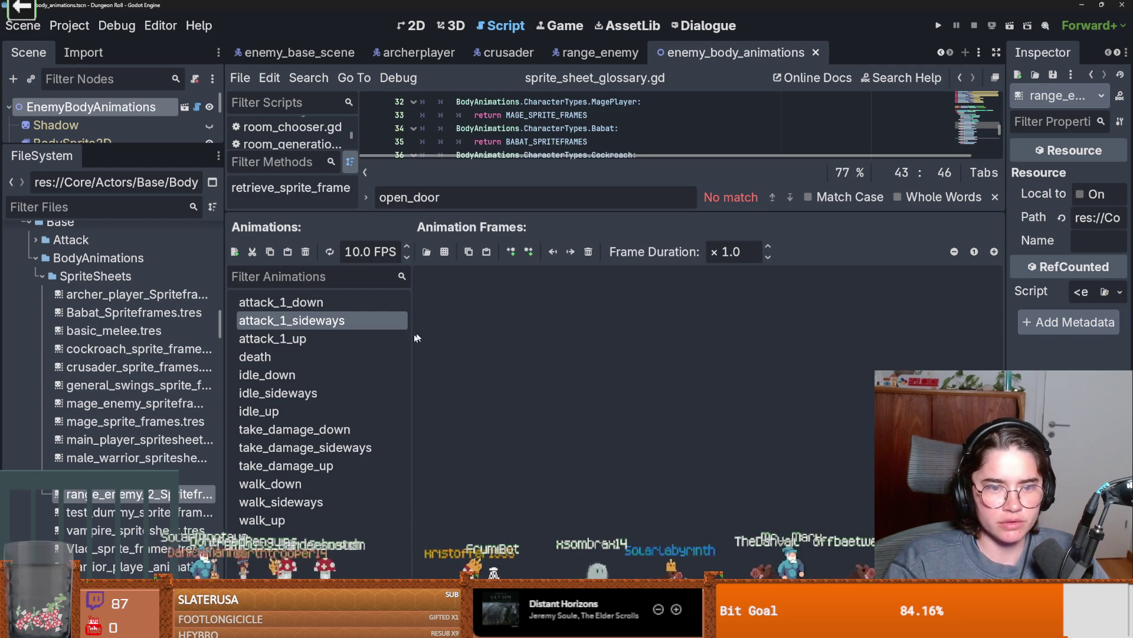
{"action": "left_click", "coordinate": [285, 356]}
{"action": "left_click", "coordinate": [371, 339]}
{"action": "left_click", "coordinate": [354, 356]}
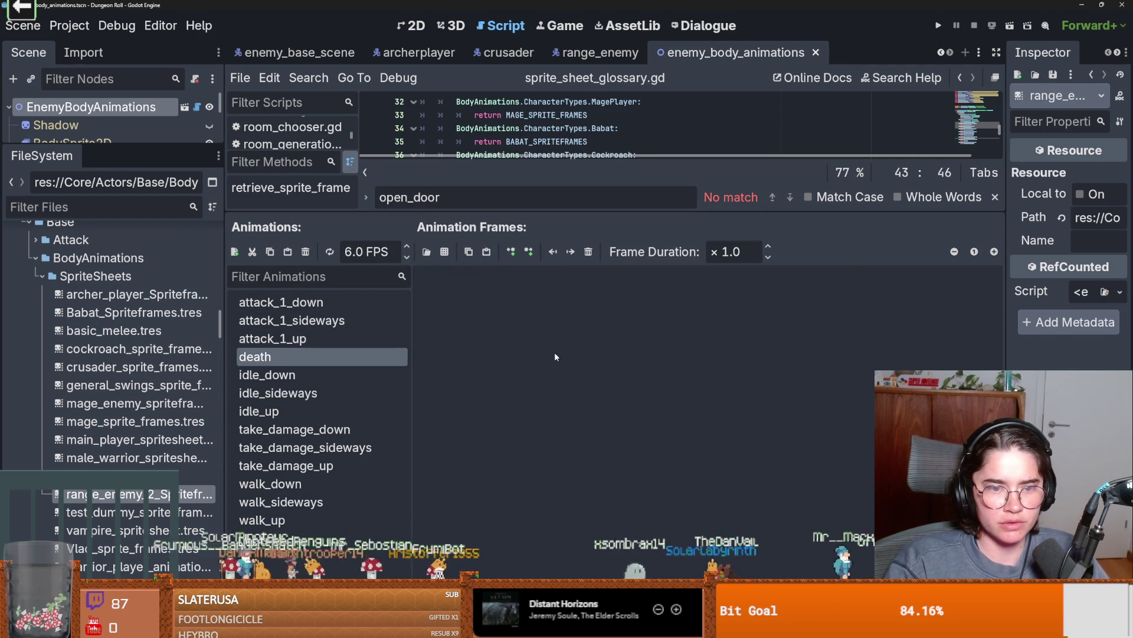
{"action": "key", "text": "Down"}
{"action": "key", "text": "Down"}
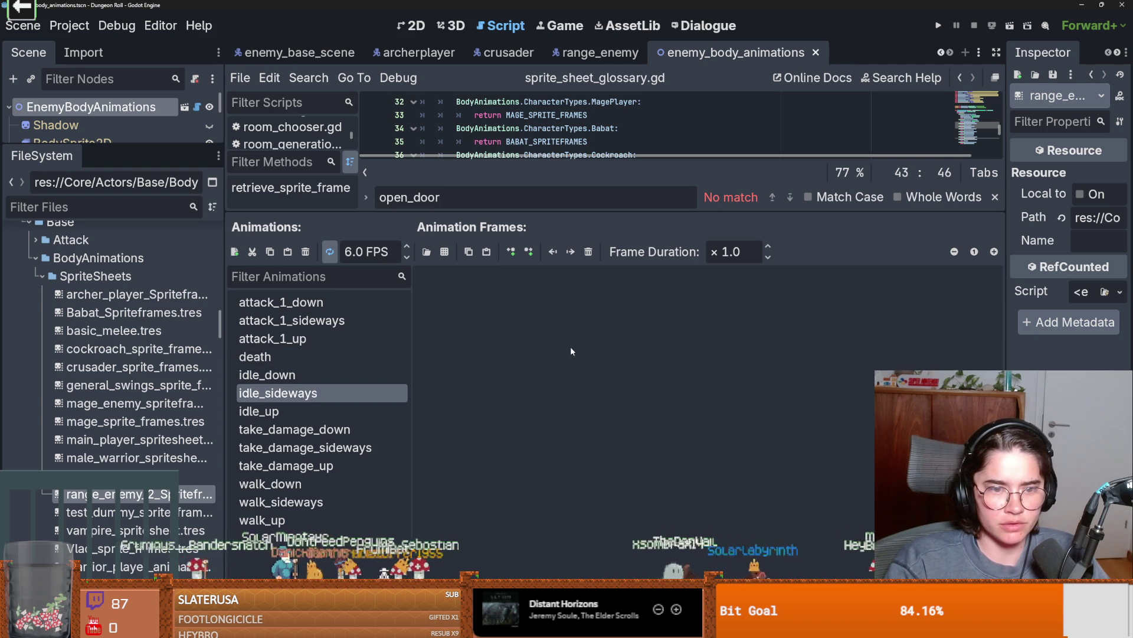
{"action": "key", "text": "Down"}
{"action": "key", "text": "Down"}
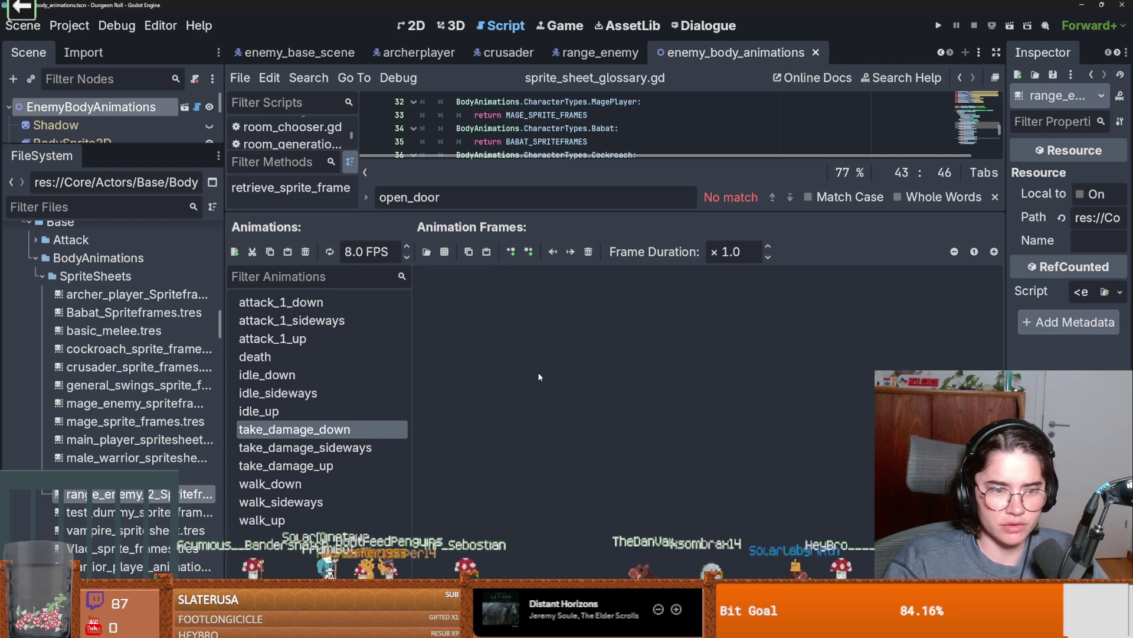
{"action": "key", "text": "Down"}
{"action": "key", "text": "Down"}
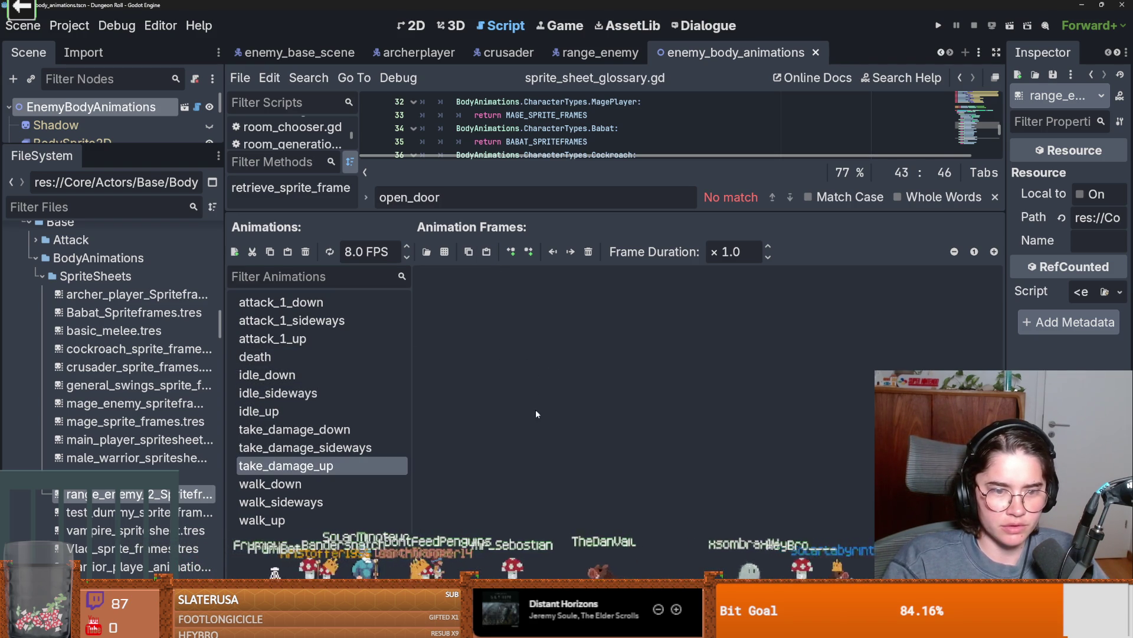
{"action": "left_click", "coordinate": [322, 481]}
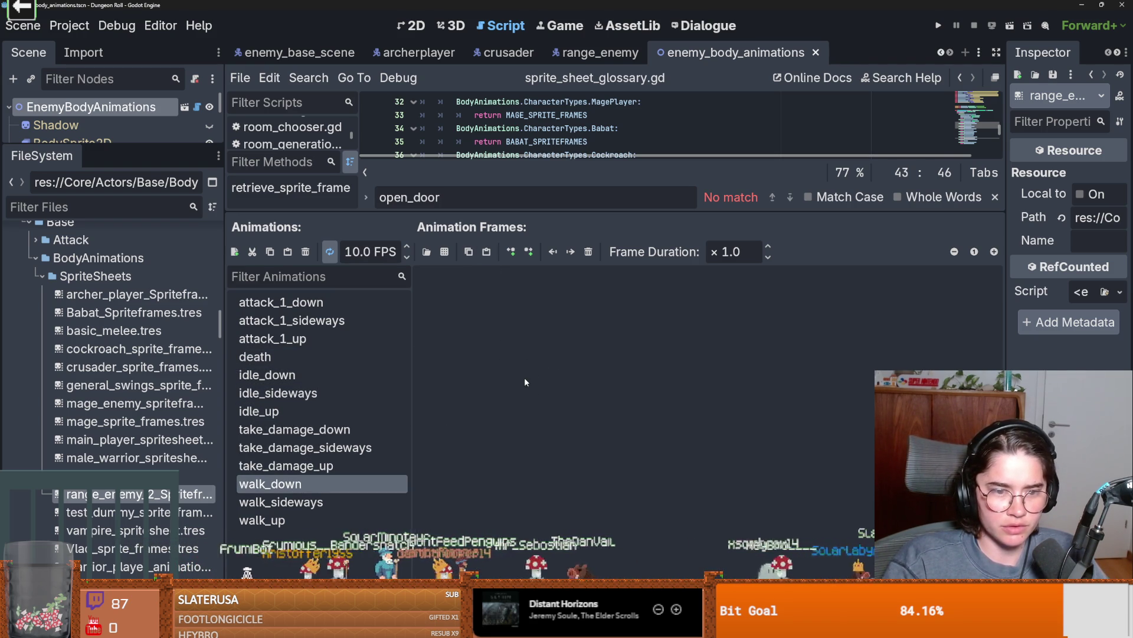
{"action": "left_click", "coordinate": [329, 508]}
{"action": "key", "text": "Down"}
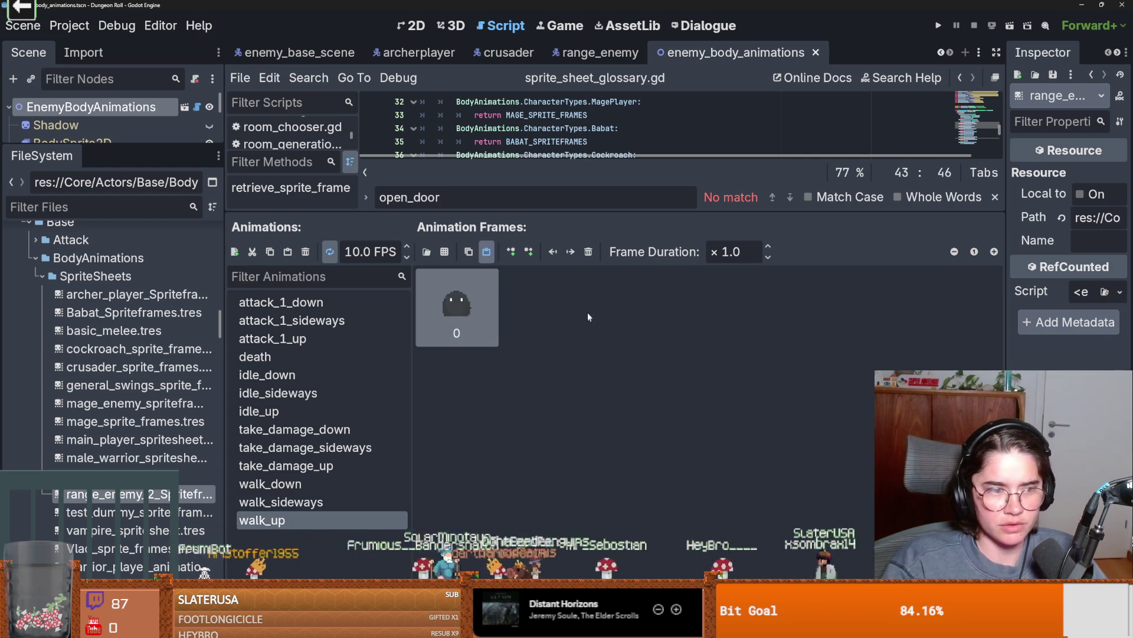
Switch to the 2D view, open the range_enemy scene and enlarge the scene tree and Inspector.
{"action": "left_click_drag", "start_coordinate": [568, 212], "coordinate": [568, 416]}
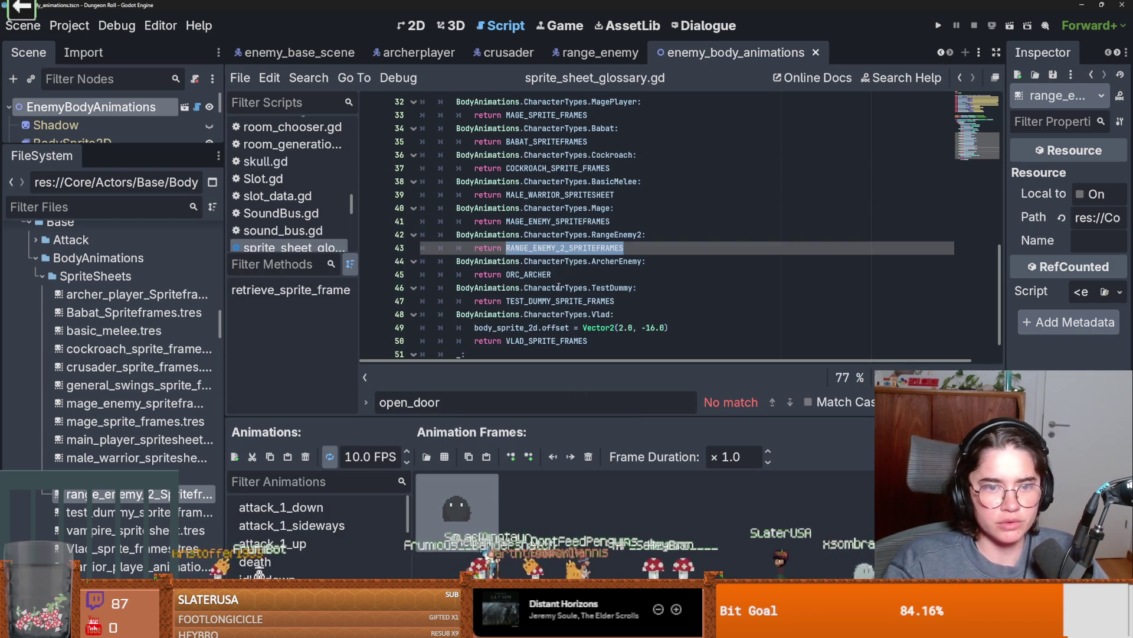
{"action": "left_click_drag", "start_coordinate": [163, 148], "coordinate": [163, 231]}
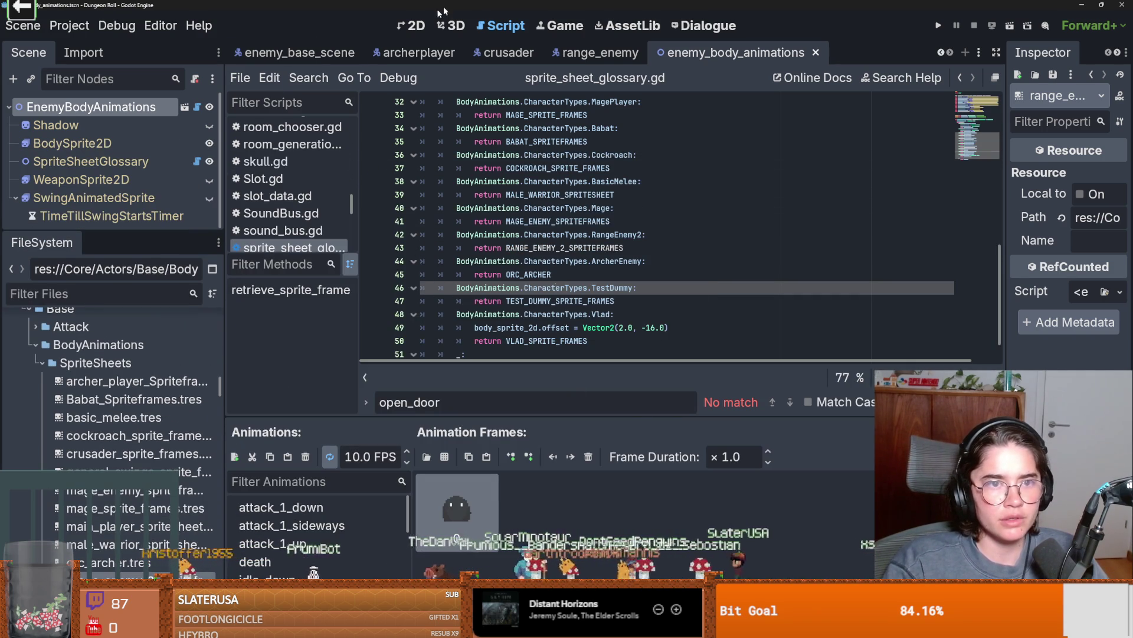
{"action": "key", "text": "ctrl+F1"}
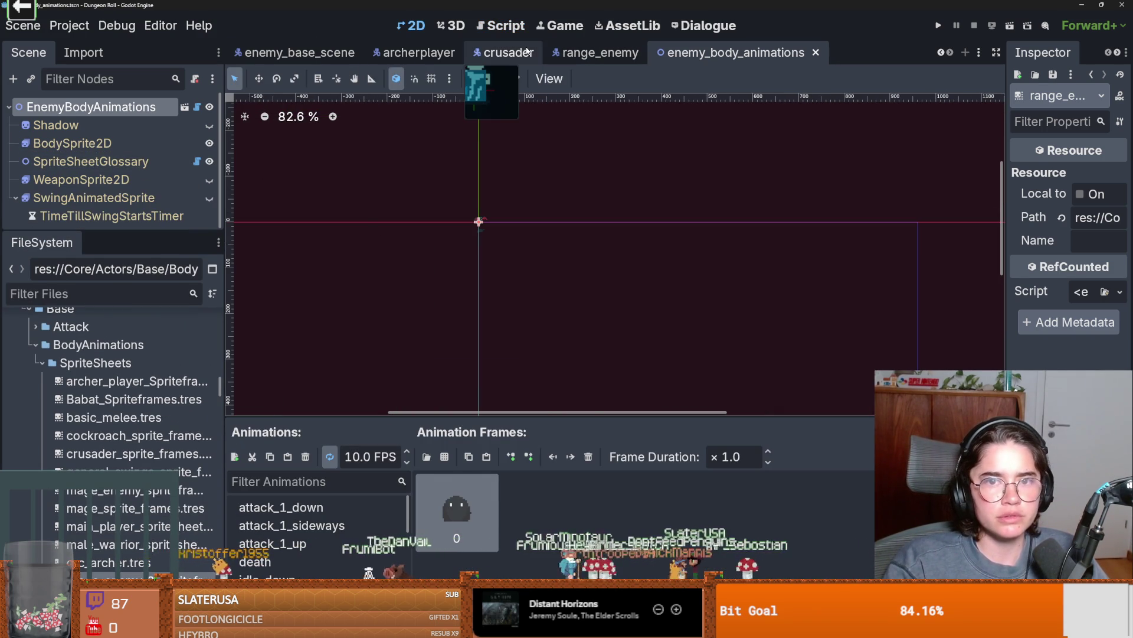
{"action": "left_click", "coordinate": [568, 52]}
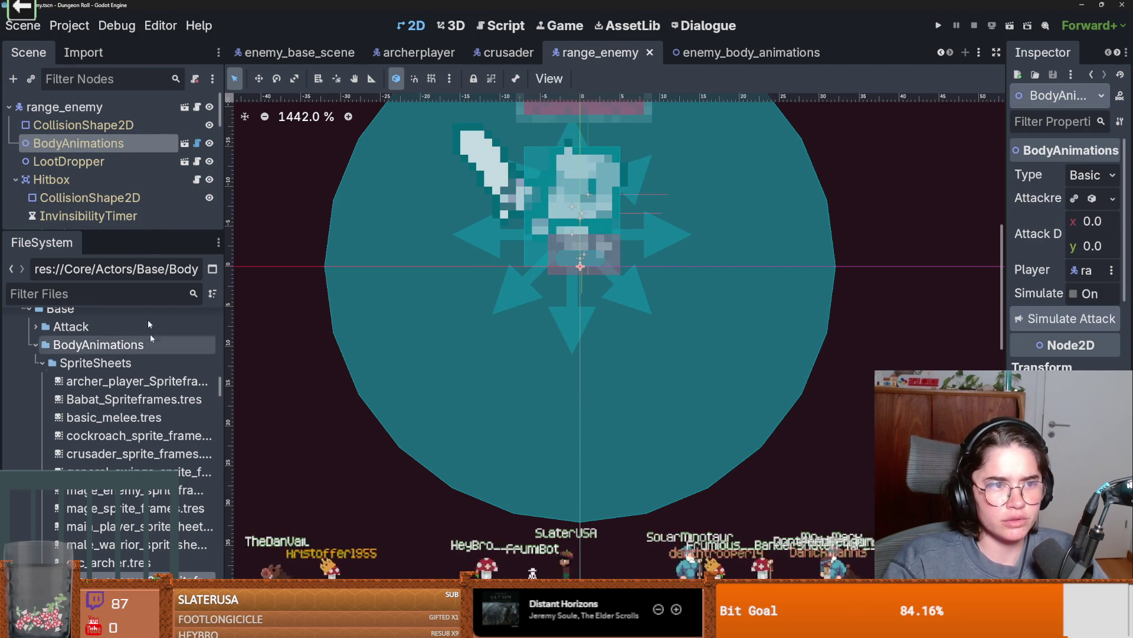
{"action": "left_click_drag", "start_coordinate": [125, 232], "coordinate": [125, 425]}
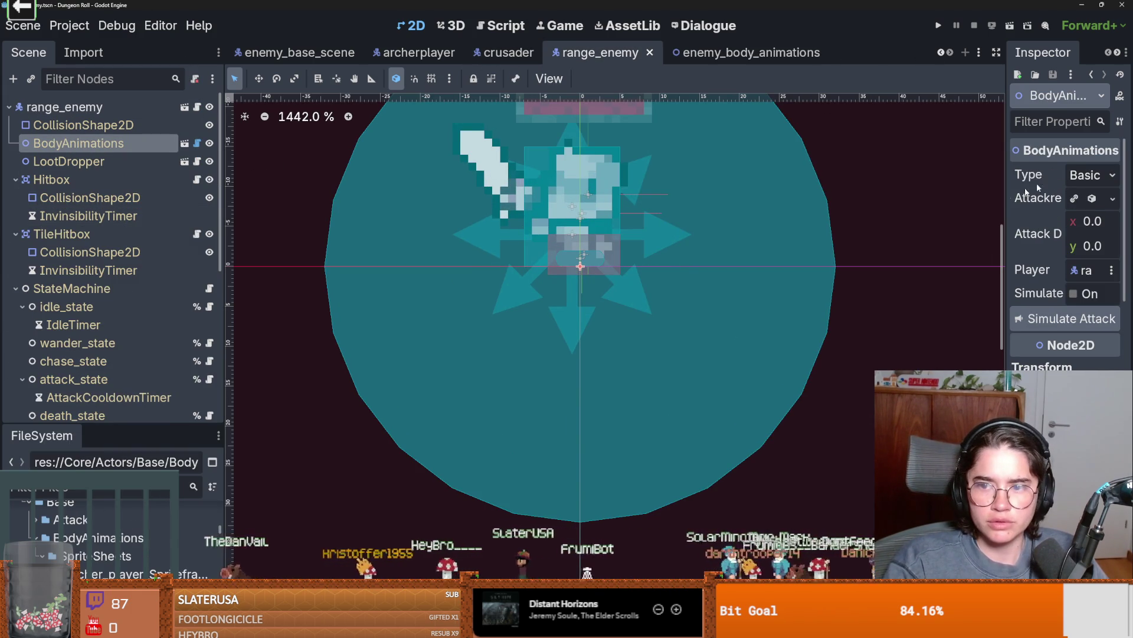
{"action": "left_click_drag", "start_coordinate": [1004, 200], "coordinate": [809, 171]}
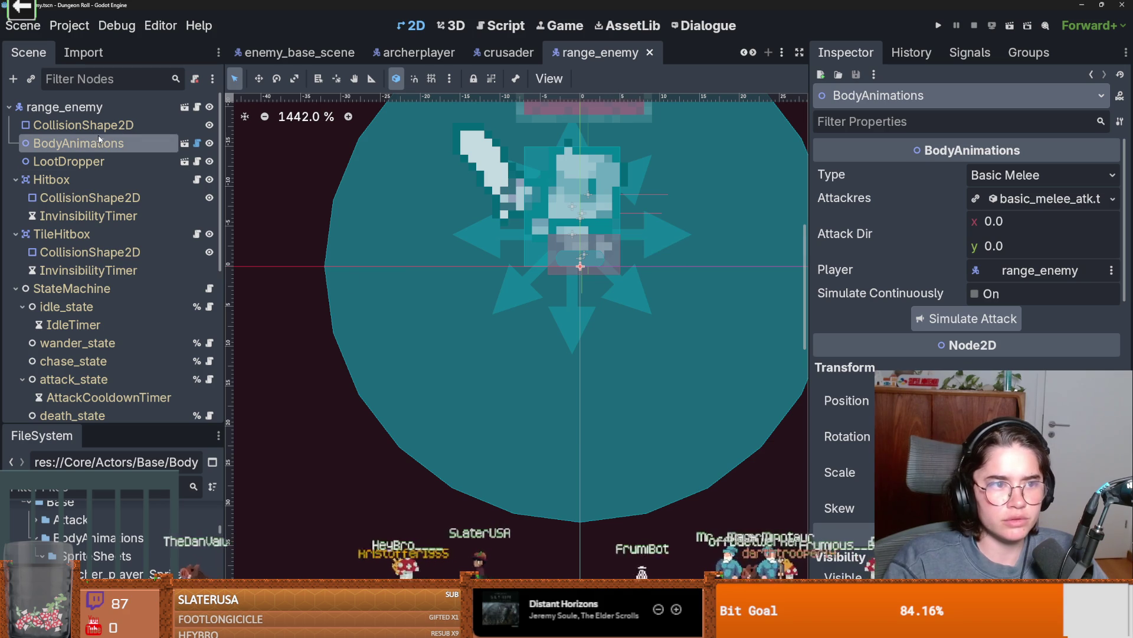
{"action": "left_click", "coordinate": [99, 108]}
{"action": "right_click", "coordinate": [101, 110]}
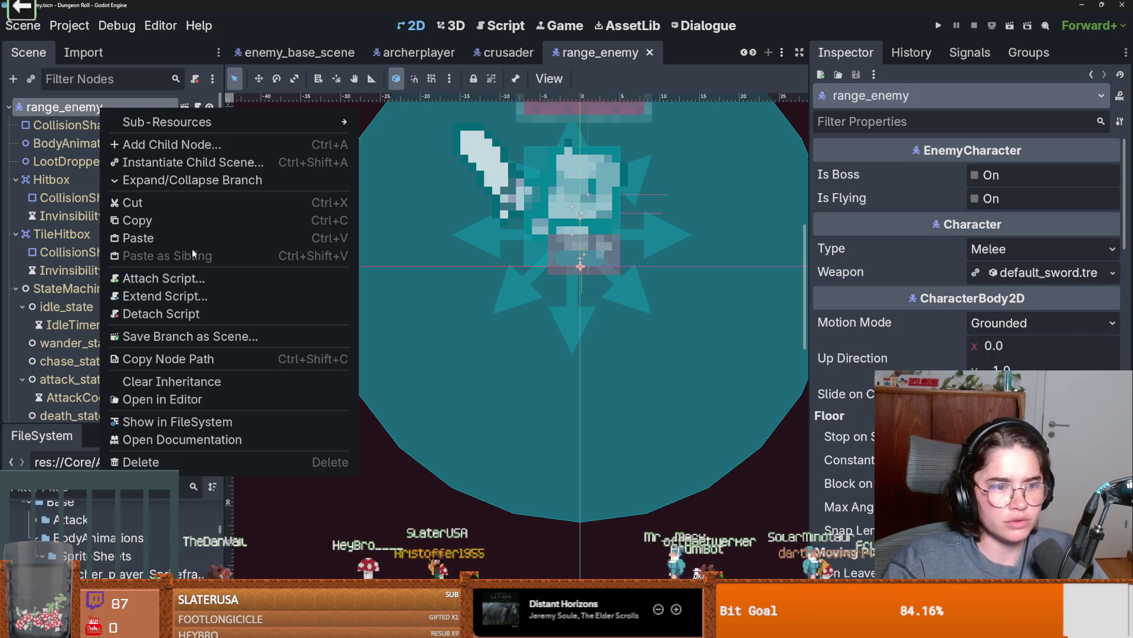
{"action": "left_click", "coordinate": [182, 422]}
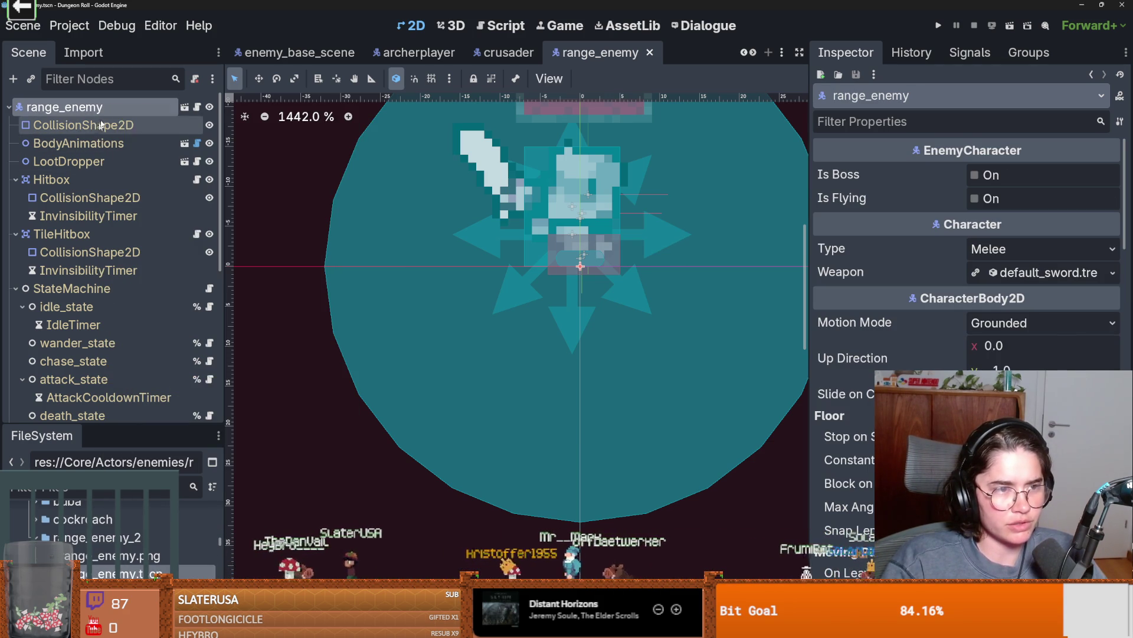
Rename the root node from range_enemy to range_enemy2.
{"action": "double_click", "coordinate": [123, 108]}
{"action": "key", "text": "End"}
{"action": "type", "text": "2"}
{"action": "key", "text": "Return"}
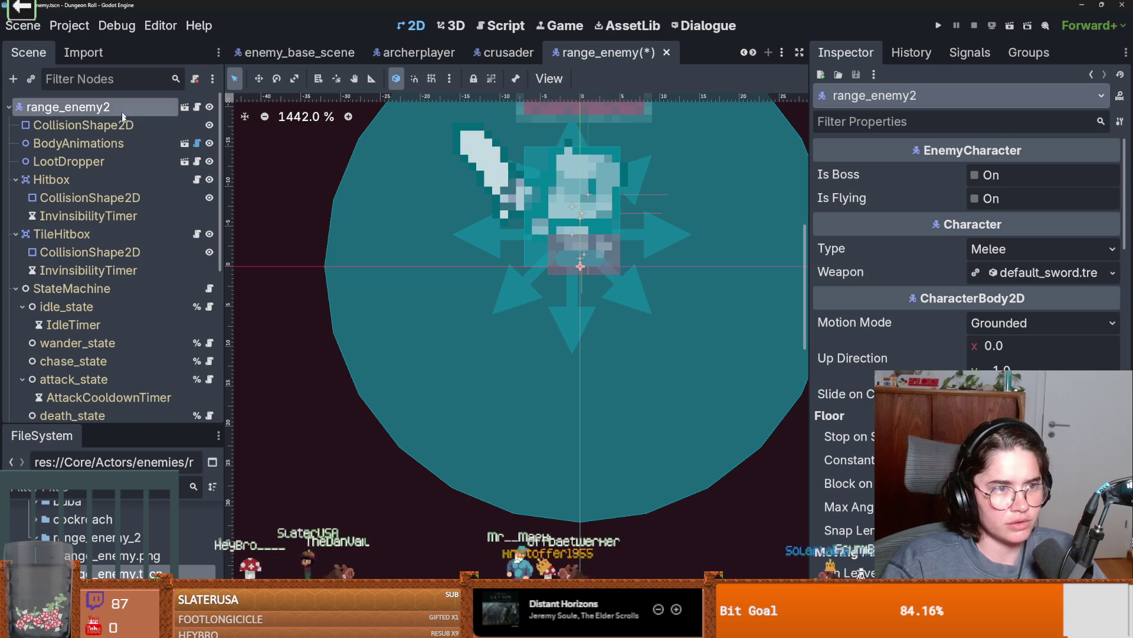
Set the BodyAnimations node's Type to Range Enemy 2 and save the scene.
{"action": "left_click", "coordinate": [79, 143]}
{"action": "left_click", "coordinate": [1002, 175]}
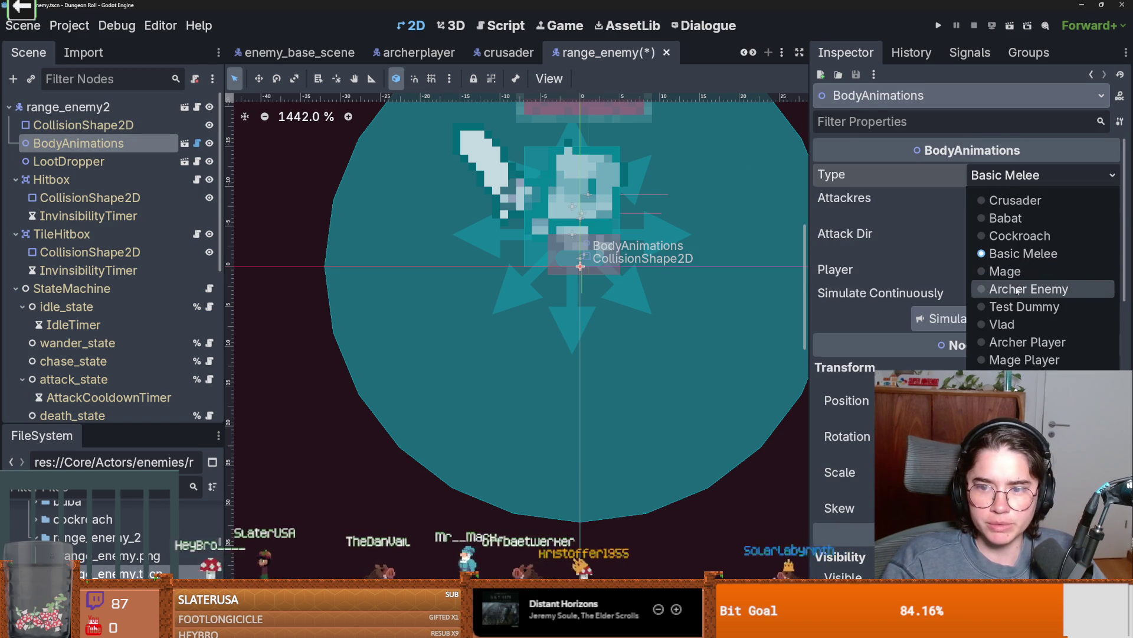
{"action": "left_click", "coordinate": [1027, 361]}
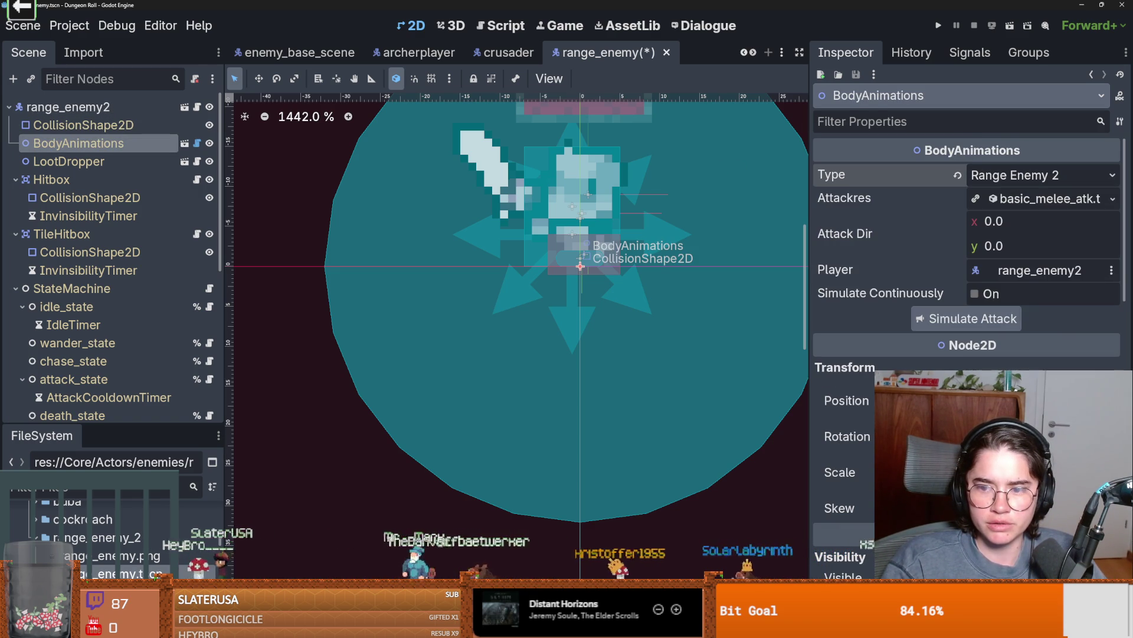
{"action": "key", "text": "ctrl+s"}
Widen the Scene dock, select idle_state, and save the range_enemy2 scene.
{"action": "left_click_drag", "start_coordinate": [225, 232], "coordinate": [300, 260]}
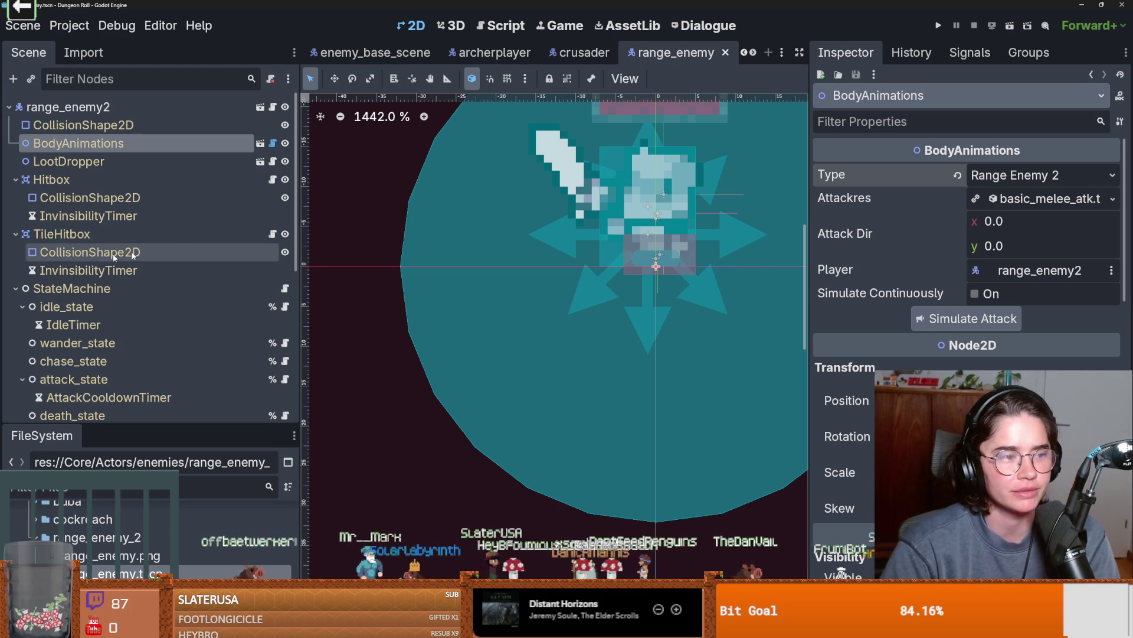
{"action": "scroll", "coordinate": [62, 322], "scroll_direction": "down", "scroll_amount": 2}
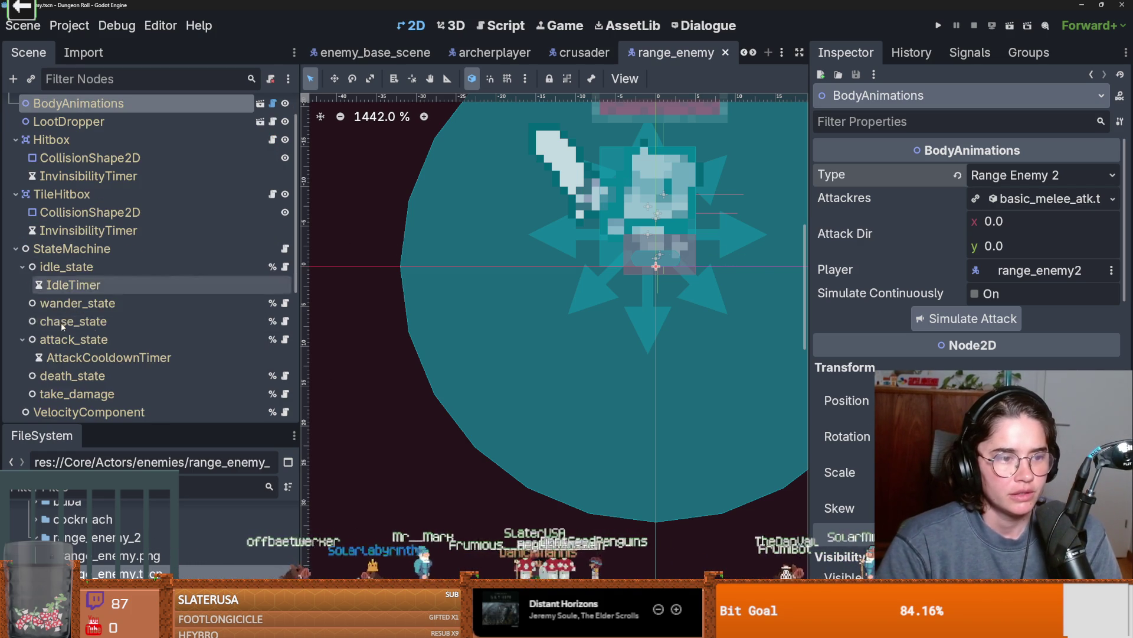
{"action": "left_click", "coordinate": [25, 266]}
{"action": "key", "text": "ctrl+s"}
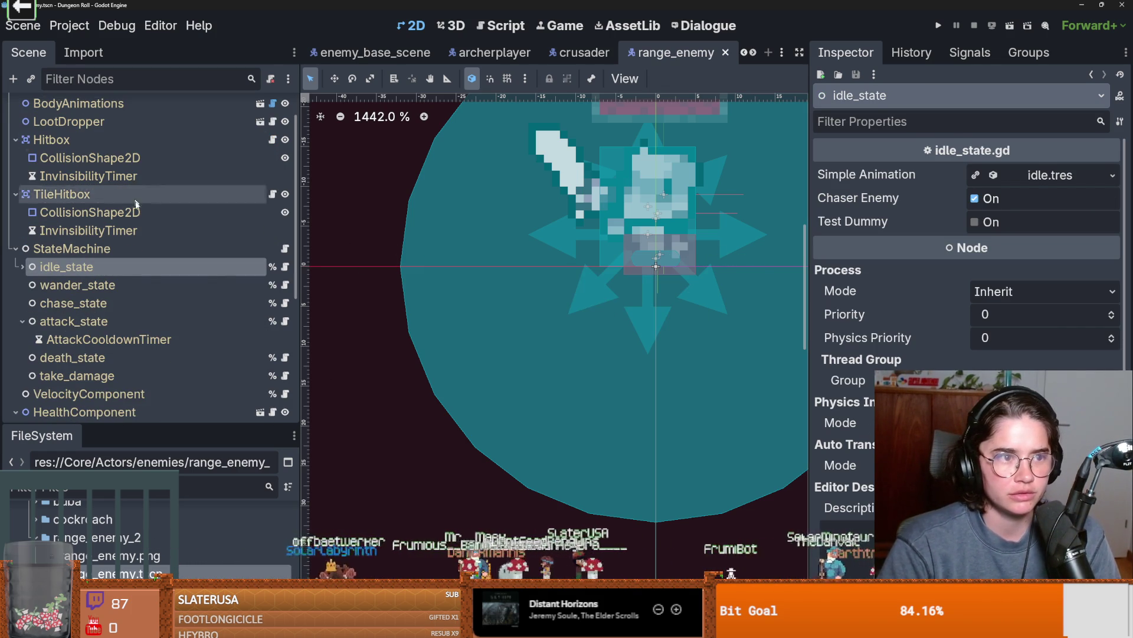
{"action": "scroll", "coordinate": [82, 154], "scroll_direction": "up", "scroll_amount": 2}
Set the range_enemy2 root's character Type to Ranger, save, and frame the enemy.
{"action": "key", "text": "Down"}
{"action": "key", "text": "Down"}
{"action": "key", "text": "Down"}
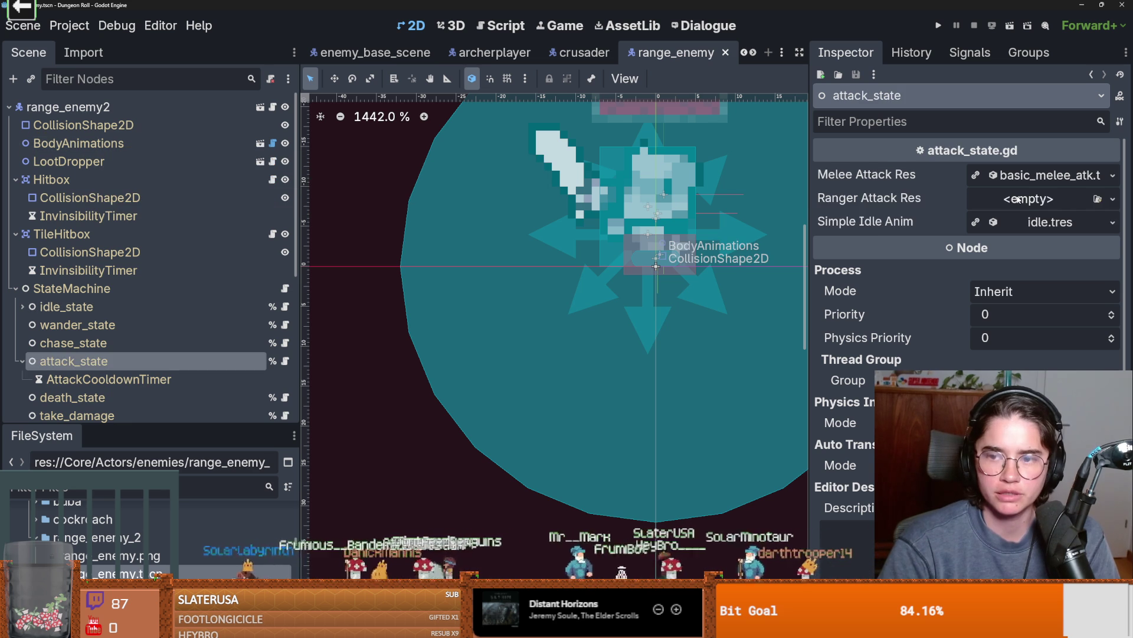
{"action": "left_click", "coordinate": [534, 158]}
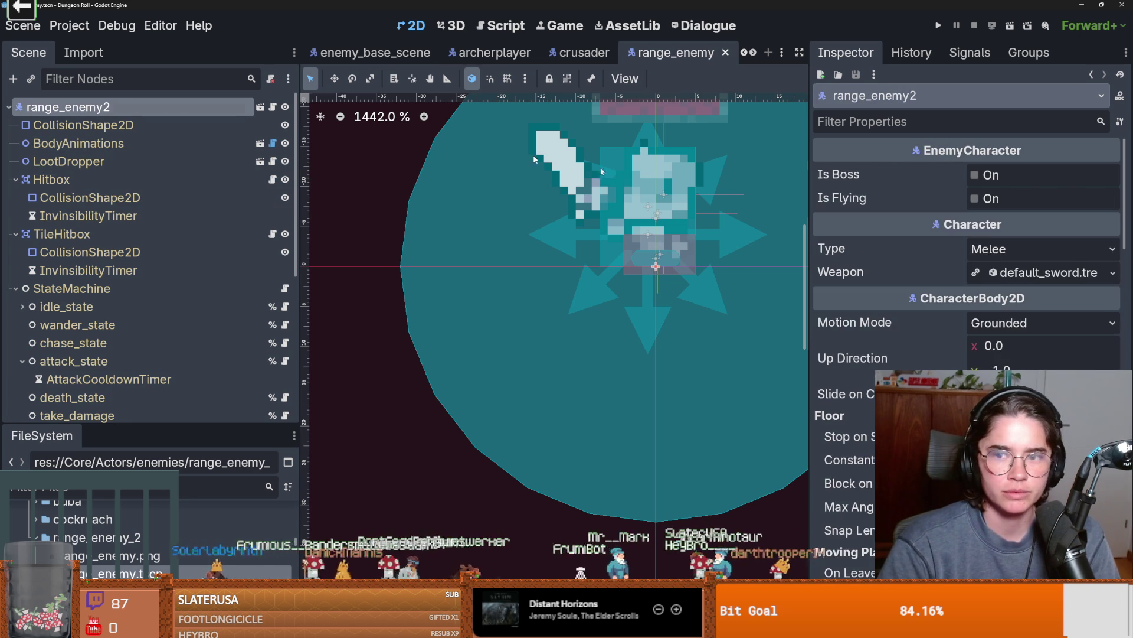
{"action": "left_click", "coordinate": [1042, 248]}
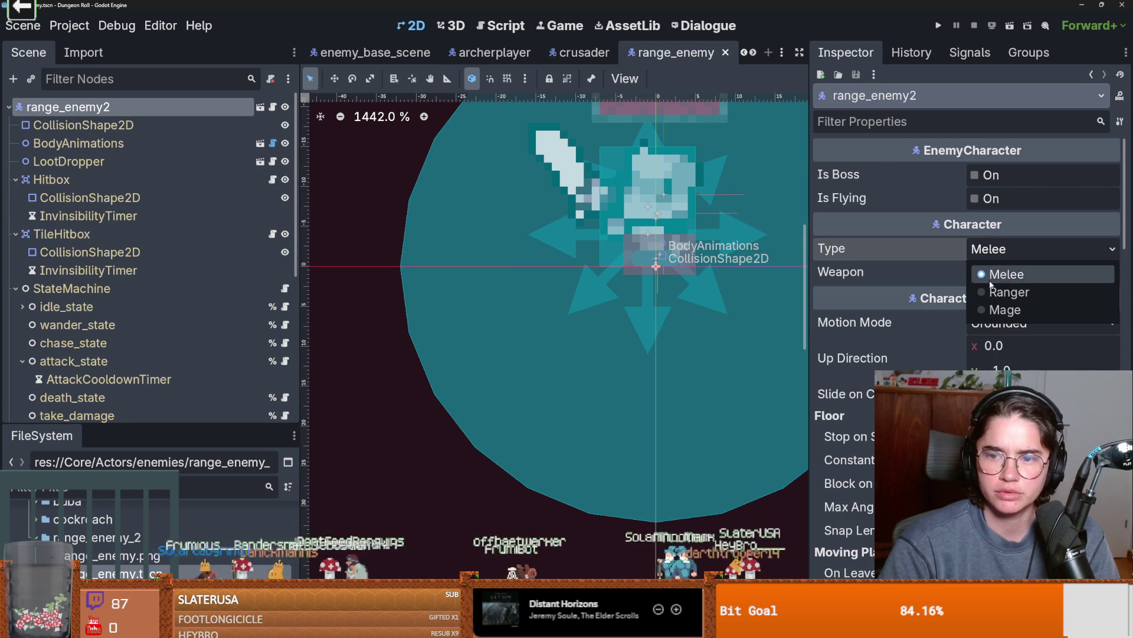
{"action": "left_click", "coordinate": [1004, 289]}
{"action": "key", "text": "ctrl+s"}
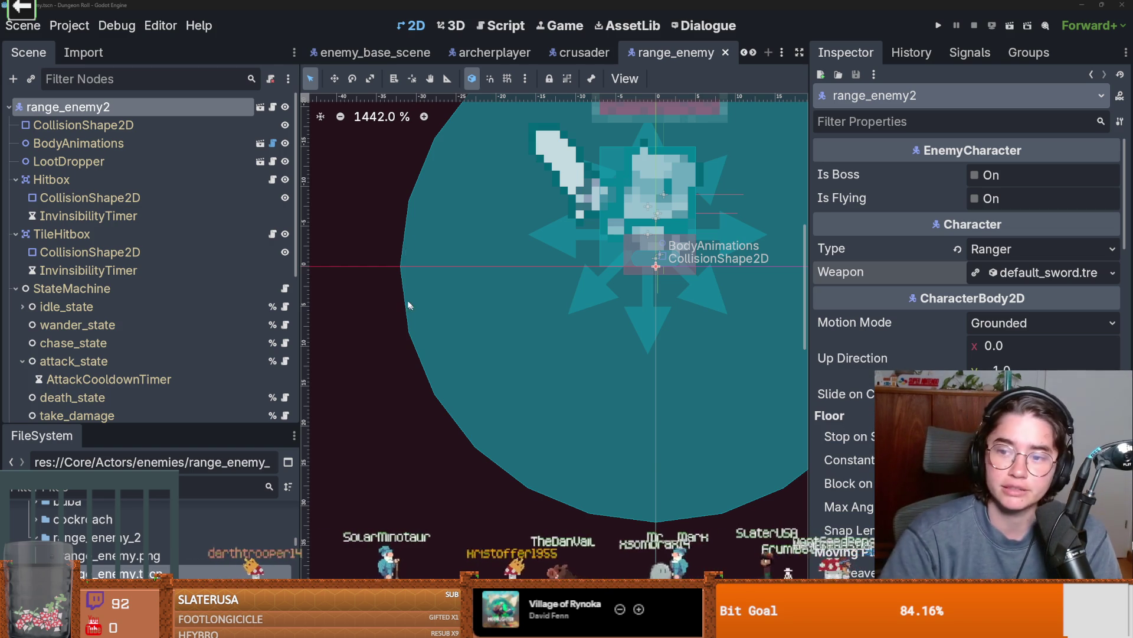
{"action": "key", "text": "shift+f"}
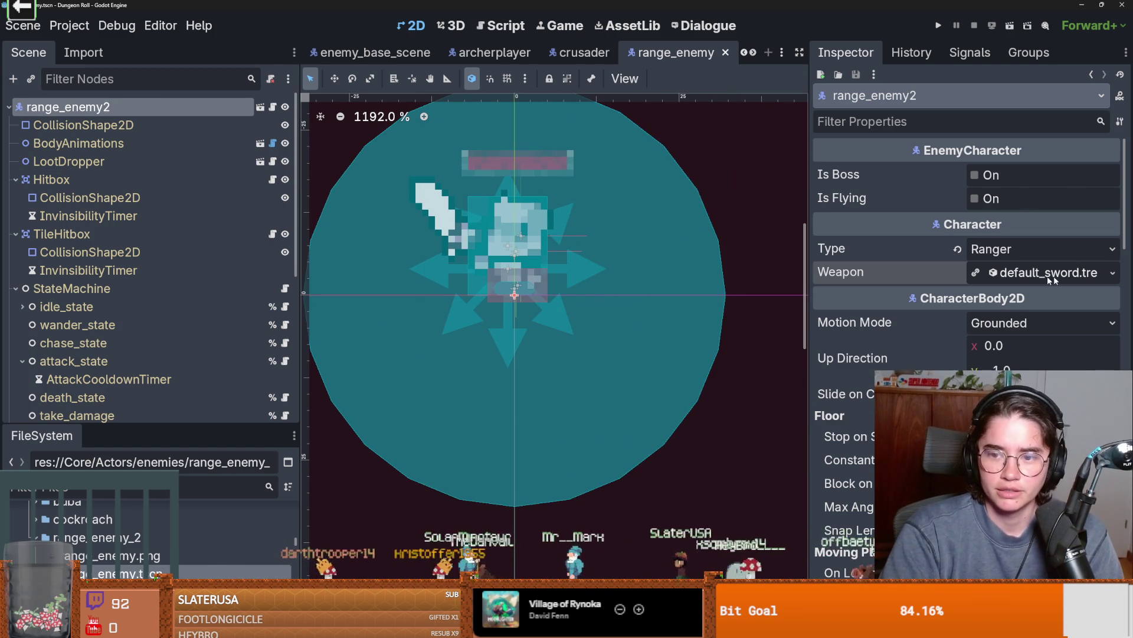
{"action": "left_click", "coordinate": [1113, 272]}
{"action": "left_click", "coordinate": [1004, 337]}
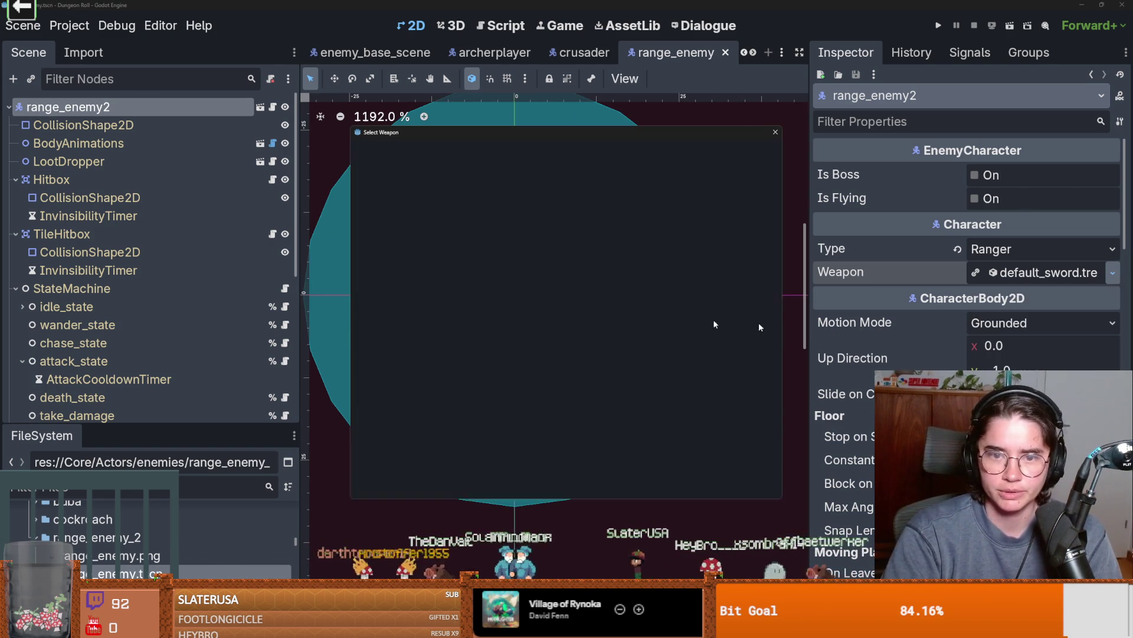
{"action": "scroll", "coordinate": [490, 277], "scroll_direction": "down", "scroll_amount": 7}
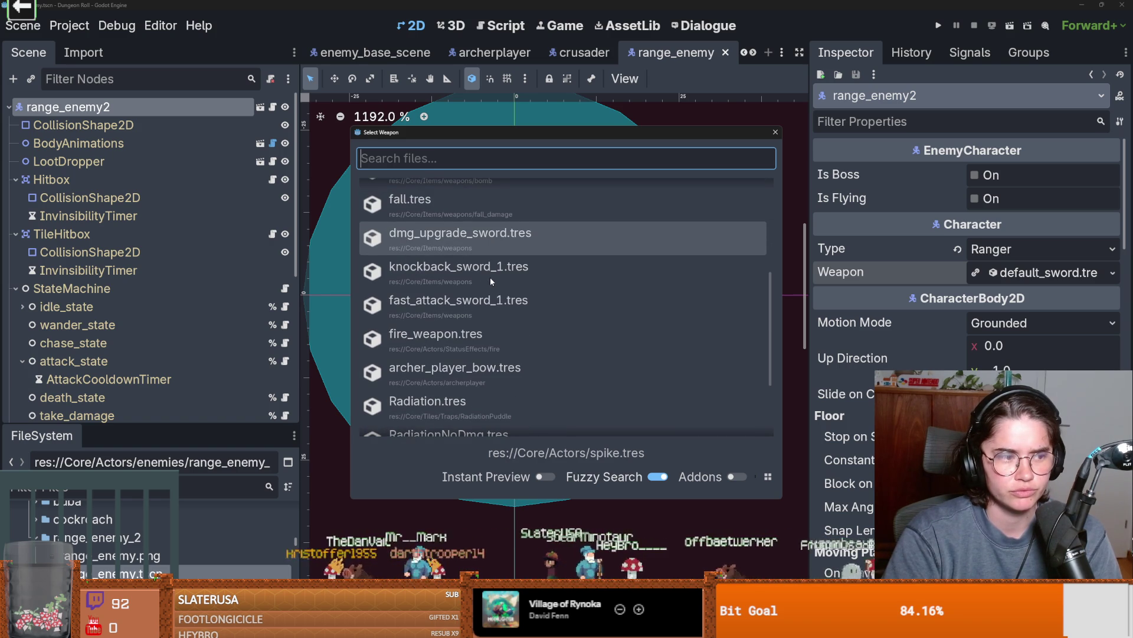
{"action": "scroll", "coordinate": [490, 277], "scroll_direction": "down", "scroll_amount": 4}
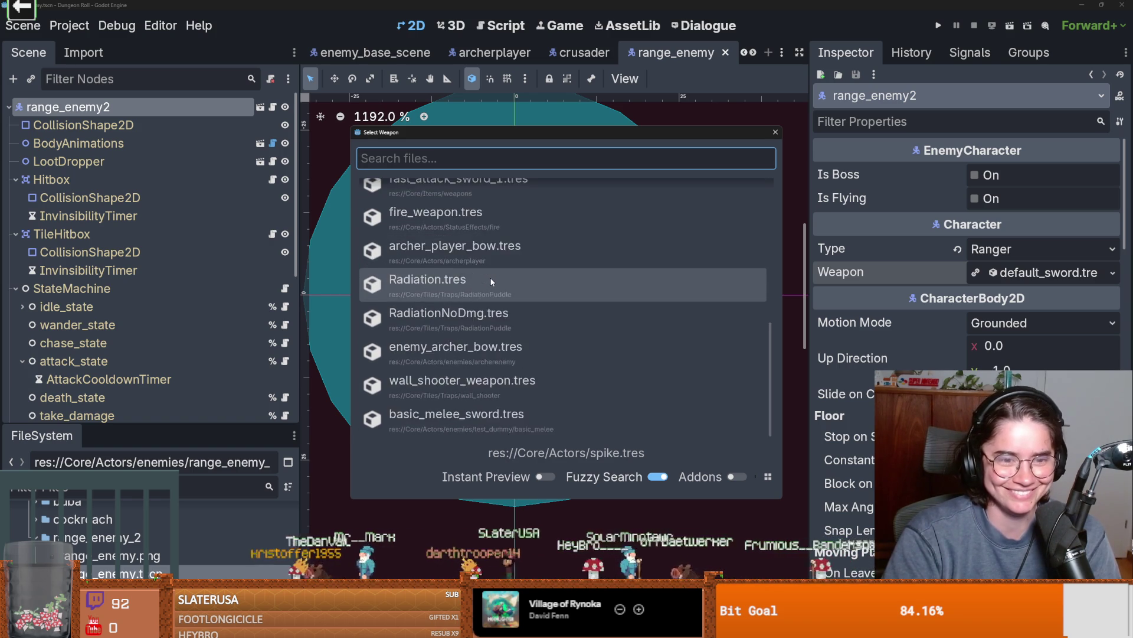
{"action": "scroll", "coordinate": [489, 278], "scroll_direction": "up", "scroll_amount": 2}
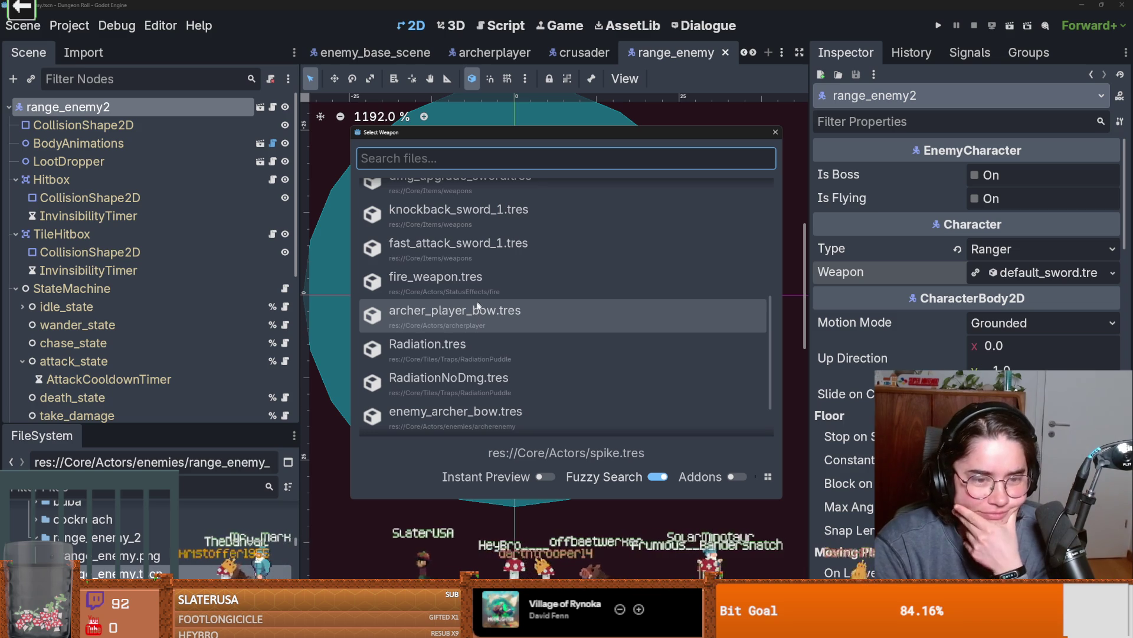
{"action": "scroll", "coordinate": [478, 305], "scroll_direction": "down", "scroll_amount": 2}
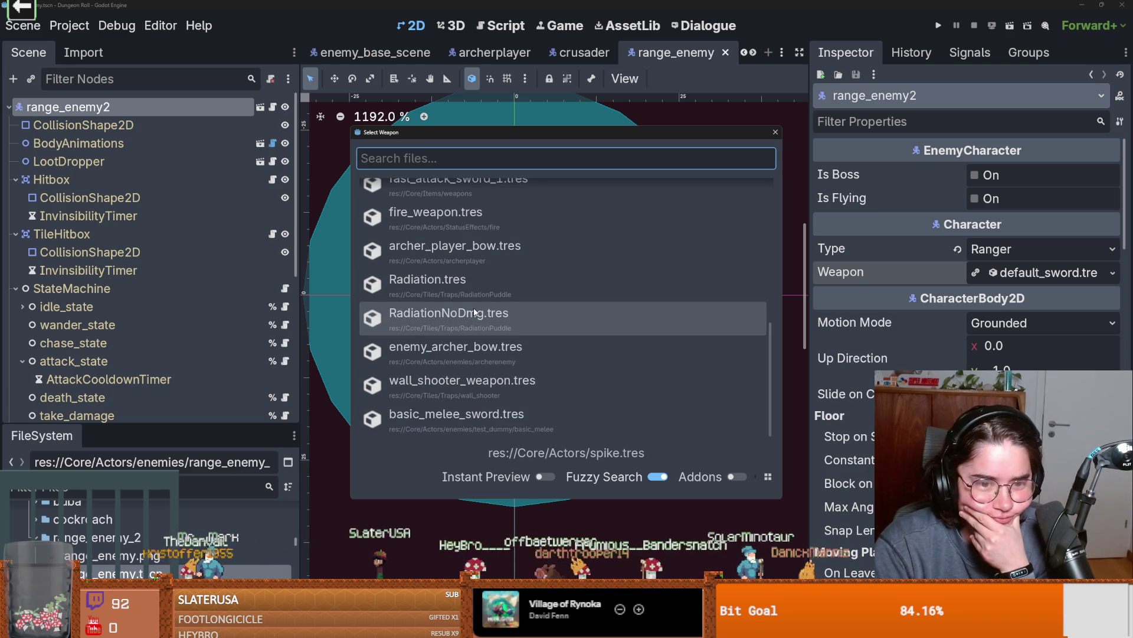
{"action": "scroll", "coordinate": [475, 312], "scroll_direction": "up", "scroll_amount": 5}
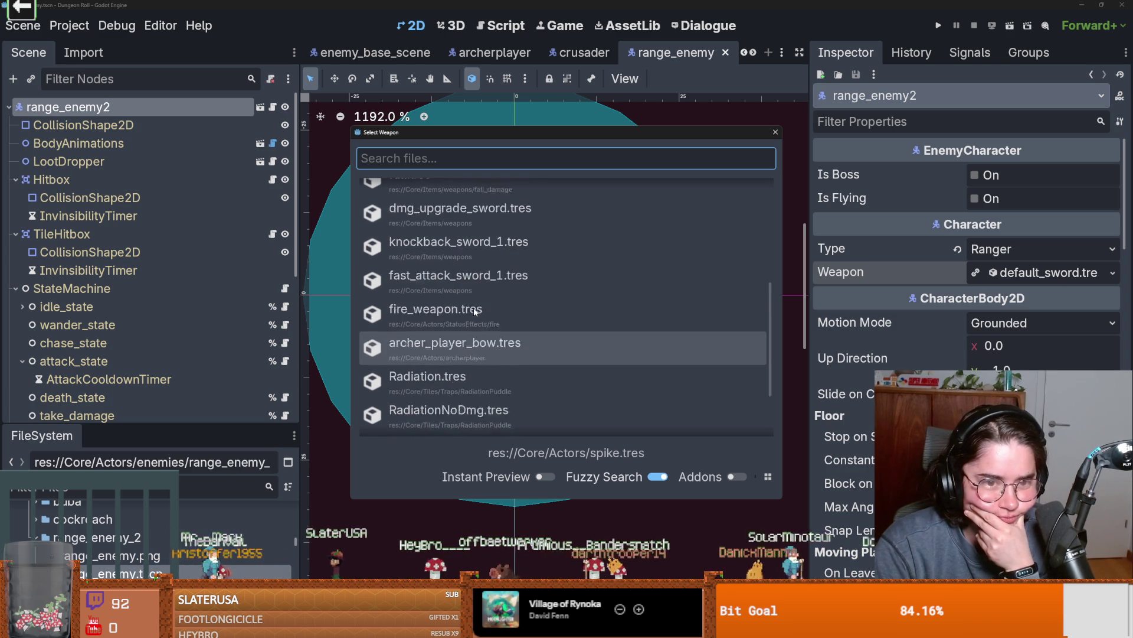
{"action": "scroll", "coordinate": [473, 307], "scroll_direction": "down", "scroll_amount": 1}
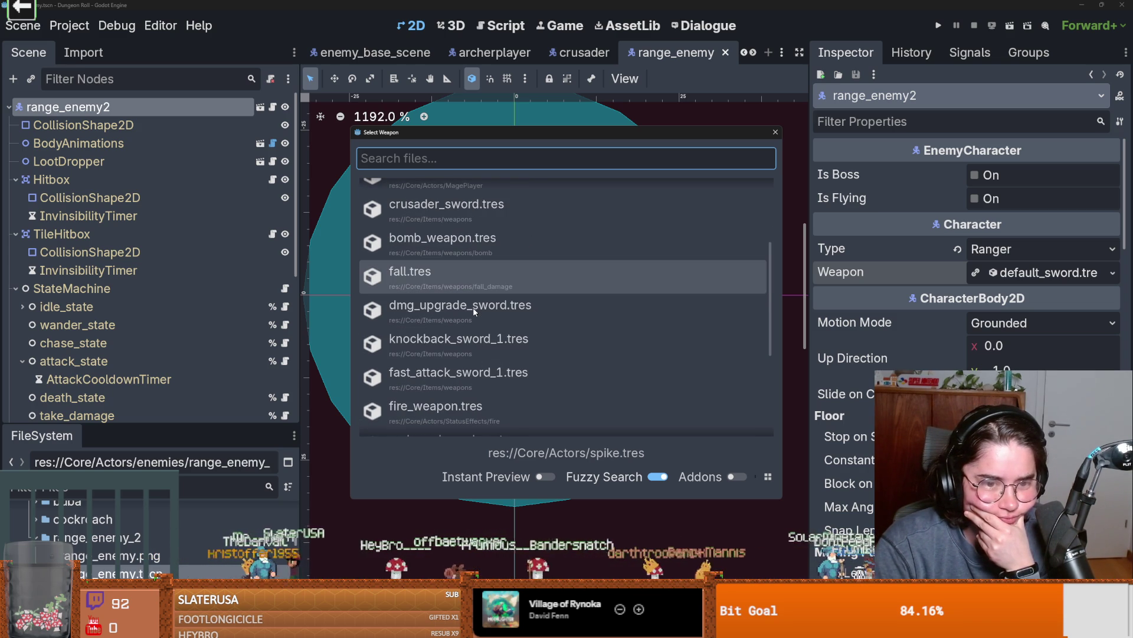
{"action": "scroll", "coordinate": [428, 302], "scroll_direction": "up", "scroll_amount": 2}
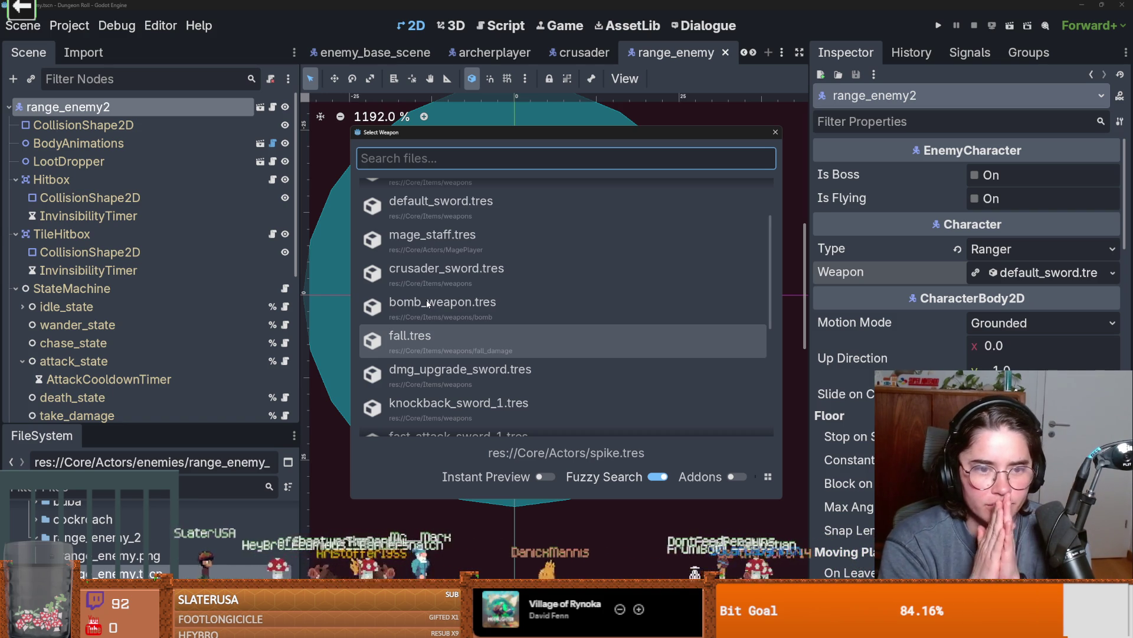
{"action": "left_click", "coordinate": [775, 131]}
Assign a new Projectile as attack_state's Ranger Attack Res, then widen the Inspector and FileSystem docks.
{"action": "scroll", "coordinate": [138, 348], "scroll_direction": "down", "scroll_amount": 2}
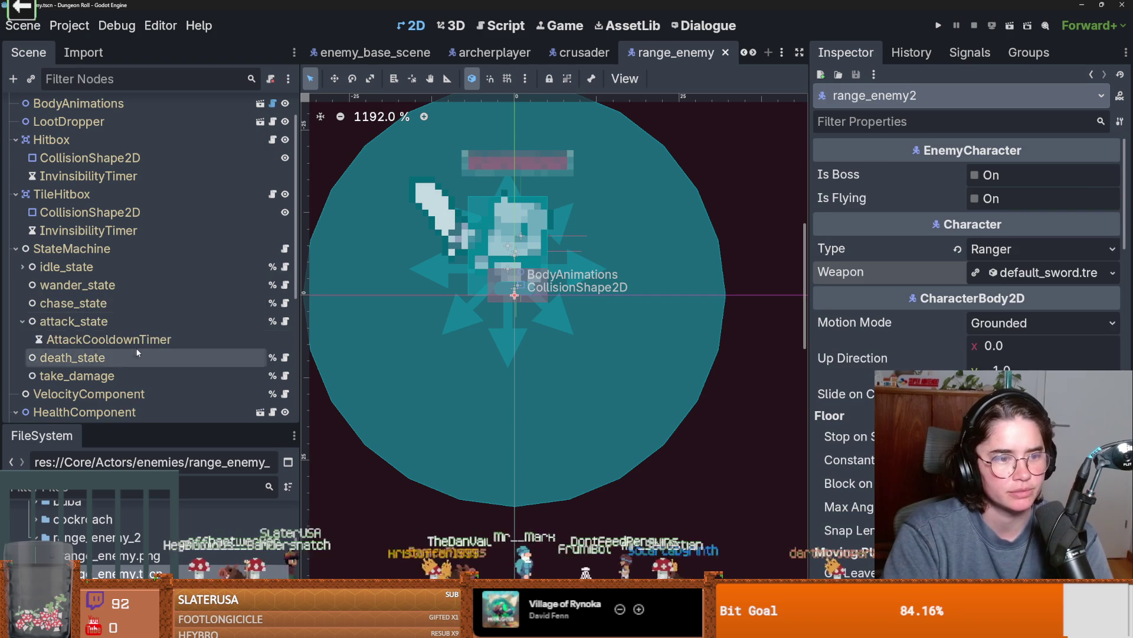
{"action": "left_click", "coordinate": [136, 321]}
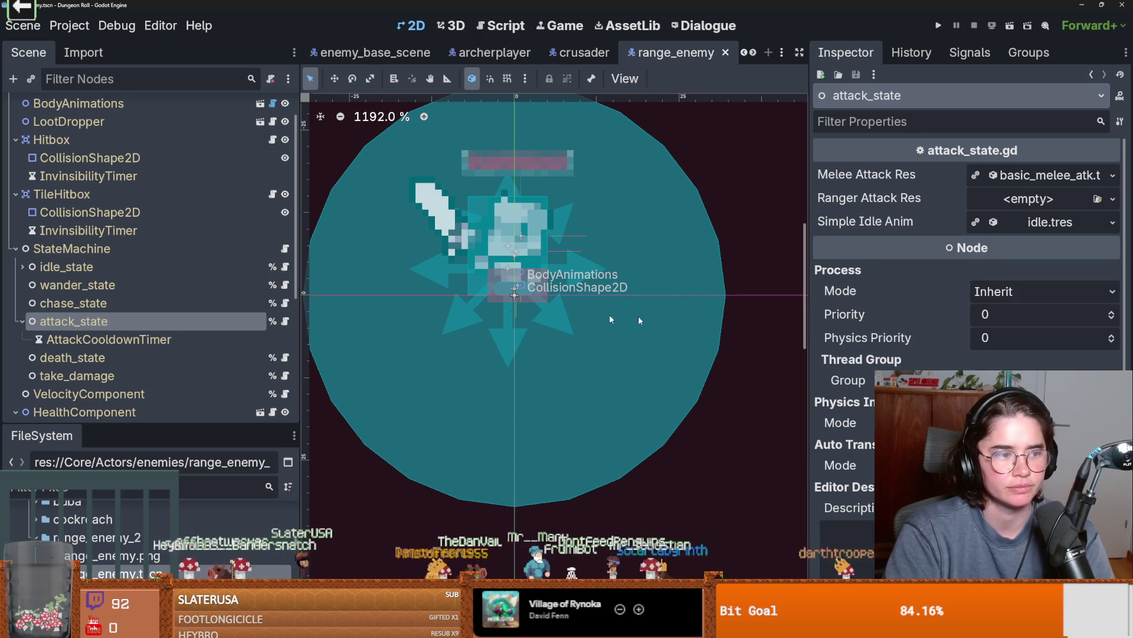
{"action": "left_click", "coordinate": [1055, 200]}
{"action": "left_click", "coordinate": [1062, 235]}
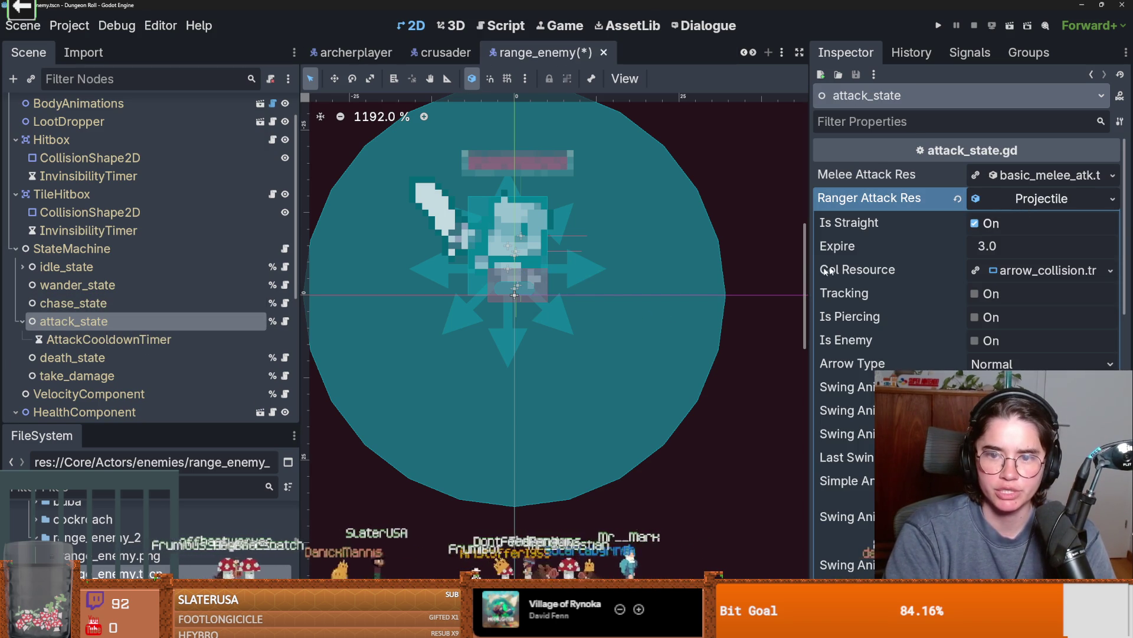
{"action": "left_click_drag", "start_coordinate": [806, 276], "coordinate": [665, 277]}
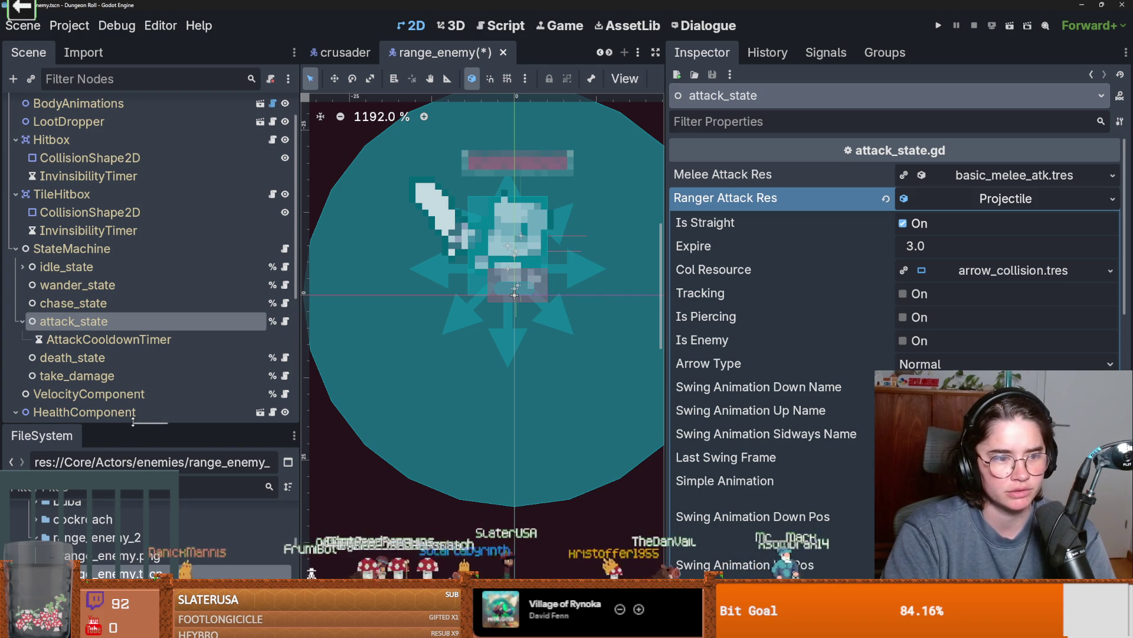
{"action": "left_click_drag", "start_coordinate": [127, 425], "coordinate": [129, 185]}
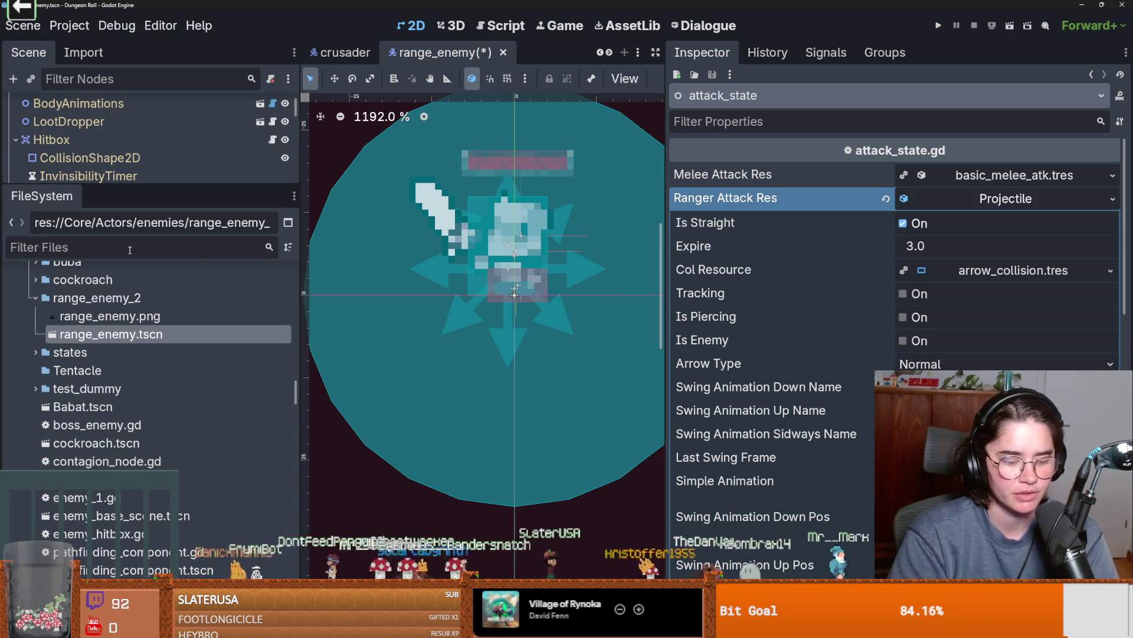
Filter files by 'proje', open projectile.tscn, and show its AnimatedSprite2D frames.
{"action": "type", "text": "projet"}
{"action": "key", "text": "BackSpace"}
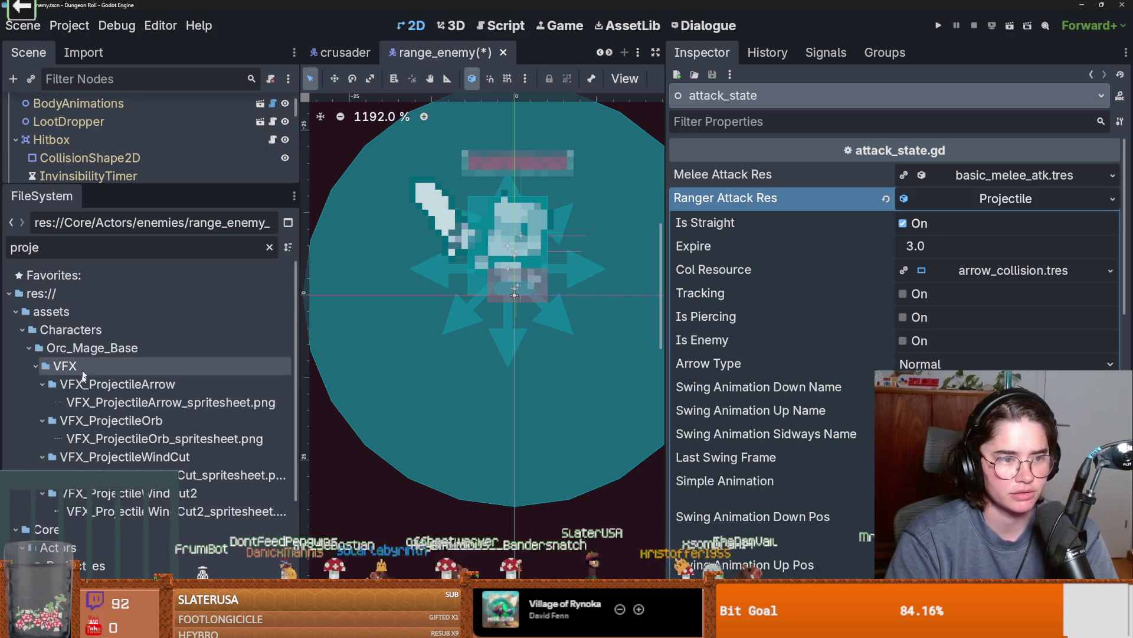
{"action": "scroll", "coordinate": [118, 414], "scroll_direction": "down", "scroll_amount": 3}
{"action": "left_click", "coordinate": [101, 419]}
{"action": "double_click", "coordinate": [101, 423]}
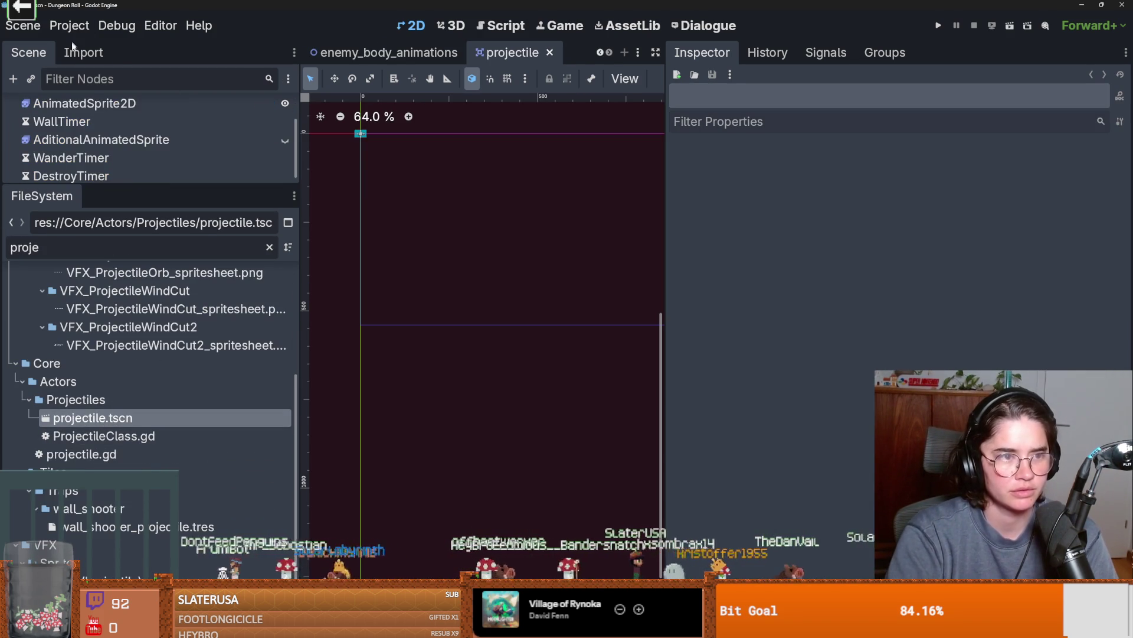
{"action": "left_click_drag", "start_coordinate": [148, 185], "coordinate": [204, 422]}
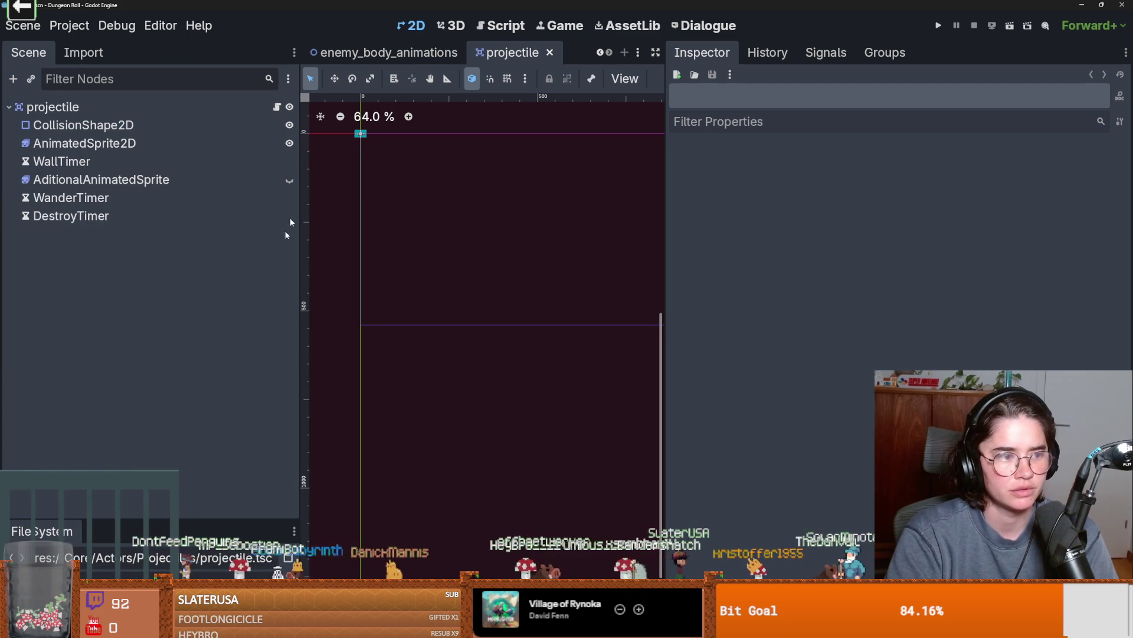
{"action": "left_click", "coordinate": [83, 108]}
{"action": "double_click", "coordinate": [84, 143]}
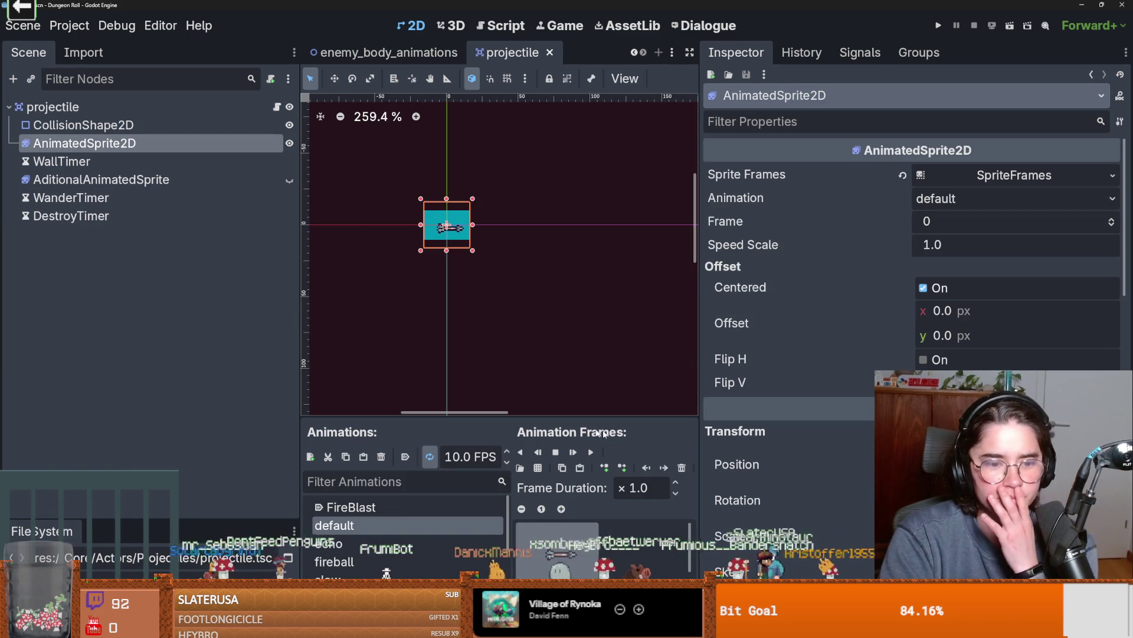
Preview echo, fireball, slow, slow_heatseeking, spinning_disc, tornado and FireBlast, then return to default.
{"action": "left_click_drag", "start_coordinate": [501, 420], "coordinate": [501, 152]}
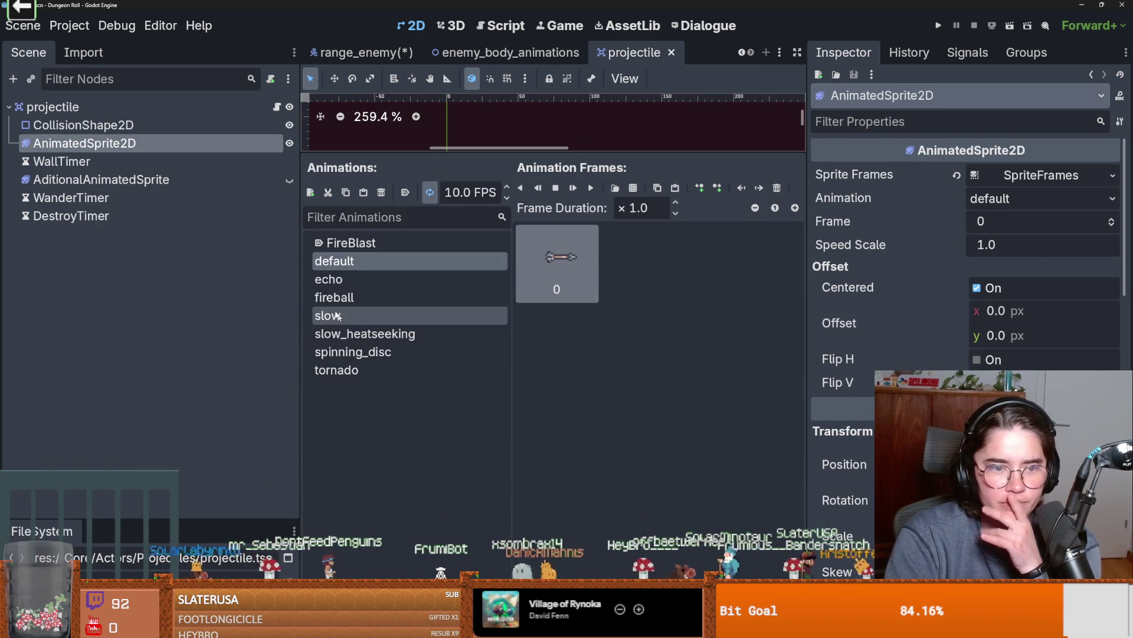
{"action": "left_click", "coordinate": [354, 278]}
{"action": "left_click", "coordinate": [354, 297]}
{"action": "left_click", "coordinate": [360, 319]}
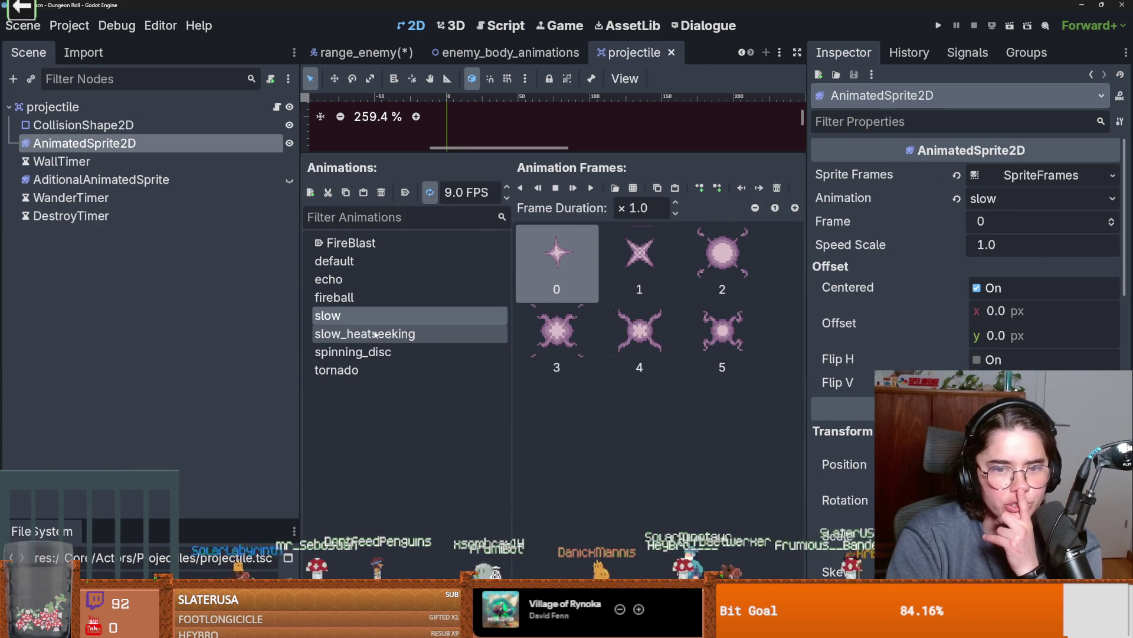
{"action": "left_click", "coordinate": [369, 334]}
{"action": "left_click", "coordinate": [375, 352]}
{"action": "left_click", "coordinate": [354, 370]}
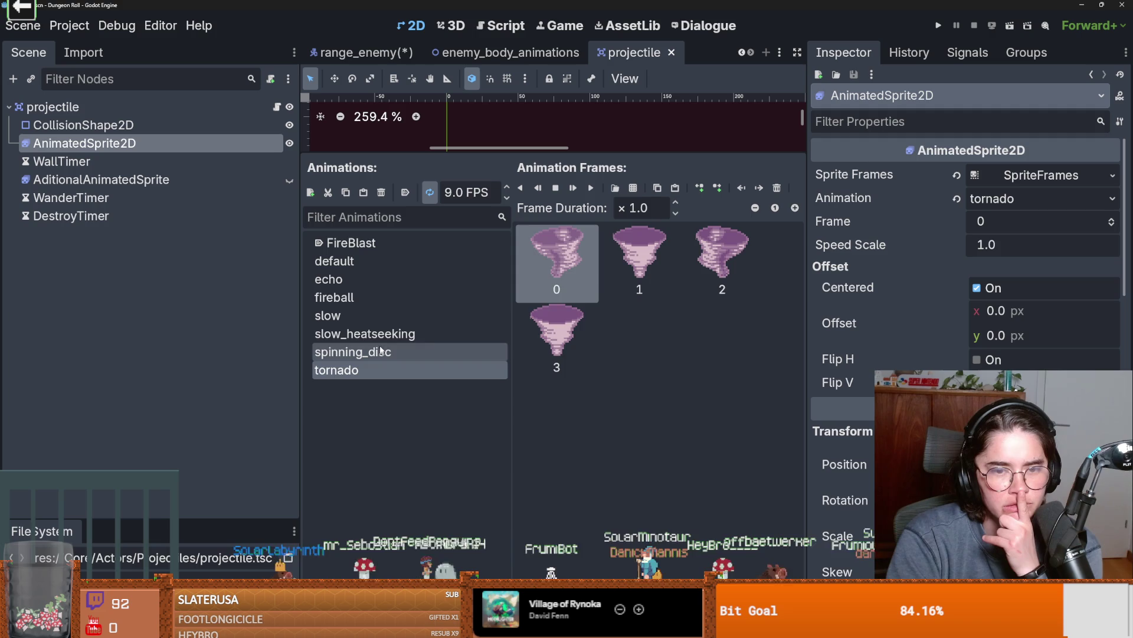
{"action": "left_click", "coordinate": [360, 243]}
{"action": "left_click", "coordinate": [368, 261]}
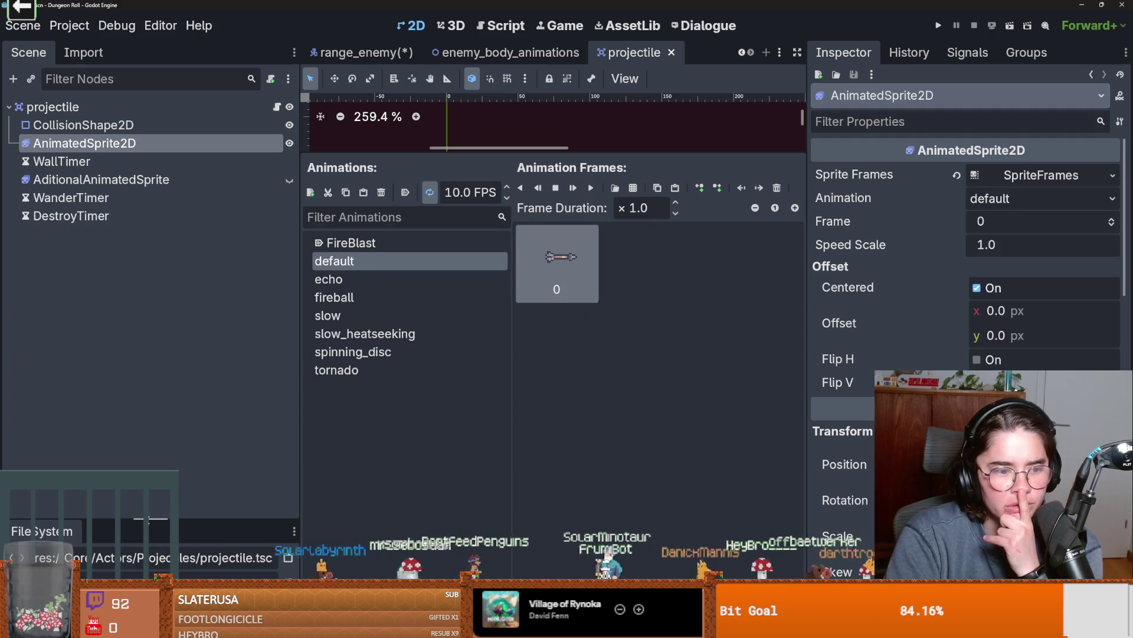
{"action": "left_click_drag", "start_coordinate": [147, 521], "coordinate": [147, 126]}
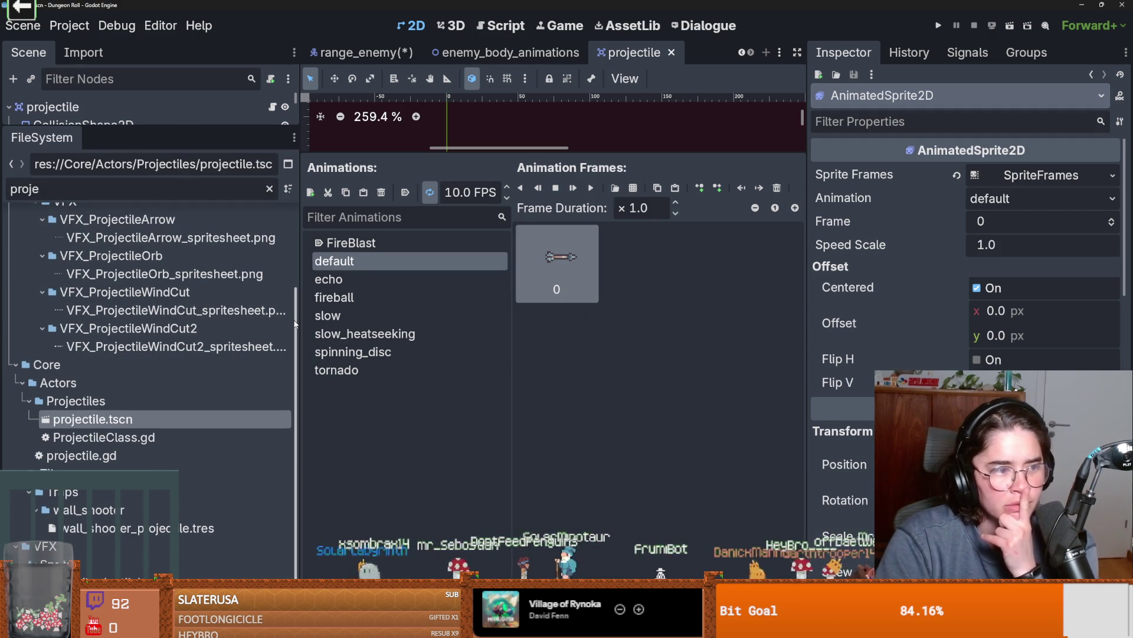
Clear the FileSystem filter and collapse the assets and Core folders.
{"action": "left_click", "coordinate": [269, 189]}
{"action": "scroll", "coordinate": [180, 406], "scroll_direction": "up", "scroll_amount": 15}
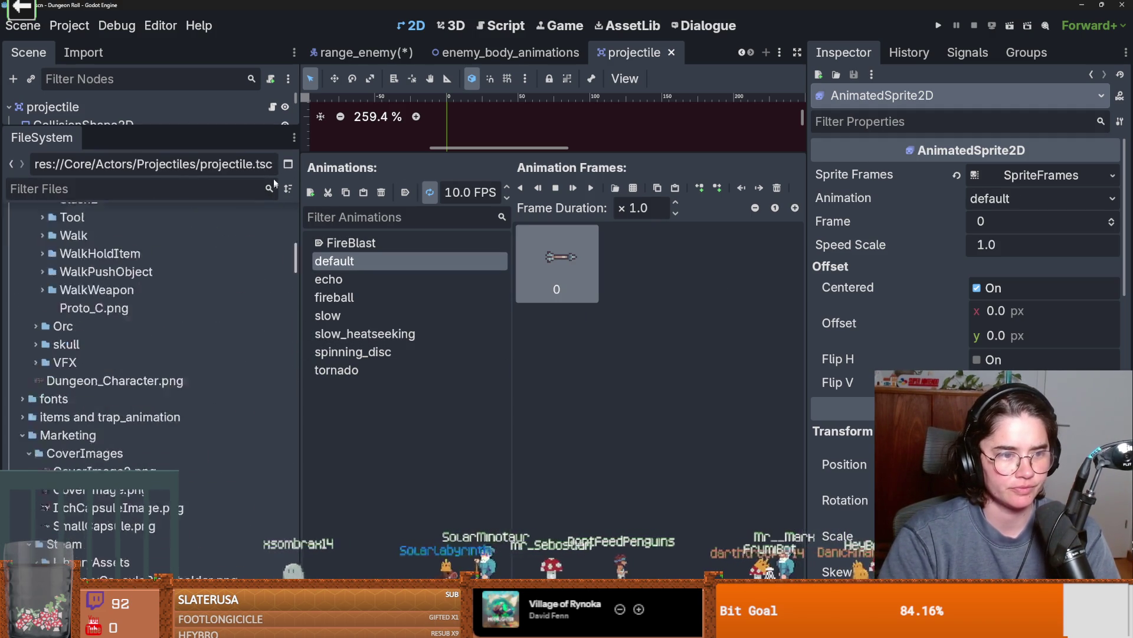
{"action": "left_click", "coordinate": [15, 289]}
{"action": "left_click", "coordinate": [16, 325]}
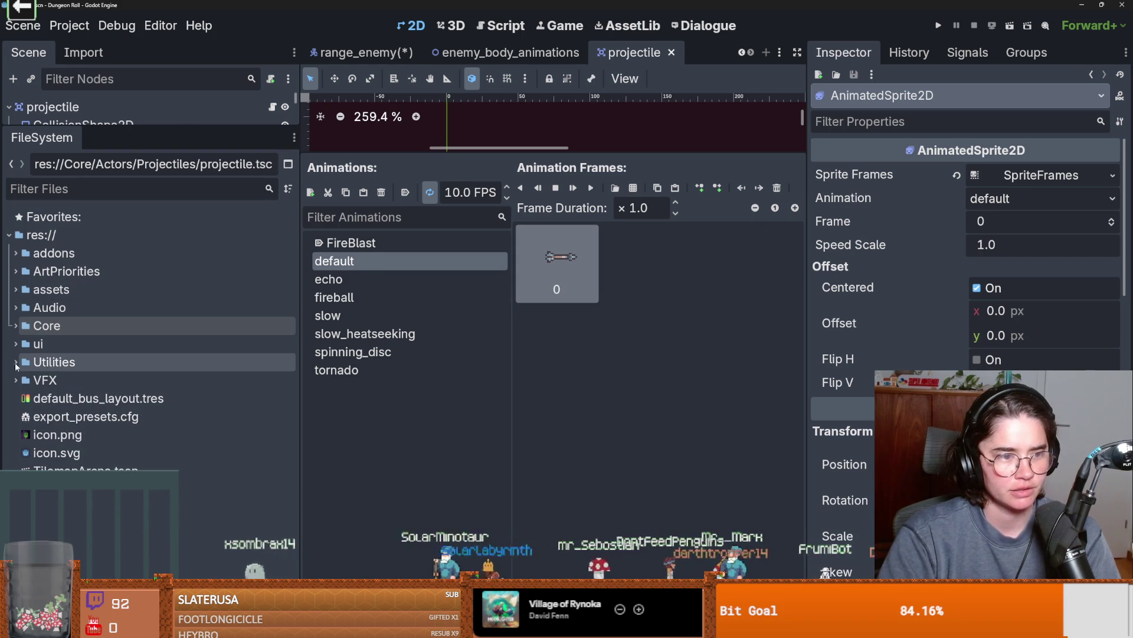
Expand VFX > Sprites > Magical Effects, keeping Particles and Magic(Projectile) collapsed.
{"action": "left_click", "coordinate": [12, 381]}
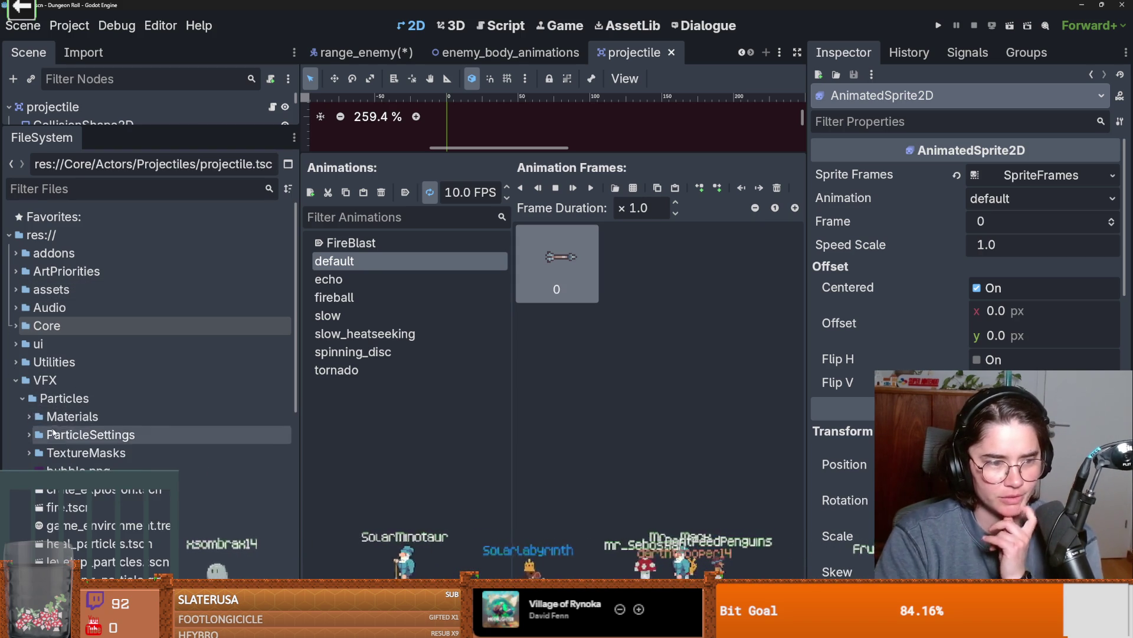
{"action": "scroll", "coordinate": [61, 437], "scroll_direction": "down", "scroll_amount": 3}
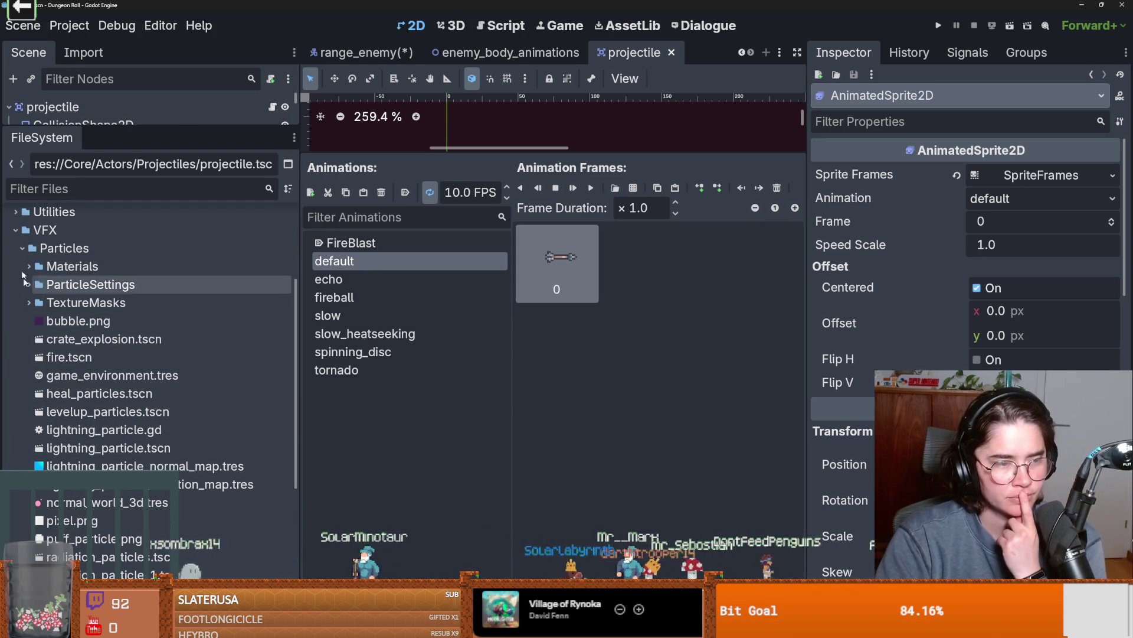
{"action": "left_click", "coordinate": [19, 249]}
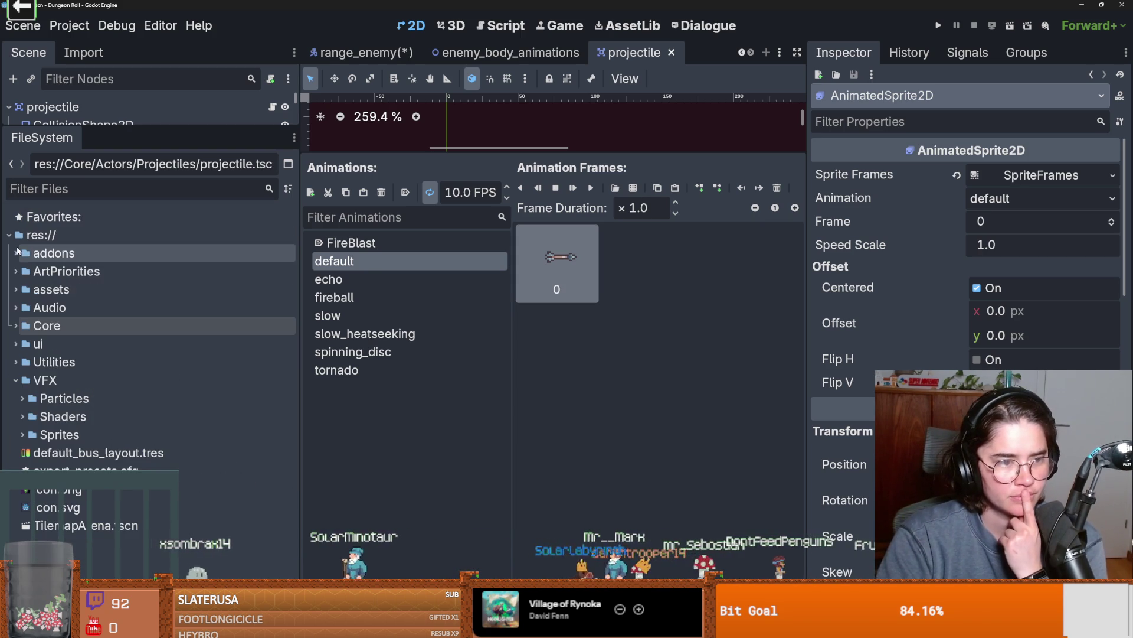
{"action": "left_click", "coordinate": [18, 404]}
{"action": "left_click", "coordinate": [18, 404]}
{"action": "left_click", "coordinate": [22, 434]}
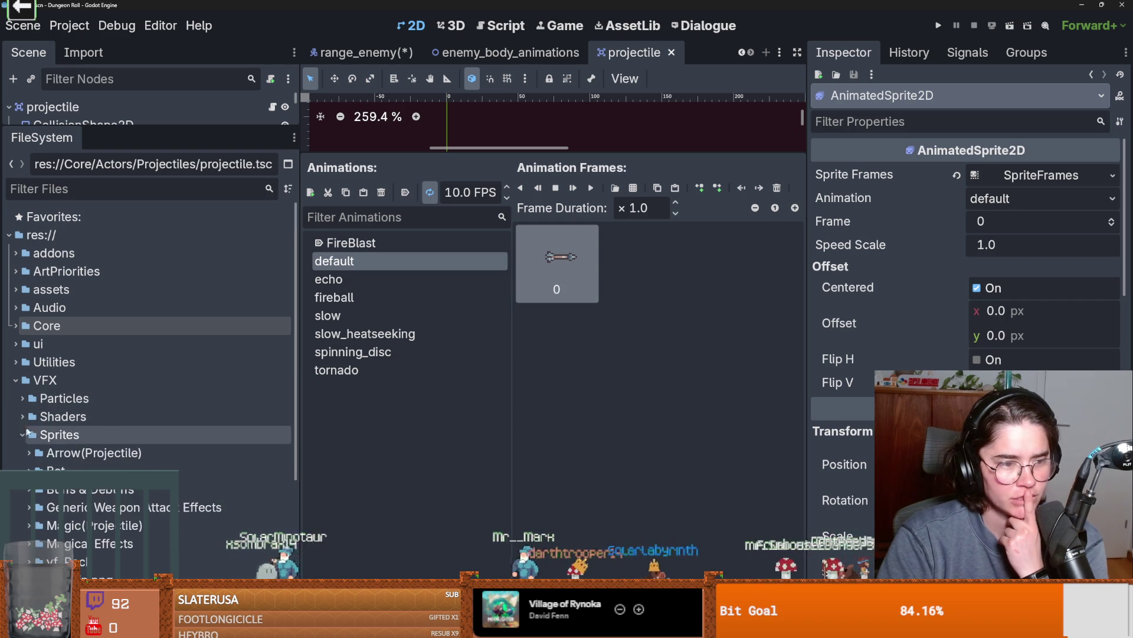
{"action": "scroll", "coordinate": [69, 432], "scroll_direction": "down", "scroll_amount": 2}
{"action": "scroll", "coordinate": [69, 428], "scroll_direction": "down", "scroll_amount": 2}
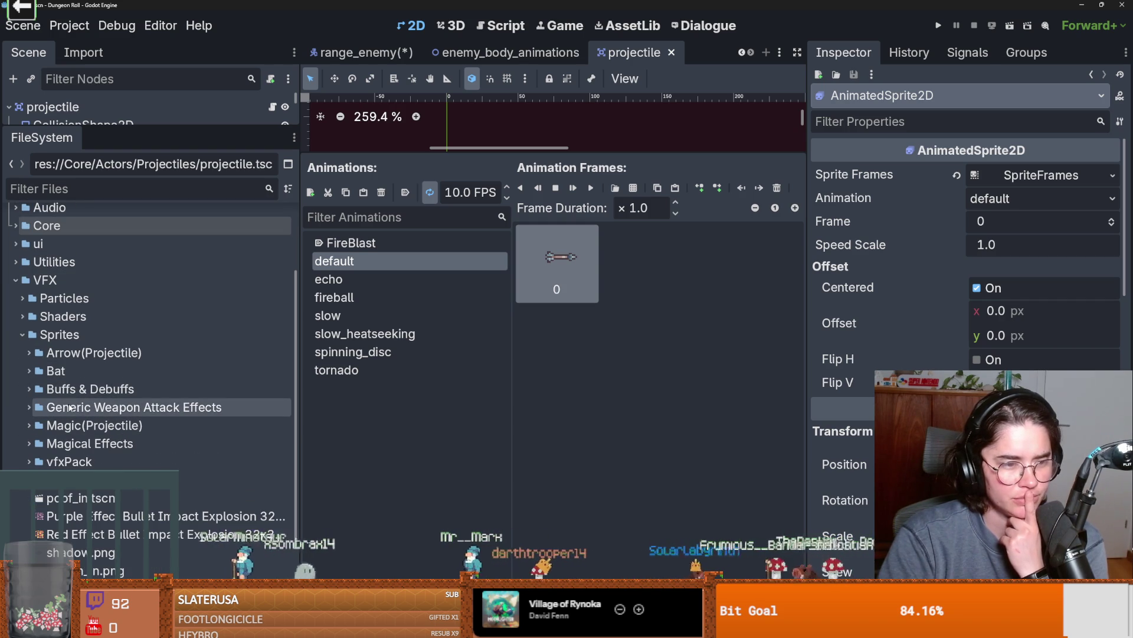
{"action": "scroll", "coordinate": [32, 407], "scroll_direction": "down", "scroll_amount": 2}
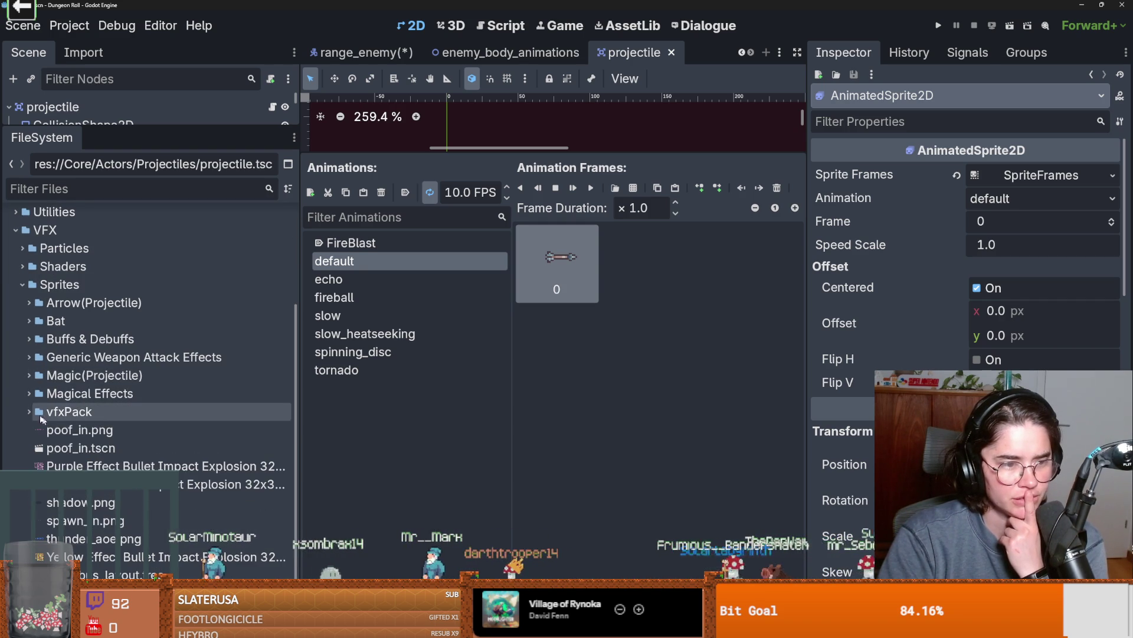
{"action": "left_click", "coordinate": [24, 376]}
{"action": "left_click", "coordinate": [23, 376]}
{"action": "left_click", "coordinate": [28, 394]}
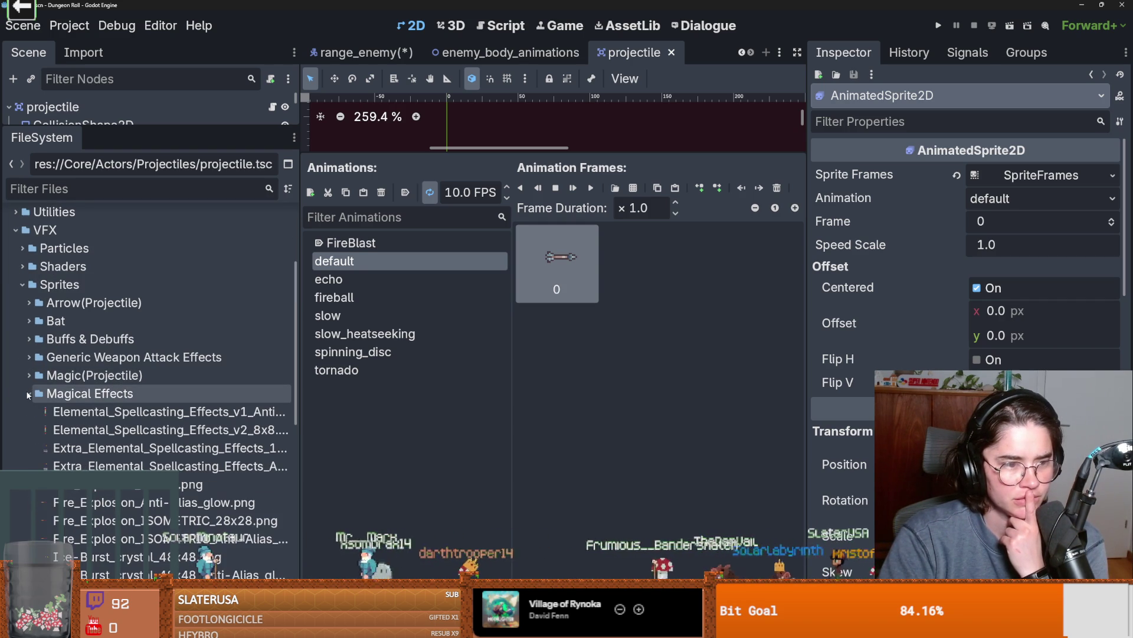
Preview the Elemental Spellcasting, Fire Explosion, Ice-Burst and Large_Fire_28x28 sheets.
{"action": "left_click", "coordinate": [77, 411]}
{"action": "left_click", "coordinate": [81, 429]}
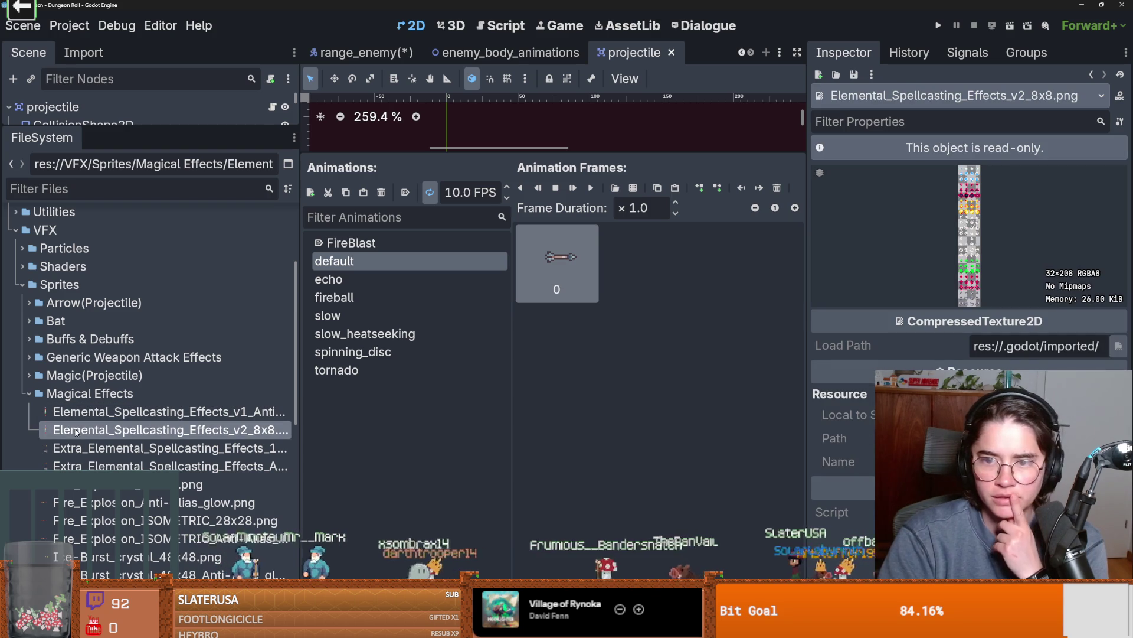
{"action": "left_click", "coordinate": [86, 447]}
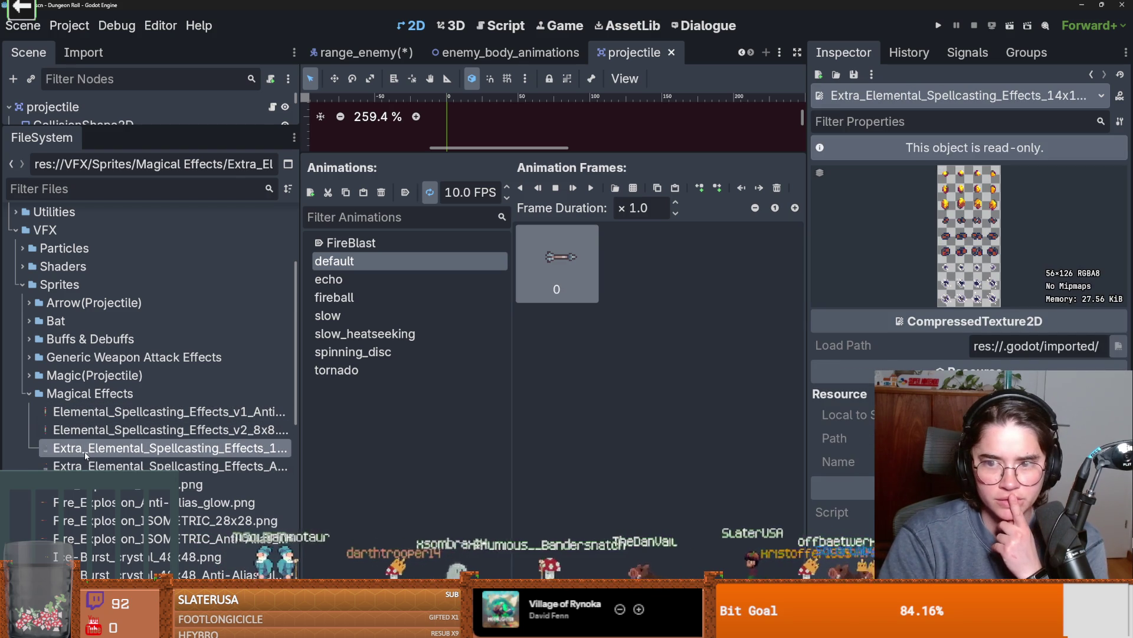
{"action": "left_click", "coordinate": [91, 466]}
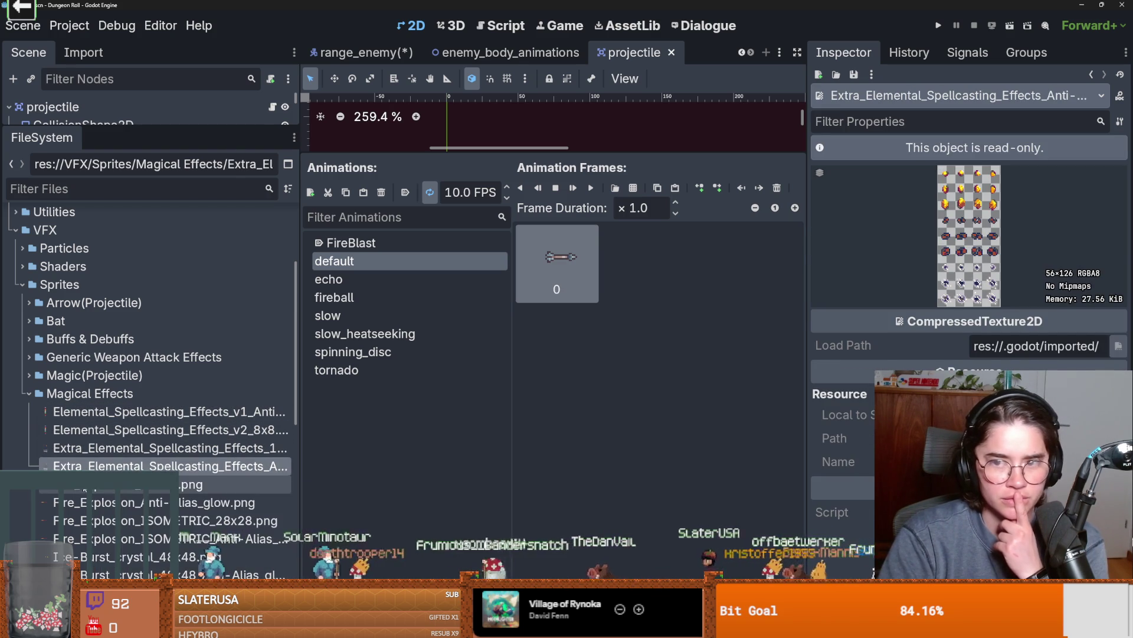
{"action": "left_click", "coordinate": [86, 484]}
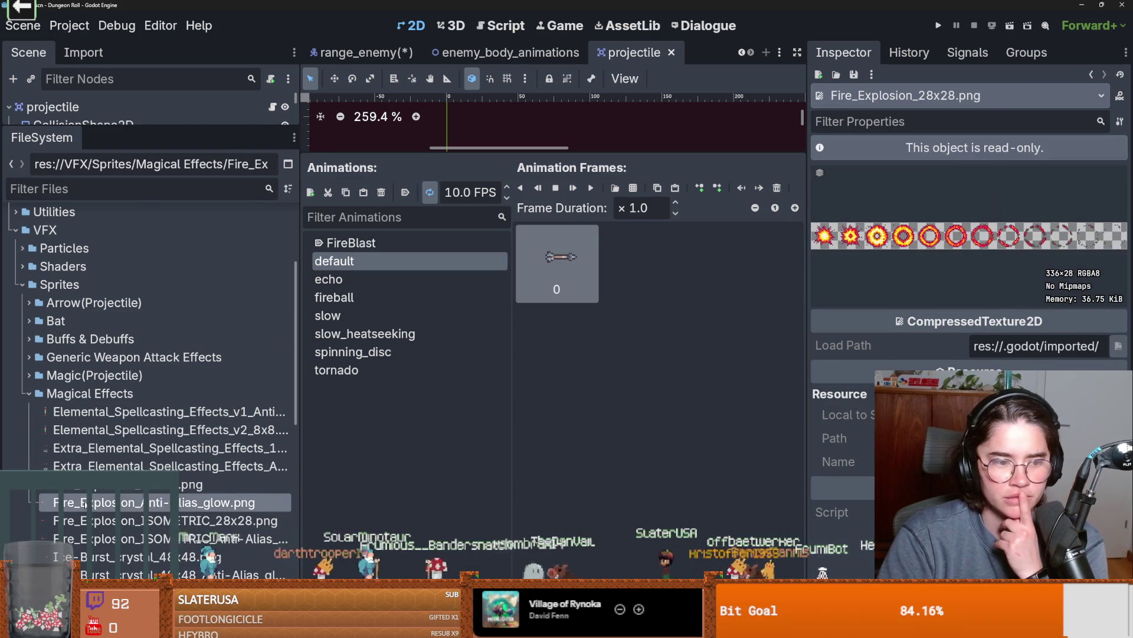
{"action": "left_click", "coordinate": [88, 502]}
{"action": "scroll", "coordinate": [95, 413], "scroll_direction": "down", "scroll_amount": 5}
{"action": "left_click", "coordinate": [100, 393]}
{"action": "left_click", "coordinate": [102, 447]}
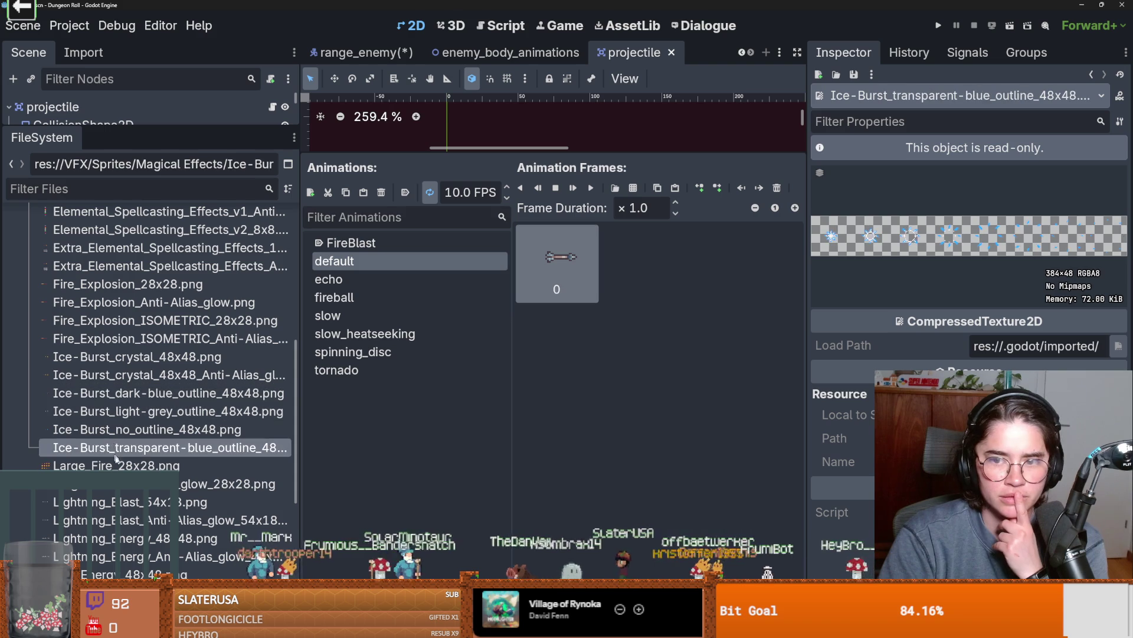
{"action": "left_click", "coordinate": [102, 465]}
Preview the Large Fire glow, Lightning Blast, Lightning Energy, Red Energy and Red Lightning sheets.
{"action": "scroll", "coordinate": [112, 419], "scroll_direction": "down", "scroll_amount": 2}
{"action": "left_click", "coordinate": [116, 434]}
{"action": "left_click", "coordinate": [120, 452]}
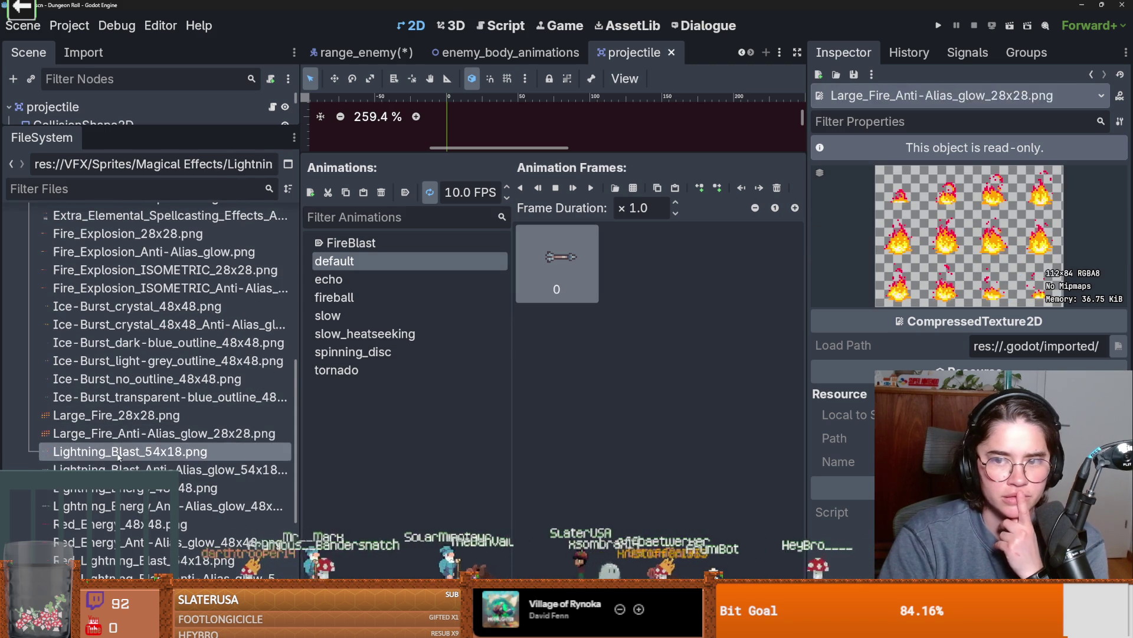
{"action": "scroll", "coordinate": [122, 464], "scroll_direction": "down", "scroll_amount": 3}
{"action": "left_click", "coordinate": [121, 419]}
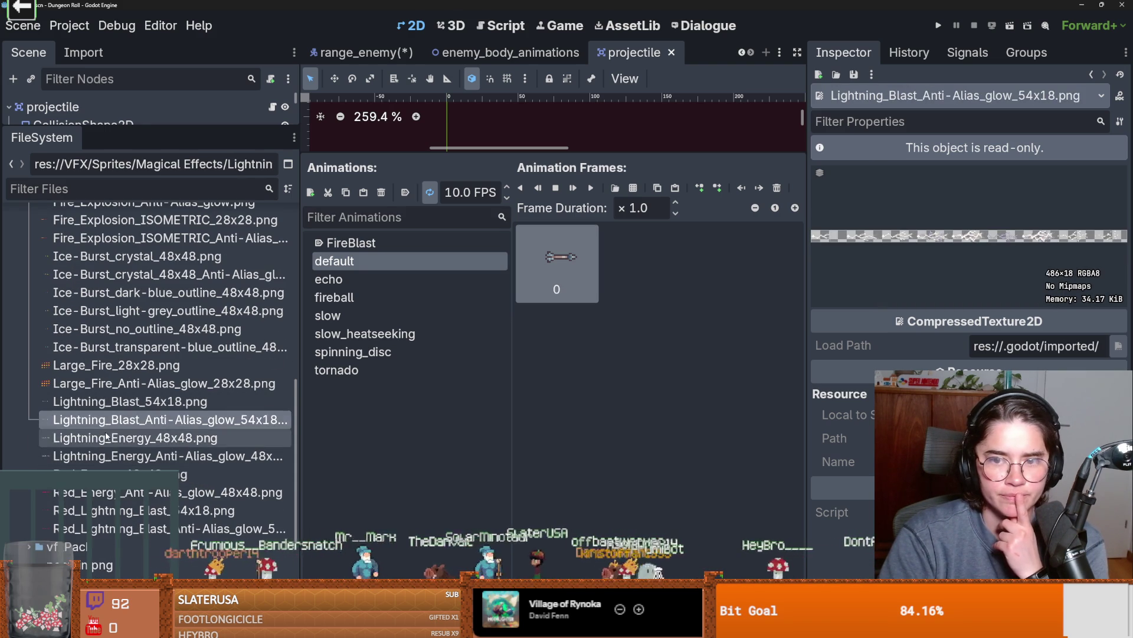
{"action": "left_click", "coordinate": [121, 437]}
{"action": "scroll", "coordinate": [116, 455], "scroll_direction": "down", "scroll_amount": 3}
{"action": "left_click", "coordinate": [109, 406]}
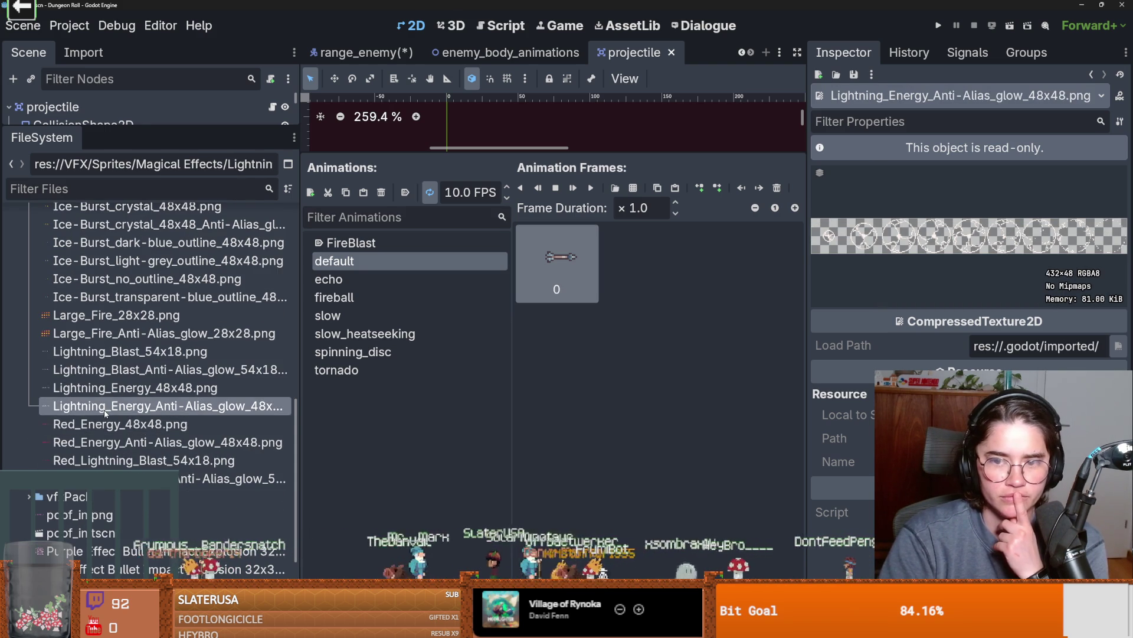
{"action": "left_click", "coordinate": [106, 424]}
{"action": "left_click", "coordinate": [104, 444]}
{"action": "left_click", "coordinate": [103, 462]}
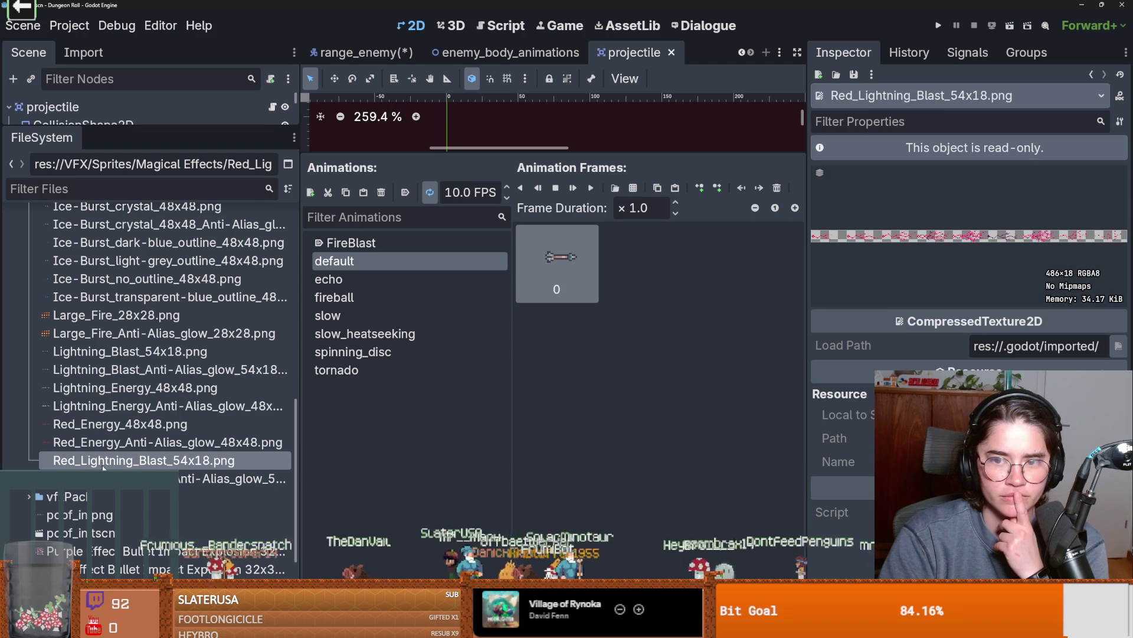
{"action": "left_click", "coordinate": [103, 476]}
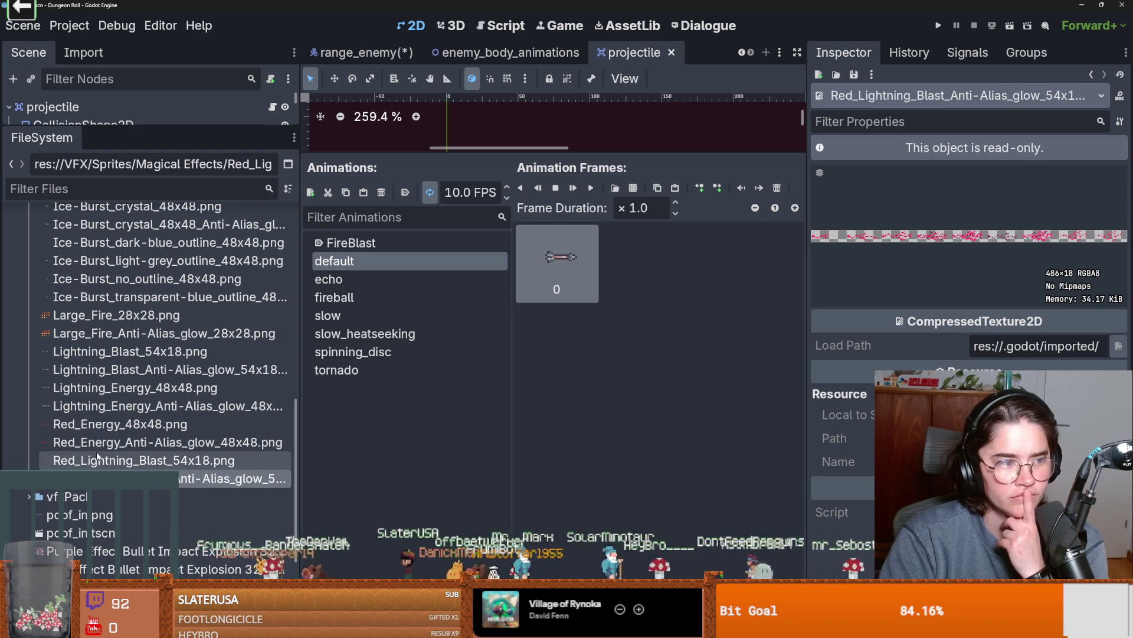
Preview 650.png and 660.png in vfxPack, then collapse it and preview poof_in.png.
{"action": "scroll", "coordinate": [35, 443], "scroll_direction": "down", "scroll_amount": 2}
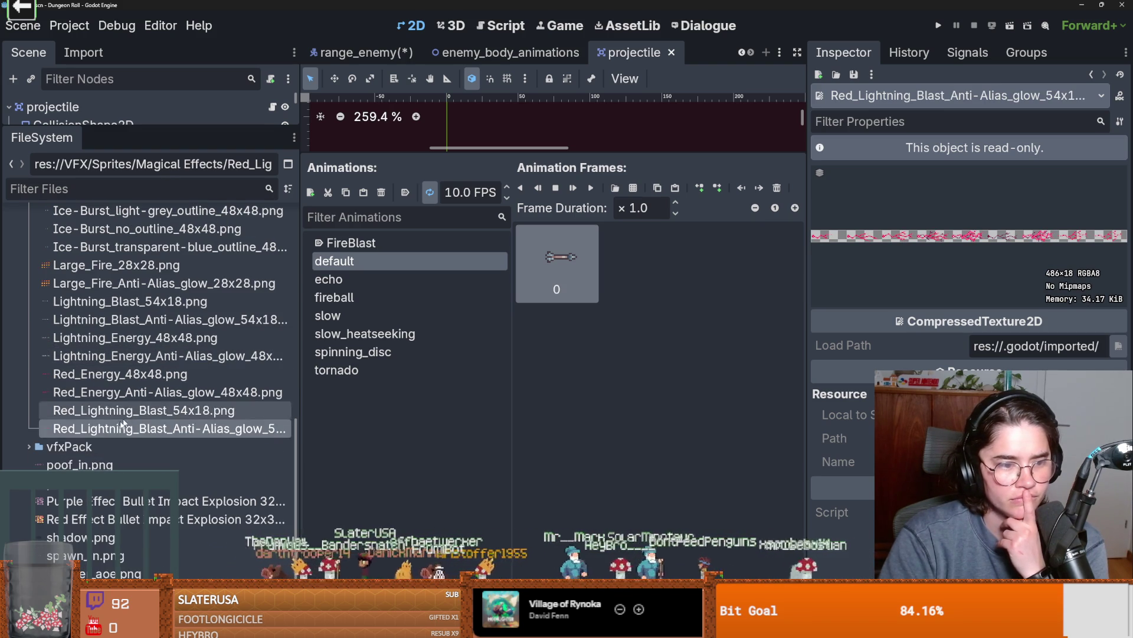
{"action": "left_click", "coordinate": [29, 447]}
{"action": "left_click", "coordinate": [71, 465]}
{"action": "left_click", "coordinate": [65, 447]}
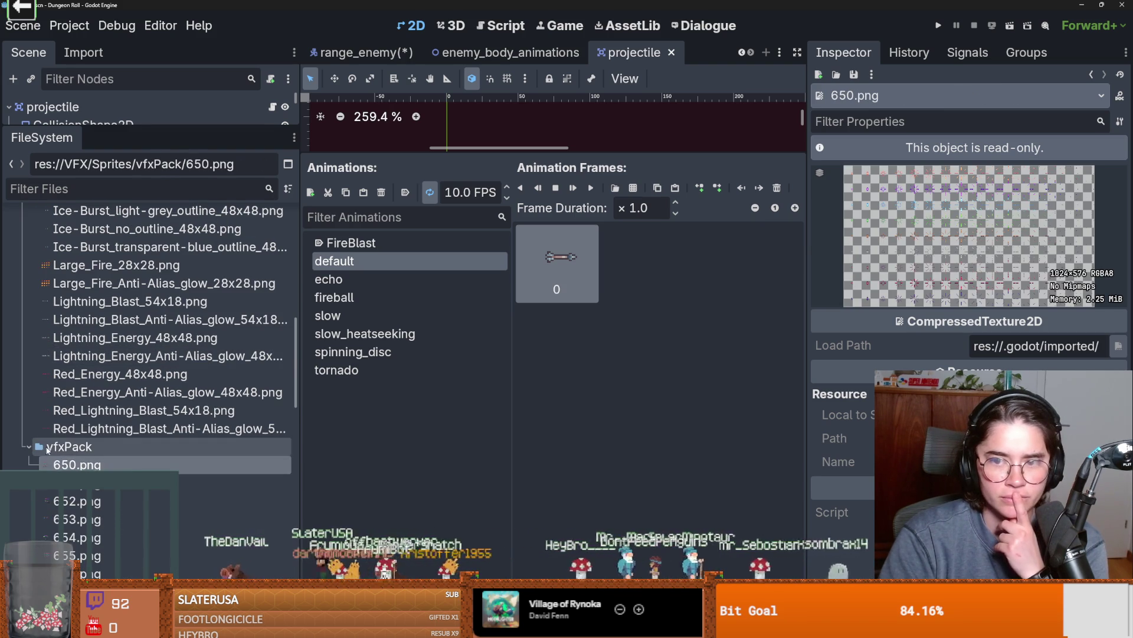
{"action": "scroll", "coordinate": [89, 454], "scroll_direction": "down", "scroll_amount": 5}
{"action": "left_click", "coordinate": [88, 447]}
{"action": "scroll", "coordinate": [76, 425], "scroll_direction": "up", "scroll_amount": 4}
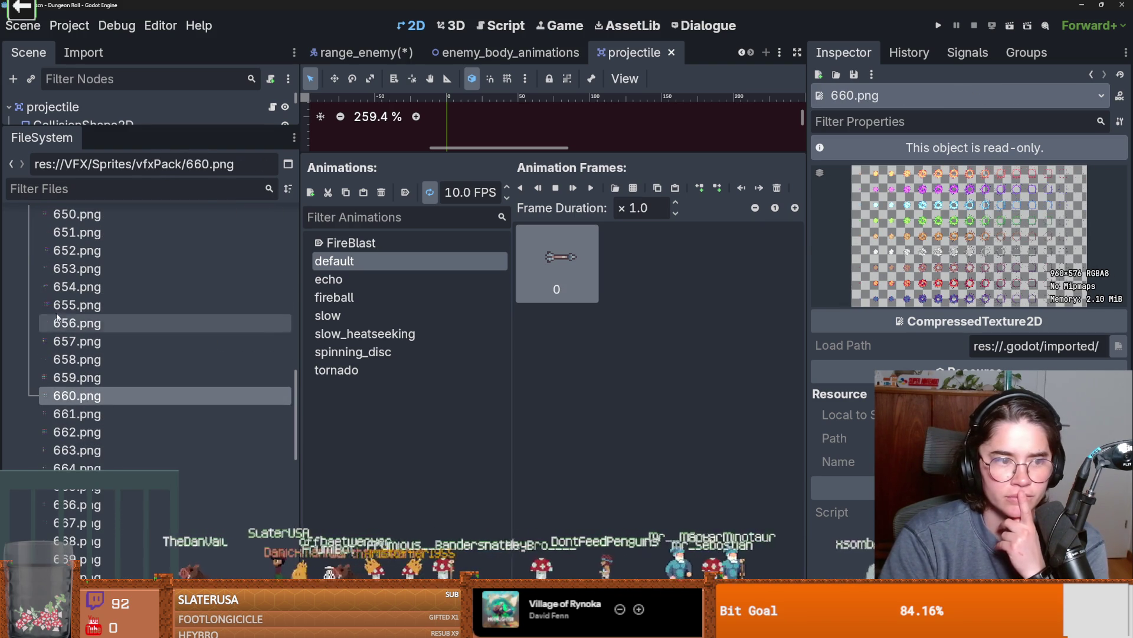
{"action": "scroll", "coordinate": [75, 413], "scroll_direction": "up", "scroll_amount": 1}
{"action": "double_click", "coordinate": [68, 363]}
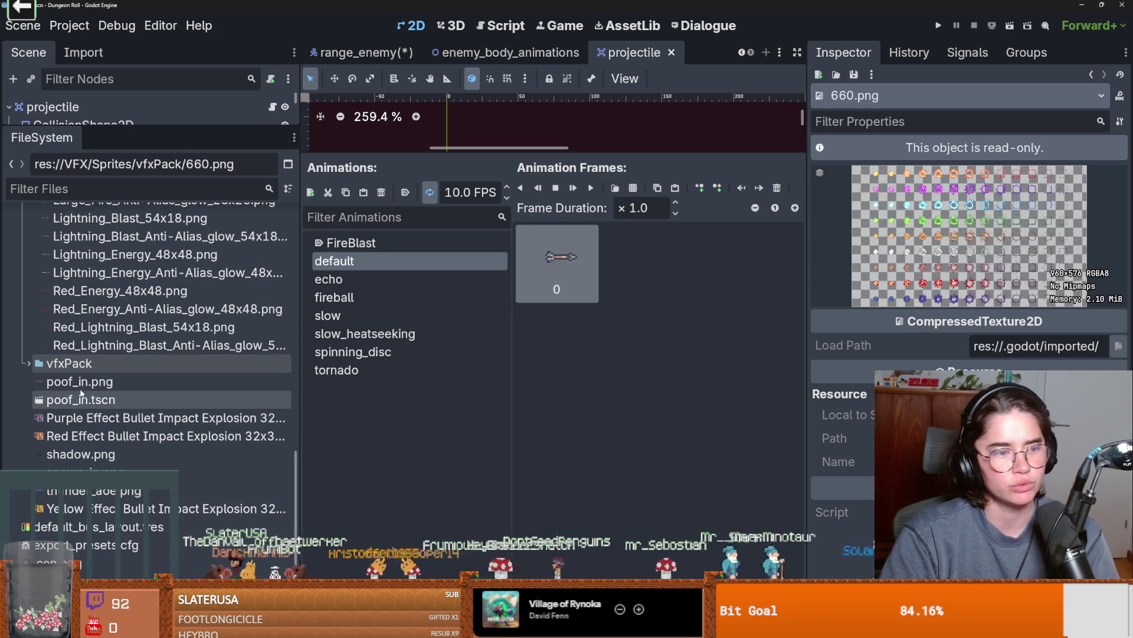
{"action": "left_click", "coordinate": [80, 383]}
Open poof_in.tscn and preview the Purple Effect Bullet Impact Explosion texture.
{"action": "double_click", "coordinate": [81, 400]}
{"action": "left_click", "coordinate": [89, 418]}
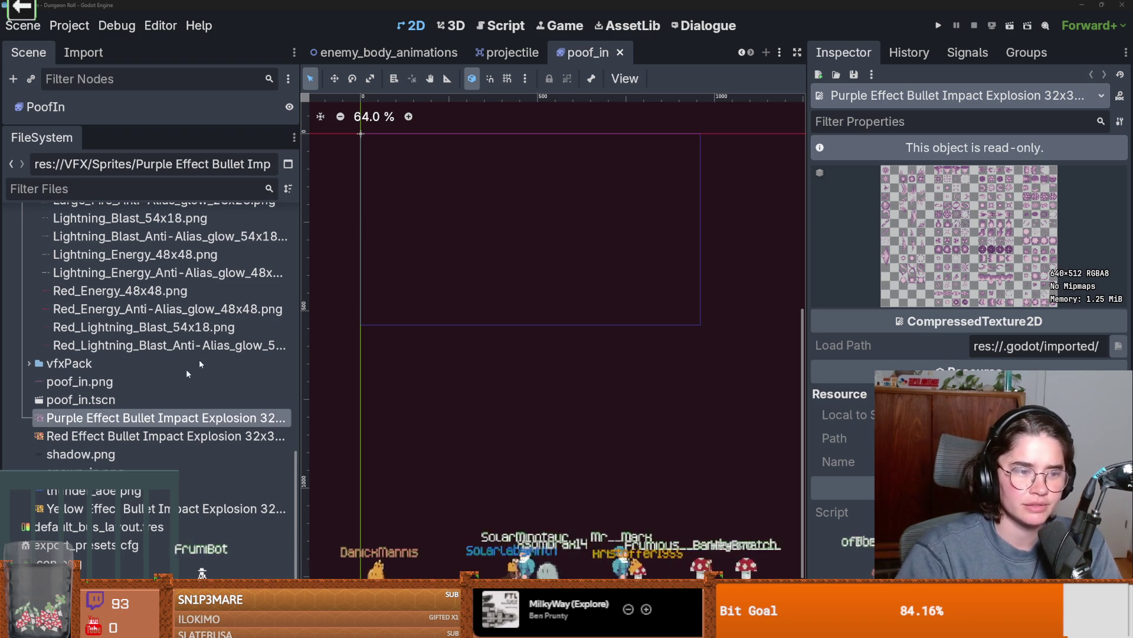
Show Red Effect Bullet Impact Explosion 32x32.png in the system file manager.
{"action": "left_click", "coordinate": [136, 435]}
{"action": "left_click", "coordinate": [135, 452]}
{"action": "left_click", "coordinate": [141, 436]}
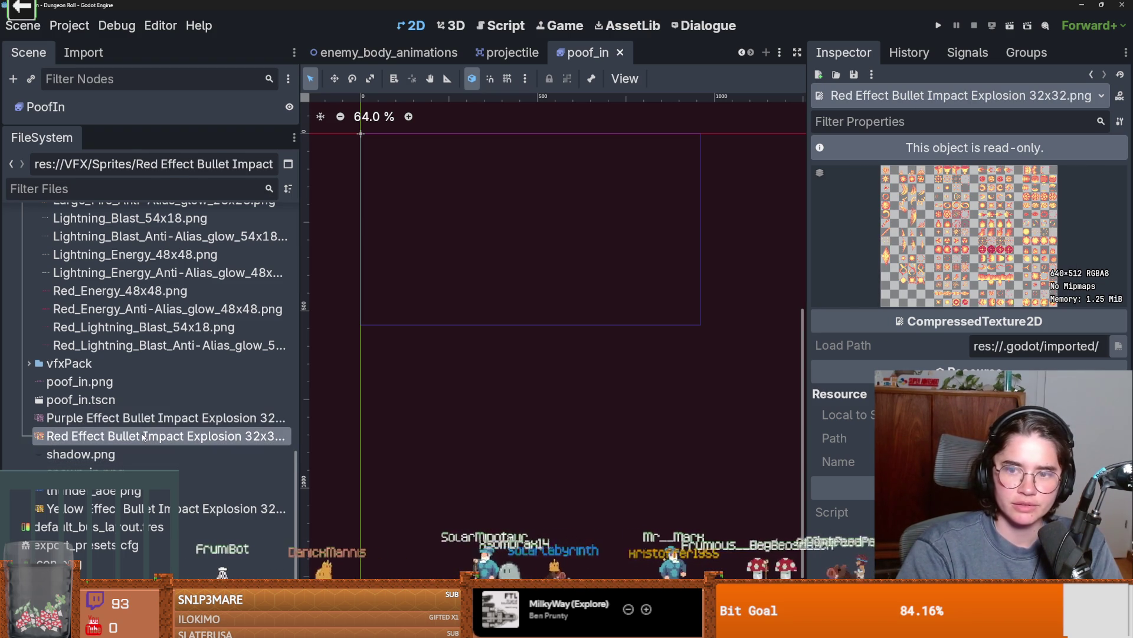
{"action": "right_click", "coordinate": [153, 440]}
{"action": "left_click", "coordinate": [708, 144]}
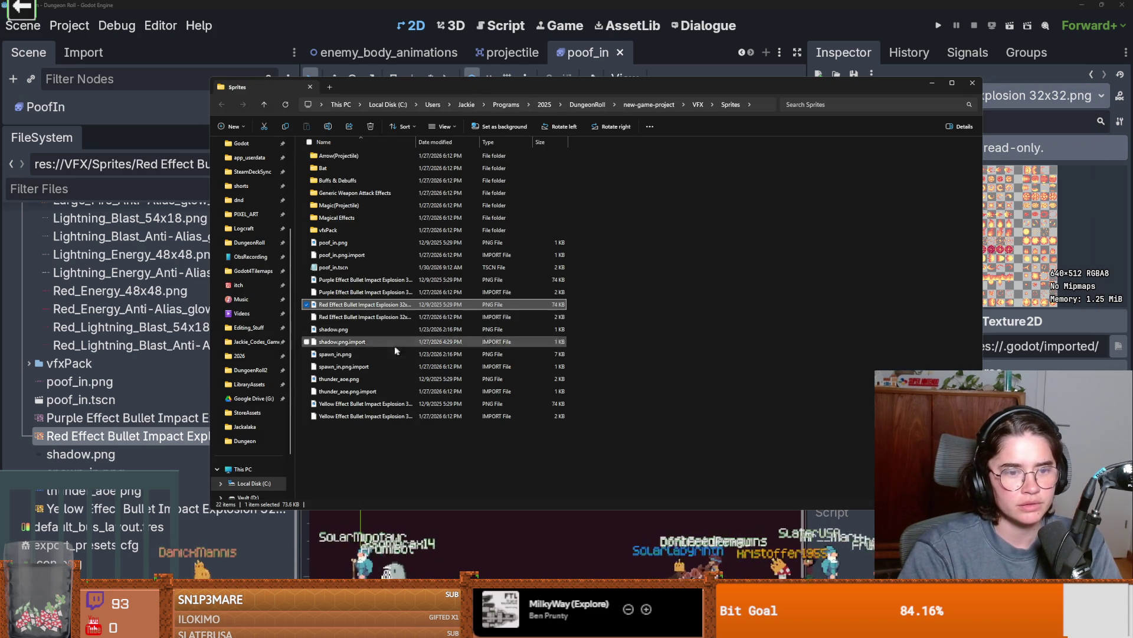
{"action": "double_click", "coordinate": [360, 304]}
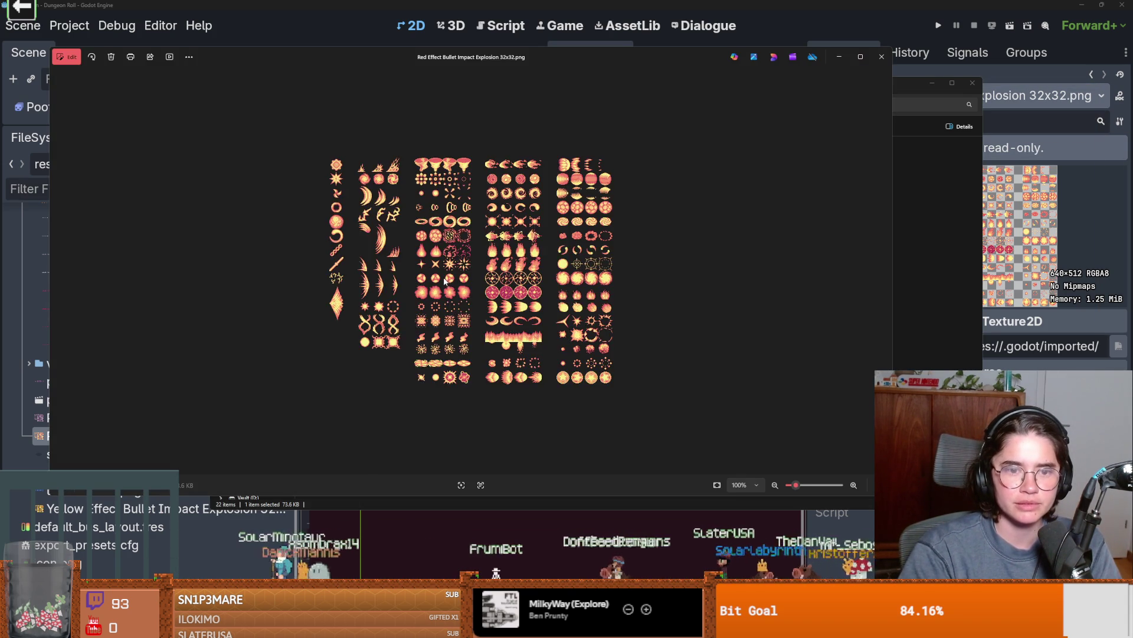
{"action": "scroll", "coordinate": [444, 281], "scroll_direction": "up", "scroll_amount": 2}
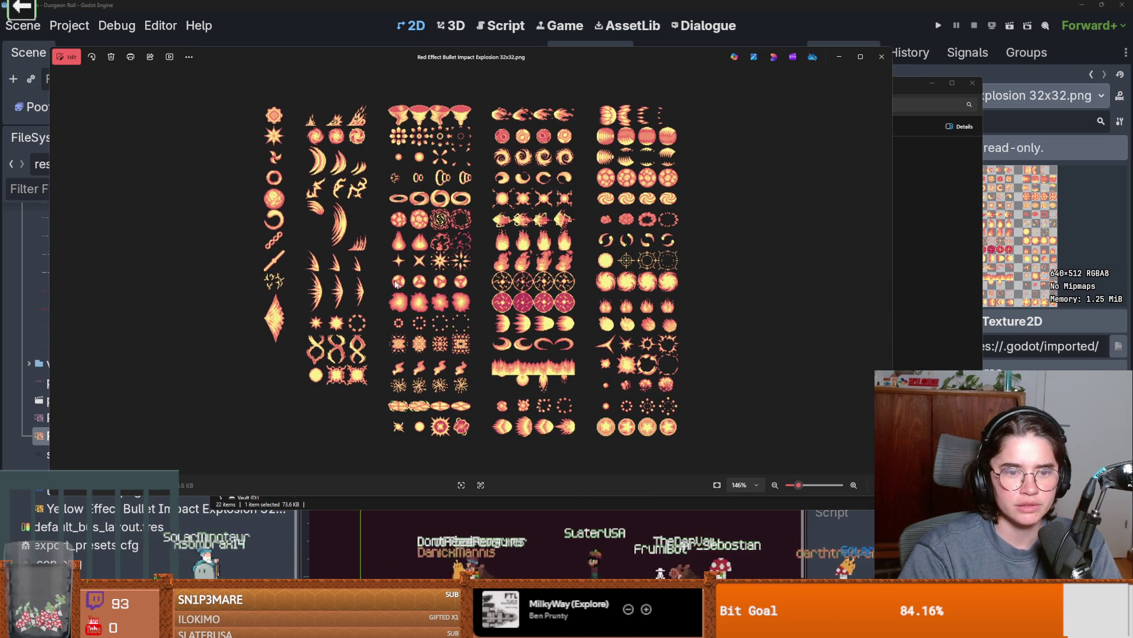
{"action": "scroll", "coordinate": [405, 373], "scroll_direction": "up", "scroll_amount": 2}
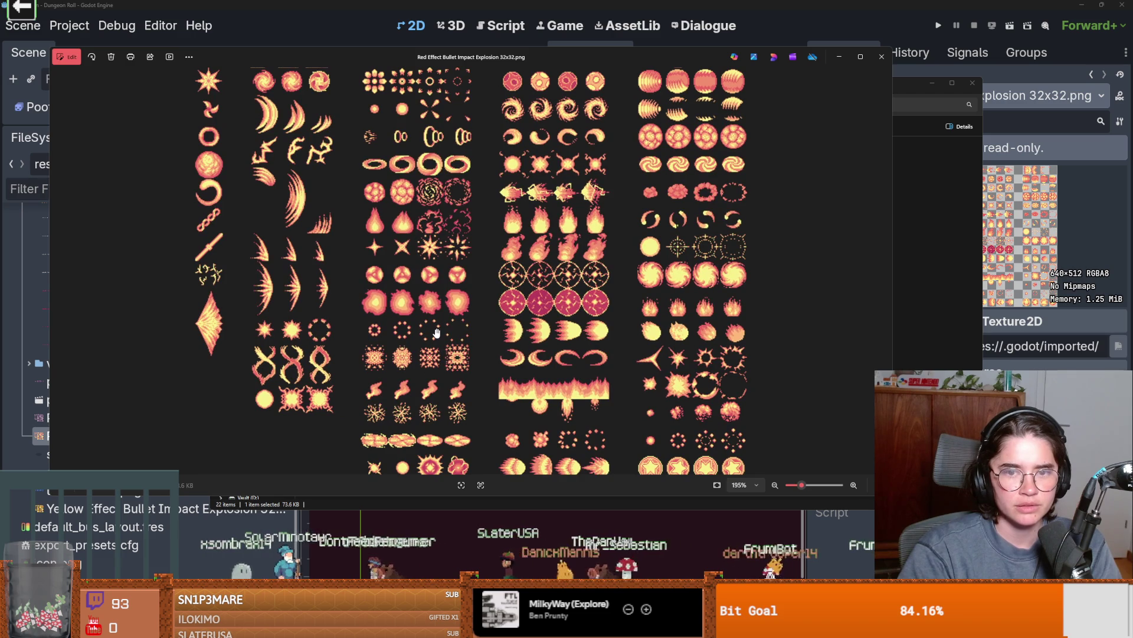
{"action": "scroll", "coordinate": [435, 332], "scroll_direction": "down", "scroll_amount": 2}
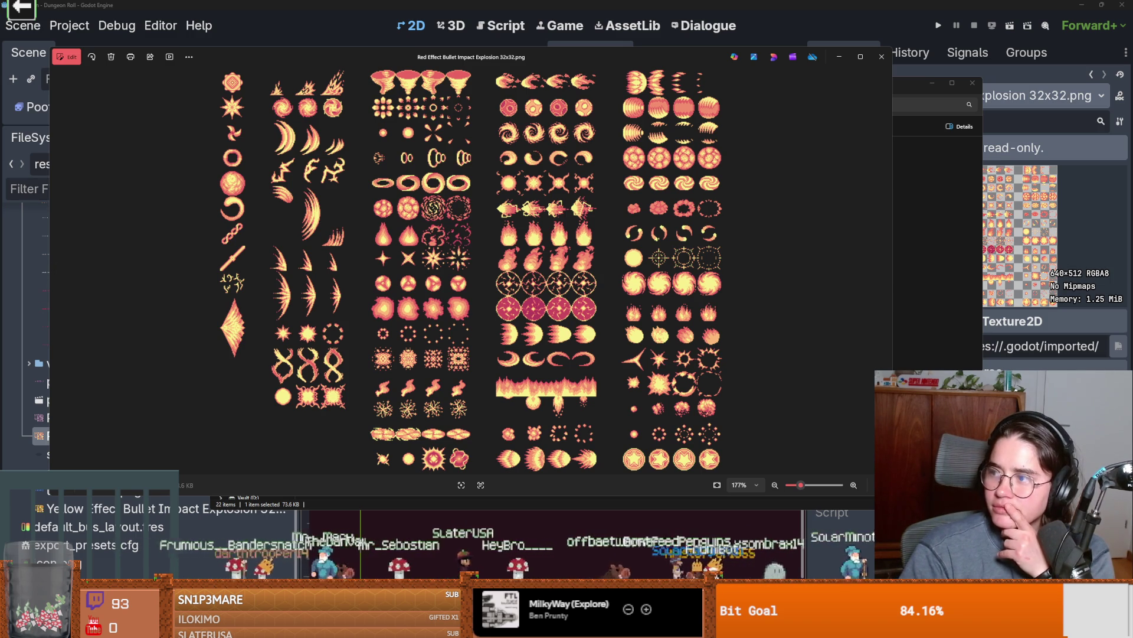
In Firefox, enlarge Coconut Simulator's second screenshot, step through three more, close, and scroll down.
{"action": "key", "text": "alt+Tab"}
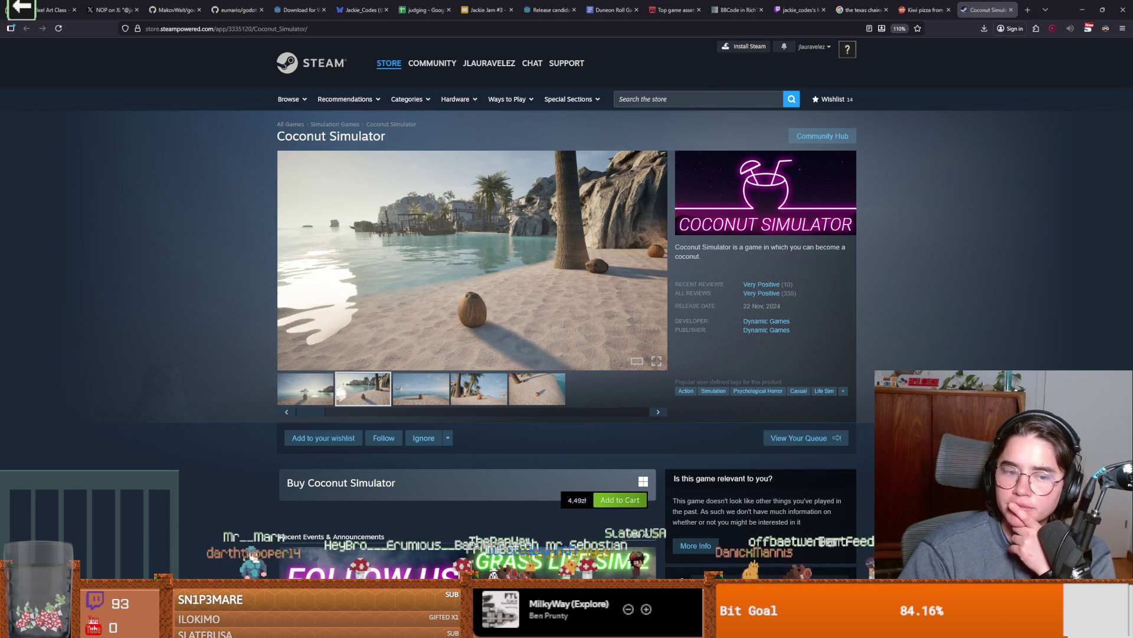
{"action": "left_click", "coordinate": [654, 254]}
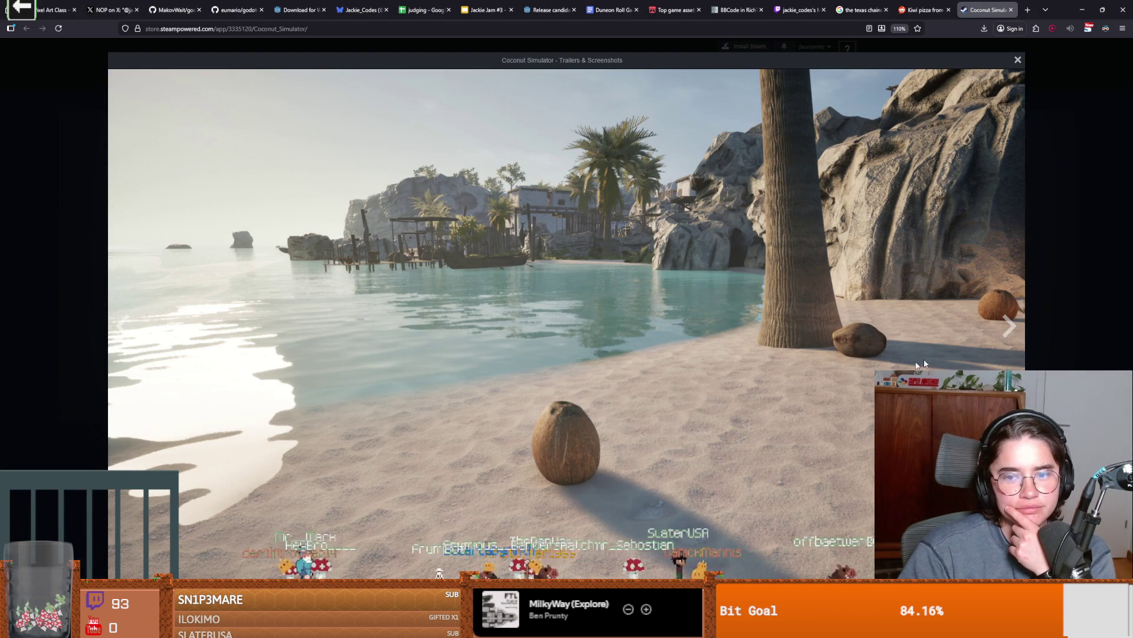
{"action": "left_click", "coordinate": [1016, 332]}
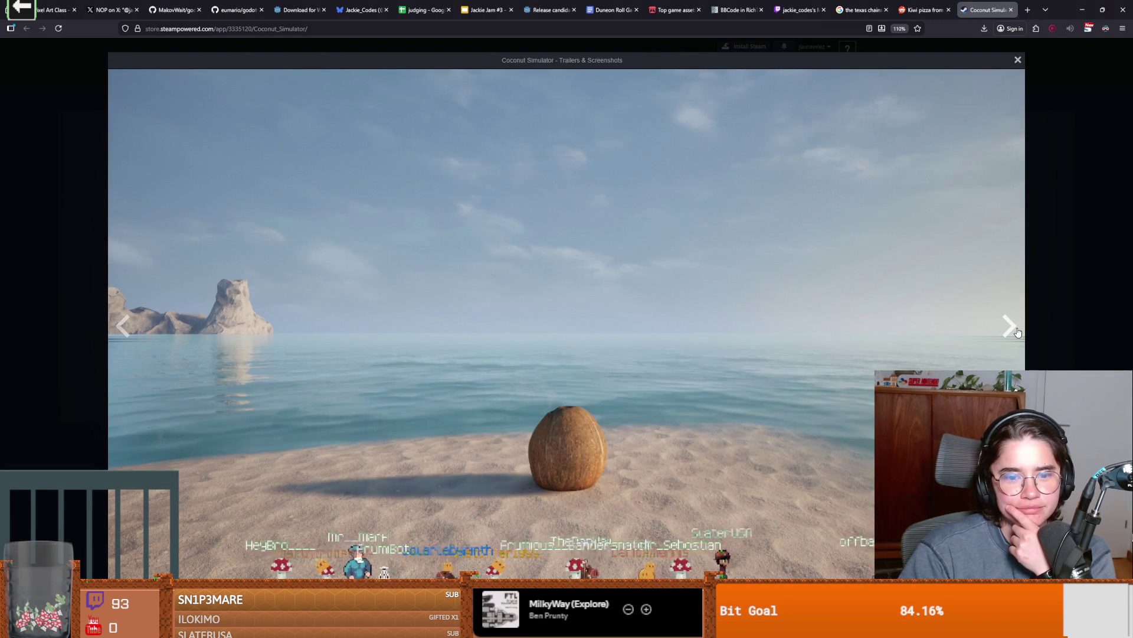
{"action": "left_click", "coordinate": [1017, 332]}
{"action": "left_click", "coordinate": [1017, 332]}
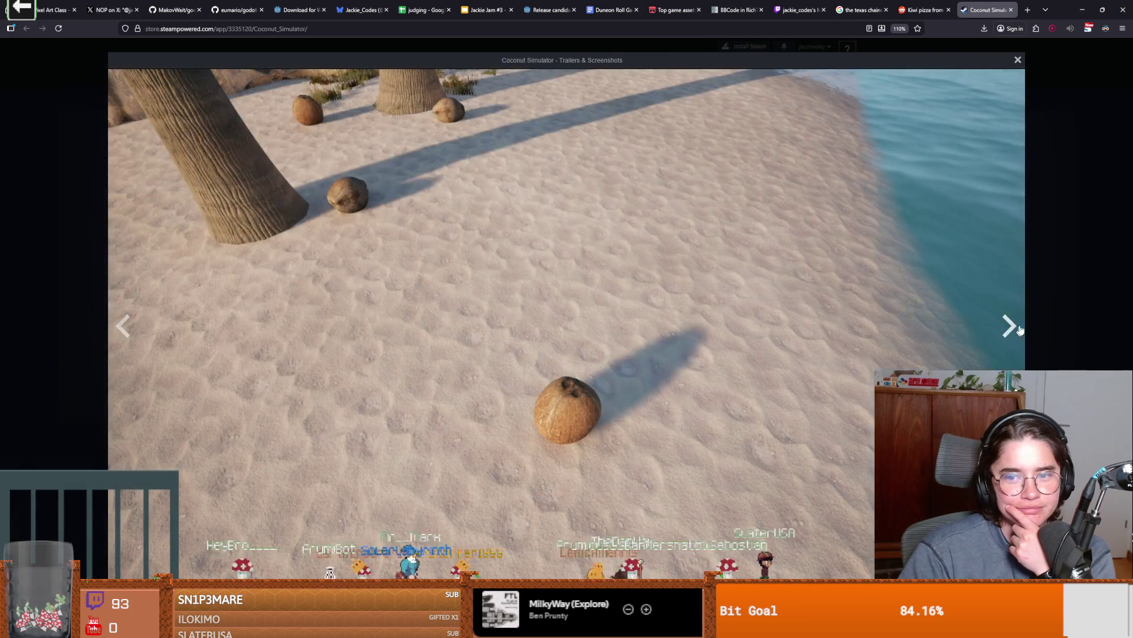
{"action": "left_click", "coordinate": [1054, 309]}
{"action": "scroll", "coordinate": [706, 363], "scroll_direction": "down", "scroll_amount": 2}
{"action": "scroll", "coordinate": [701, 366], "scroll_direction": "down", "scroll_amount": 5}
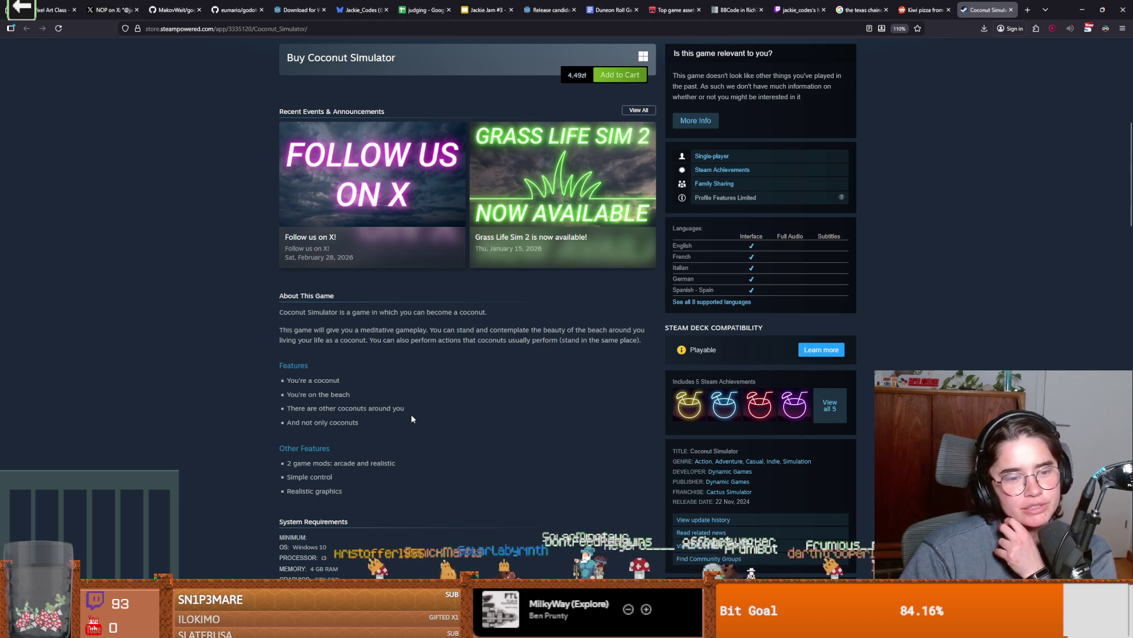
Scroll to Customer Reviews and expand the top review's full text with Read More.
{"action": "scroll", "coordinate": [411, 418], "scroll_direction": "down", "scroll_amount": 1}
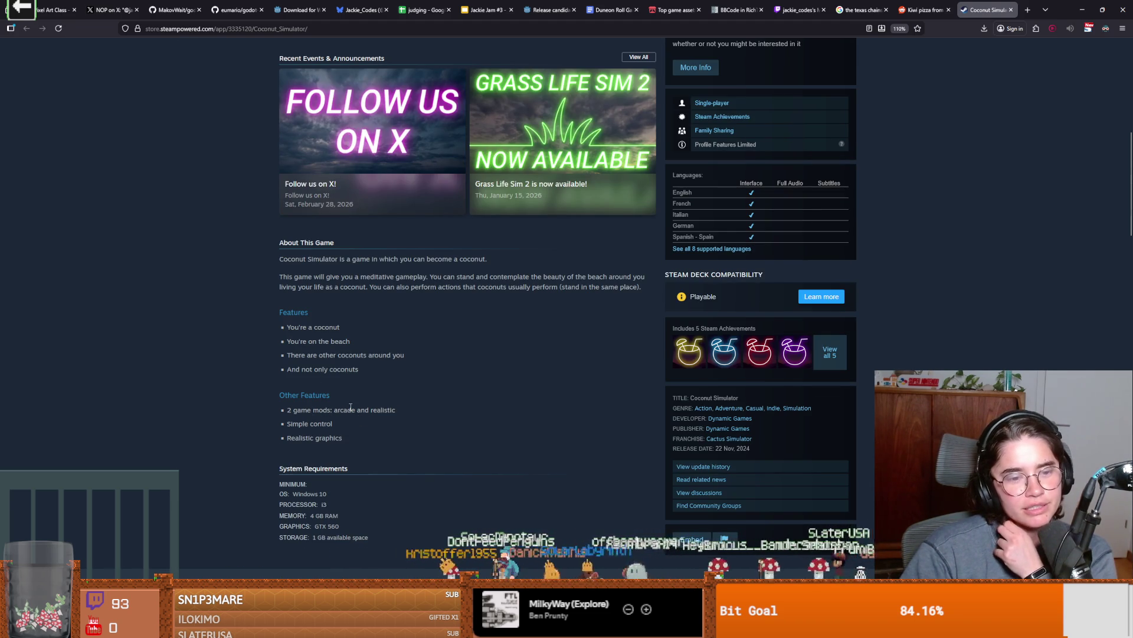
{"action": "scroll", "coordinate": [419, 423], "scroll_direction": "down", "scroll_amount": 13}
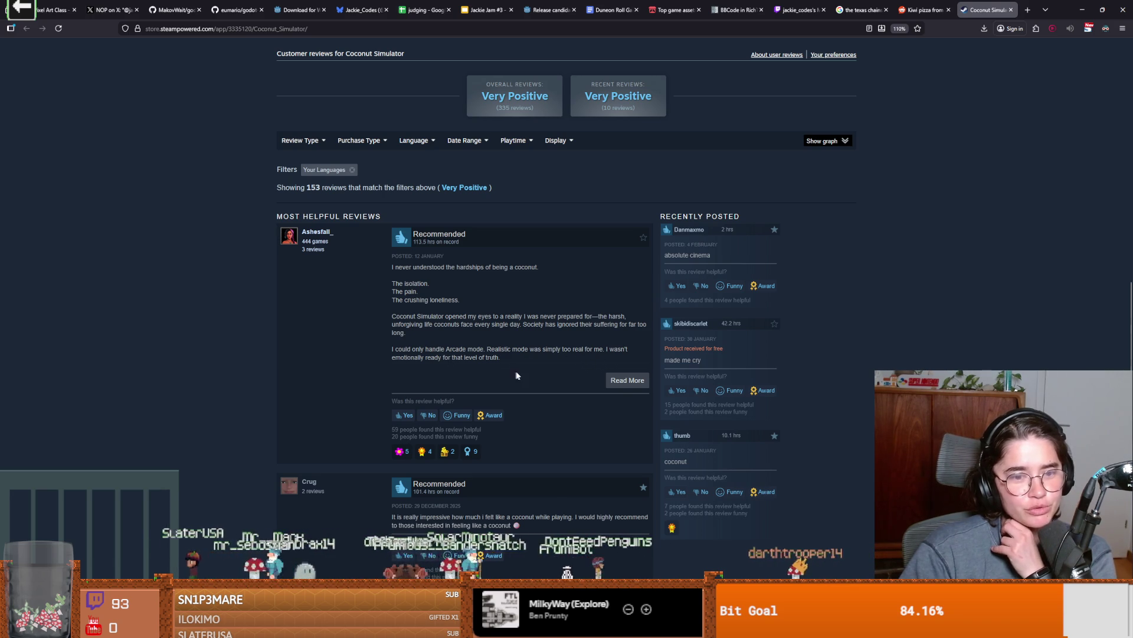
{"action": "left_click", "coordinate": [626, 381]}
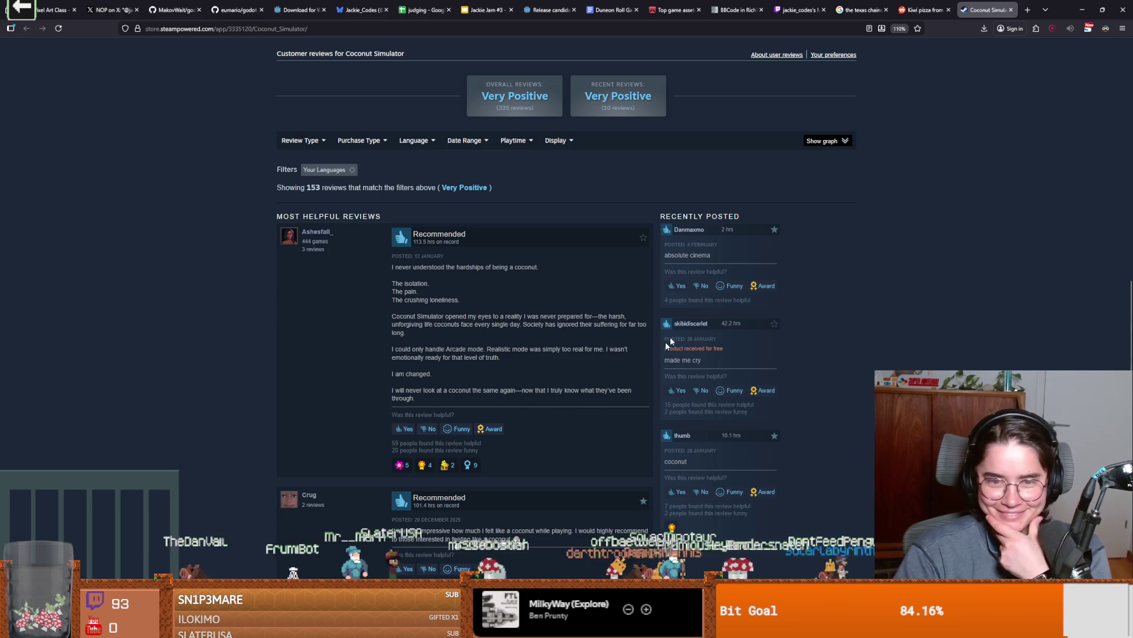
{"action": "scroll", "coordinate": [533, 387], "scroll_direction": "down", "scroll_amount": 2}
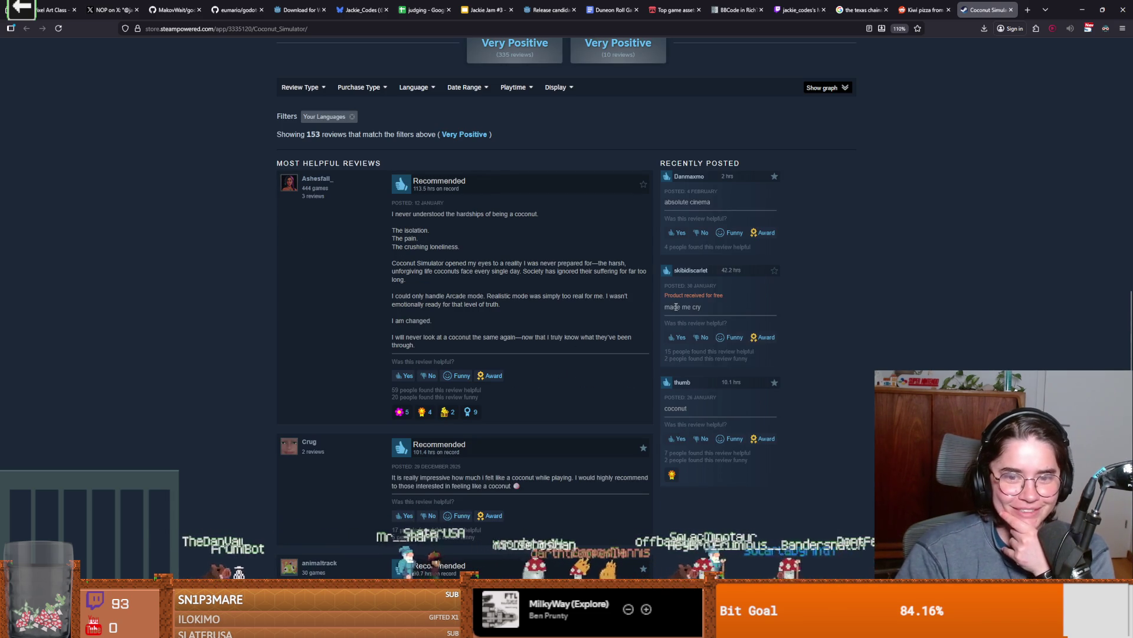
{"action": "left_click_drag", "start_coordinate": [672, 310], "coordinate": [717, 309]}
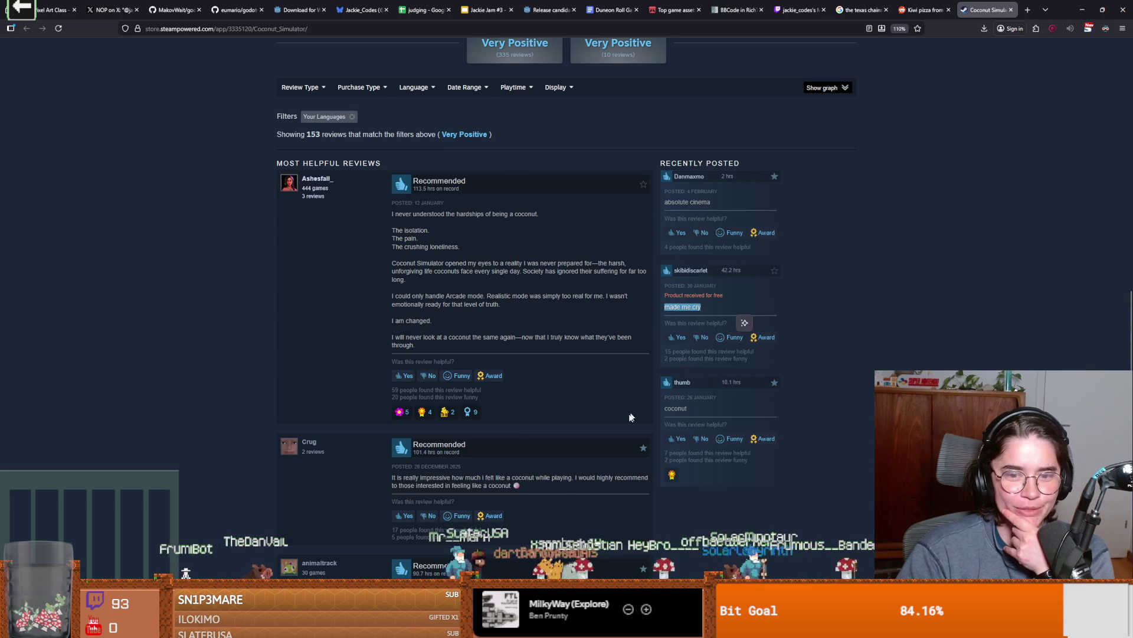
{"action": "scroll", "coordinate": [717, 313], "scroll_direction": "down", "scroll_amount": 3}
{"action": "scroll", "coordinate": [674, 449], "scroll_direction": "up", "scroll_amount": 15}
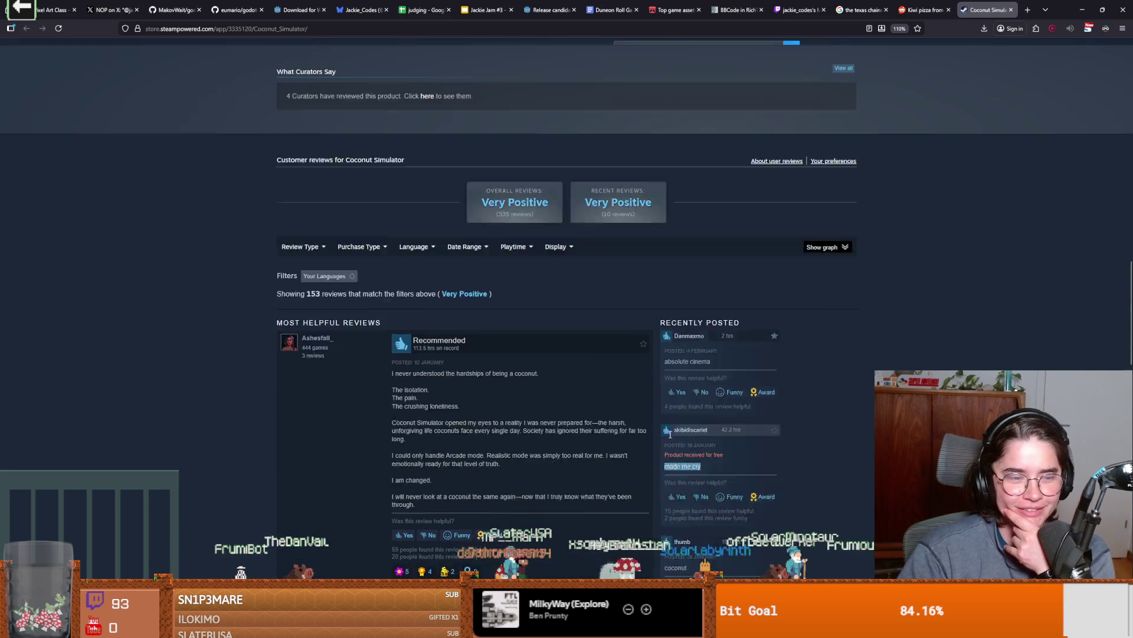
{"action": "scroll", "coordinate": [673, 443], "scroll_direction": "up", "scroll_amount": 5}
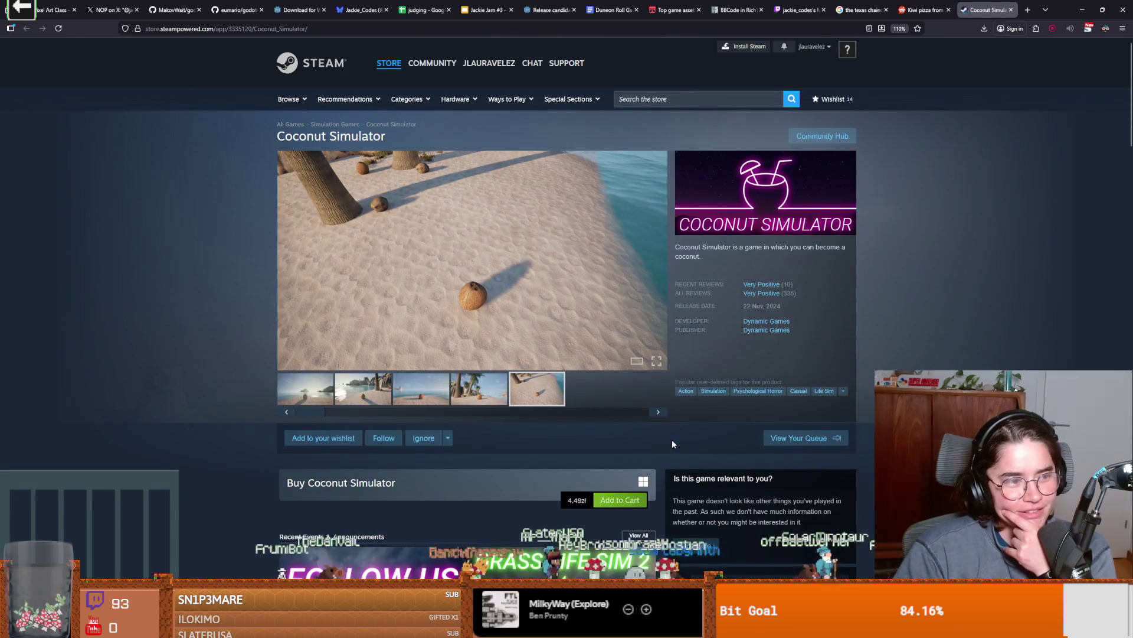
{"action": "left_click", "coordinate": [511, 307]}
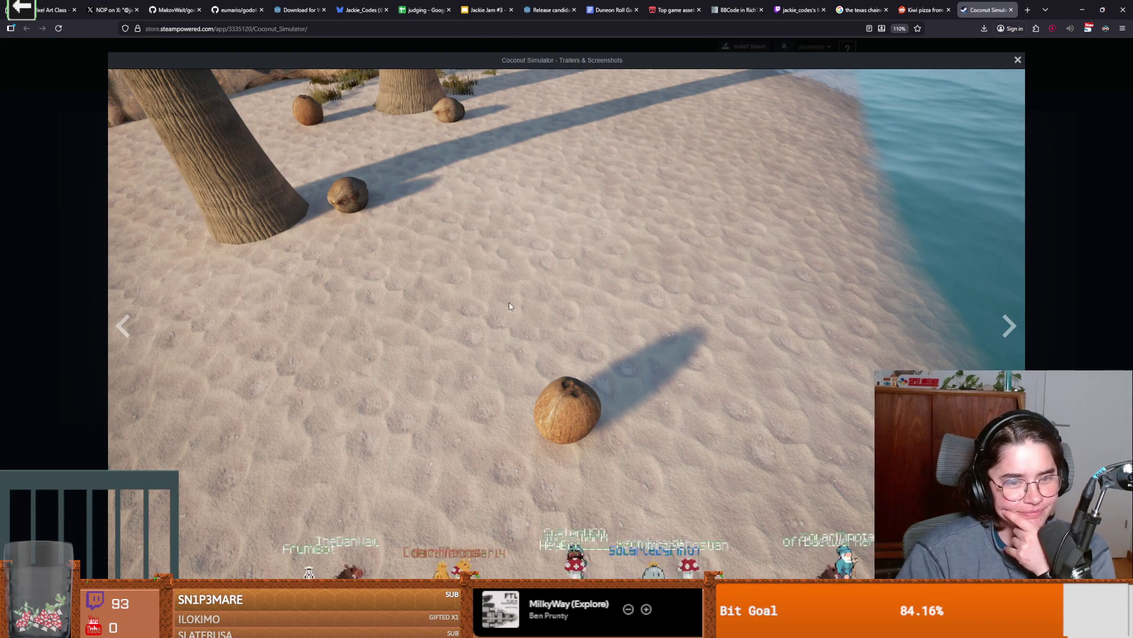
{"action": "left_click", "coordinate": [1004, 325]}
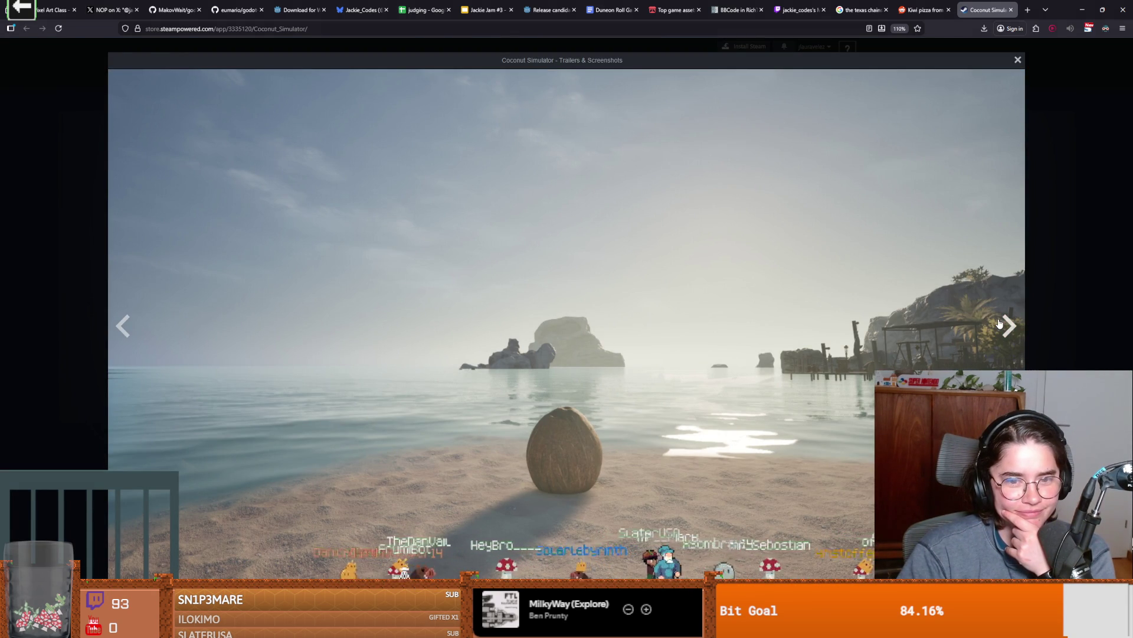
{"action": "left_click", "coordinate": [999, 323]}
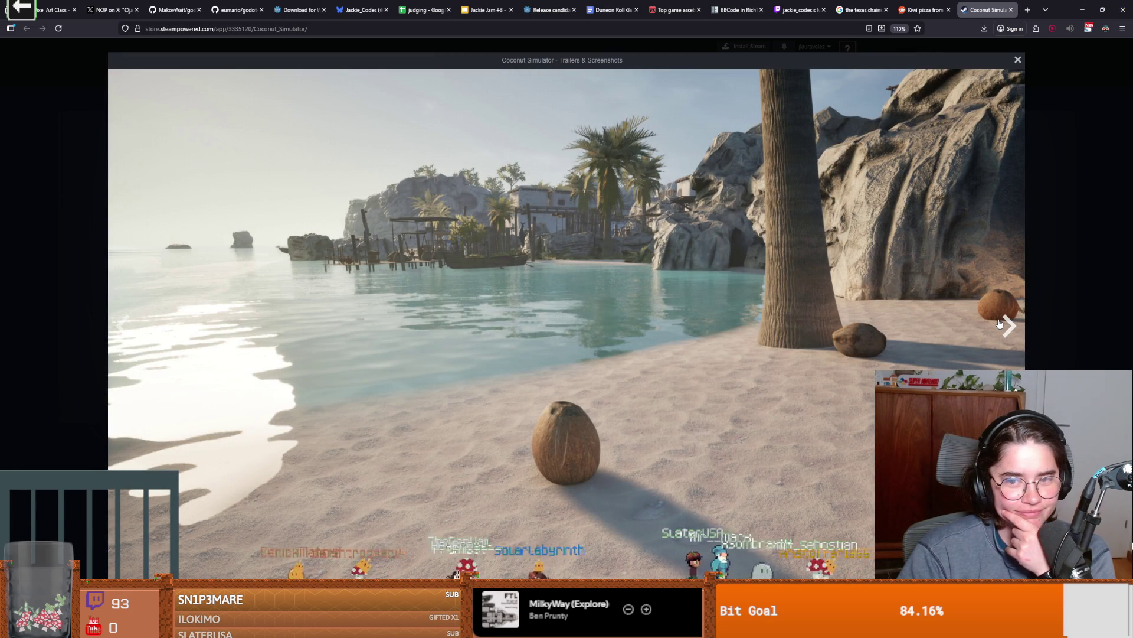
{"action": "left_click", "coordinate": [999, 324]}
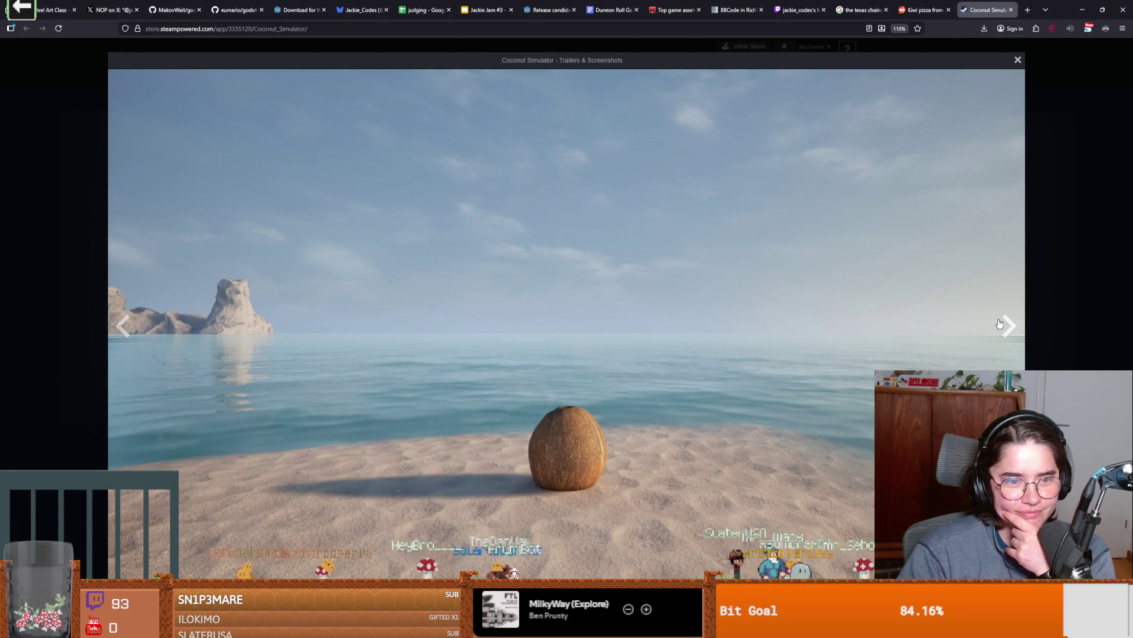
{"action": "left_click", "coordinate": [1030, 295]}
{"action": "scroll", "coordinate": [636, 384], "scroll_direction": "down", "scroll_amount": 5}
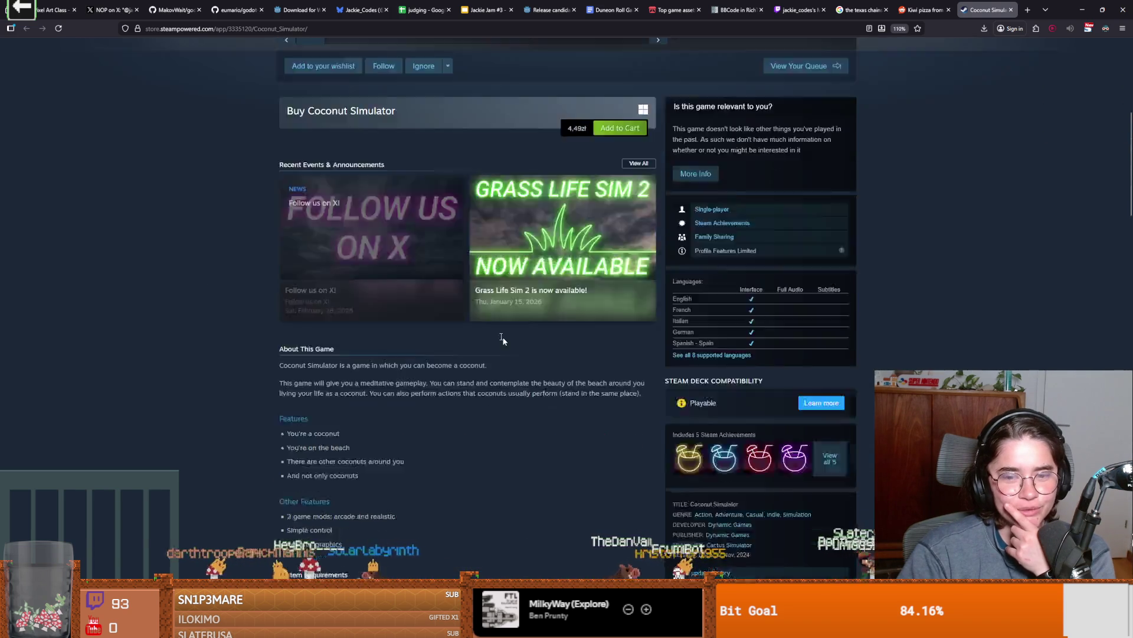
{"action": "scroll", "coordinate": [502, 340], "scroll_direction": "down", "scroll_amount": 4}
{"action": "scroll", "coordinate": [620, 387], "scroll_direction": "up", "scroll_amount": 9}
Open Coconut Simulator 2 from the Dynamic Games list and view its media full screen.
{"action": "left_click", "coordinate": [759, 216]}
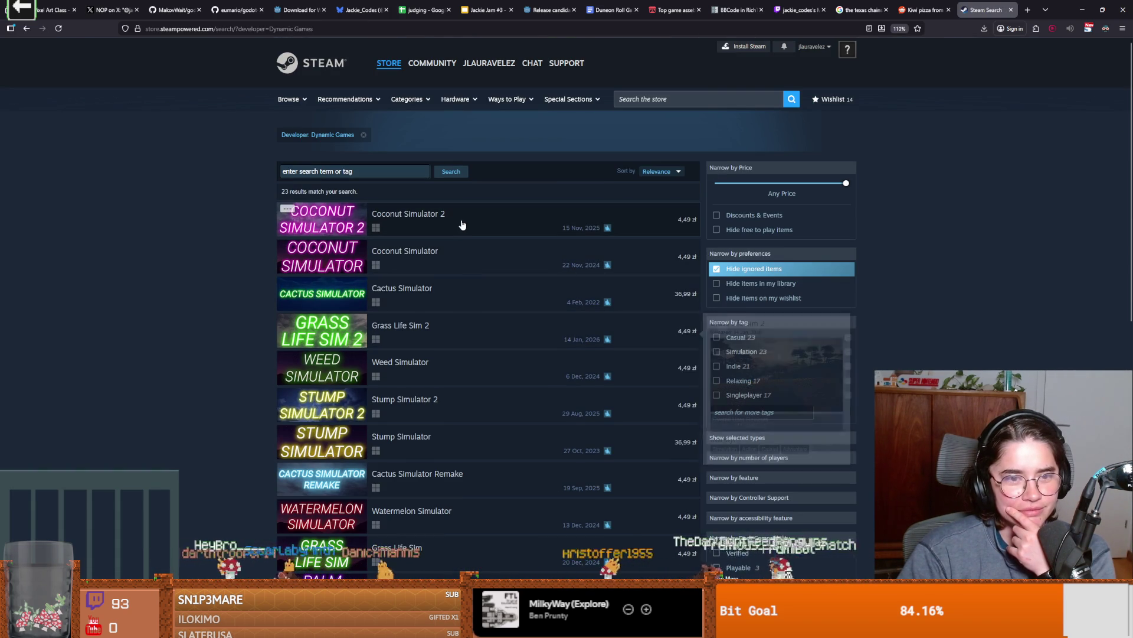
{"action": "left_click", "coordinate": [462, 220]}
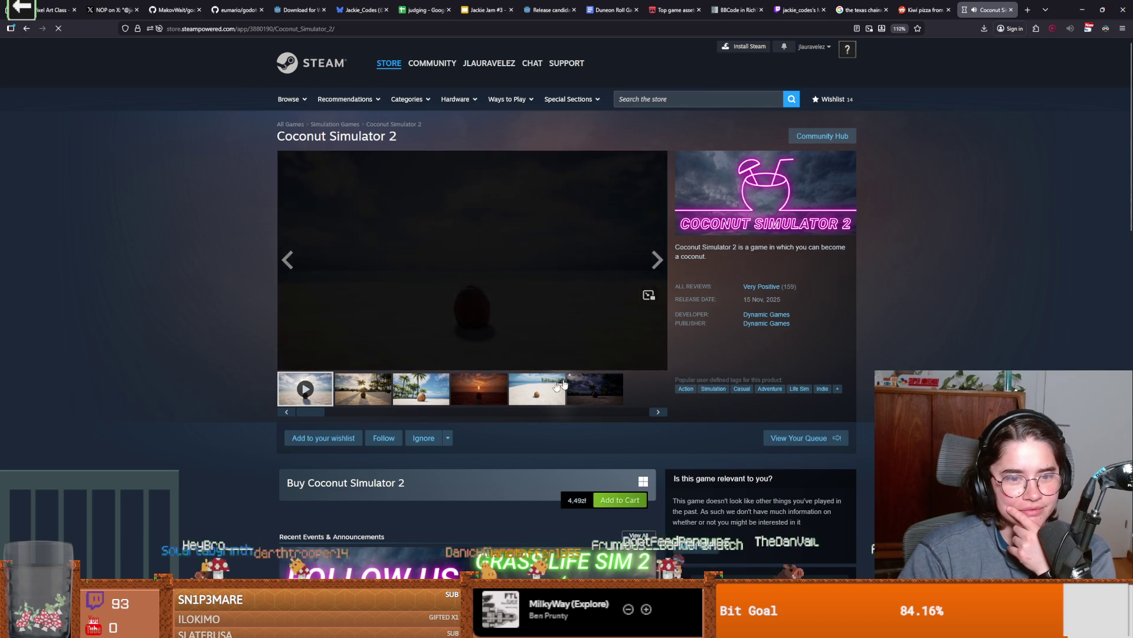
{"action": "left_click", "coordinate": [657, 363]}
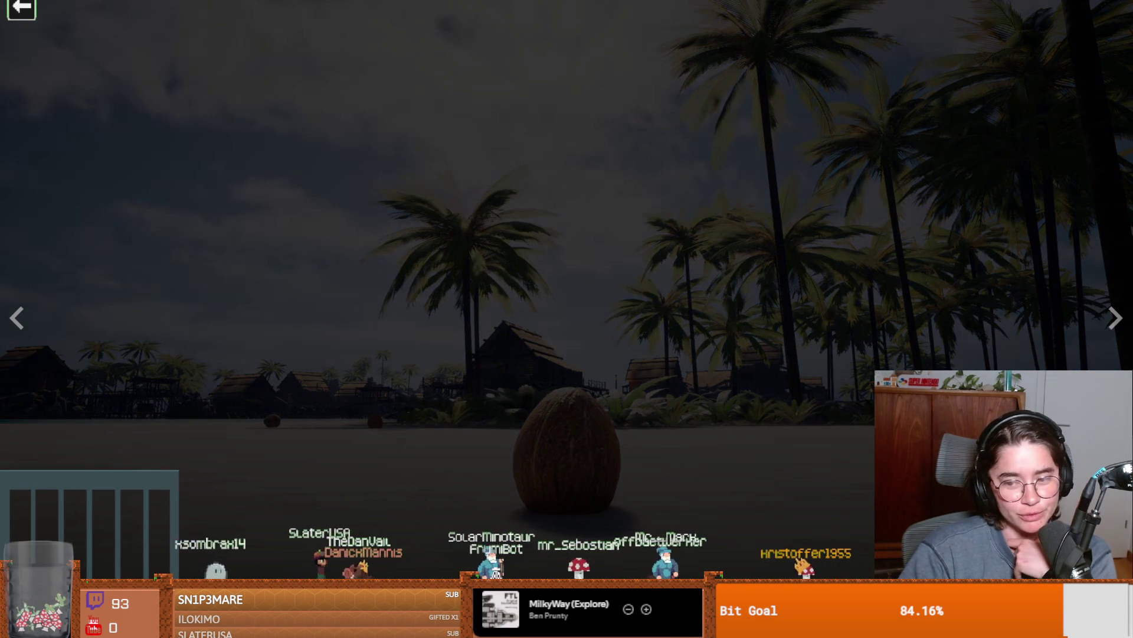
Exit full screen, advance four screenshots to the night scene, and scroll to reviews.
{"action": "key", "text": "Escape"}
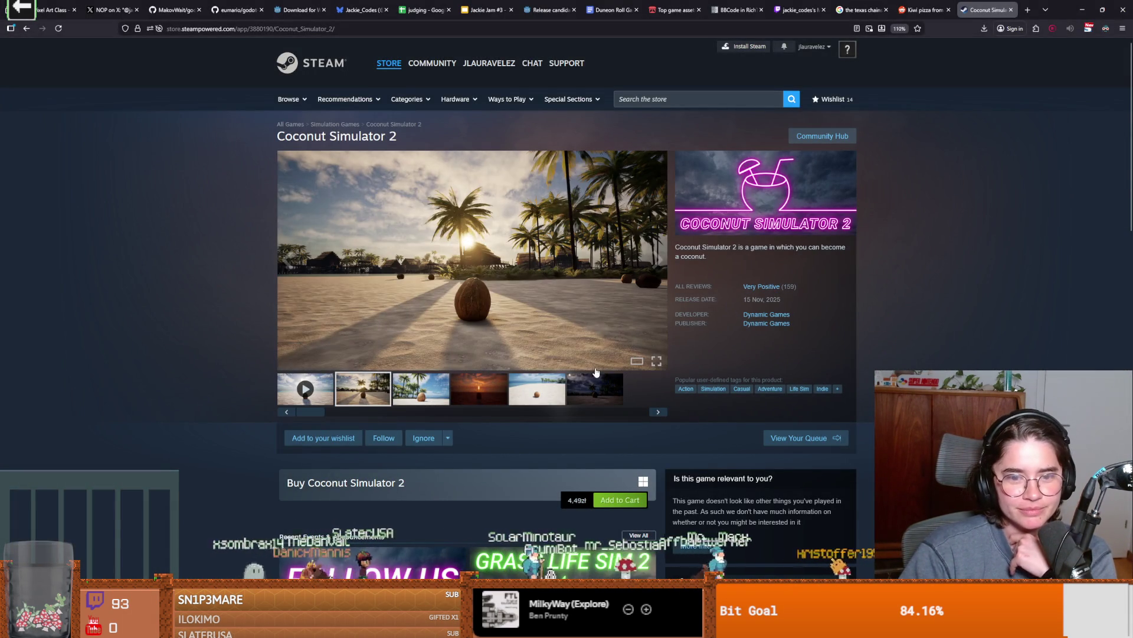
{"action": "left_click", "coordinate": [659, 411]}
{"action": "left_click", "coordinate": [659, 412]}
{"action": "left_click", "coordinate": [659, 411]}
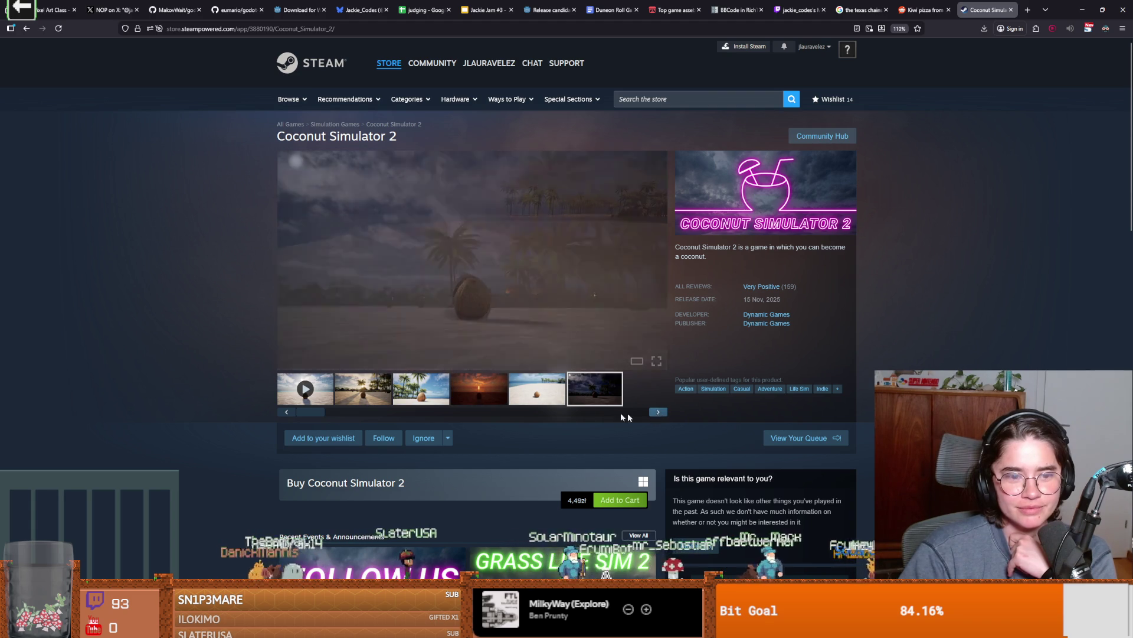
{"action": "left_click", "coordinate": [659, 411]}
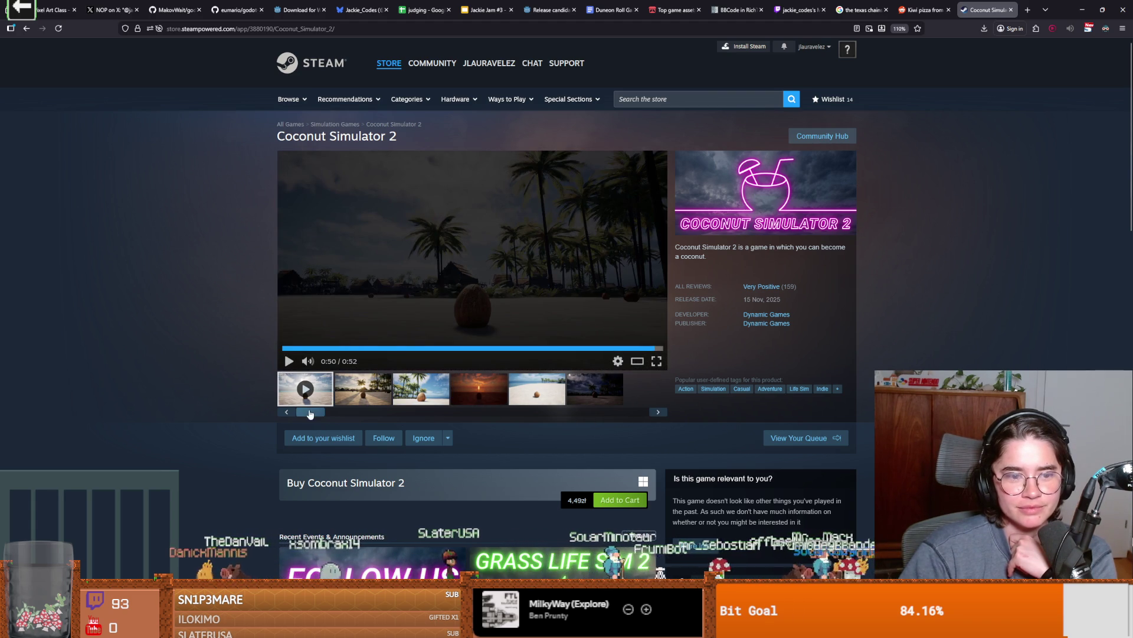
{"action": "scroll", "coordinate": [448, 392], "scroll_direction": "down", "scroll_amount": 5}
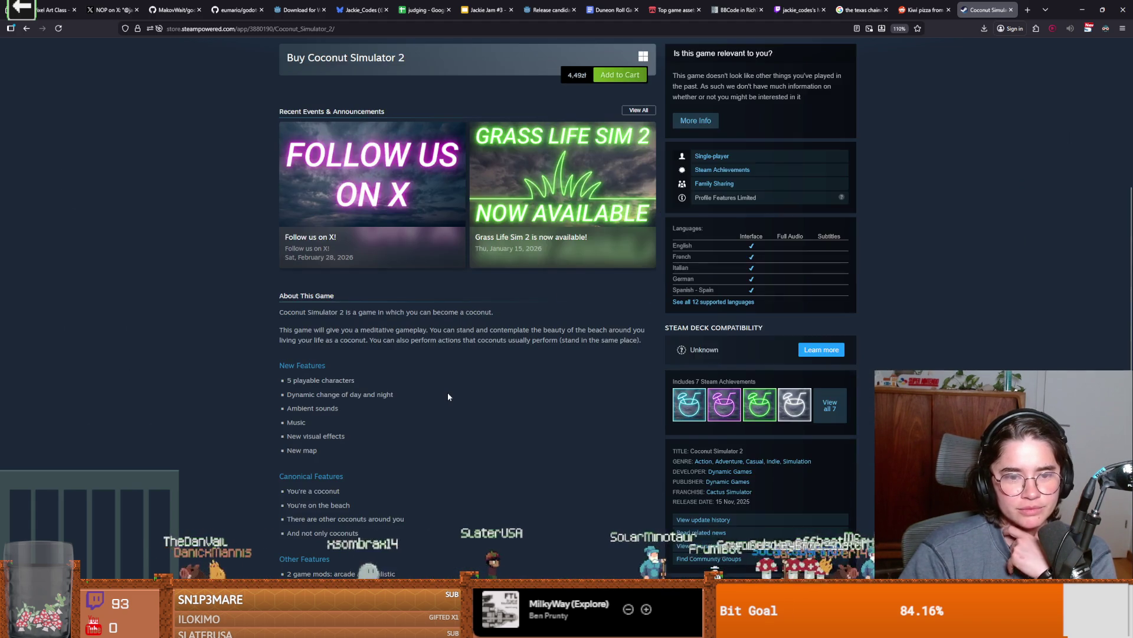
{"action": "scroll", "coordinate": [447, 392], "scroll_direction": "down", "scroll_amount": 15}
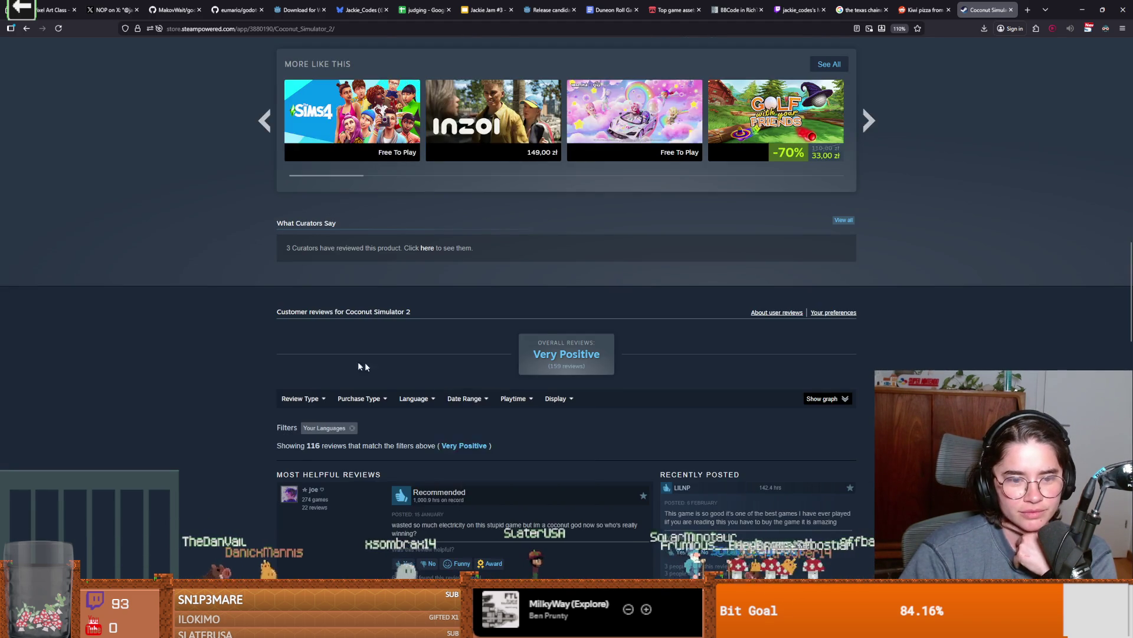
{"action": "scroll", "coordinate": [570, 435], "scroll_direction": "down", "scroll_amount": 3}
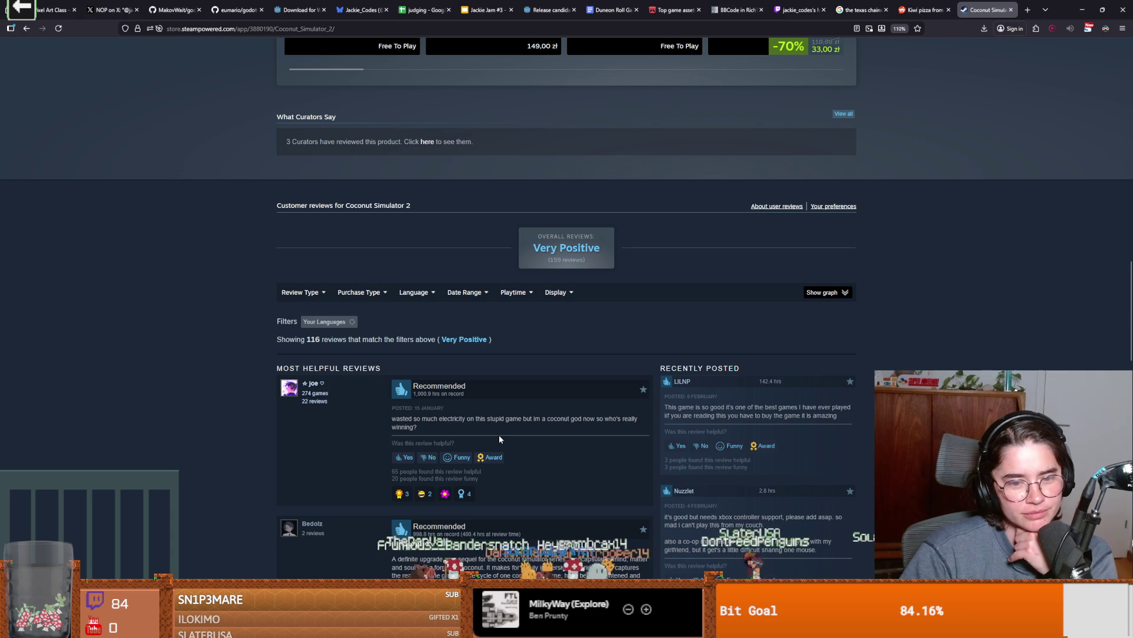
{"action": "scroll", "coordinate": [499, 438], "scroll_direction": "down", "scroll_amount": 3}
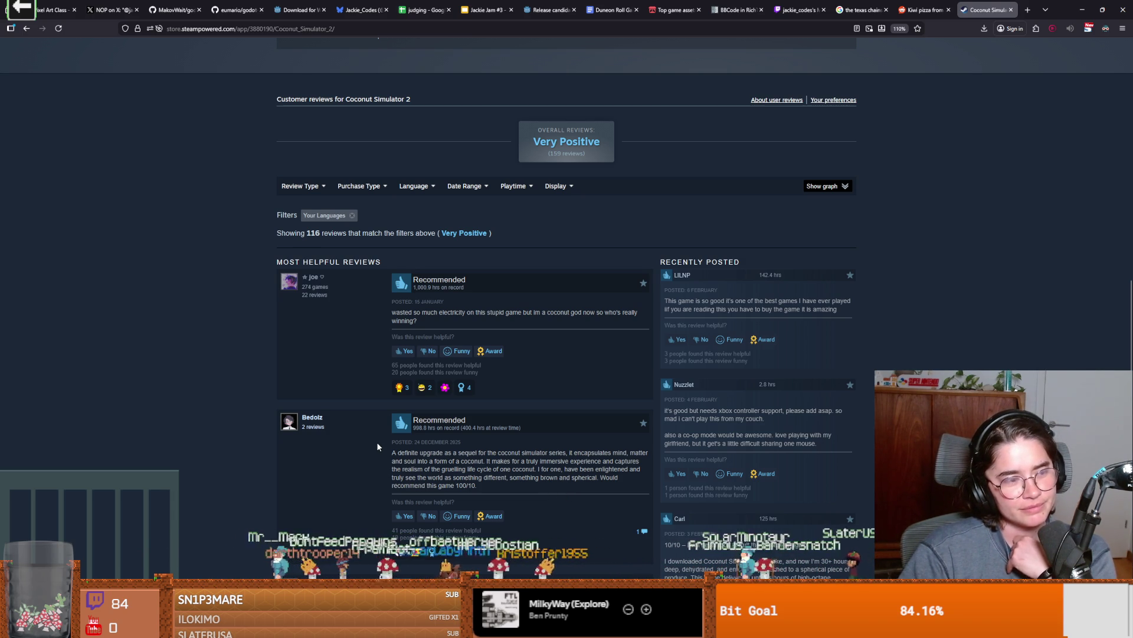
Return to the Dynamic Games search results and look through the listed games.
{"action": "key", "text": "alt+Left"}
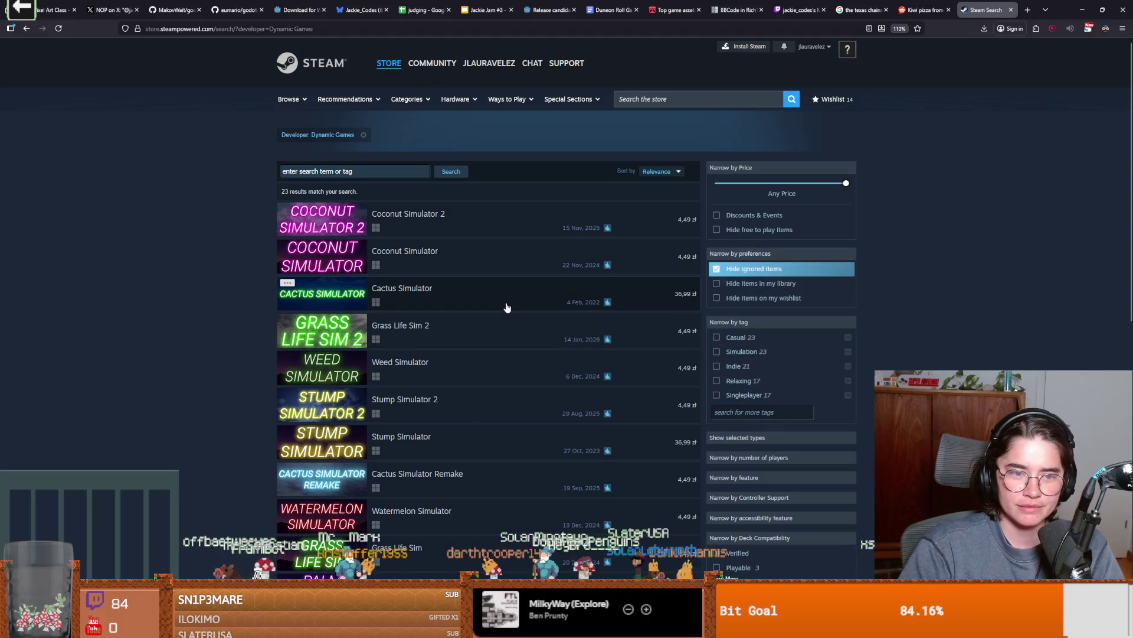
{"action": "mouse_move", "coordinate": [506, 307]}
{"action": "scroll", "coordinate": [507, 307], "scroll_direction": "down", "scroll_amount": 10}
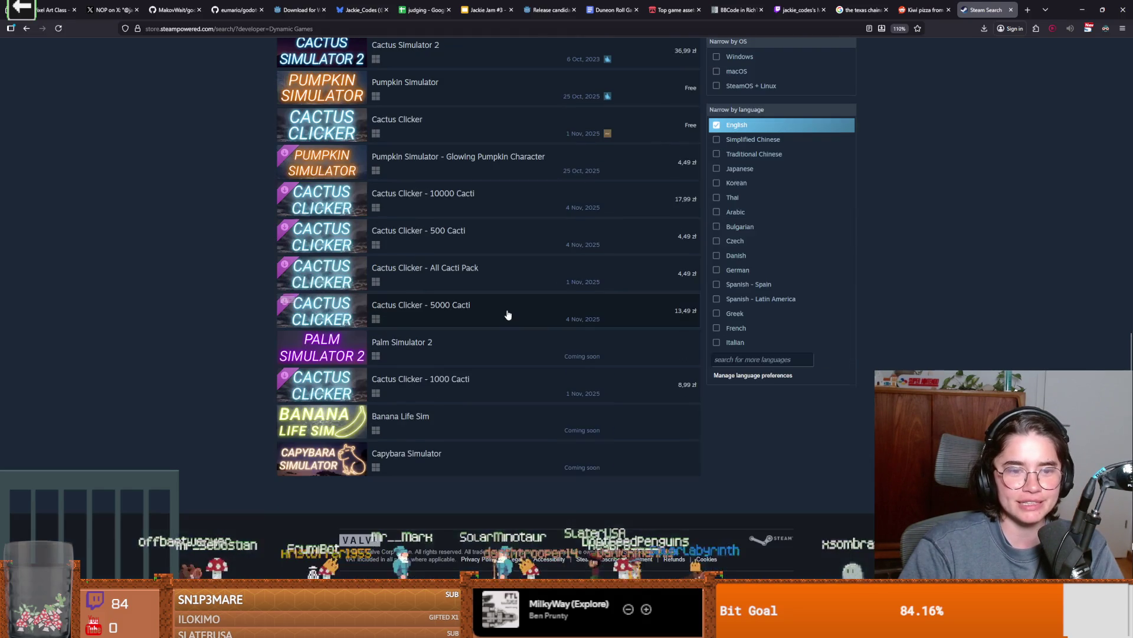
{"action": "scroll", "coordinate": [508, 315], "scroll_direction": "up", "scroll_amount": 10}
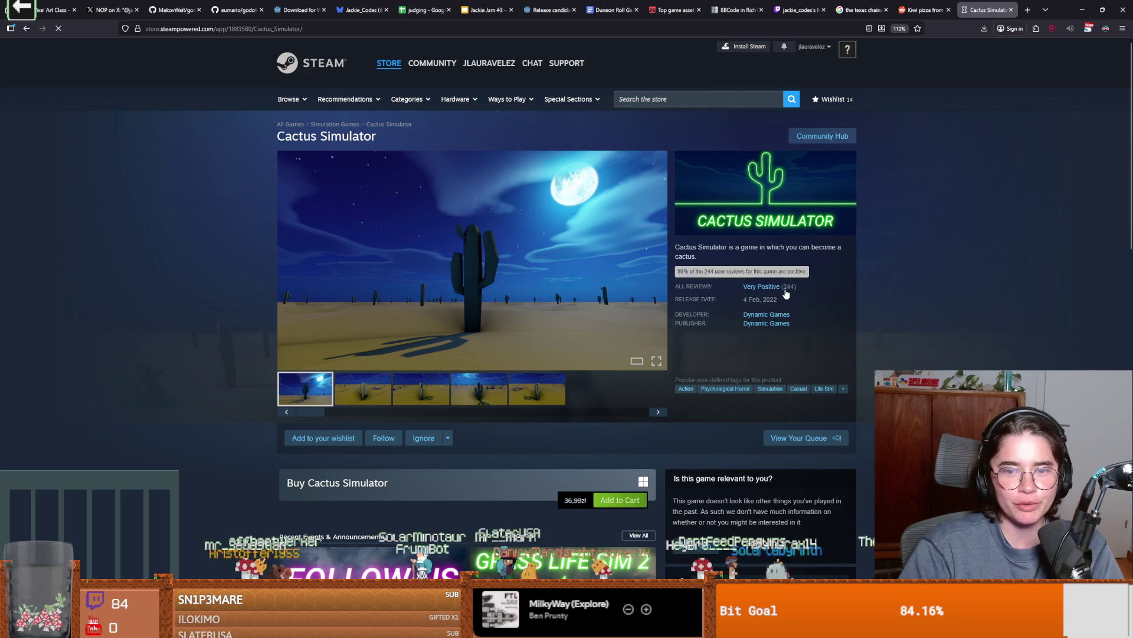
{"action": "scroll", "coordinate": [573, 329], "scroll_direction": "down", "scroll_amount": 2}
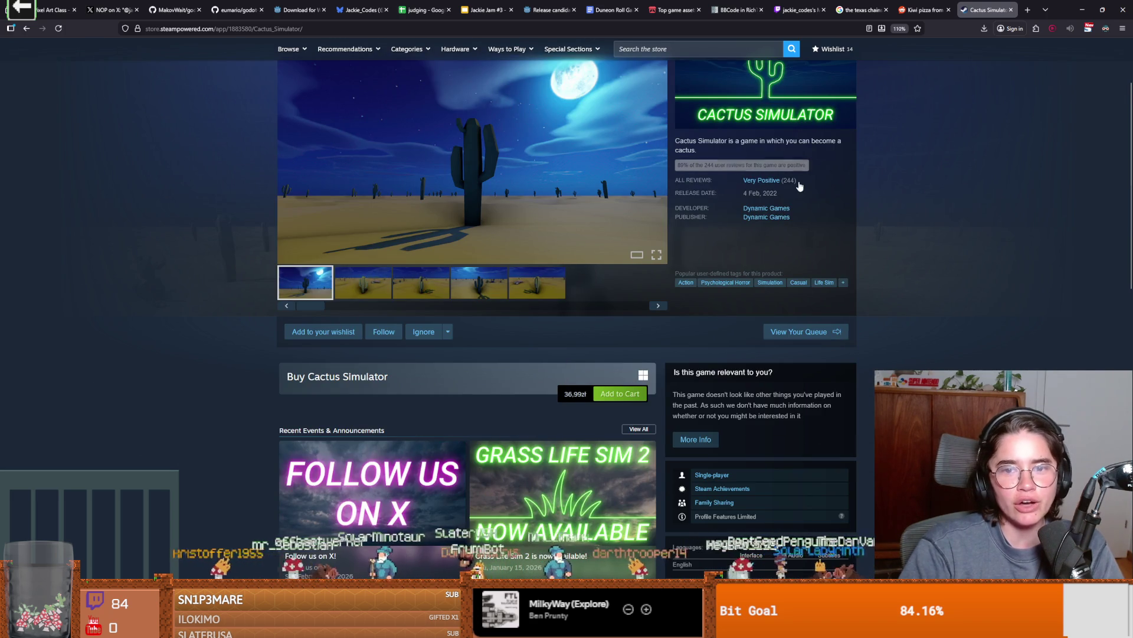
View the Cactus Simulator main screenshot full size, then scroll through its reviews.
{"action": "left_click", "coordinate": [570, 262]}
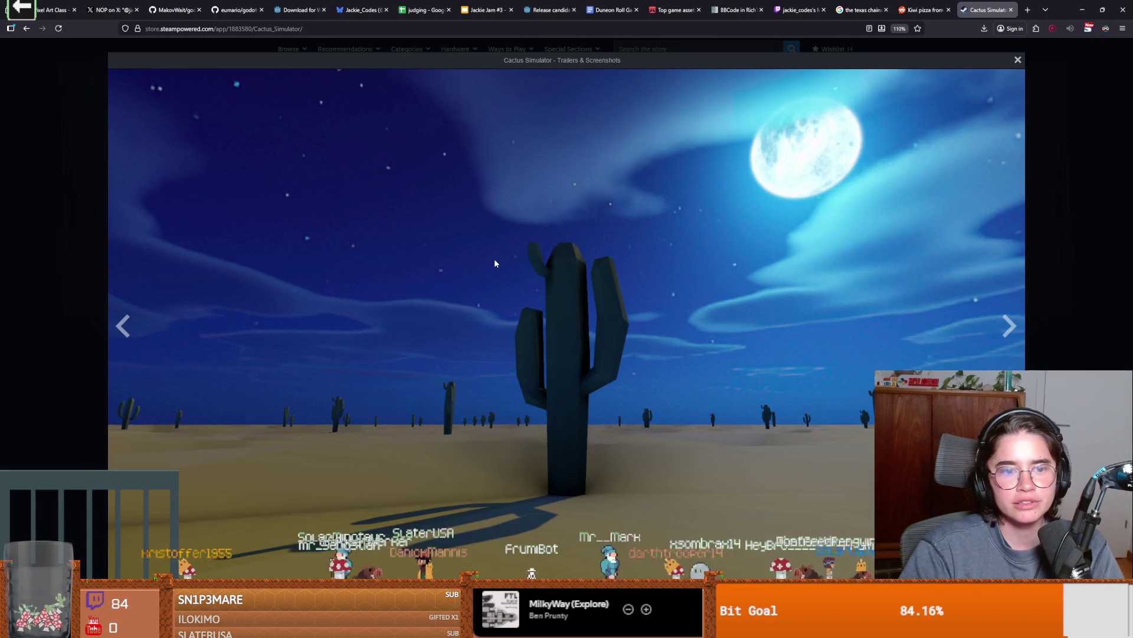
{"action": "key", "text": "Escape"}
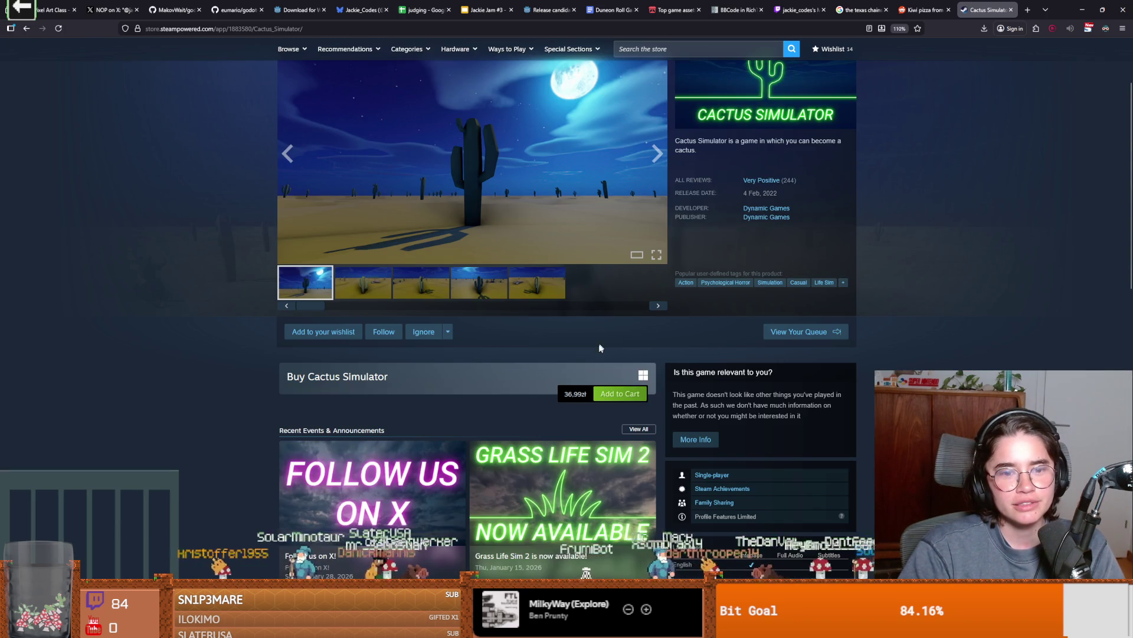
{"action": "scroll", "coordinate": [583, 355], "scroll_direction": "down", "scroll_amount": 15}
{"action": "scroll", "coordinate": [582, 357], "scroll_direction": "down", "scroll_amount": 4}
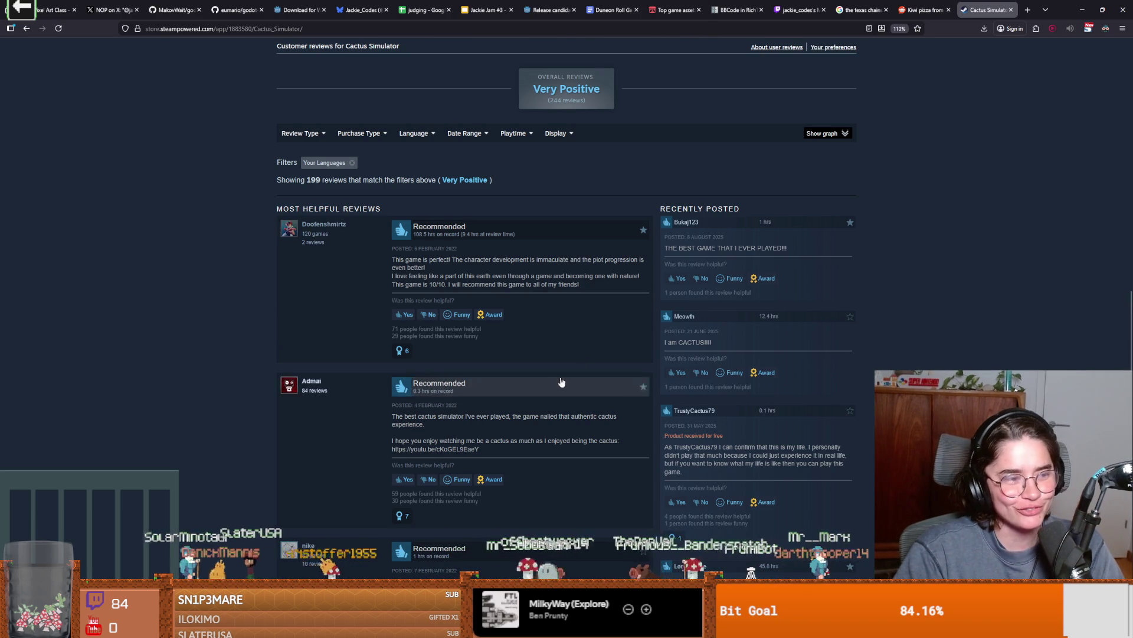
{"action": "scroll", "coordinate": [582, 356], "scroll_direction": "up", "scroll_amount": 10}
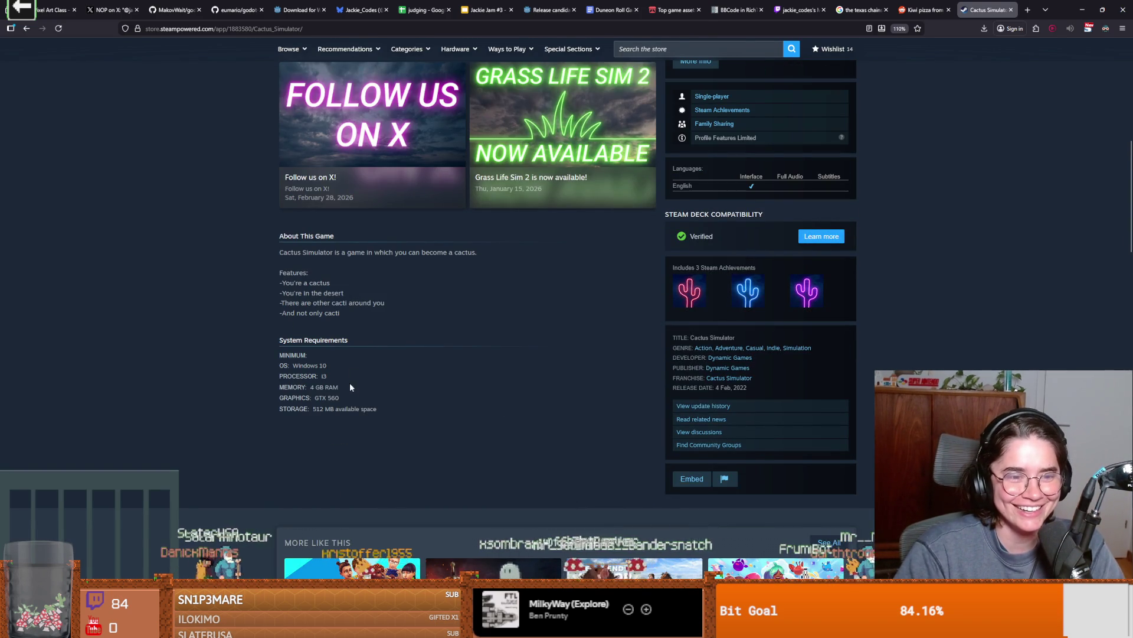
{"action": "scroll", "coordinate": [507, 437], "scroll_direction": "up", "scroll_amount": 10}
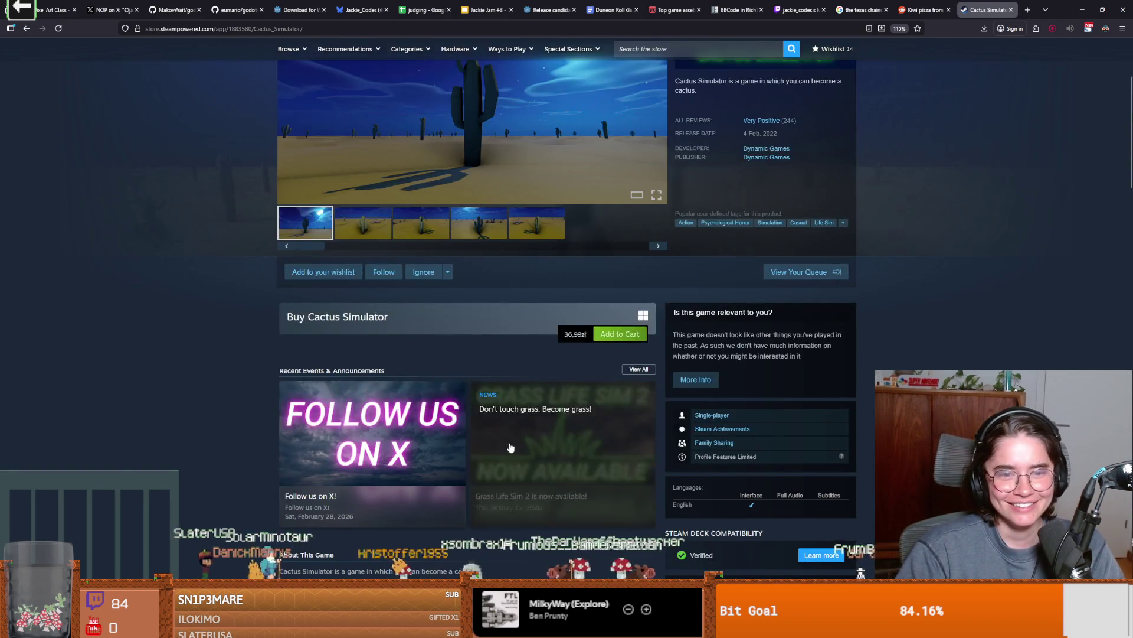
{"action": "scroll", "coordinate": [519, 392], "scroll_direction": "down", "scroll_amount": 10}
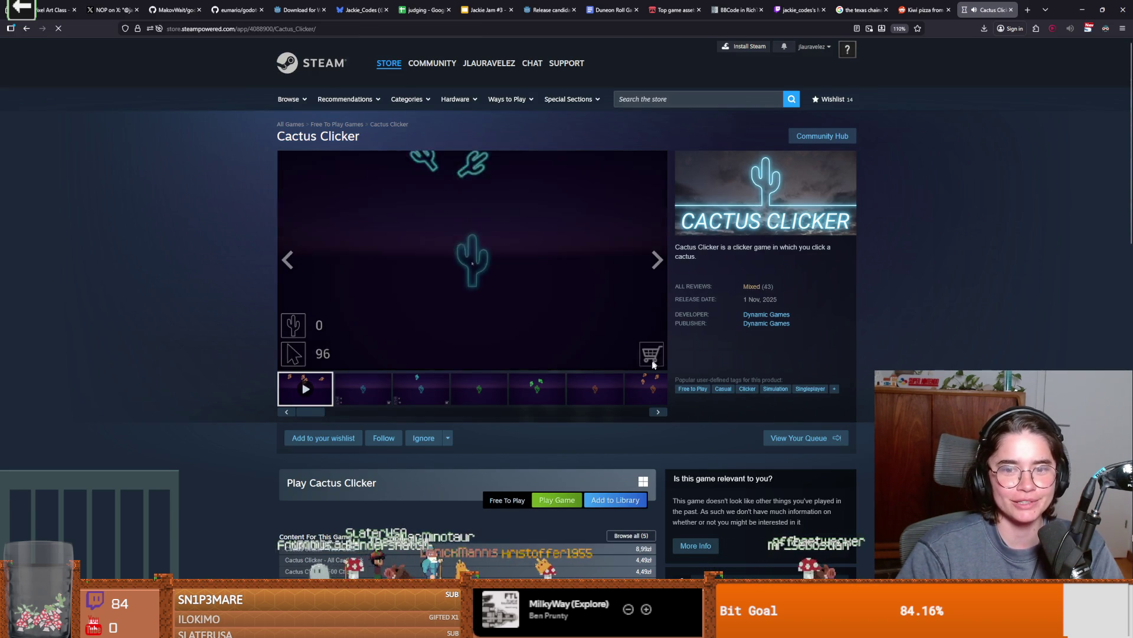
Watch the Cactus Clicker trailer full screen, then reopen the Dynamic Games developer list.
{"action": "left_click", "coordinate": [656, 361]}
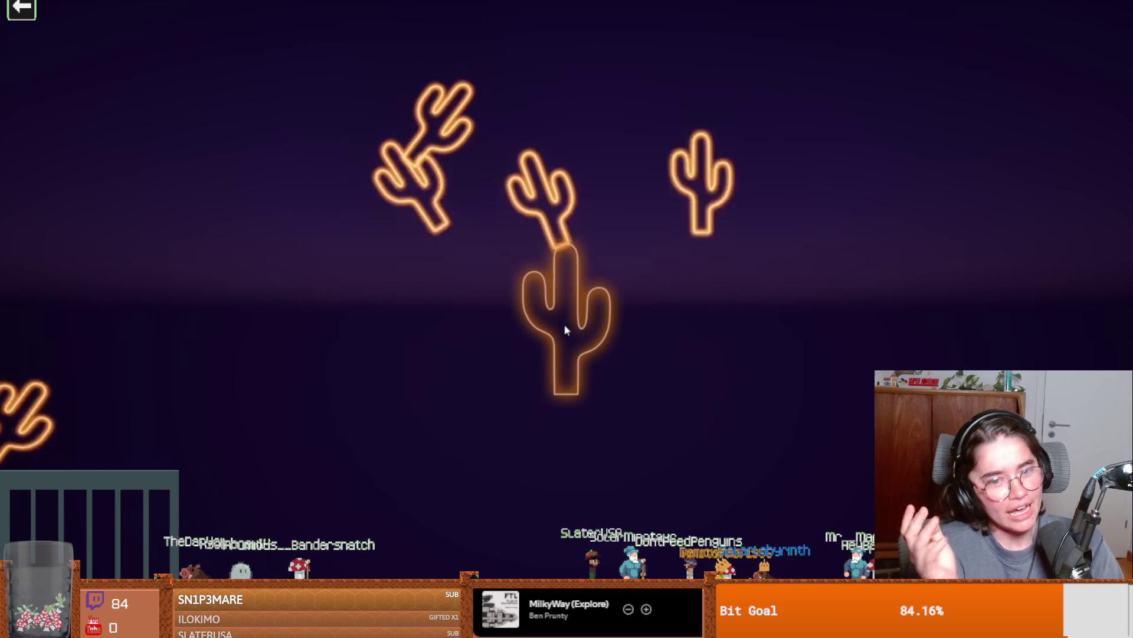
{"action": "key", "text": "Escape"}
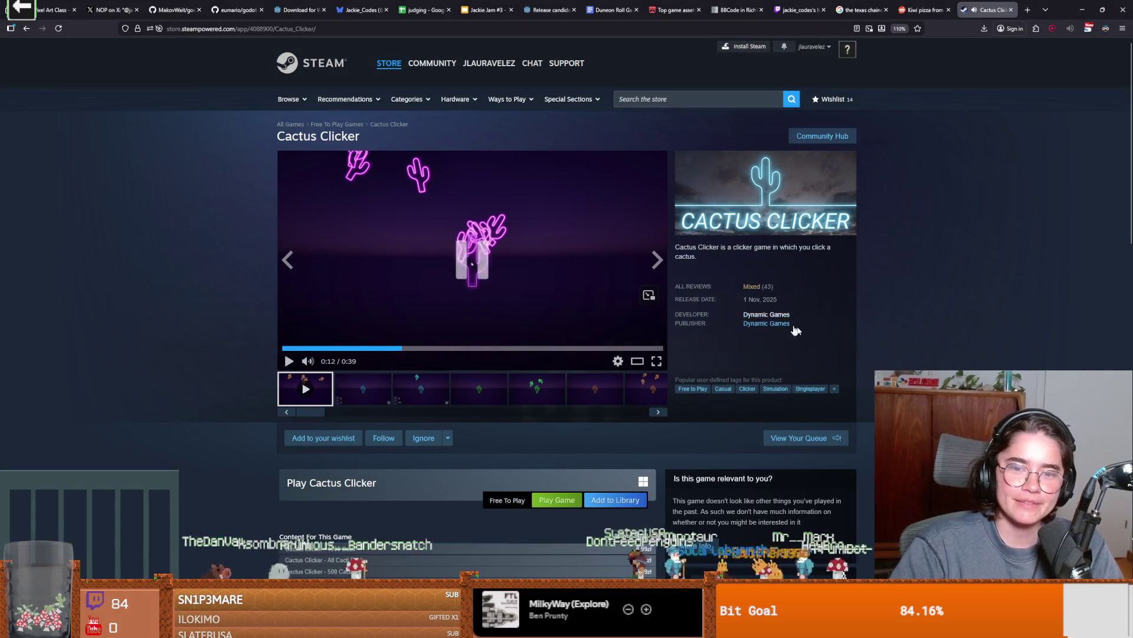
{"action": "left_click", "coordinate": [778, 317]}
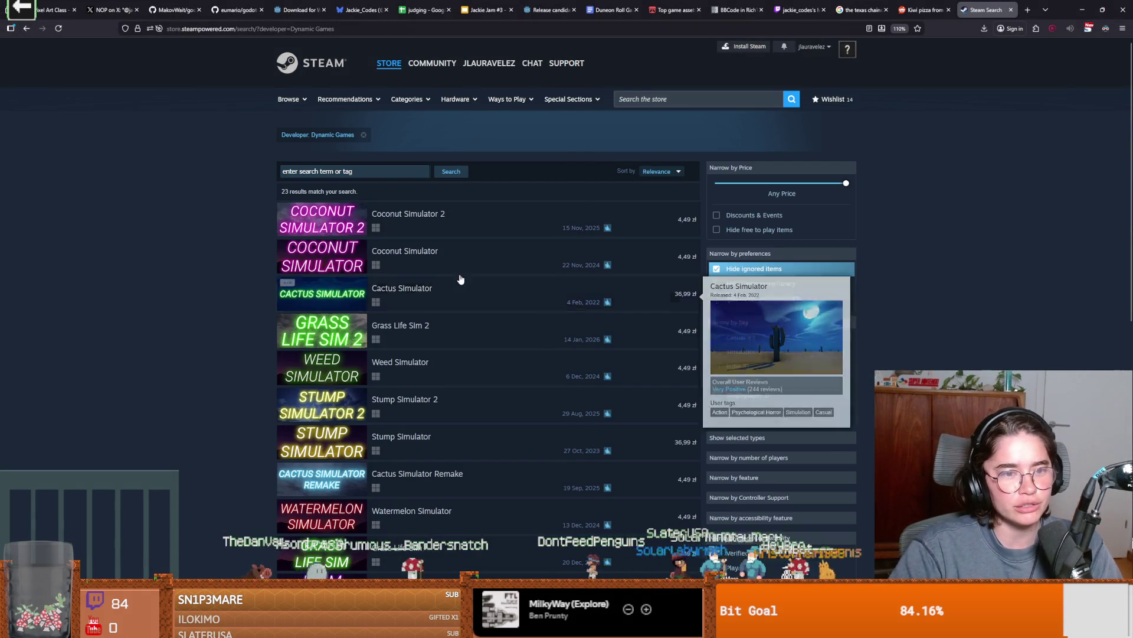
{"action": "scroll", "coordinate": [465, 503], "scroll_direction": "down", "scroll_amount": 10}
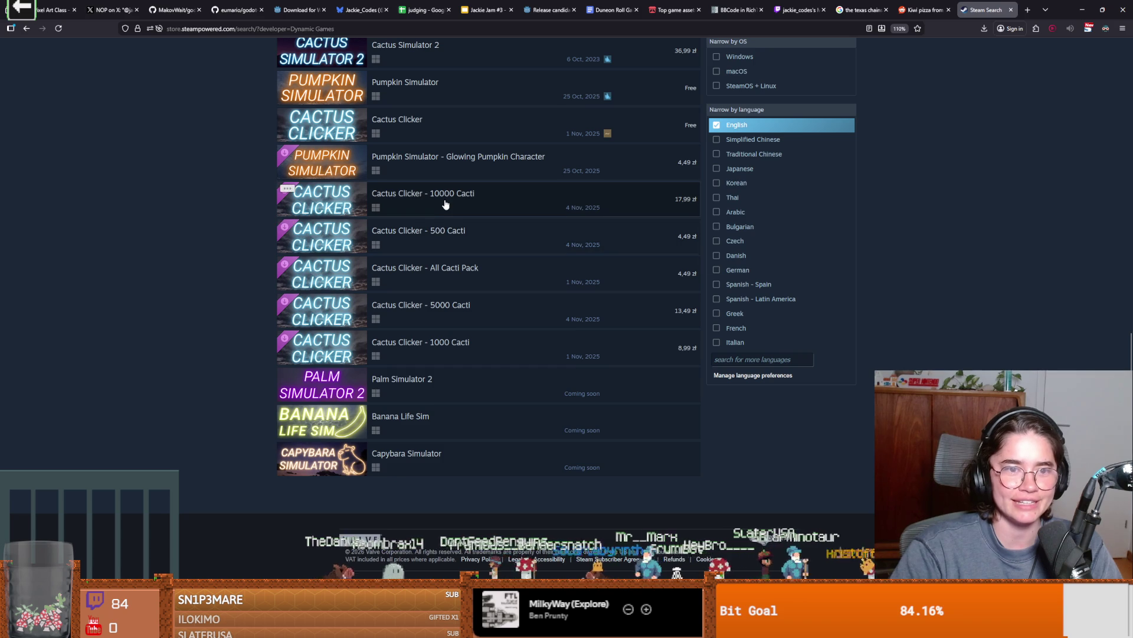
{"action": "scroll", "coordinate": [445, 206], "scroll_direction": "up", "scroll_amount": 5}
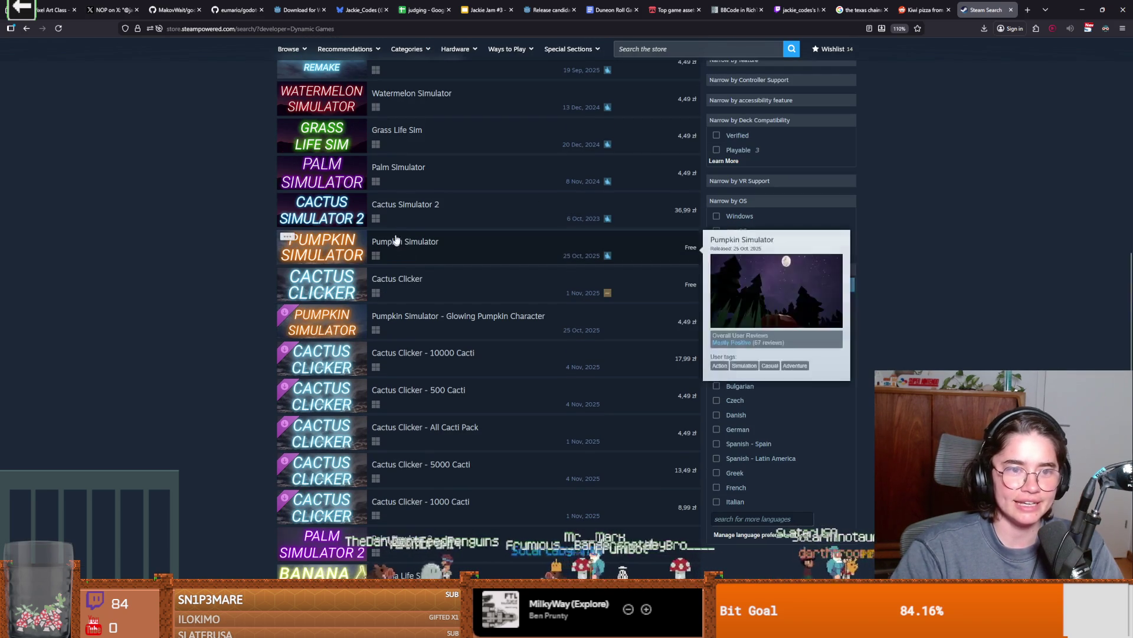
{"action": "scroll", "coordinate": [397, 230], "scroll_direction": "up", "scroll_amount": 3}
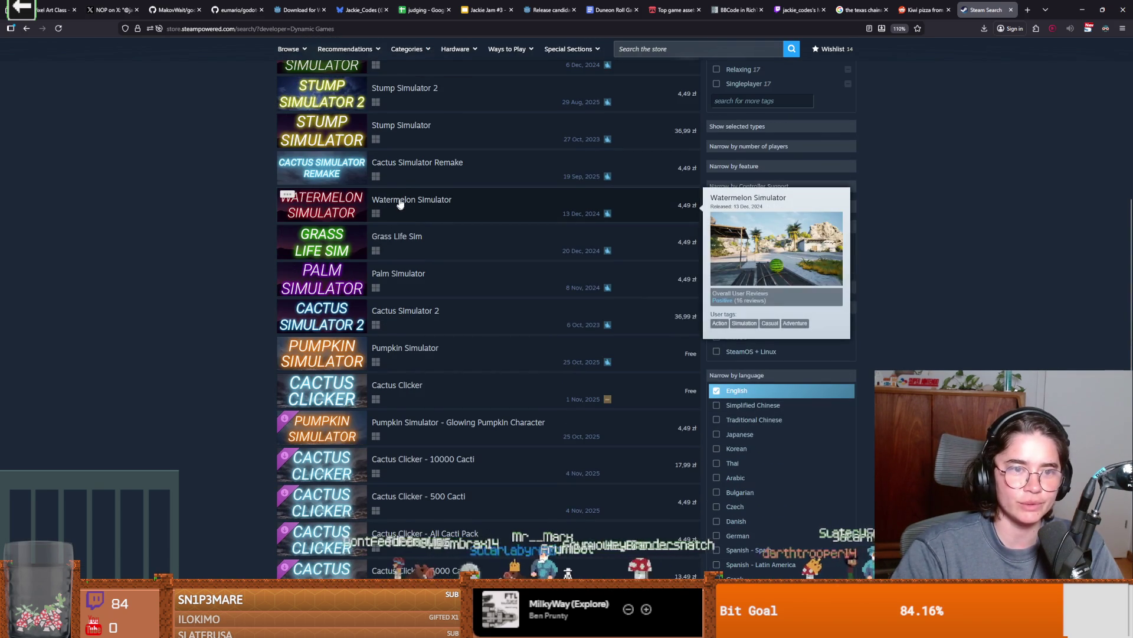
{"action": "scroll", "coordinate": [400, 203], "scroll_direction": "up", "scroll_amount": 5}
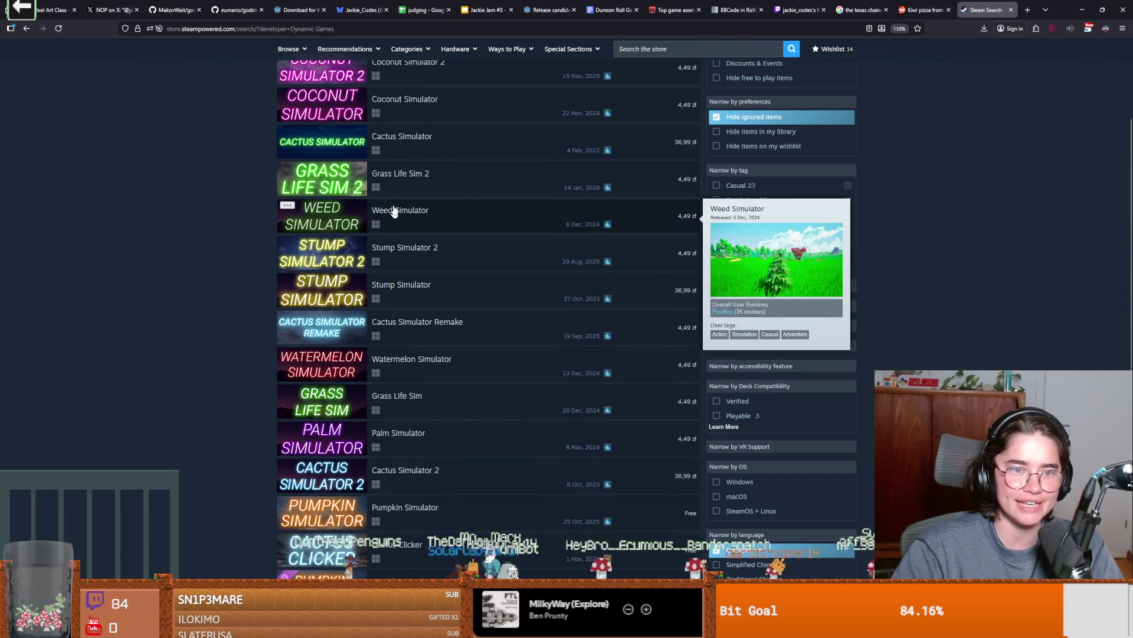
{"action": "scroll", "coordinate": [395, 212], "scroll_direction": "up", "scroll_amount": 2}
In Aseprite, shrink the canvas size tightly around the rock sprite.
{"action": "key", "text": "alt+Tab"}
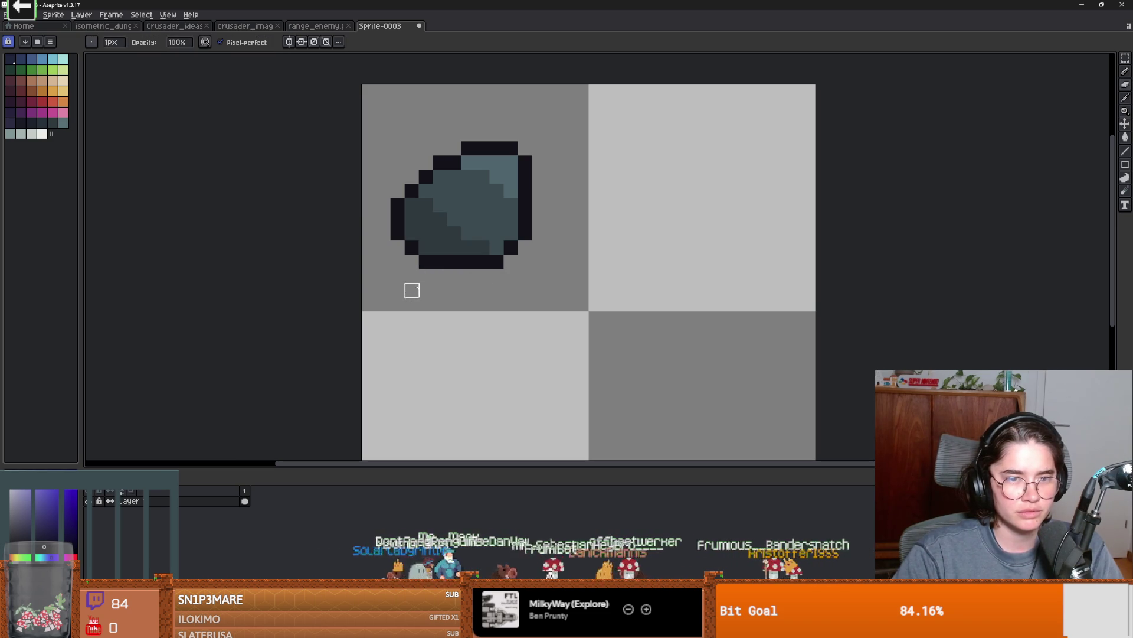
{"action": "scroll", "coordinate": [537, 351], "scroll_direction": "down", "scroll_amount": 2}
{"action": "key", "text": "ctrl+alt+c"}
{"action": "left_click_drag", "start_coordinate": [617, 414], "coordinate": [497, 300]}
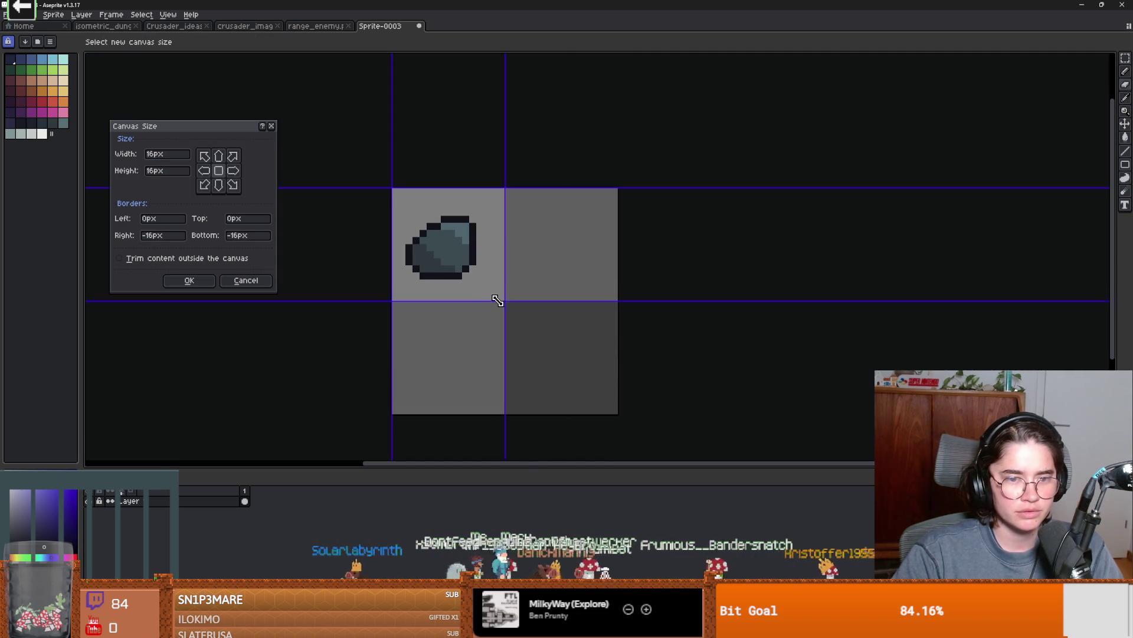
{"action": "key", "text": "Return"}
Save the sprite as rock.png in new-game-project's VFX/Sprites folder.
{"action": "left_click", "coordinate": [7, 14]}
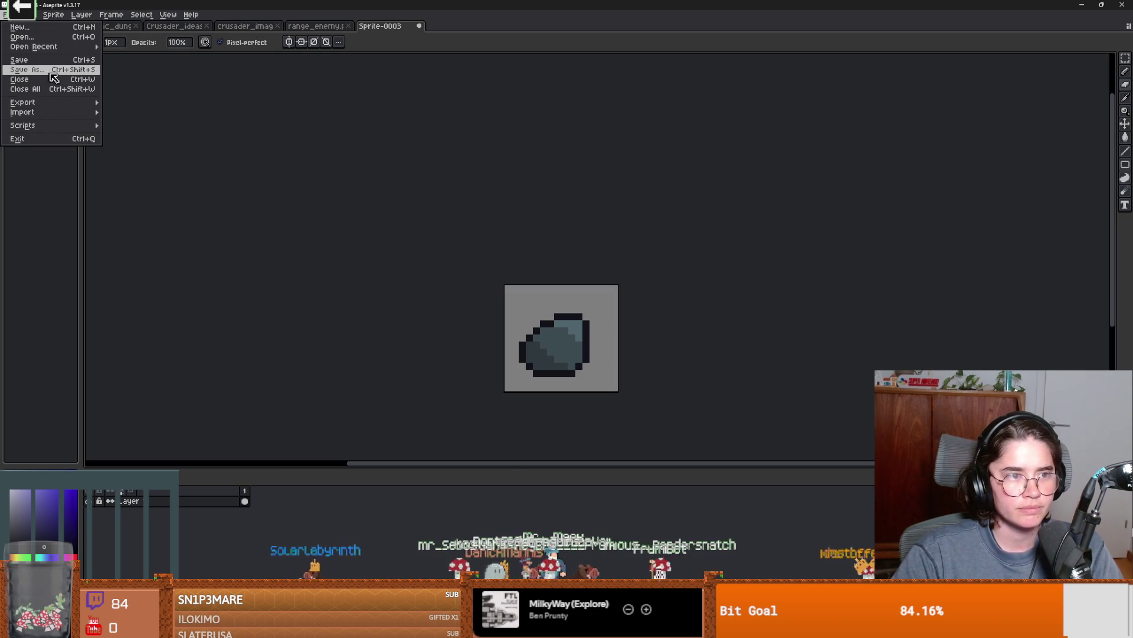
{"action": "key", "text": "Return"}
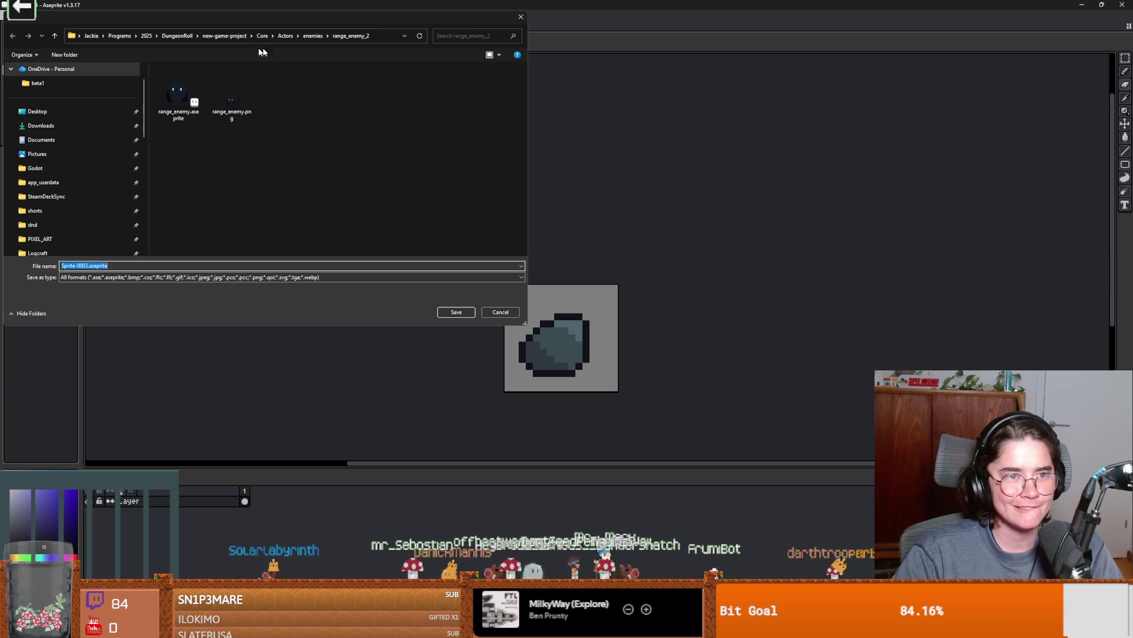
{"action": "left_click", "coordinate": [266, 37]}
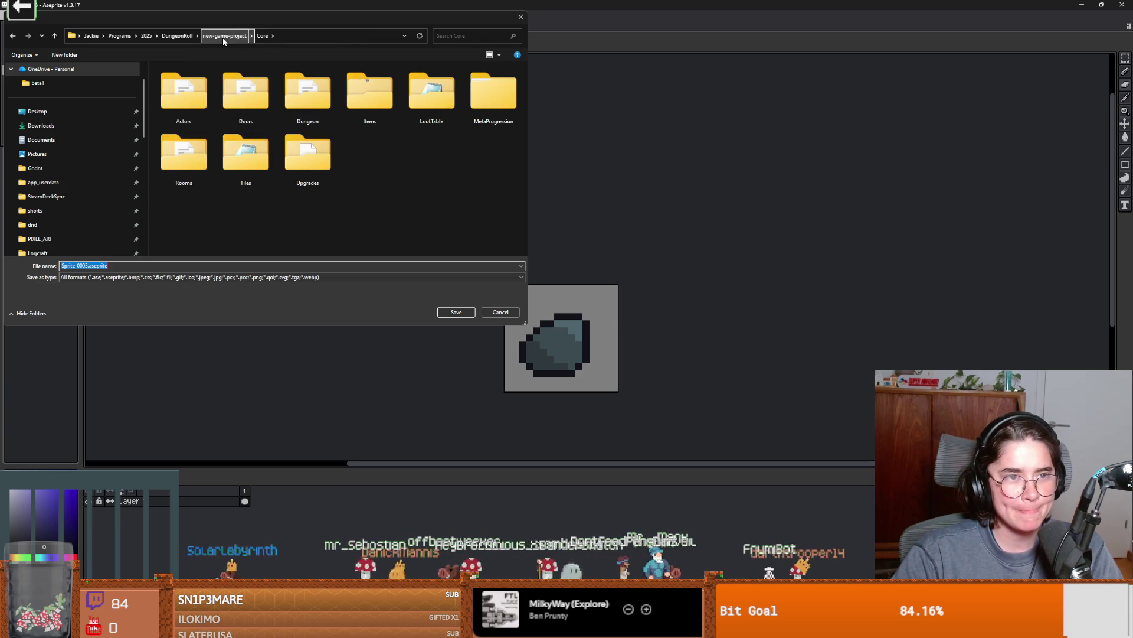
{"action": "left_click", "coordinate": [238, 36]}
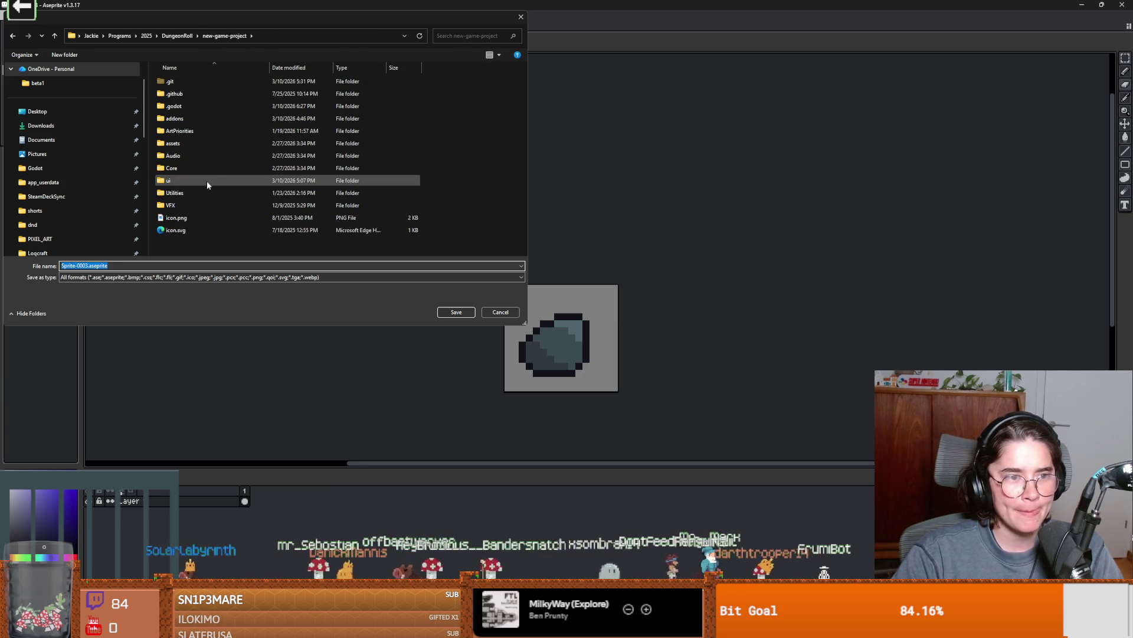
{"action": "double_click", "coordinate": [194, 204]}
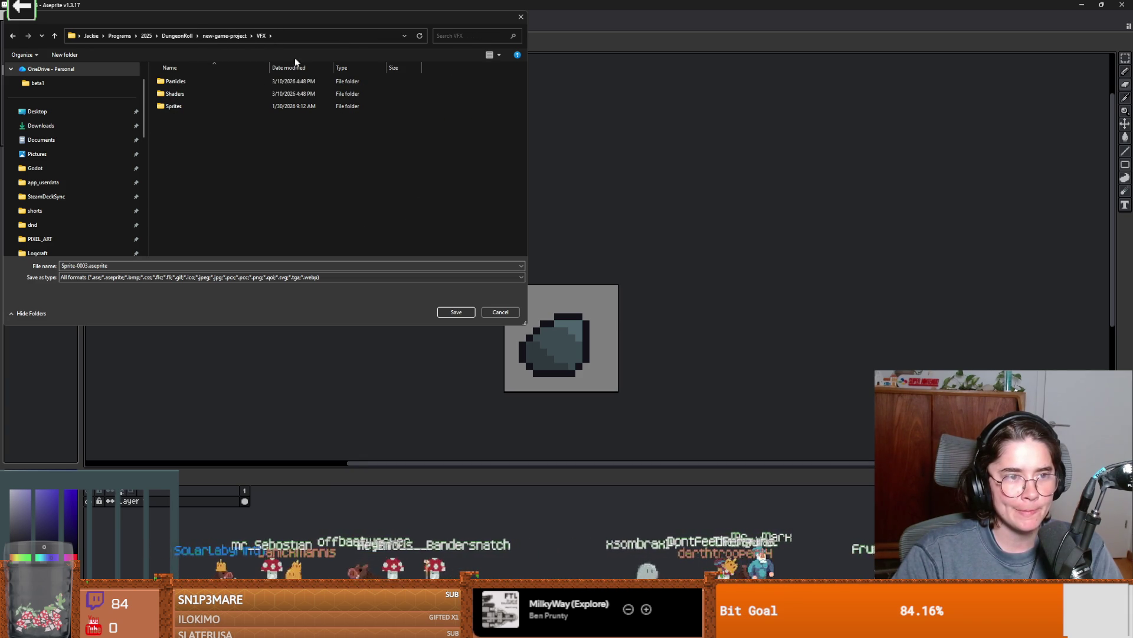
{"action": "double_click", "coordinate": [171, 106]}
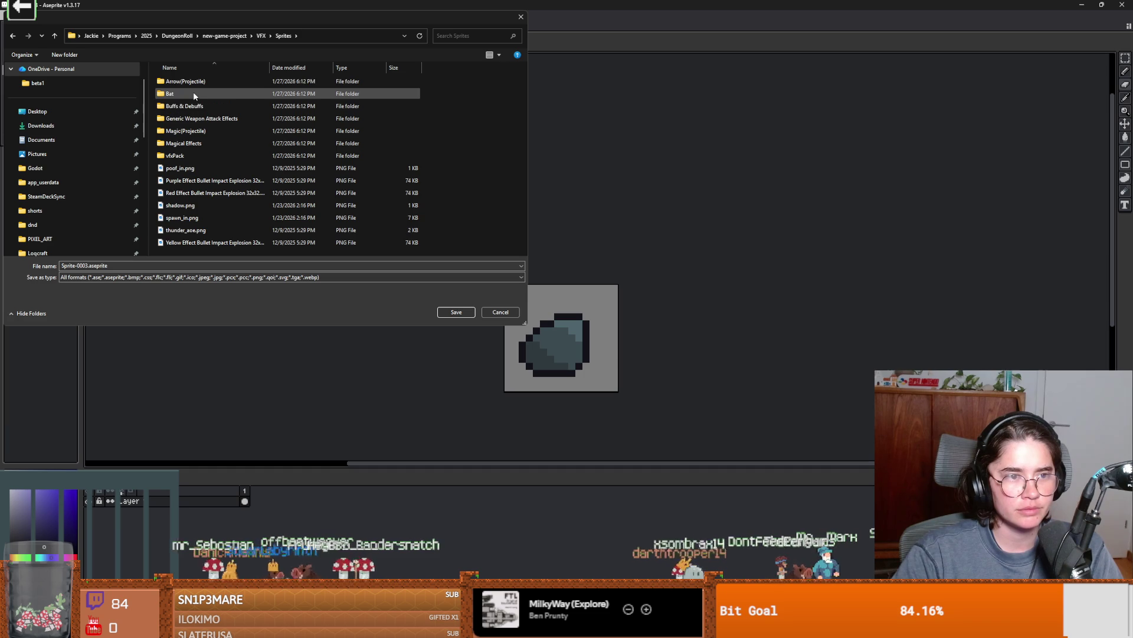
{"action": "double_click", "coordinate": [159, 265]}
{"action": "left_click", "coordinate": [160, 277]}
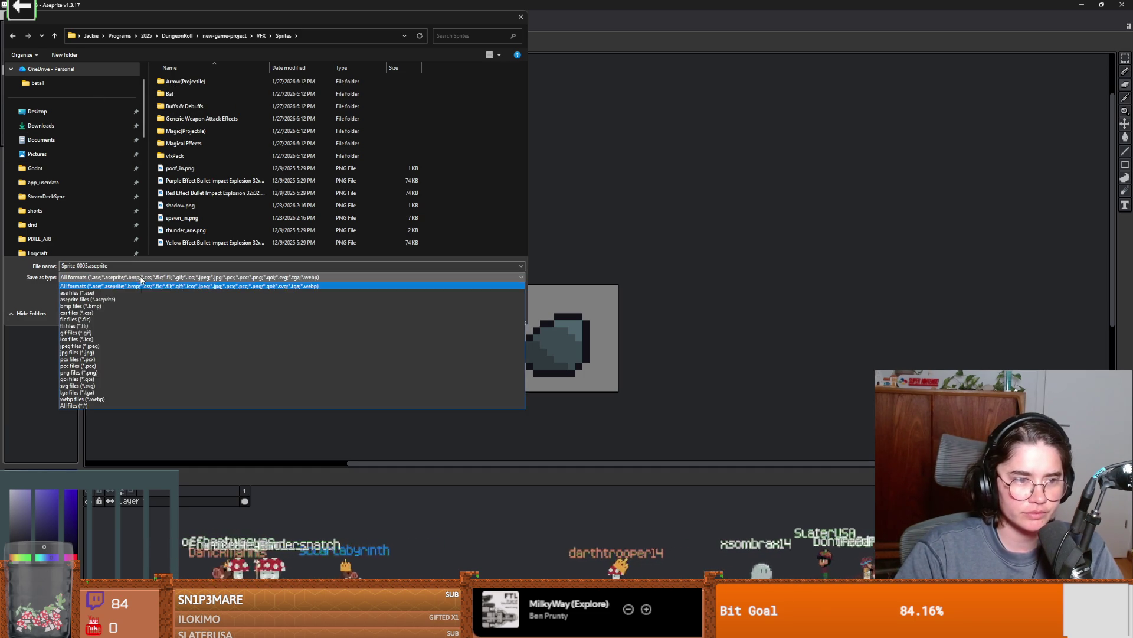
{"action": "left_click", "coordinate": [103, 378]}
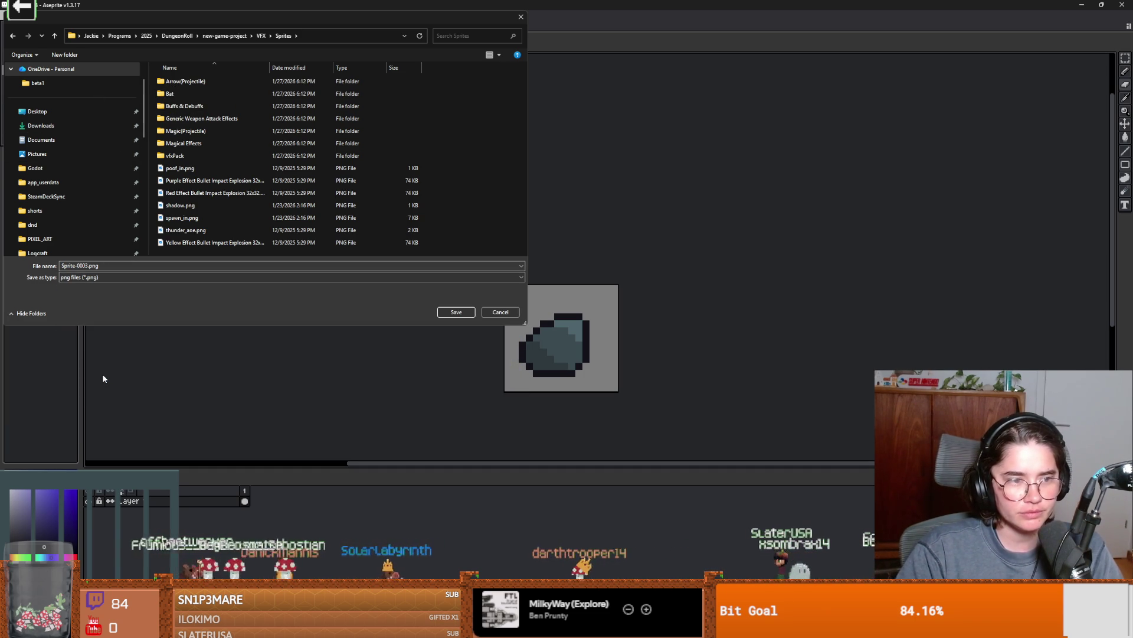
{"action": "key", "text": "Escape"}
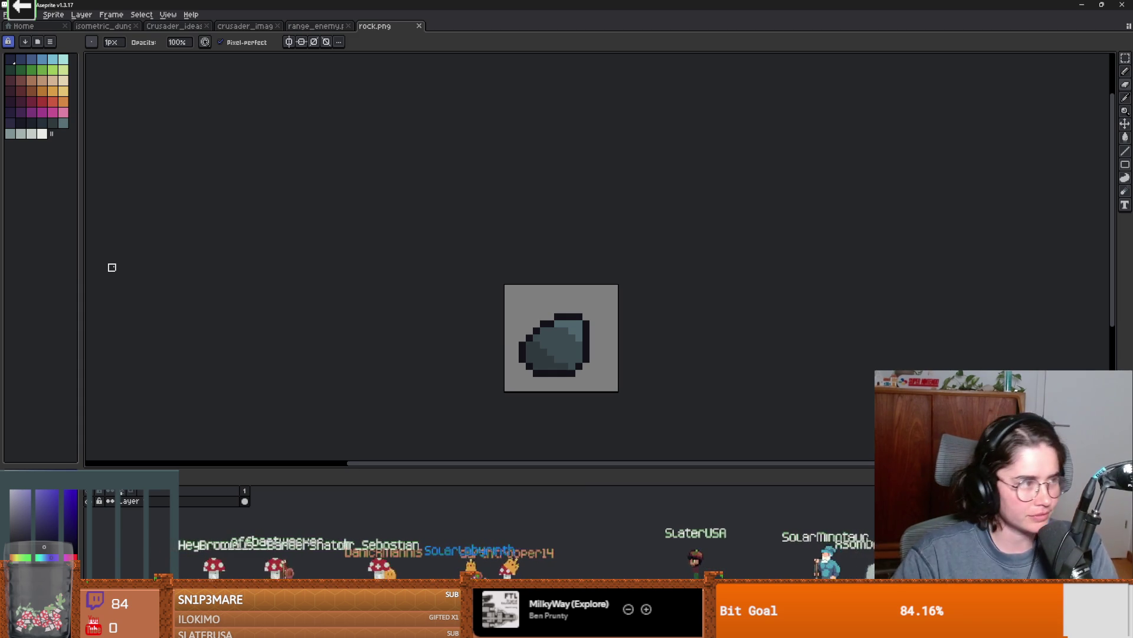
Back in Godot, add a new animation to the projectile's SpriteFrames and name it 'rock'.
{"action": "key", "text": "alt+Tab"}
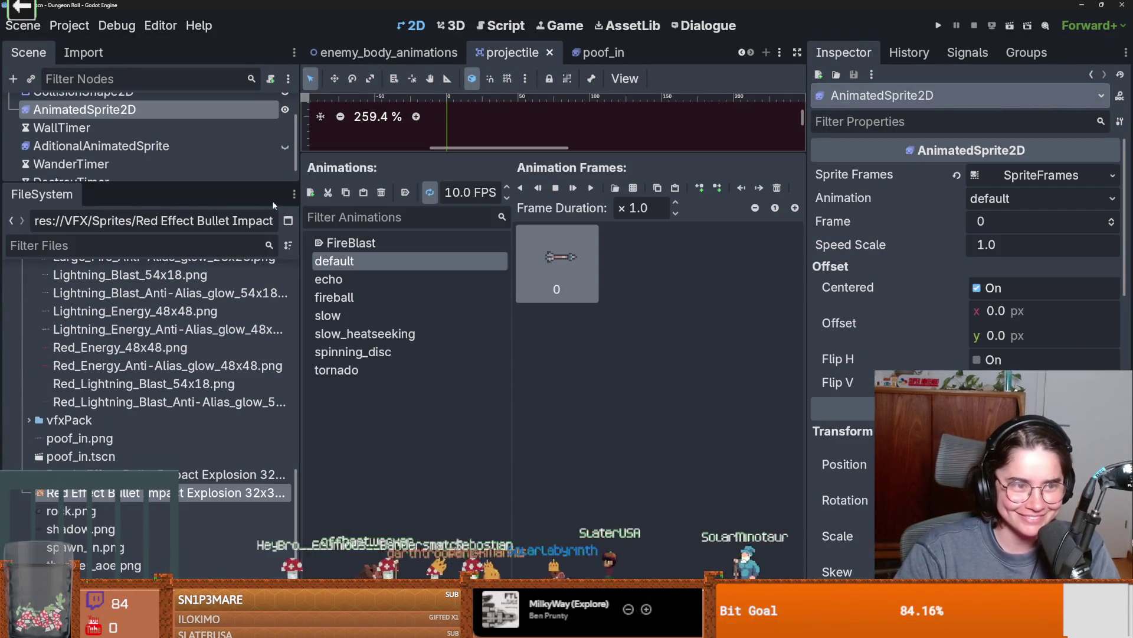
{"action": "left_click_drag", "start_coordinate": [106, 183], "coordinate": [107, 522]}
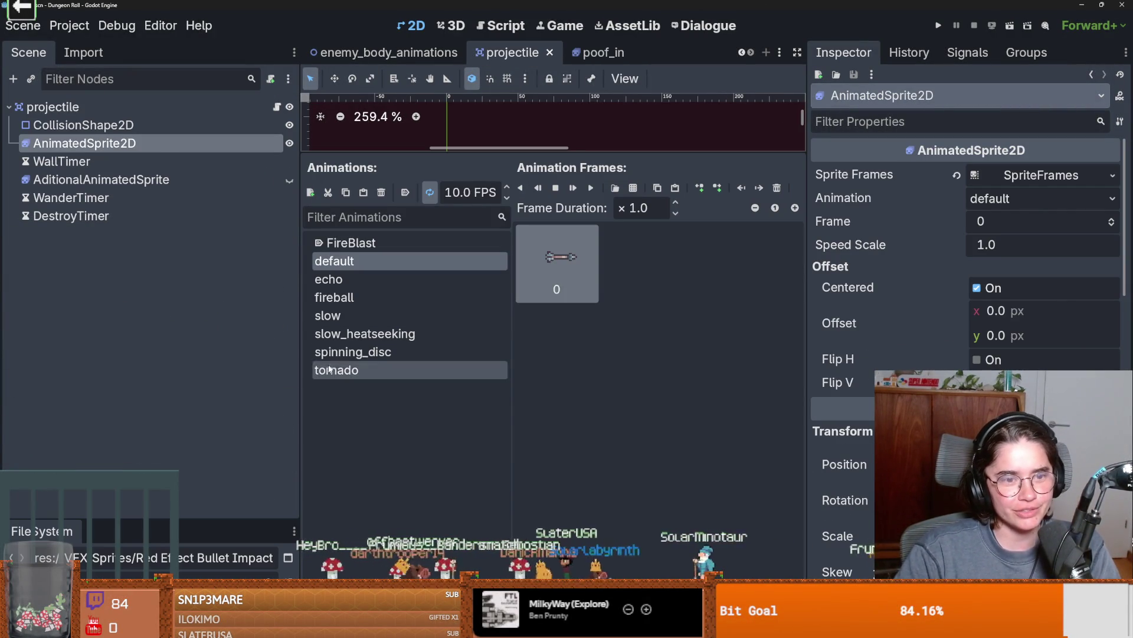
{"action": "left_click", "coordinate": [317, 196]}
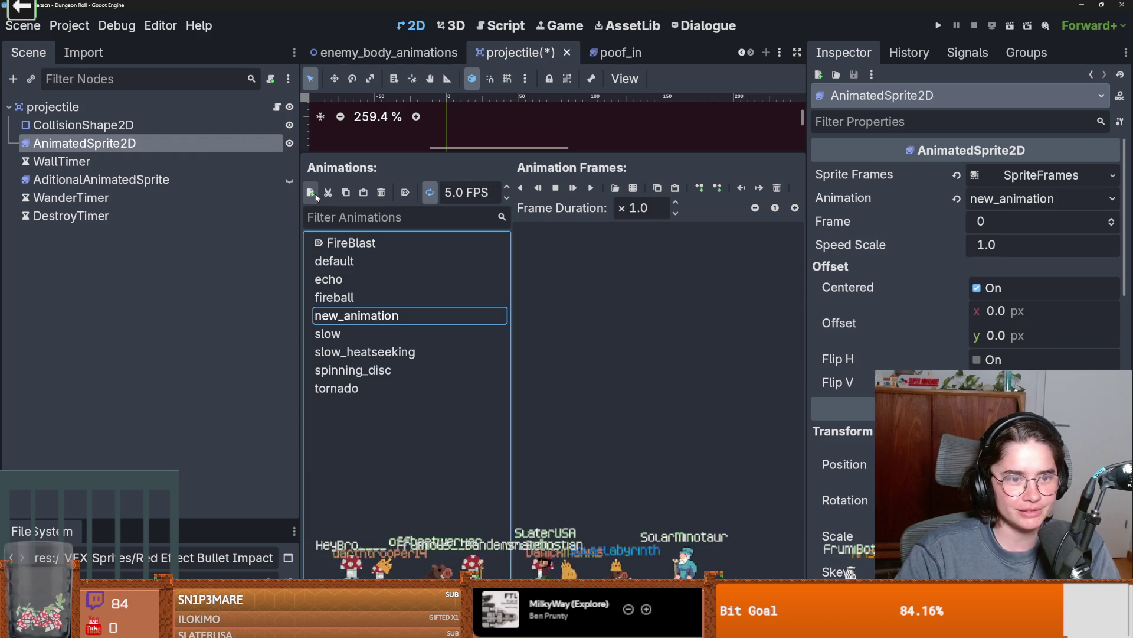
{"action": "left_click", "coordinate": [384, 316]}
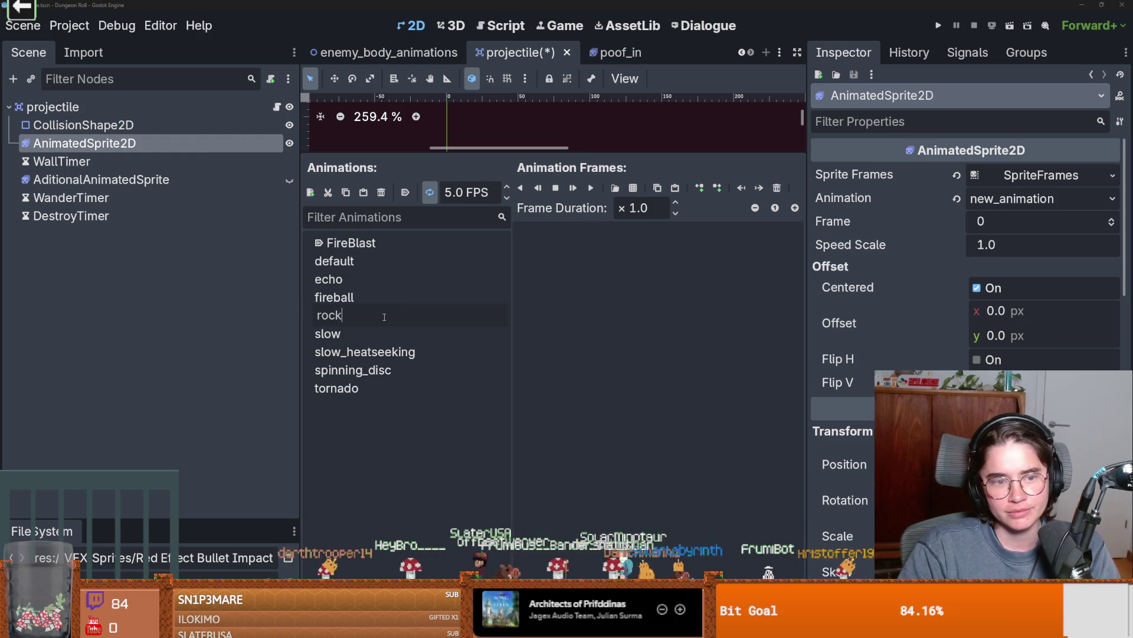
{"action": "key", "text": "Return"}
Add the single frame from VFX/Sprites/rock.png using a 1x1 sprite-sheet grid, then save the scene.
{"action": "left_click", "coordinate": [641, 188]}
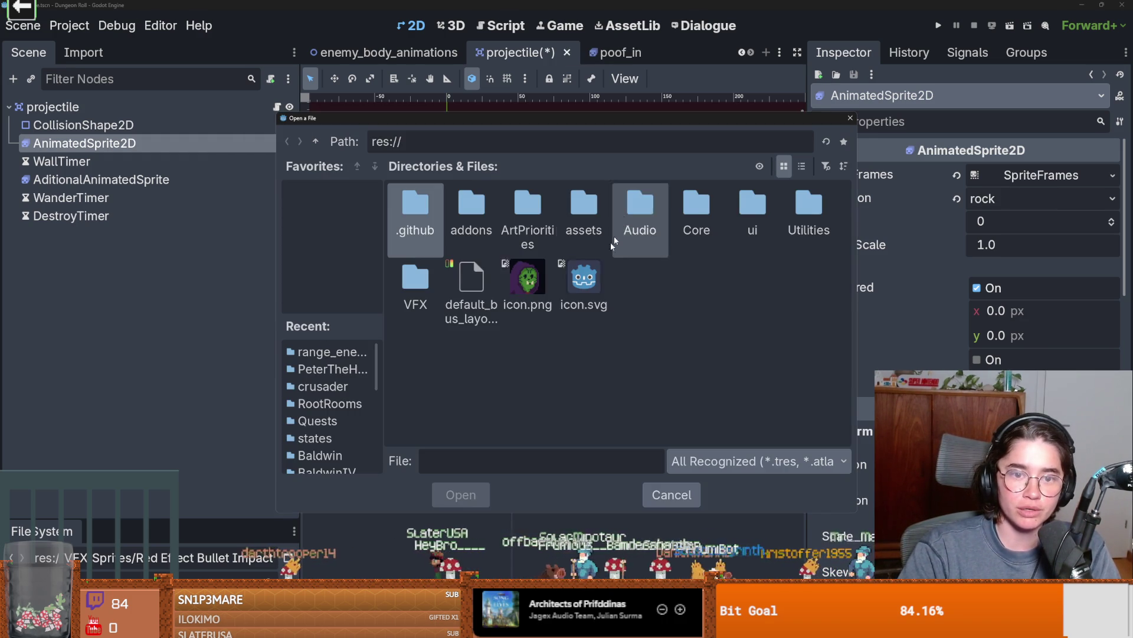
{"action": "double_click", "coordinate": [408, 293]}
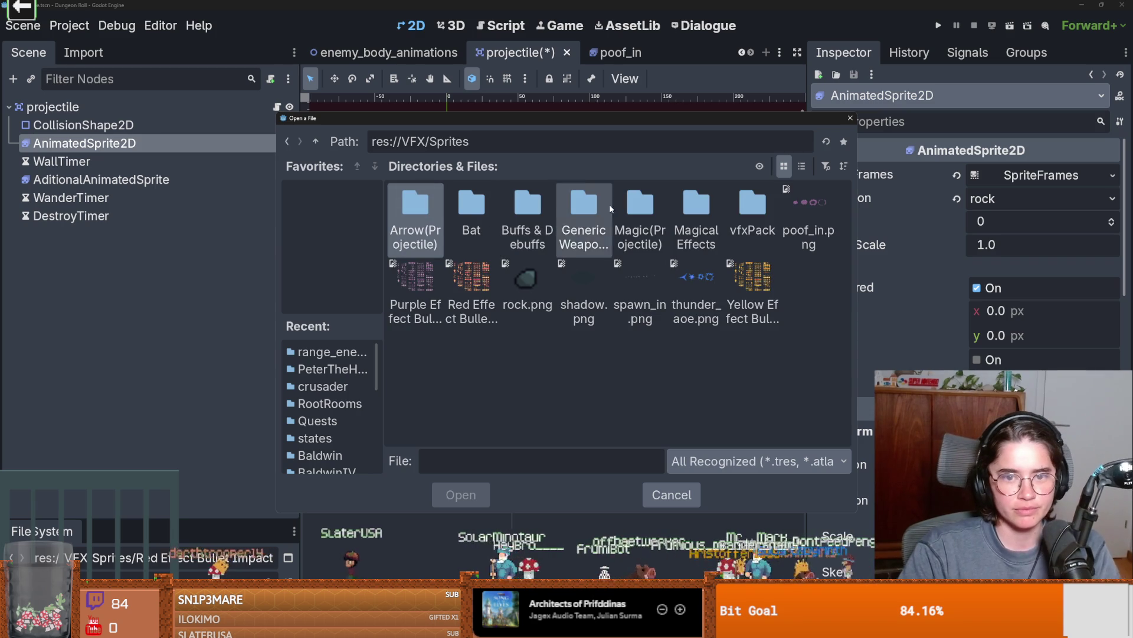
{"action": "left_click", "coordinate": [527, 280]}
{"action": "left_click", "coordinate": [460, 494]}
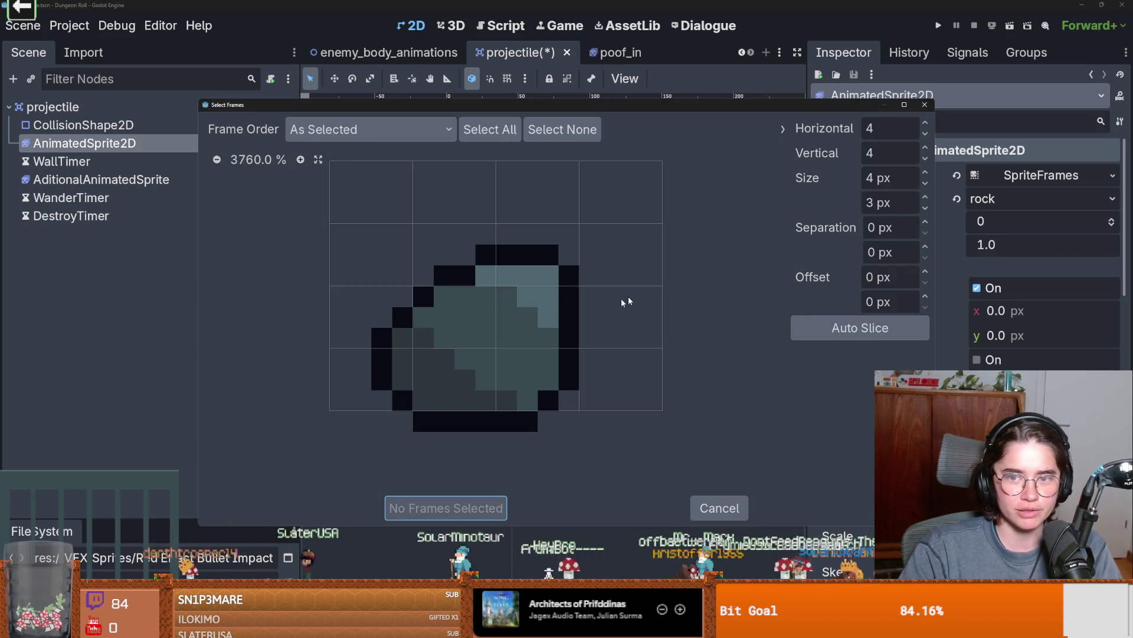
{"action": "double_click", "coordinate": [879, 128]}
{"action": "type", "text": "1"}
{"action": "double_click", "coordinate": [879, 153]}
{"action": "type", "text": "1"}
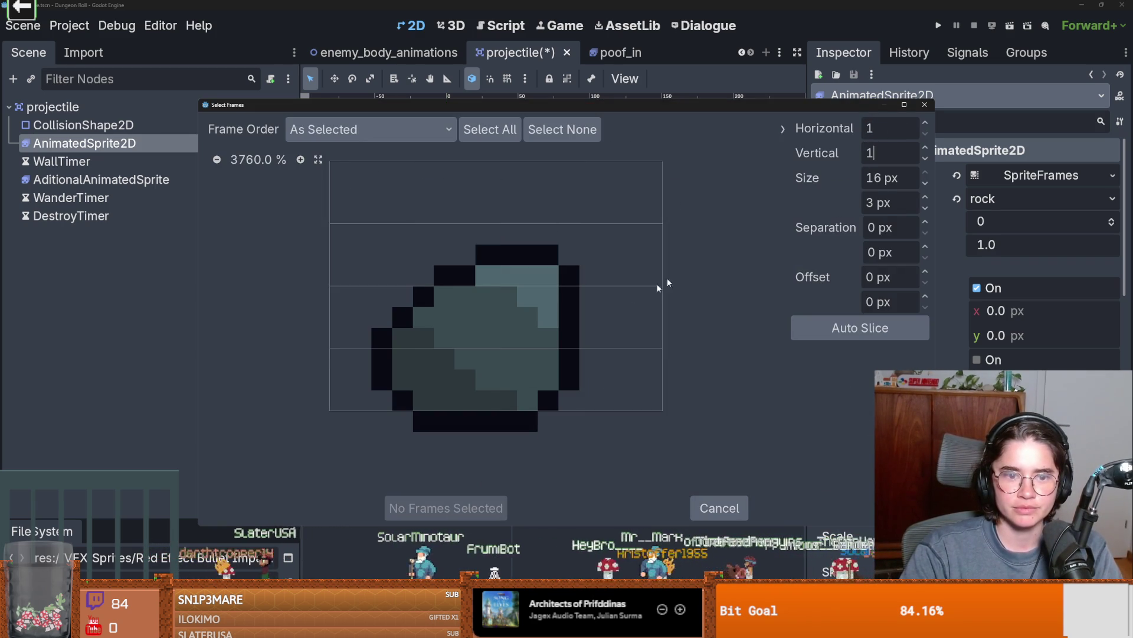
{"action": "left_click", "coordinate": [506, 321]}
{"action": "left_click", "coordinate": [445, 508]}
{"action": "key", "text": "ctrl+s"}
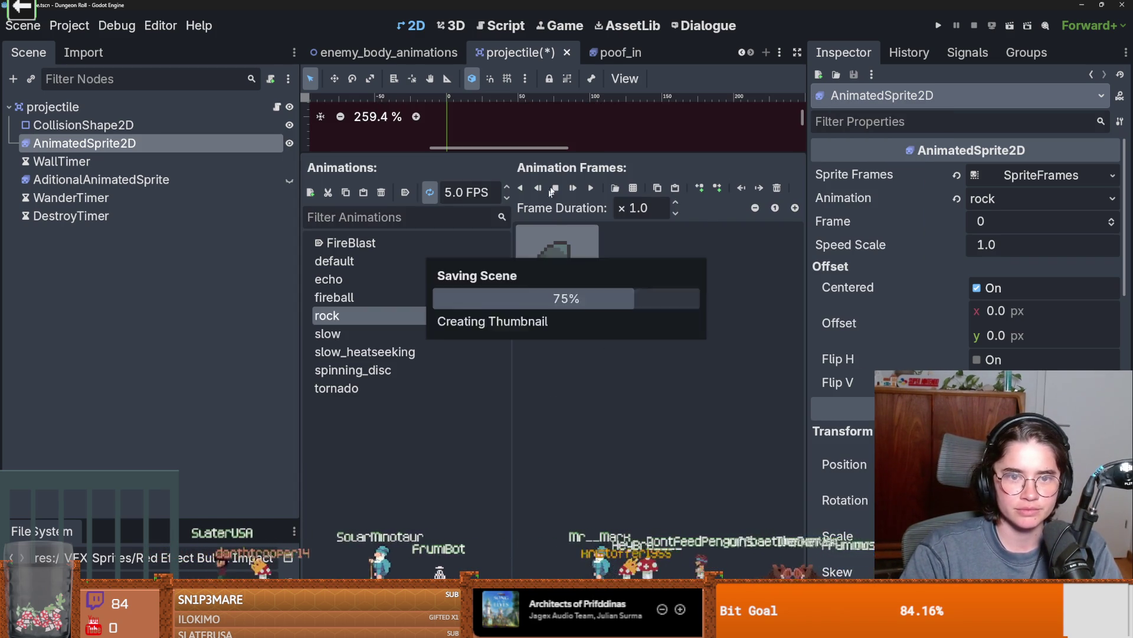
Select the projectile's CollisionShape2D and drag its rectangle down to 11 x 8 px.
{"action": "scroll", "coordinate": [471, 262], "scroll_direction": "up", "scroll_amount": 8}
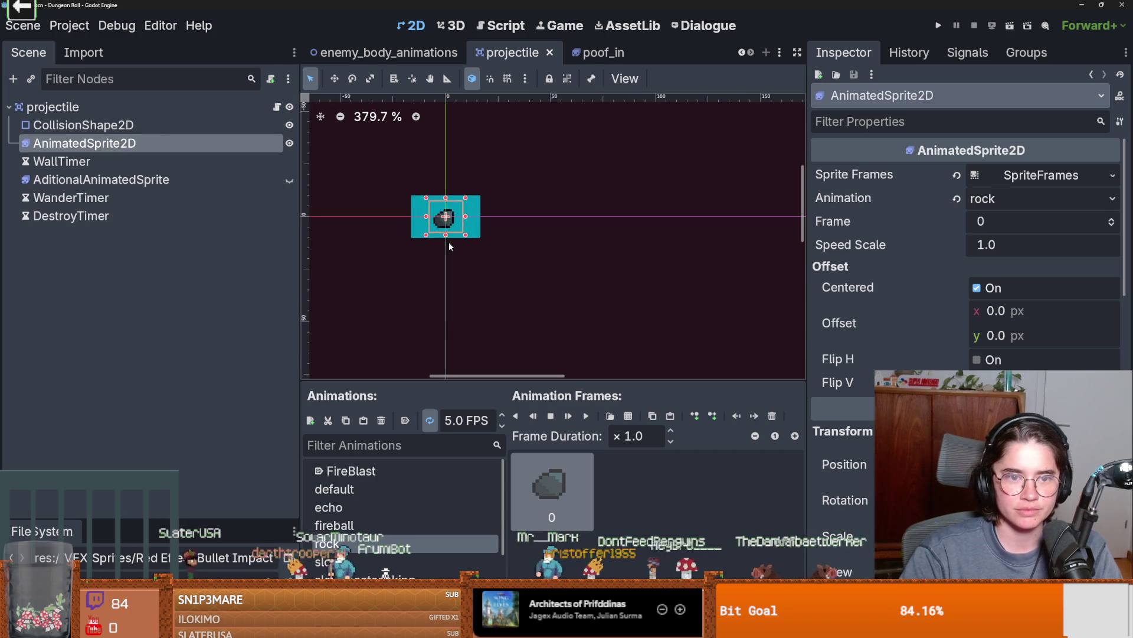
{"action": "left_click", "coordinate": [113, 132]}
{"action": "left_click", "coordinate": [1039, 174]}
{"action": "left_click_drag", "start_coordinate": [495, 237], "coordinate": [454, 217]}
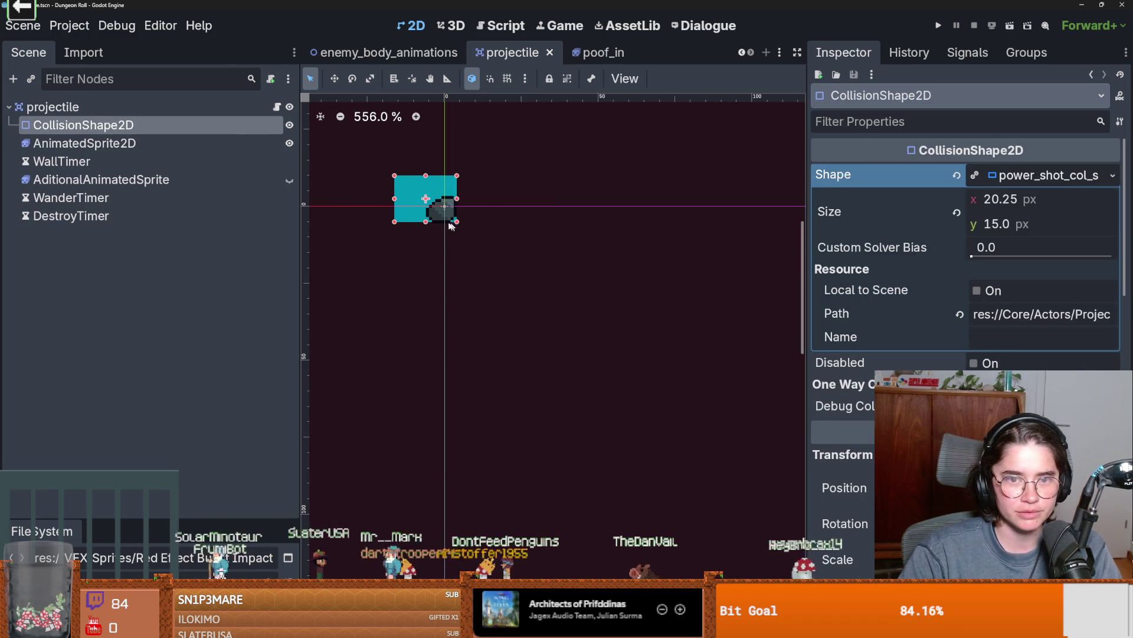
{"action": "left_click_drag", "start_coordinate": [394, 175], "coordinate": [423, 199]}
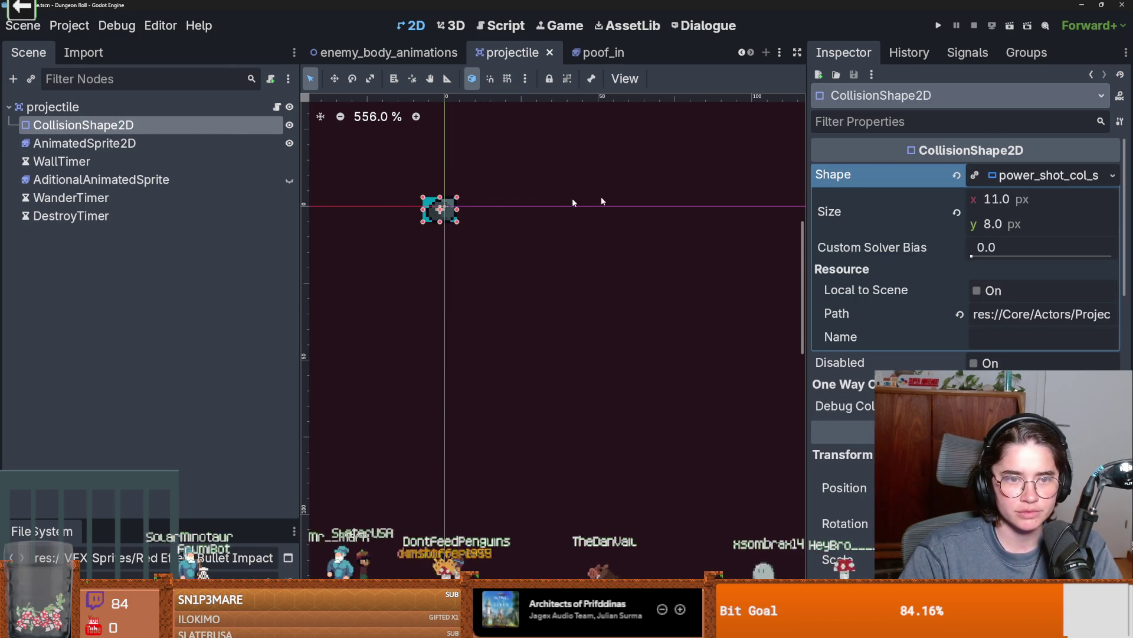
Resize the scene tree dock and bring up the Shape resource's options menu in the Inspector.
{"action": "left_click", "coordinate": [1113, 175]}
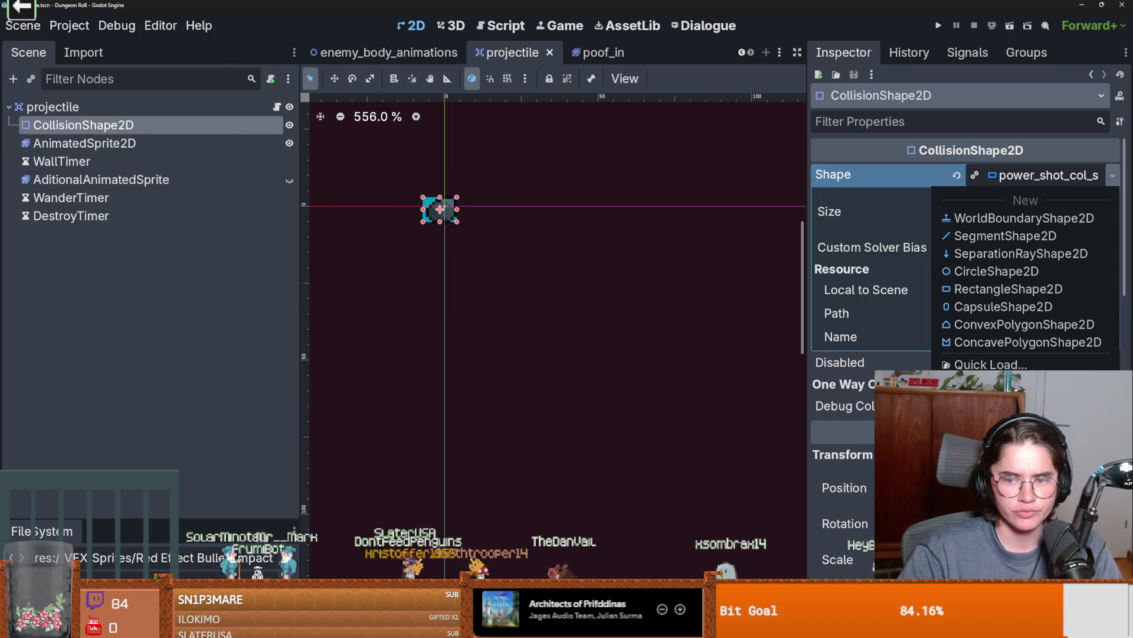
{"action": "left_click", "coordinate": [514, 379]}
{"action": "left_click_drag", "start_coordinate": [142, 519], "coordinate": [141, 145]}
{"action": "scroll", "coordinate": [192, 441], "scroll_direction": "down", "scroll_amount": 5}
{"action": "scroll", "coordinate": [192, 442], "scroll_direction": "down", "scroll_amount": 5}
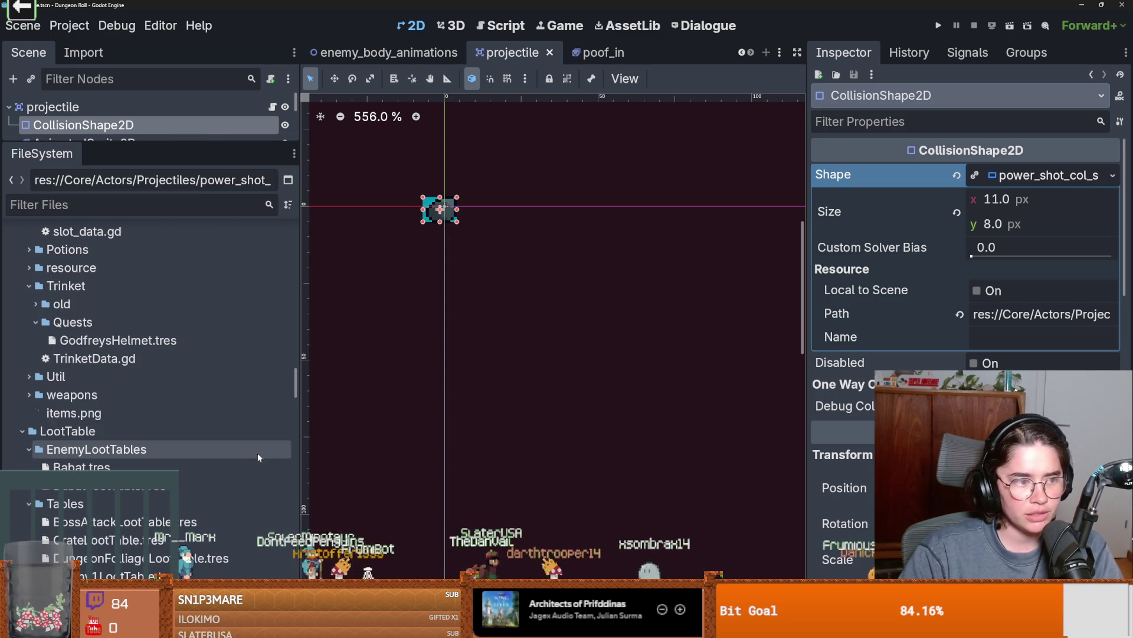
{"action": "left_click", "coordinate": [1114, 177]}
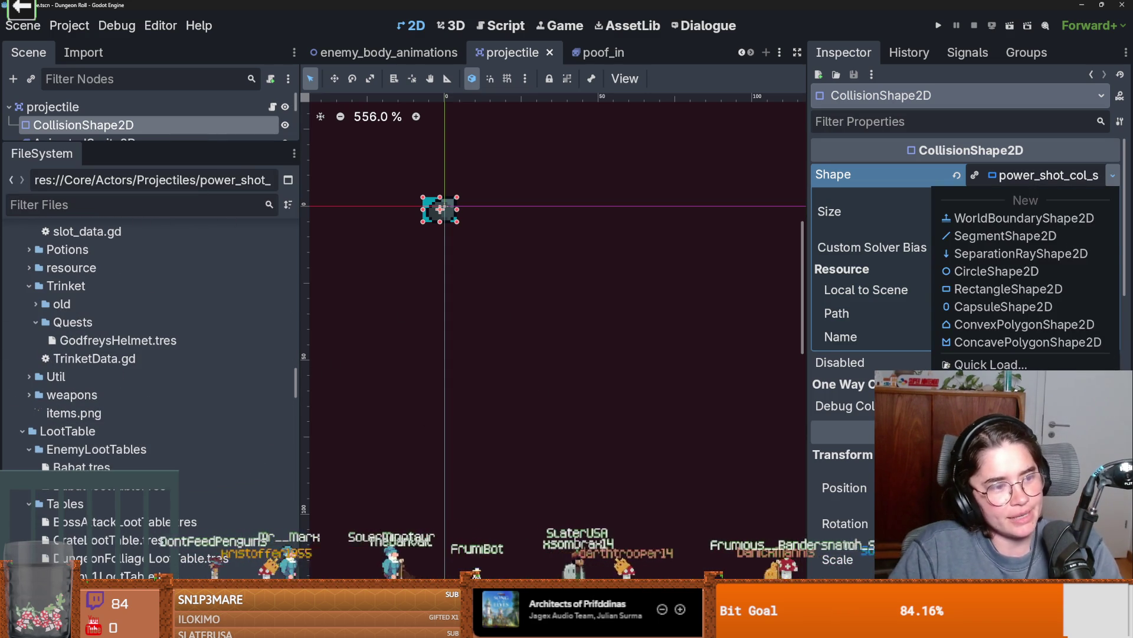
Choose Save As for the collision shape, then cancel the save dialog.
{"action": "key", "text": "Escape"}
{"action": "scroll", "coordinate": [101, 408], "scroll_direction": "up", "scroll_amount": 10}
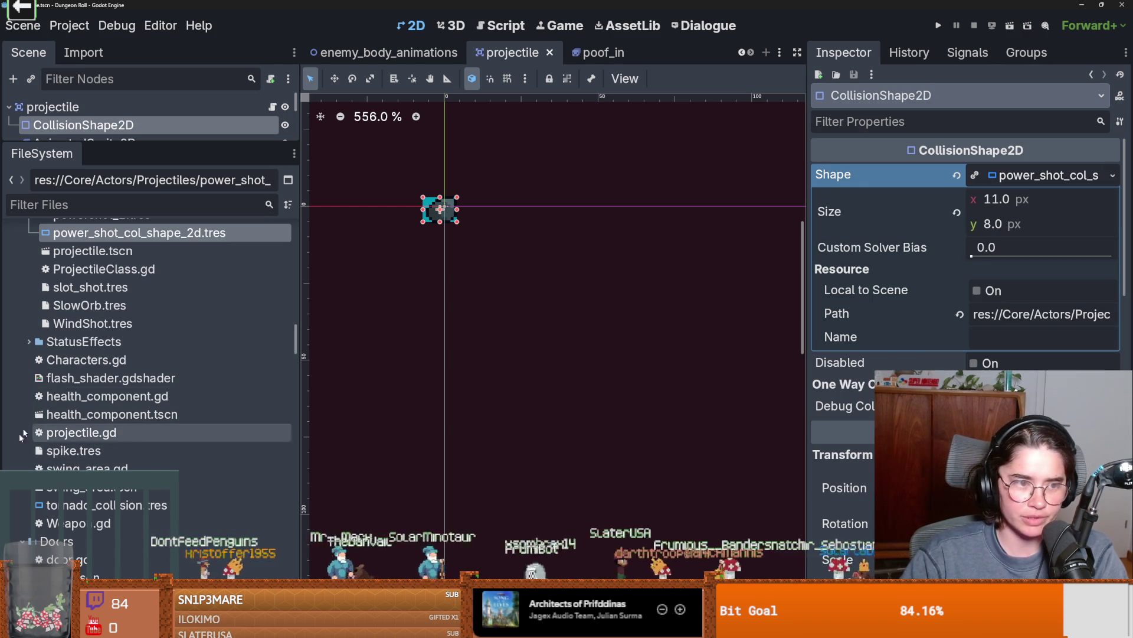
{"action": "scroll", "coordinate": [102, 407], "scroll_direction": "up", "scroll_amount": 10}
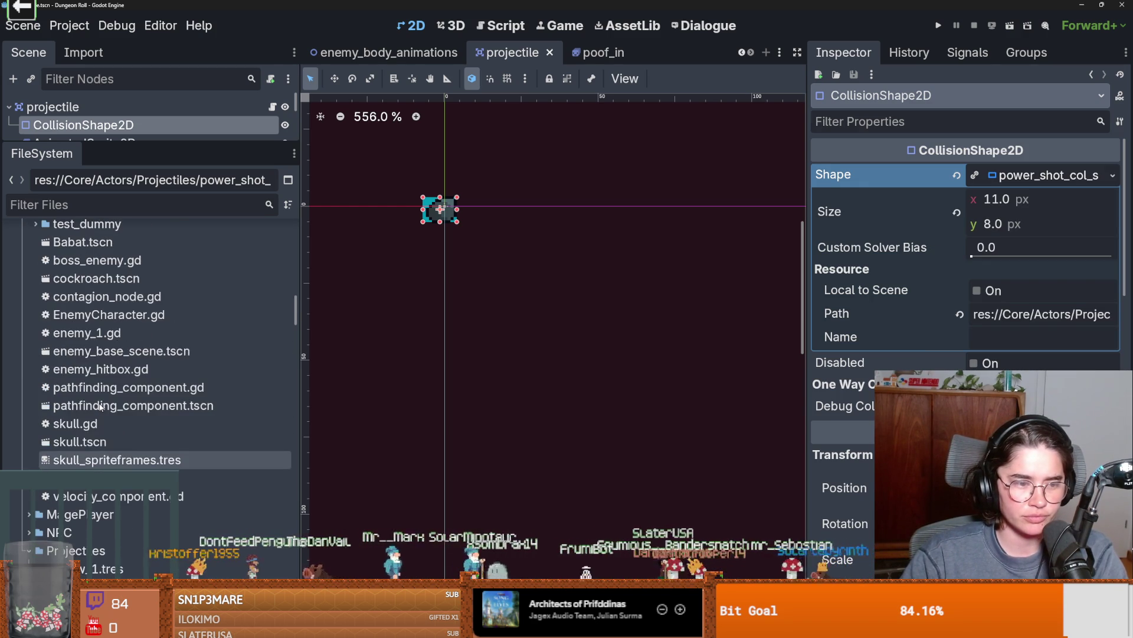
{"action": "scroll", "coordinate": [100, 441], "scroll_direction": "down", "scroll_amount": 8}
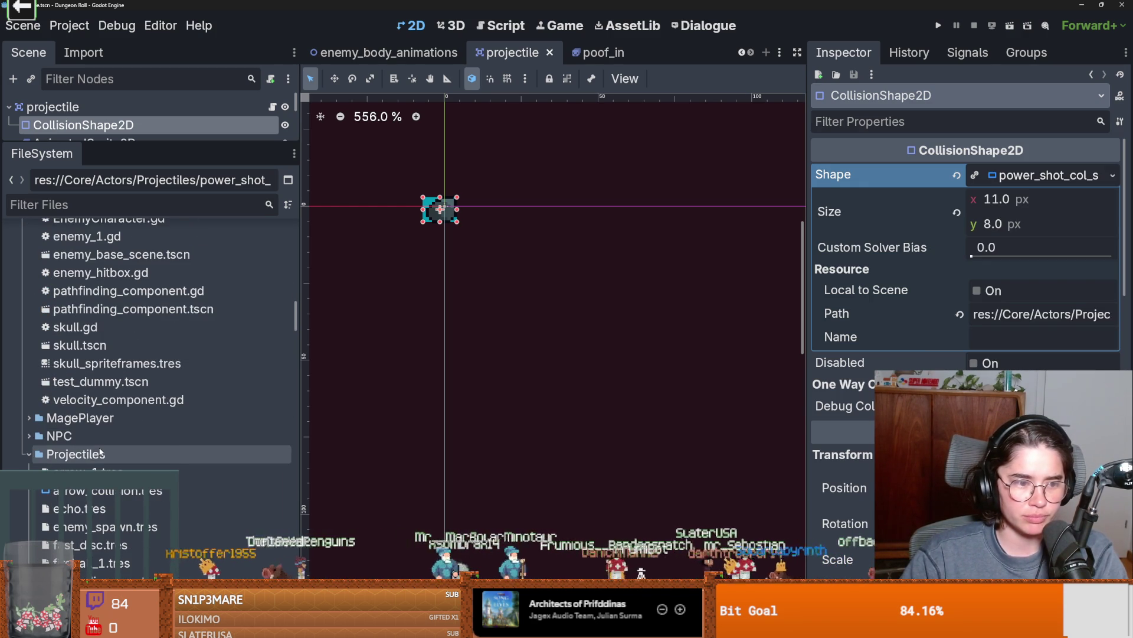
{"action": "left_click", "coordinate": [1112, 175]}
{"action": "left_click", "coordinate": [991, 489]}
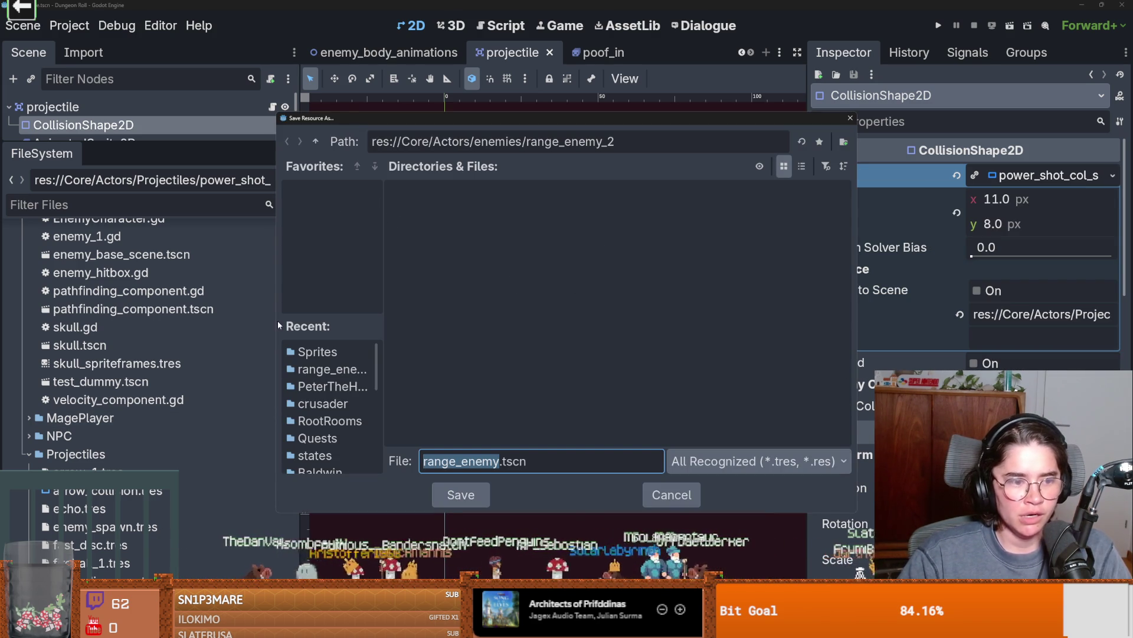
{"action": "left_click", "coordinate": [672, 494]}
Collapse the Attack, archerplayer, Base, crusader and enemies folders, then choose Save As on Shape again.
{"action": "scroll", "coordinate": [153, 434], "scroll_direction": "up", "scroll_amount": 15}
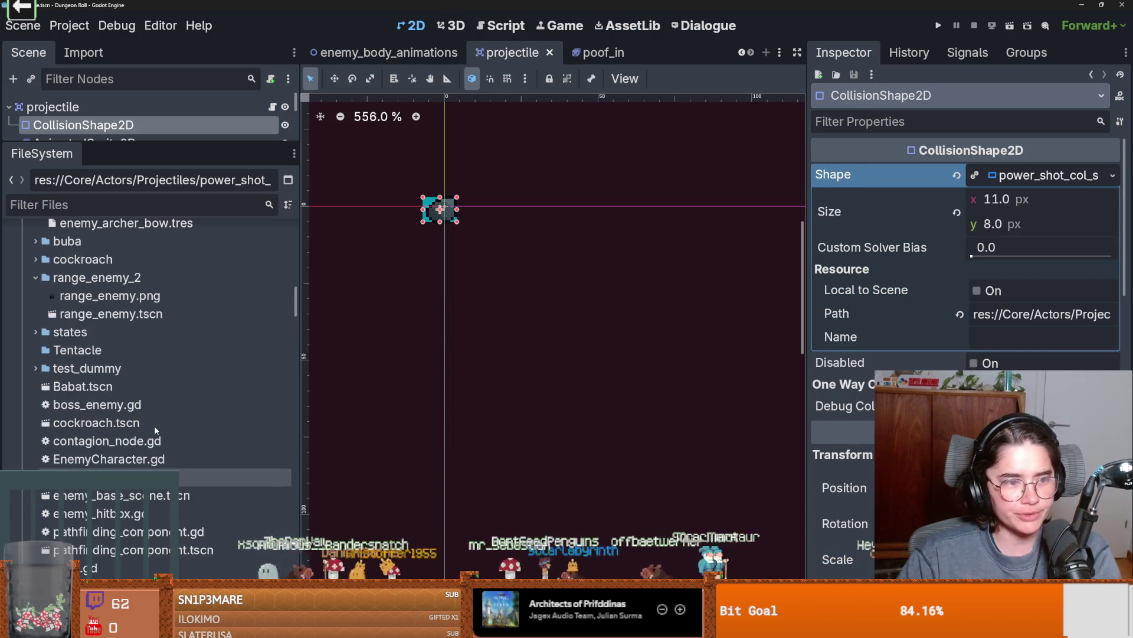
{"action": "scroll", "coordinate": [54, 365], "scroll_direction": "up", "scroll_amount": 5}
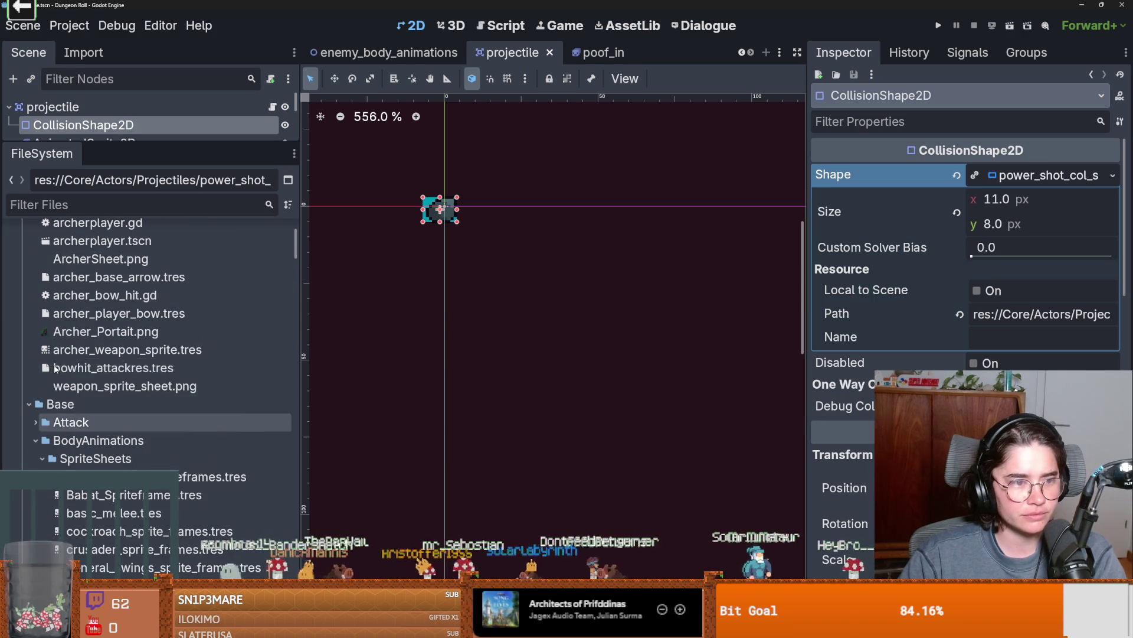
{"action": "left_click", "coordinate": [34, 422]}
{"action": "left_click", "coordinate": [37, 437]}
{"action": "left_click", "coordinate": [35, 422]}
{"action": "scroll", "coordinate": [63, 448], "scroll_direction": "up", "scroll_amount": 3}
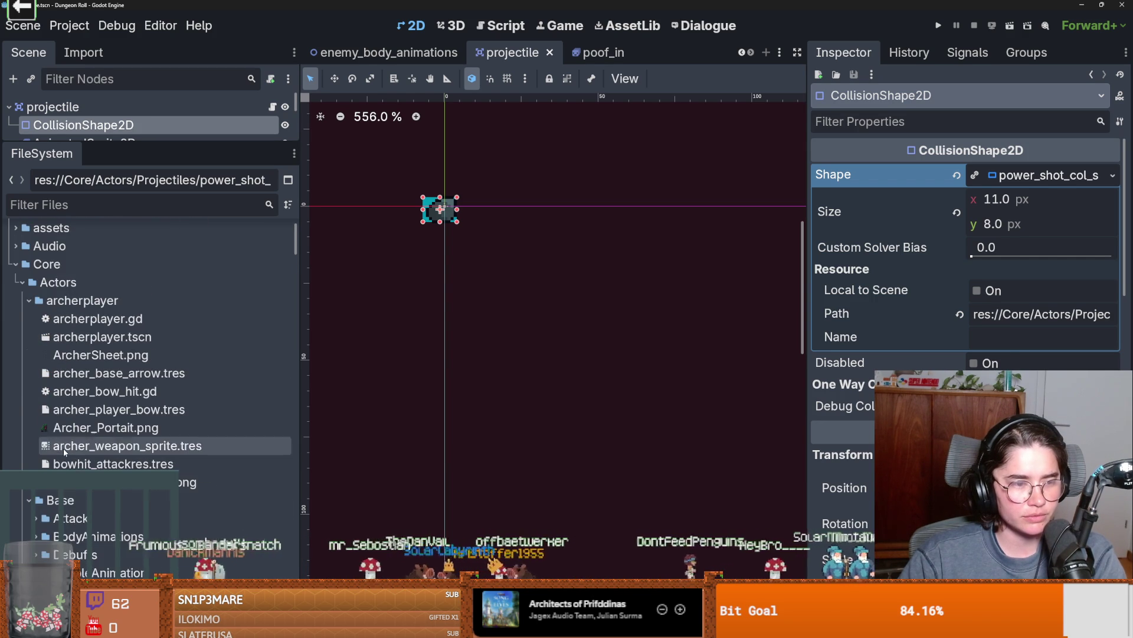
{"action": "left_click", "coordinate": [25, 301]}
{"action": "left_click", "coordinate": [28, 318]}
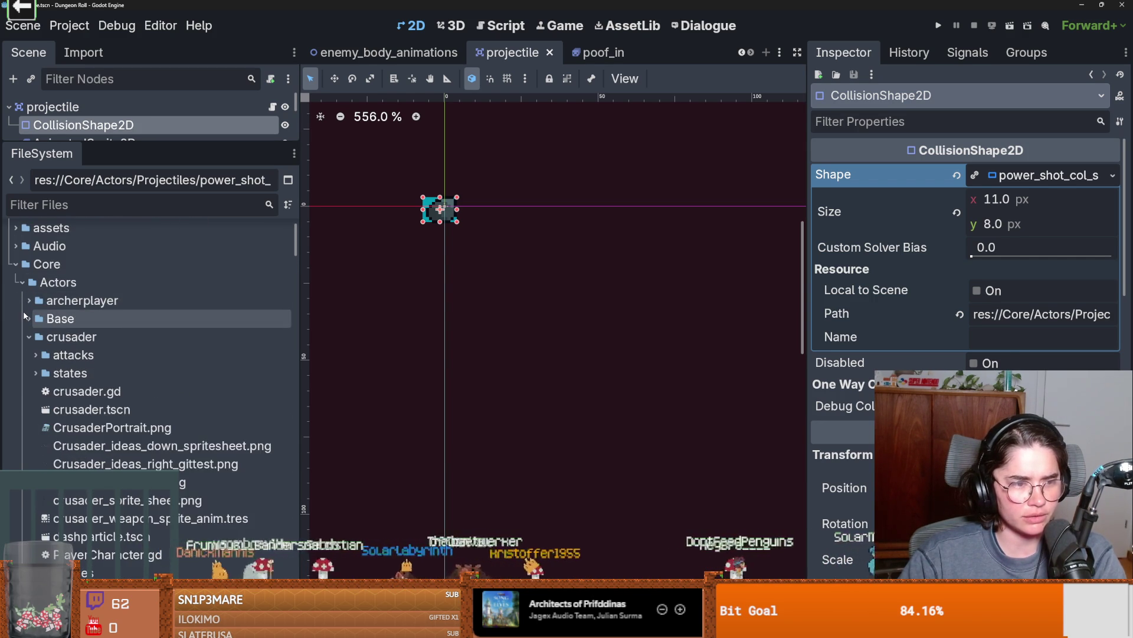
{"action": "left_click", "coordinate": [29, 336]}
{"action": "left_click", "coordinate": [28, 355]}
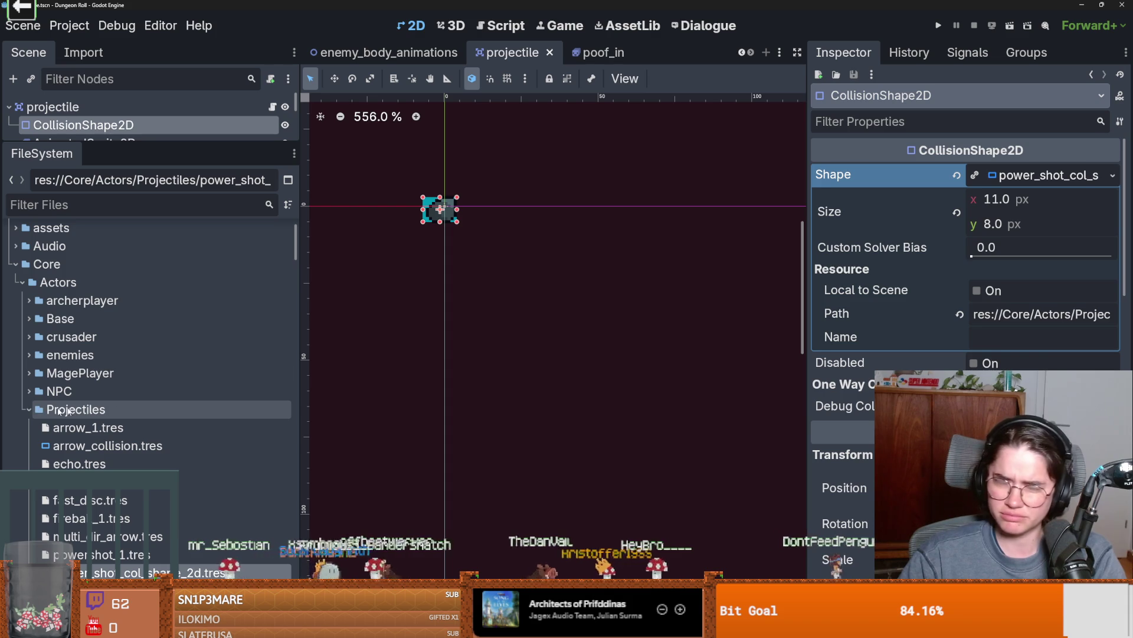
{"action": "left_click", "coordinate": [1113, 175]}
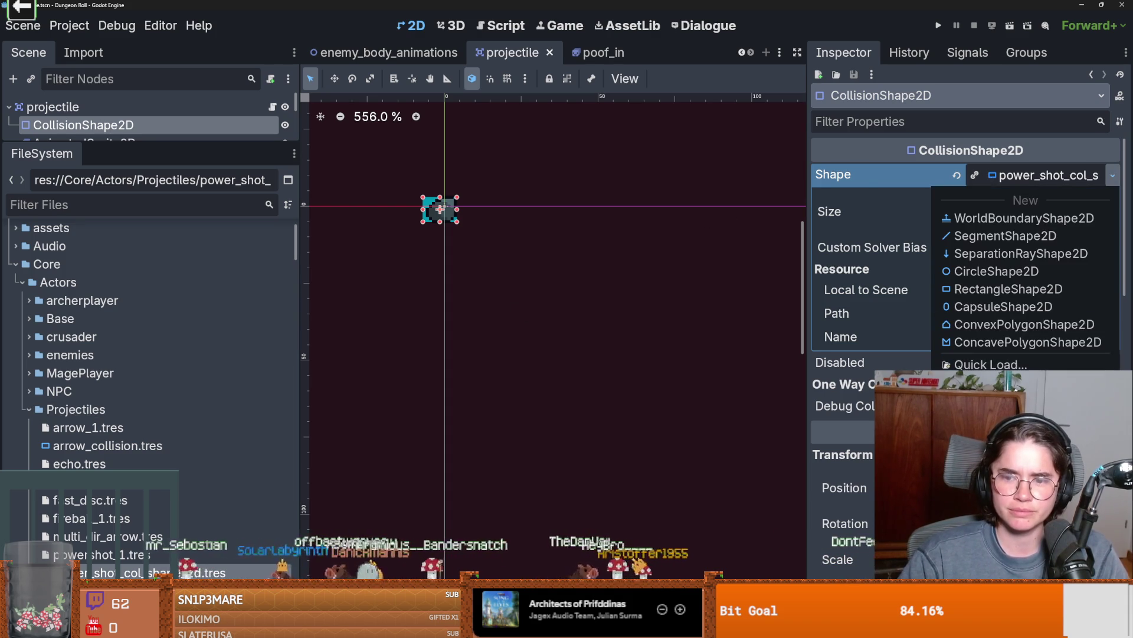
{"action": "left_click", "coordinate": [1004, 490]}
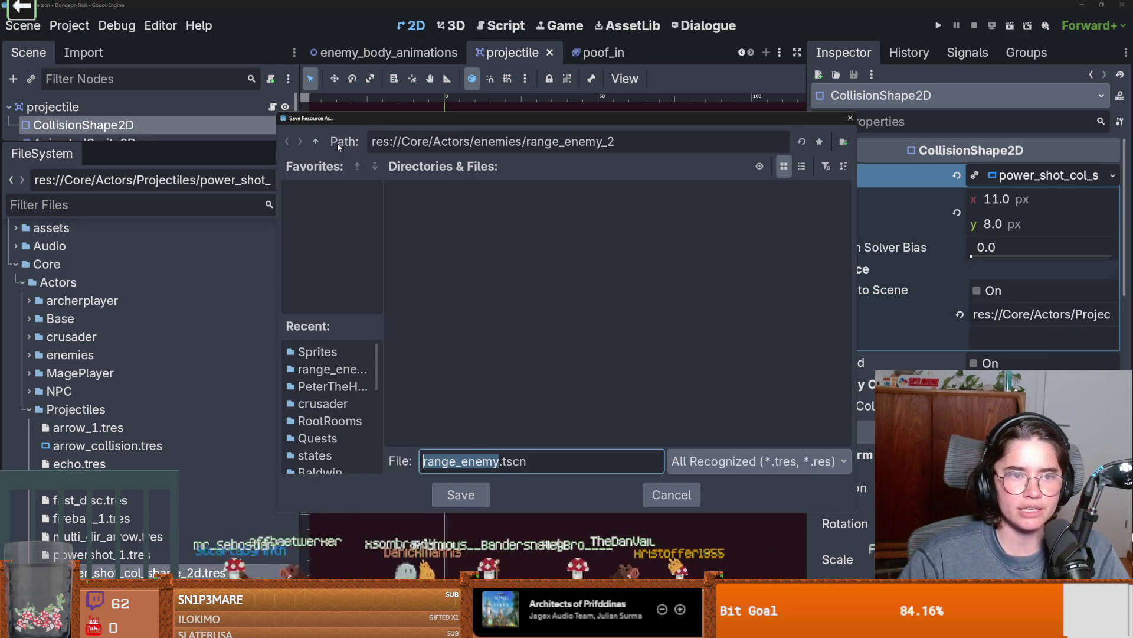
Save the shape as rock_collision.tres in Core/Actors/Projectiles, fixing the invalid-extension errors along the way.
{"action": "left_click", "coordinate": [316, 142]}
{"action": "left_click", "coordinate": [315, 142]}
{"action": "double_click", "coordinate": [754, 203]}
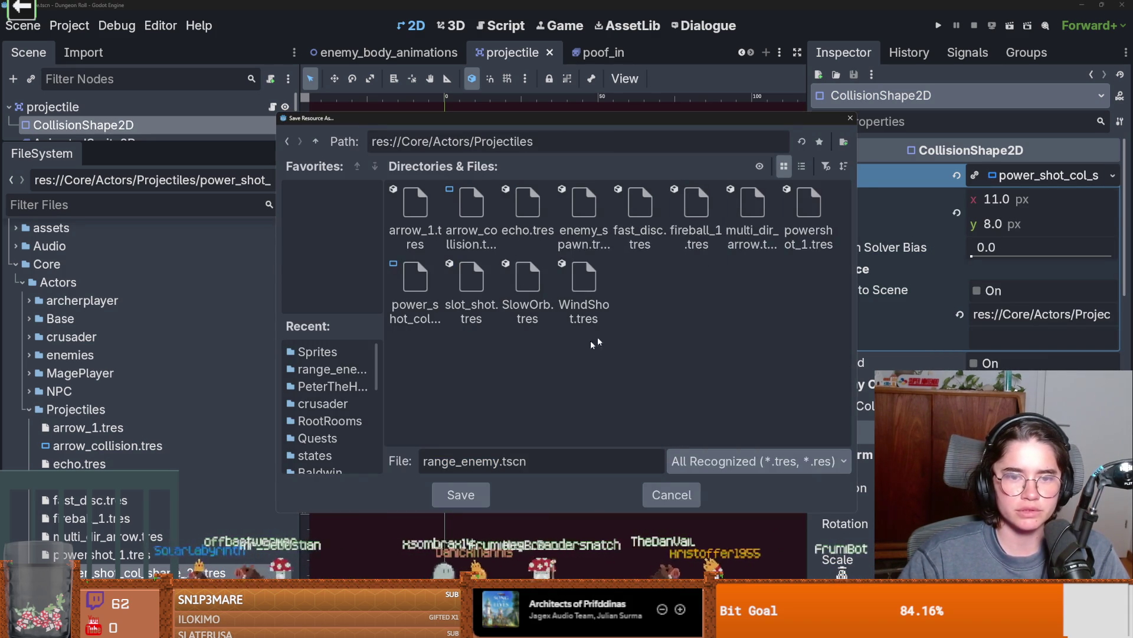
{"action": "double_click", "coordinate": [460, 461]}
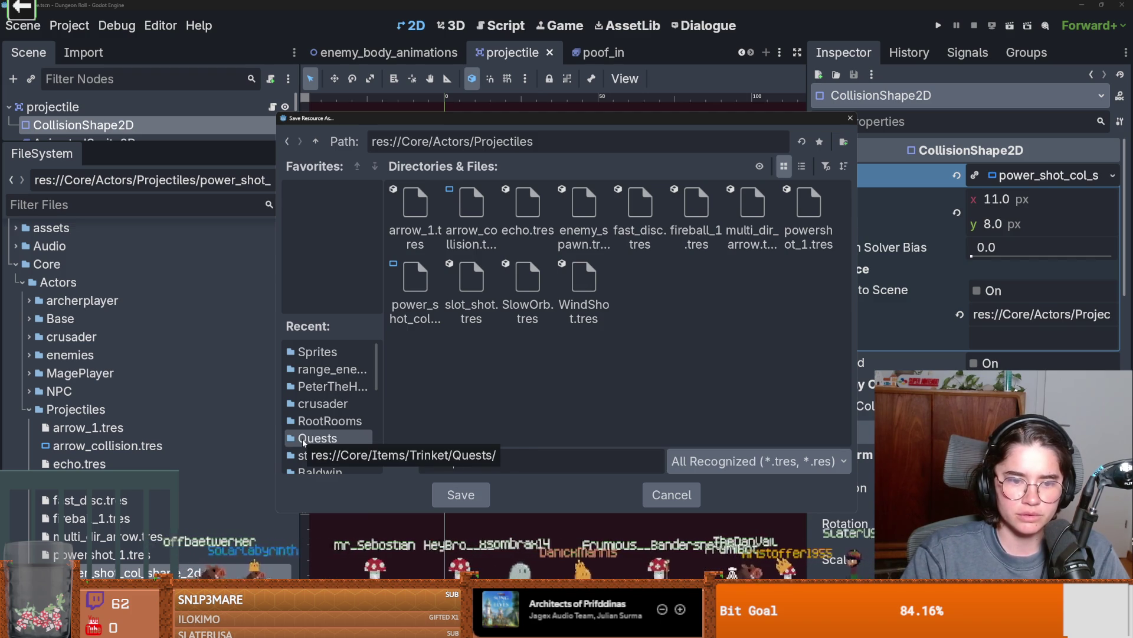
{"action": "key", "text": "Return"}
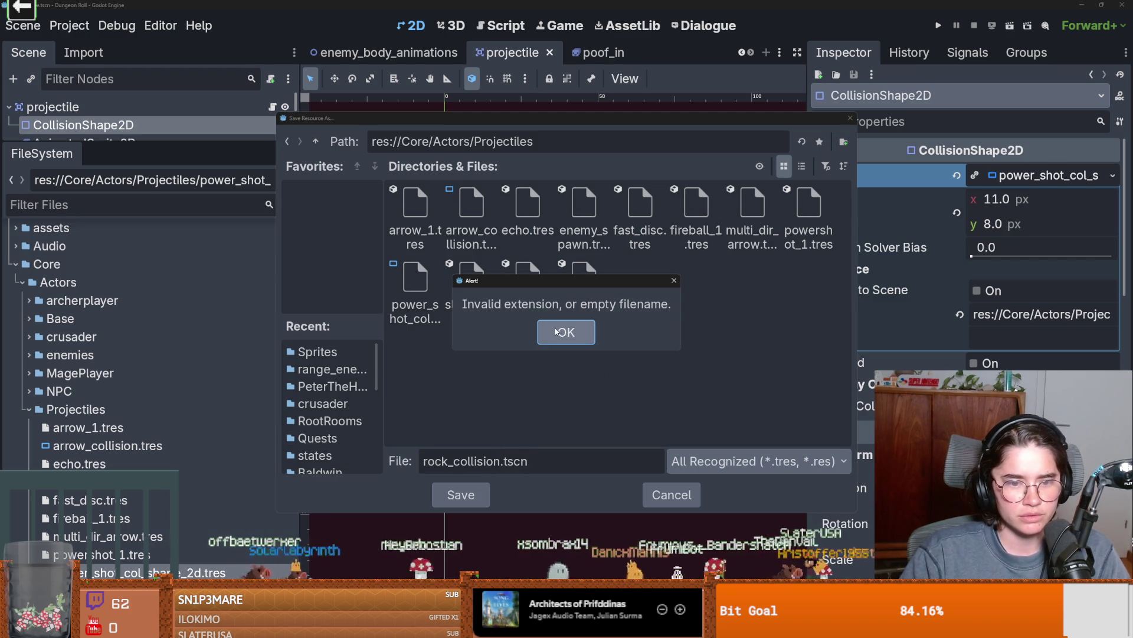
{"action": "left_click", "coordinate": [566, 331]}
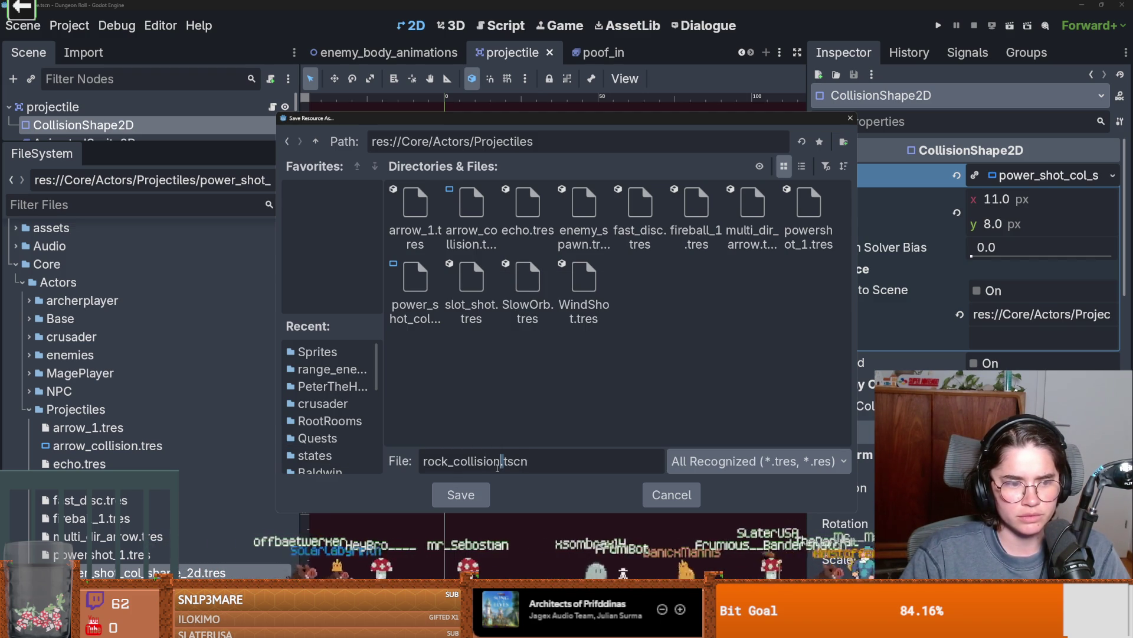
{"action": "key", "text": "Return"}
{"action": "left_click", "coordinate": [567, 331]}
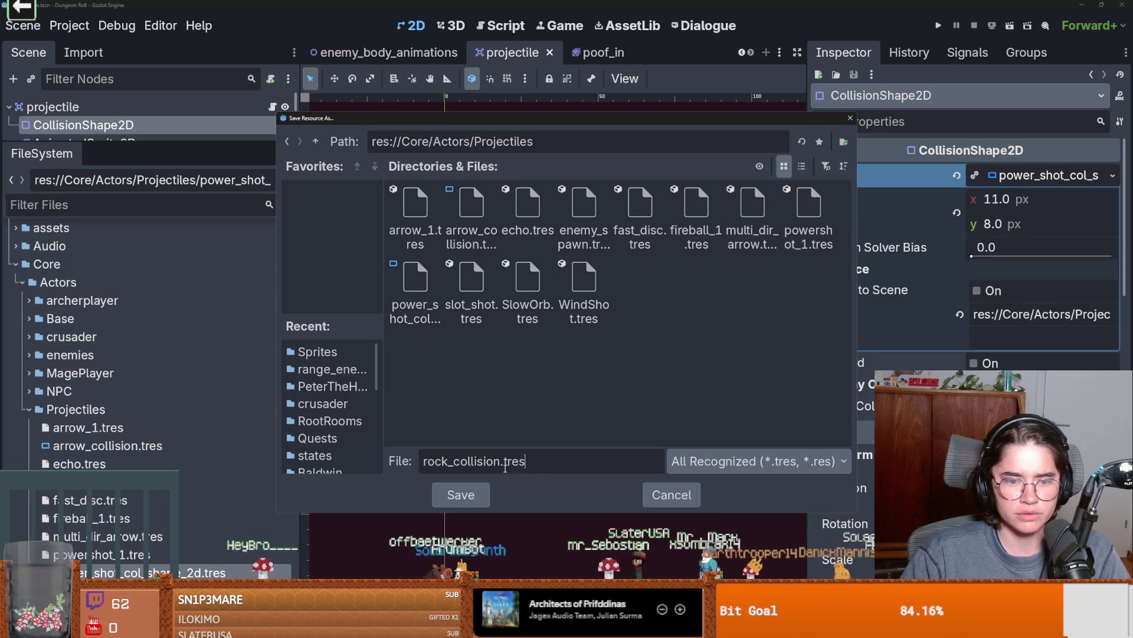
{"action": "key", "text": "Return"}
{"action": "scroll", "coordinate": [436, 323], "scroll_direction": "up", "scroll_amount": 4}
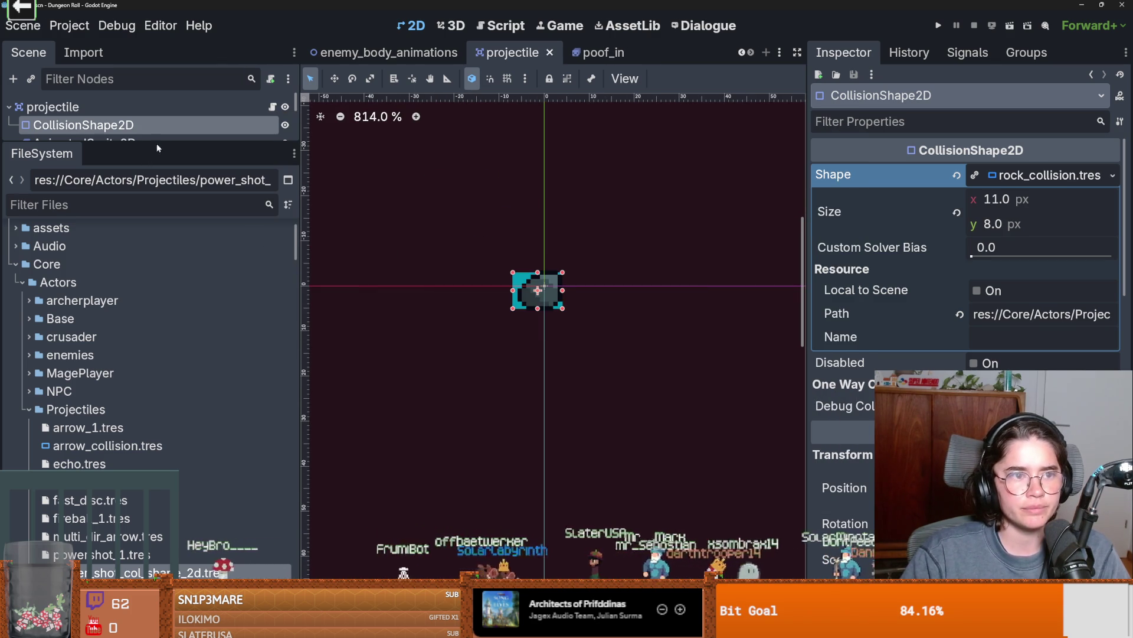
{"action": "left_click_drag", "start_coordinate": [157, 147], "coordinate": [157, 383]}
Open projectile.gd, collapse the shape's resource details, and save the projectile scene.
{"action": "left_click", "coordinate": [273, 107]}
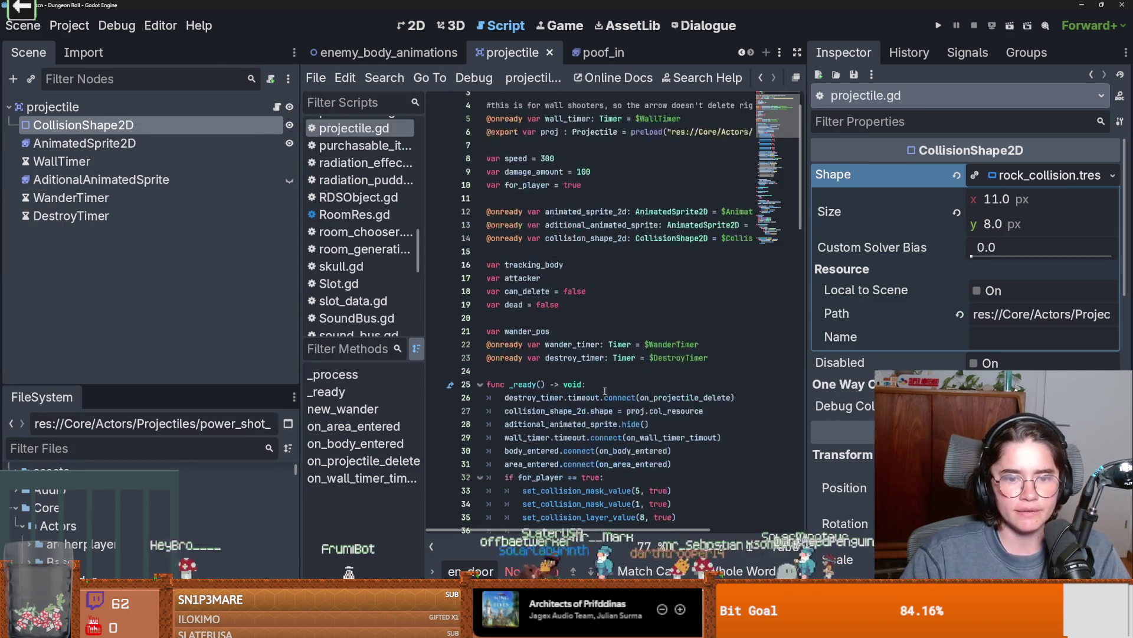
{"action": "scroll", "coordinate": [605, 391], "scroll_direction": "down", "scroll_amount": 3}
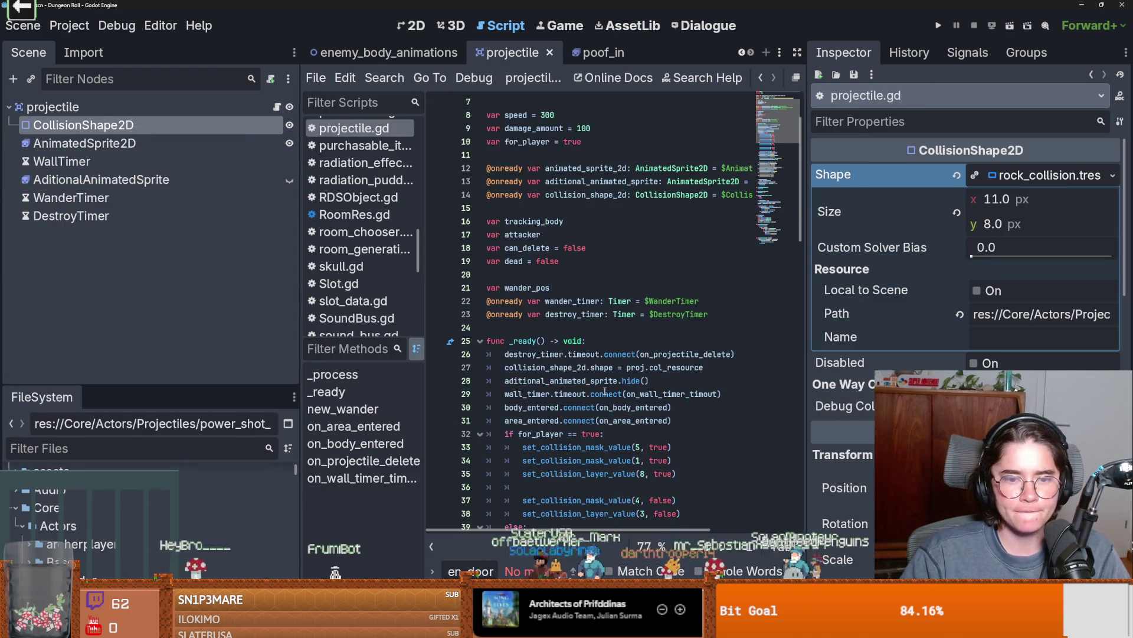
{"action": "left_click", "coordinate": [1031, 176]}
{"action": "key", "text": "ctrl+s"}
Scroll through the _ready() code in projectile.gd, then switch to the range_enemy scene.
{"action": "scroll", "coordinate": [610, 319], "scroll_direction": "down", "scroll_amount": 2}
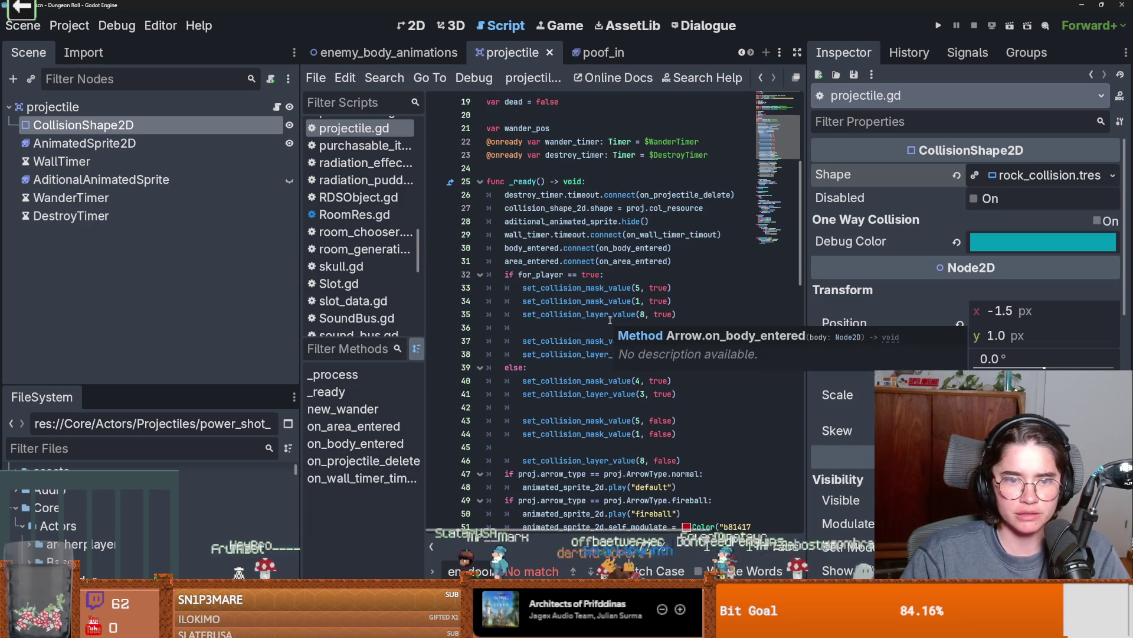
{"action": "scroll", "coordinate": [610, 319], "scroll_direction": "up", "scroll_amount": 3}
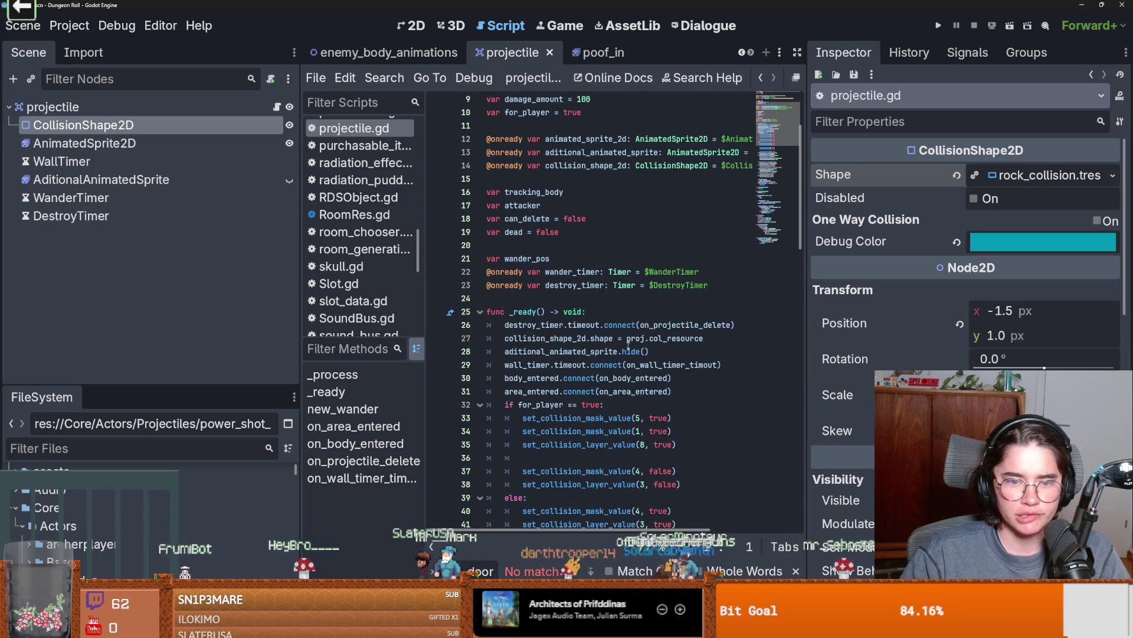
{"action": "scroll", "coordinate": [599, 357], "scroll_direction": "down", "scroll_amount": 13}
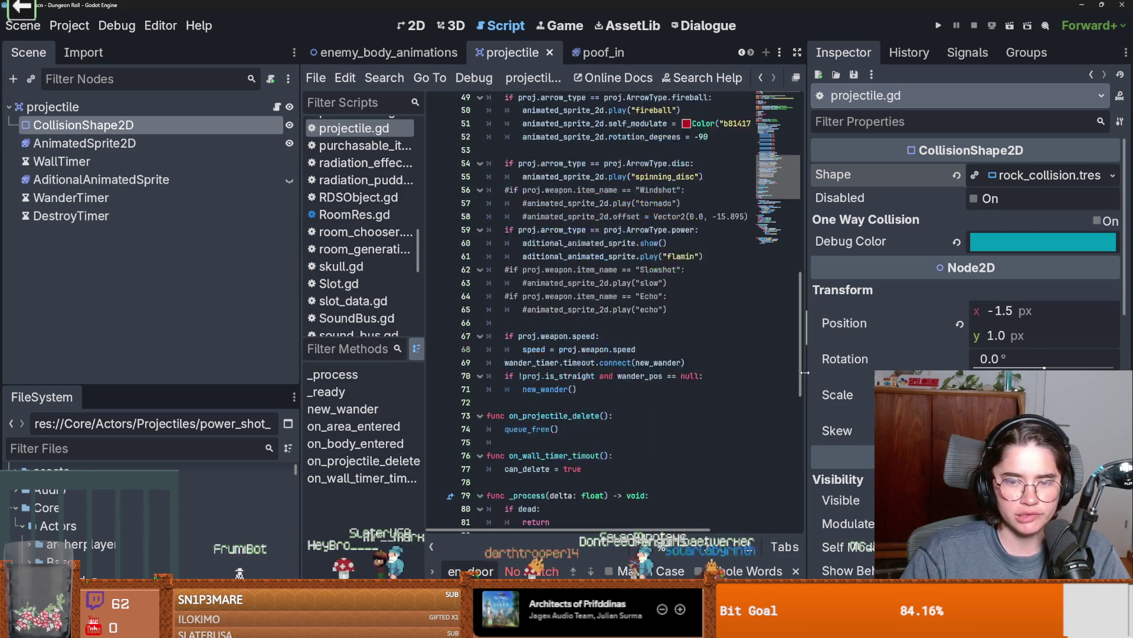
{"action": "left_click", "coordinate": [600, 354]}
{"action": "scroll", "coordinate": [657, 367], "scroll_direction": "up", "scroll_amount": 3}
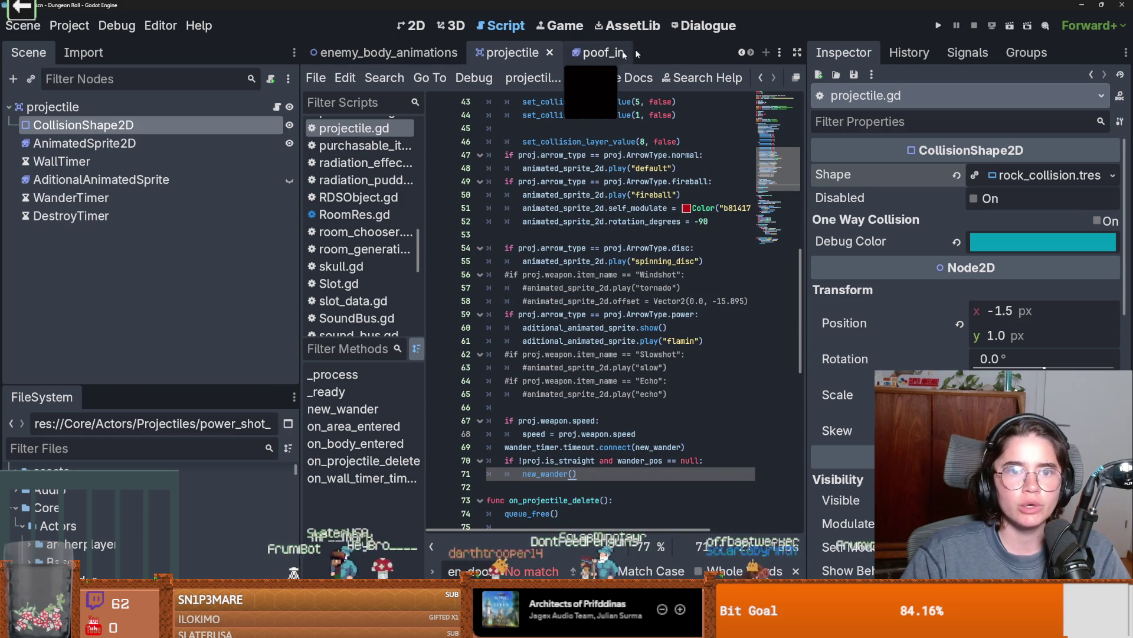
{"action": "left_click", "coordinate": [743, 52]}
{"action": "left_click", "coordinate": [743, 53]}
{"action": "left_click", "coordinate": [439, 53]}
Save attack_state's Ranger Attack Res projectile to its own file, rock.tres.
{"action": "key", "text": "ctrl+s"}
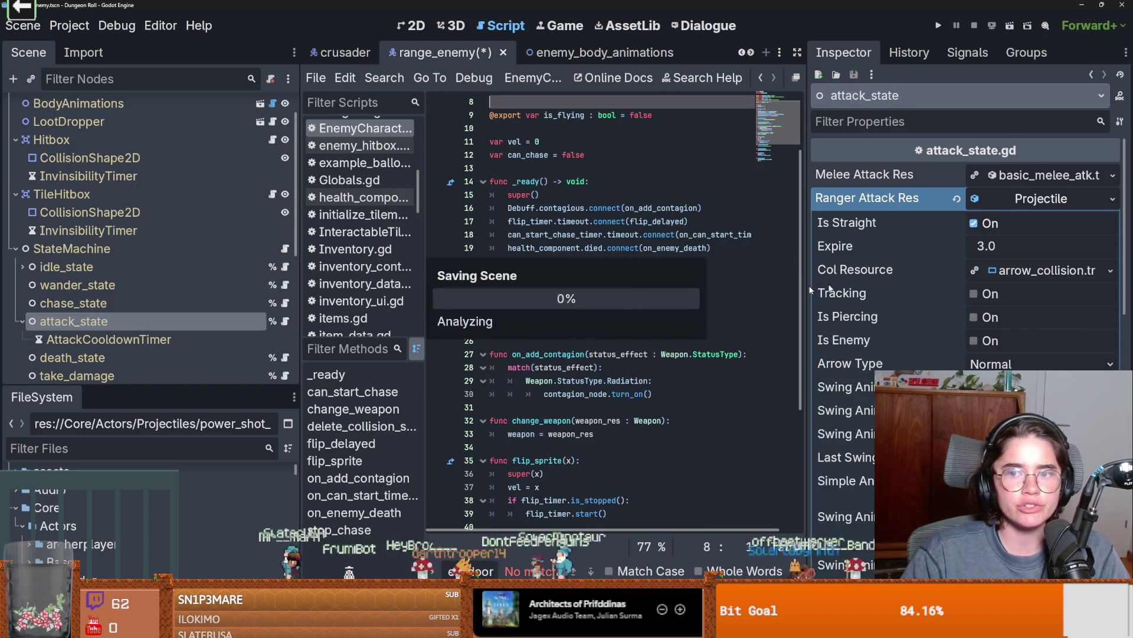
{"action": "left_click", "coordinate": [1113, 199]}
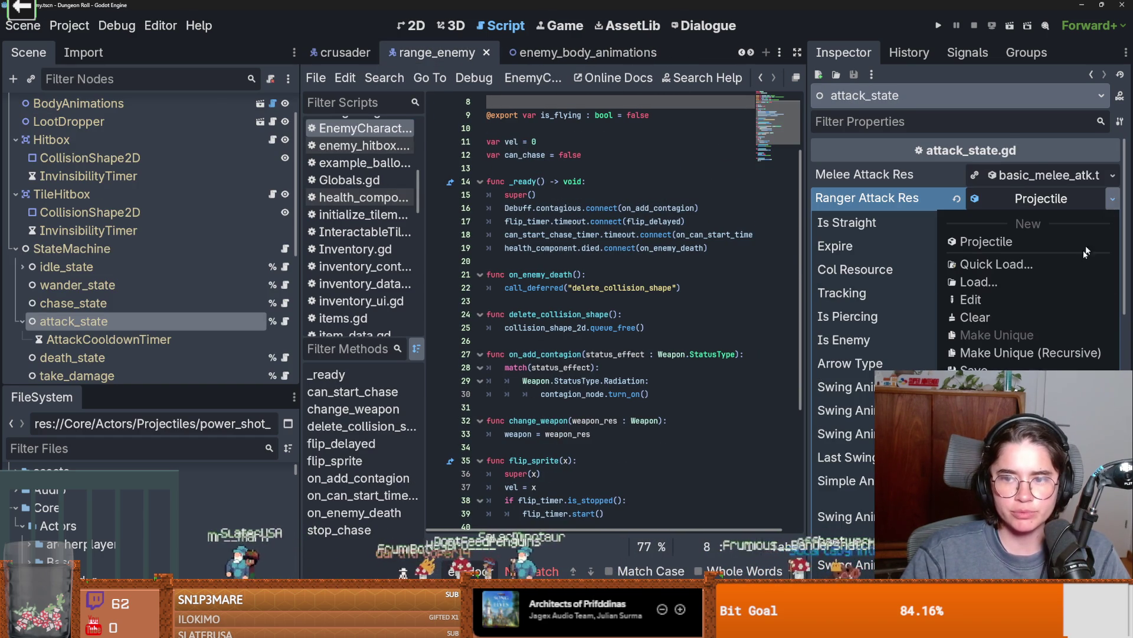
{"action": "left_click", "coordinate": [980, 371]}
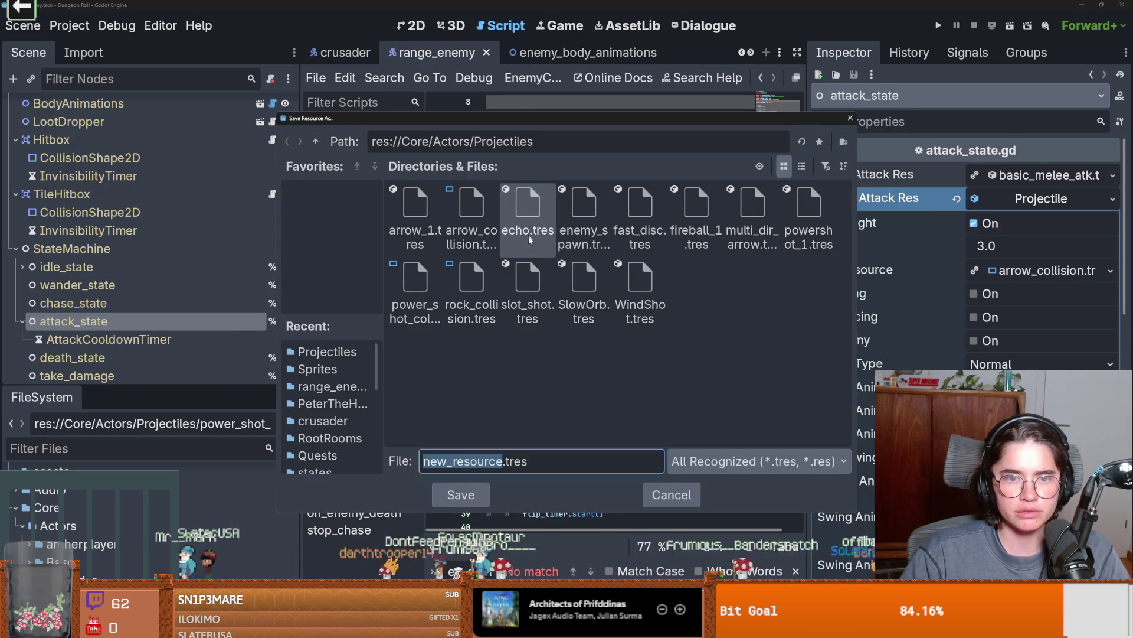
{"action": "type", "text": "rock"}
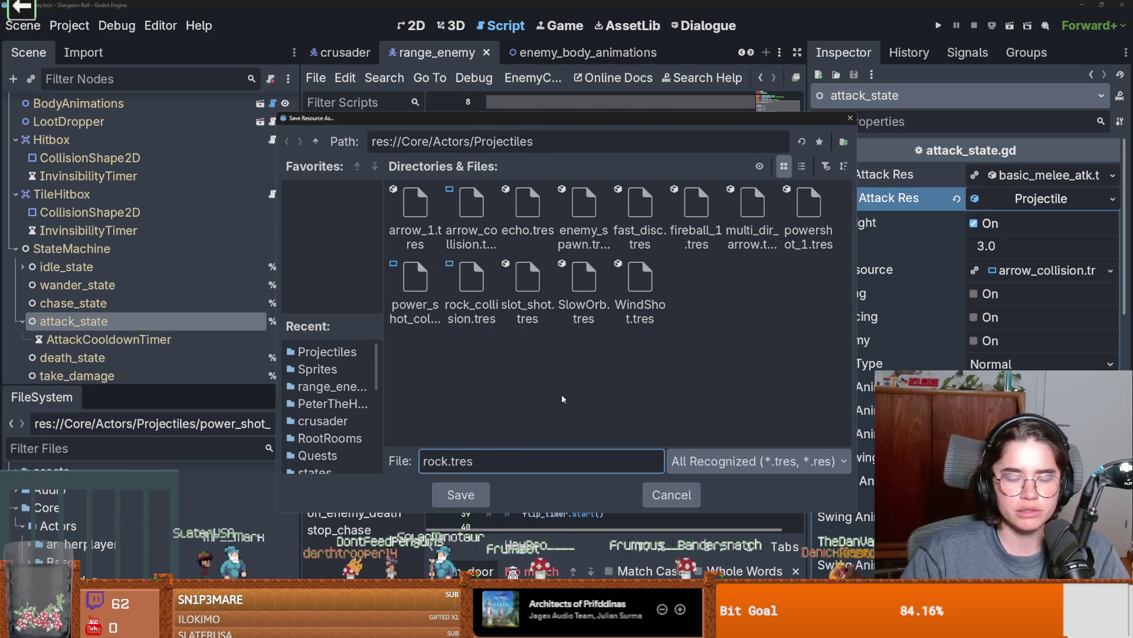
{"action": "key", "text": "Return"}
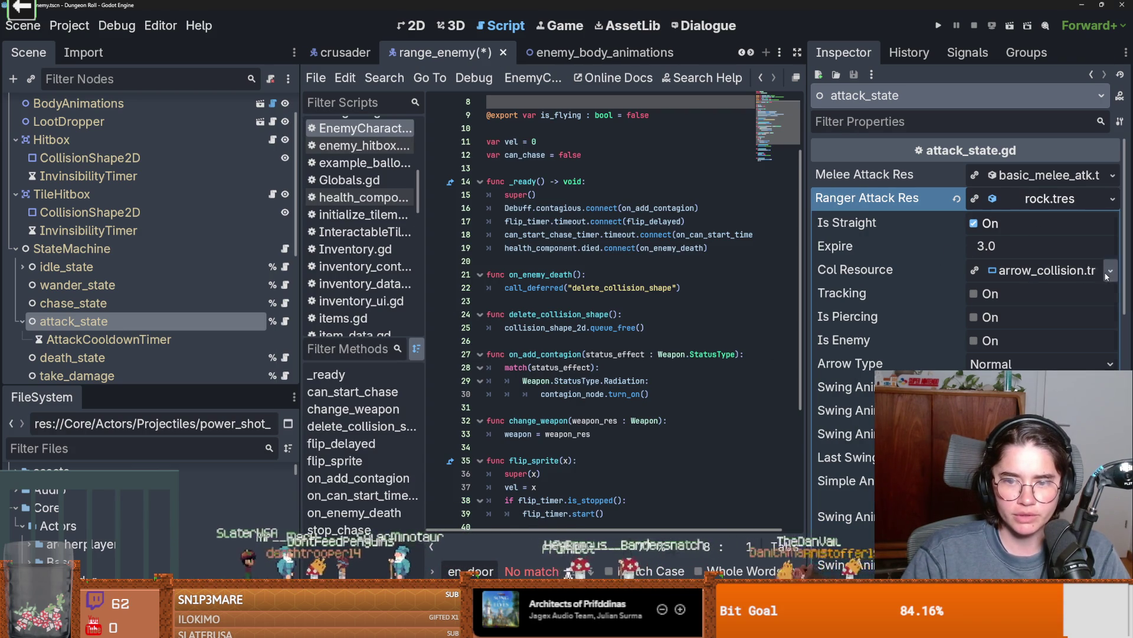
Quick Load rock_collision.tres into the projectile's Col Resource.
{"action": "left_click", "coordinate": [1110, 270]}
{"action": "scroll", "coordinate": [873, 531], "scroll_direction": "down", "scroll_amount": 15}
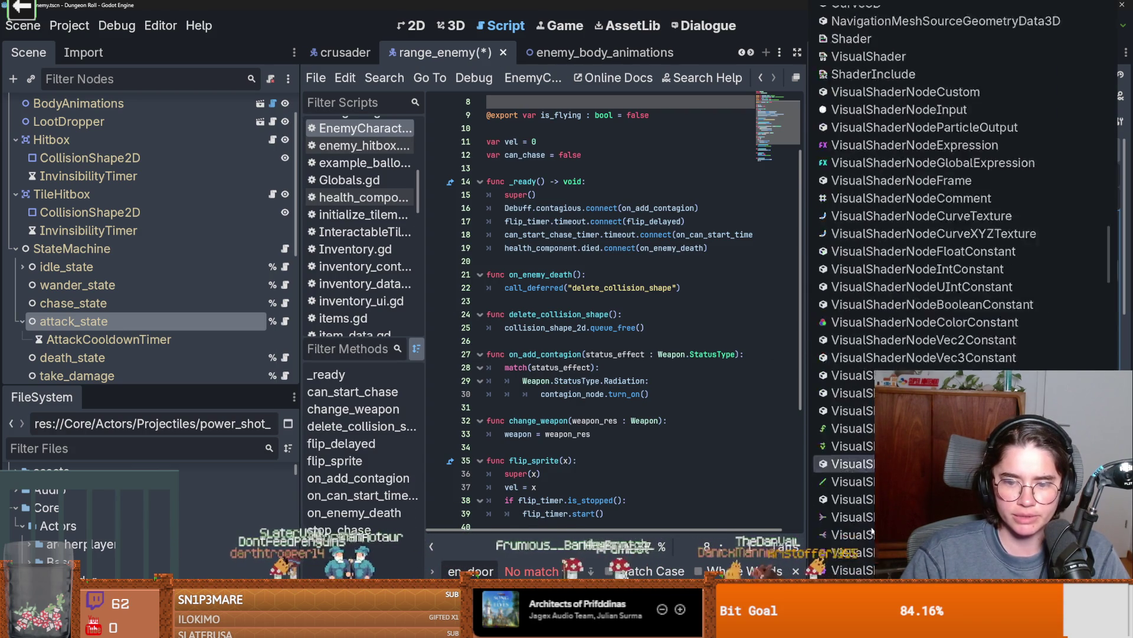
{"action": "scroll", "coordinate": [872, 531], "scroll_direction": "down", "scroll_amount": 15}
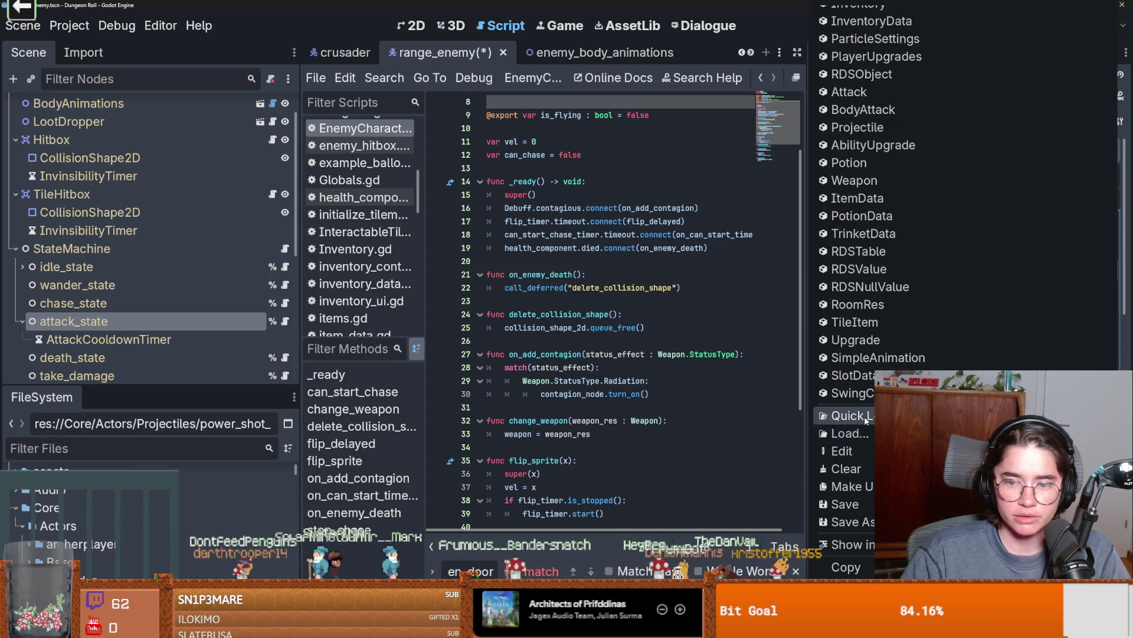
{"action": "left_click", "coordinate": [866, 418]}
{"action": "type", "text": "rock"}
{"action": "key", "text": "Down"}
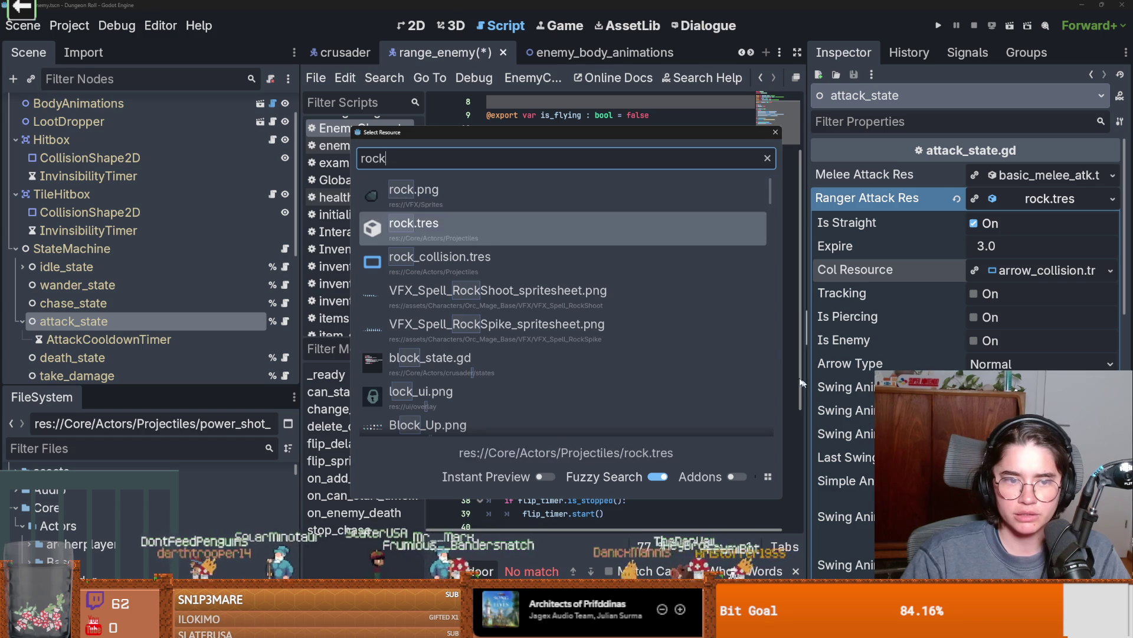
{"action": "key", "text": "Down"}
{"action": "key", "text": "Return"}
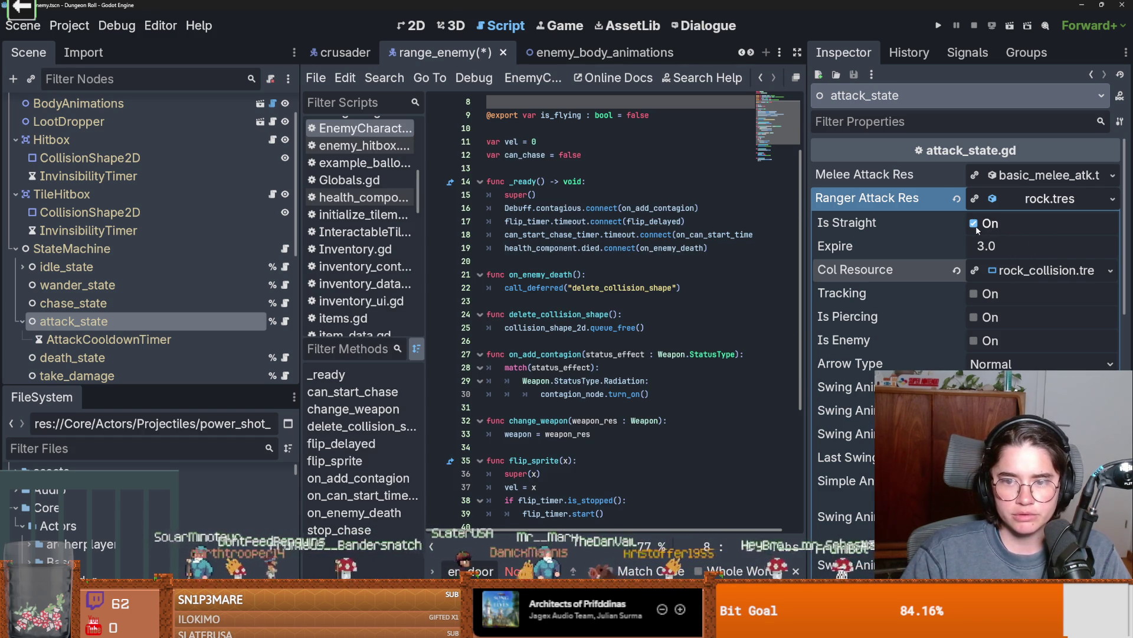
Leave the projectile type as Normal and save the range_enemy2 scene.
{"action": "scroll", "coordinate": [921, 277], "scroll_direction": "down", "scroll_amount": 2}
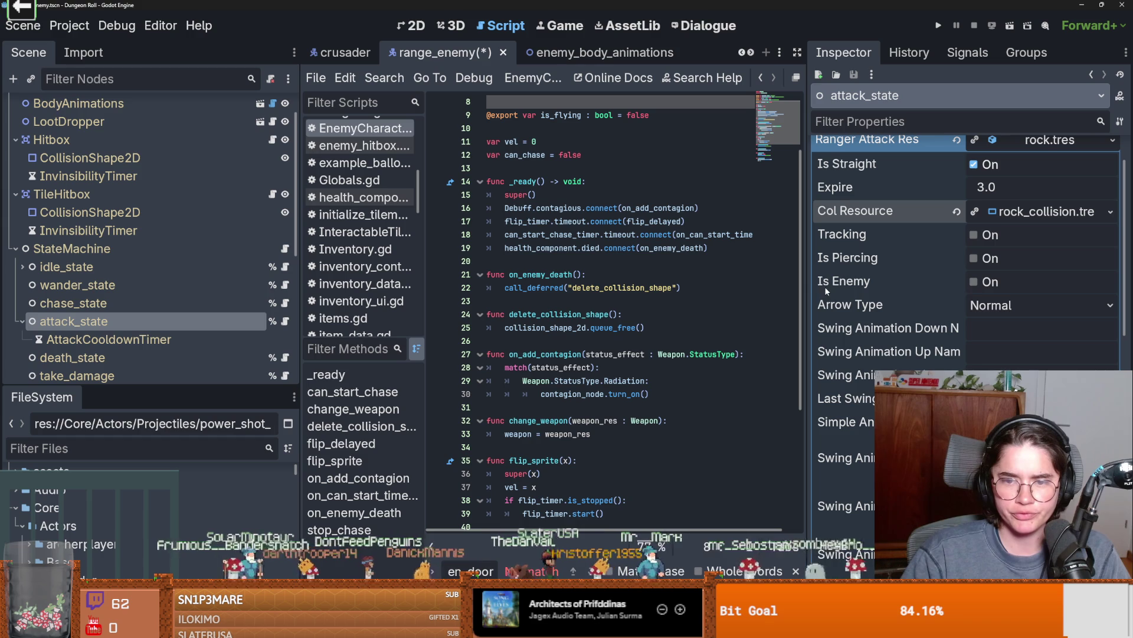
{"action": "left_click", "coordinate": [995, 308]}
{"action": "left_click", "coordinate": [995, 308]}
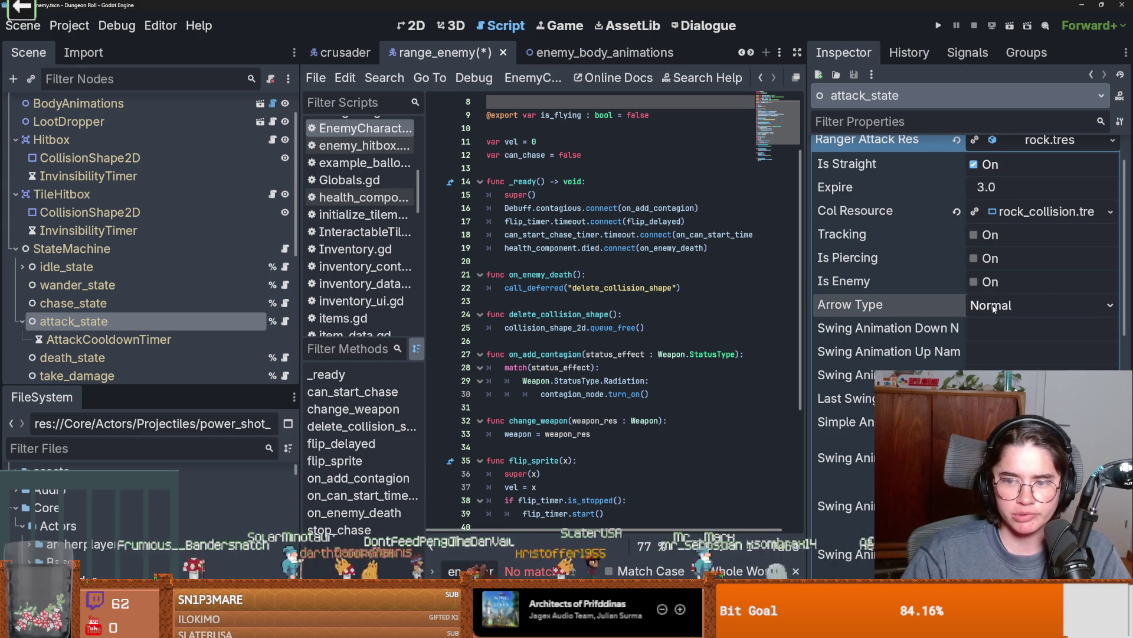
{"action": "left_click_drag", "start_coordinate": [809, 314], "coordinate": [786, 314]}
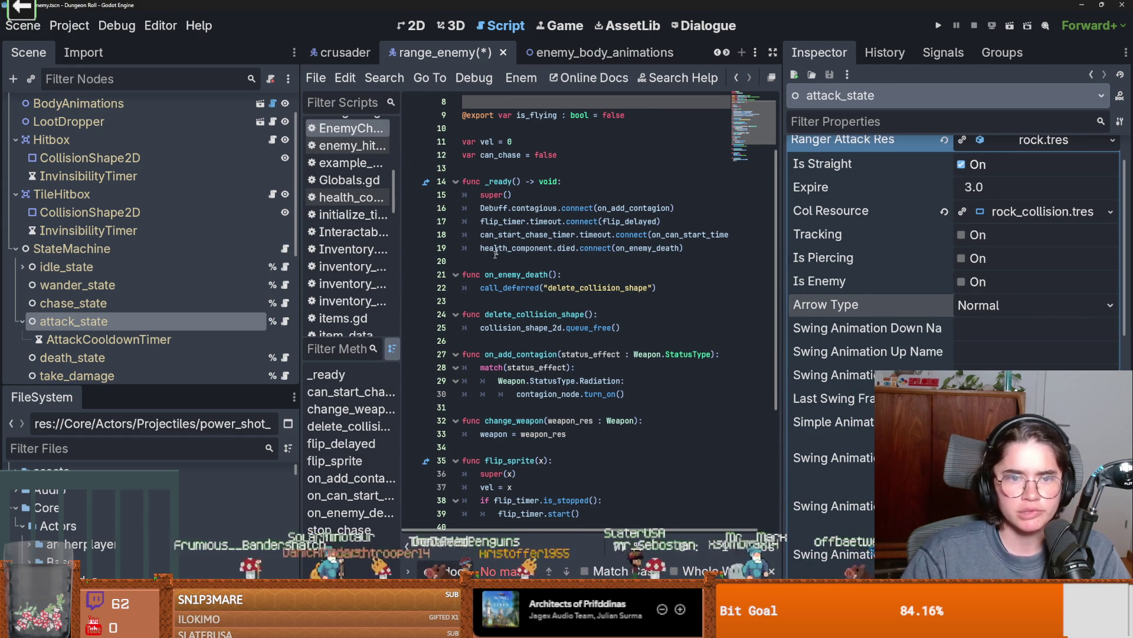
{"action": "scroll", "coordinate": [502, 269], "scroll_direction": "up", "scroll_amount": 3}
{"action": "key", "text": "ctrl+s"}
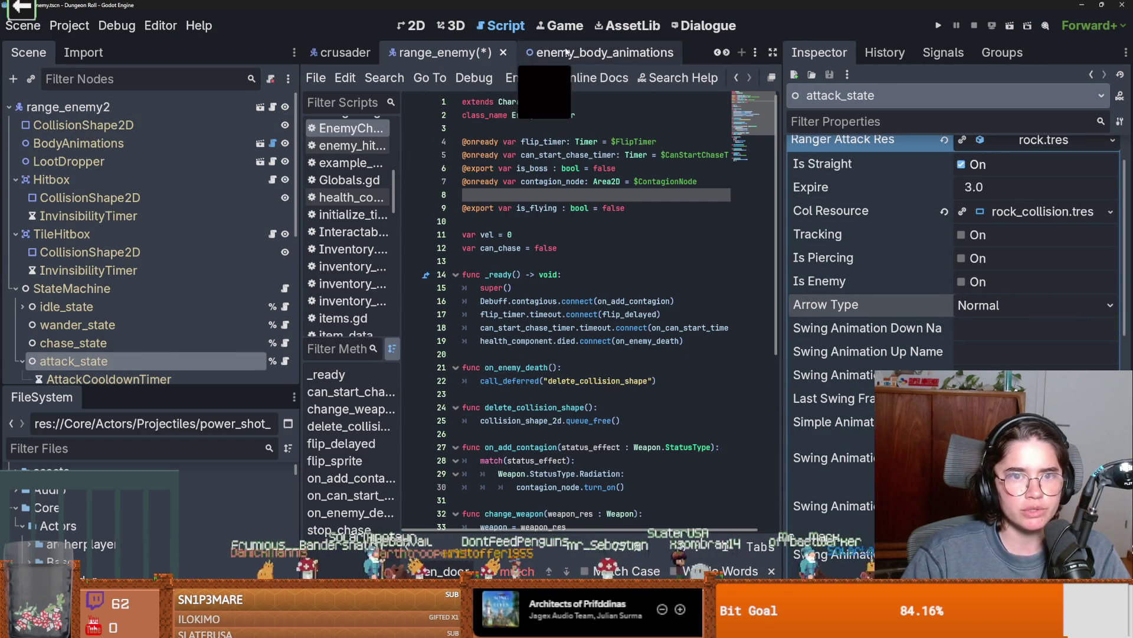
Close the enemy_body_animations scene and switch to the projectile scene.
{"action": "left_click", "coordinate": [623, 53]}
{"action": "left_click", "coordinate": [650, 55]}
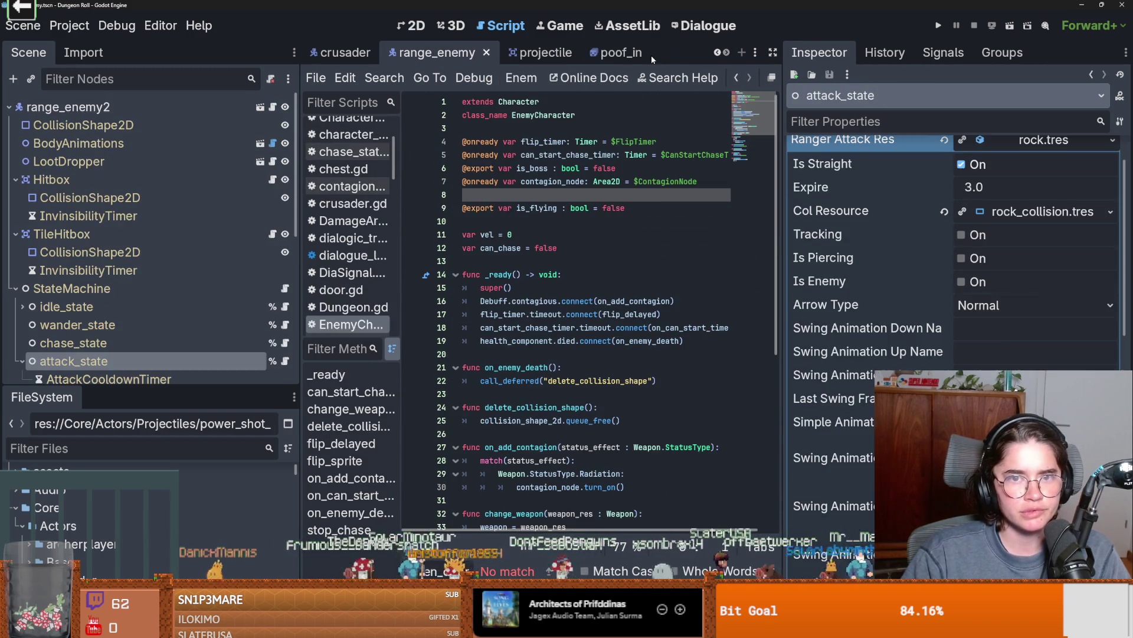
{"action": "left_click", "coordinate": [571, 54]}
Highlight every use of proj in projectile.gd and read how arrow_type picks the animation.
{"action": "scroll", "coordinate": [531, 207], "scroll_direction": "up", "scroll_amount": 12}
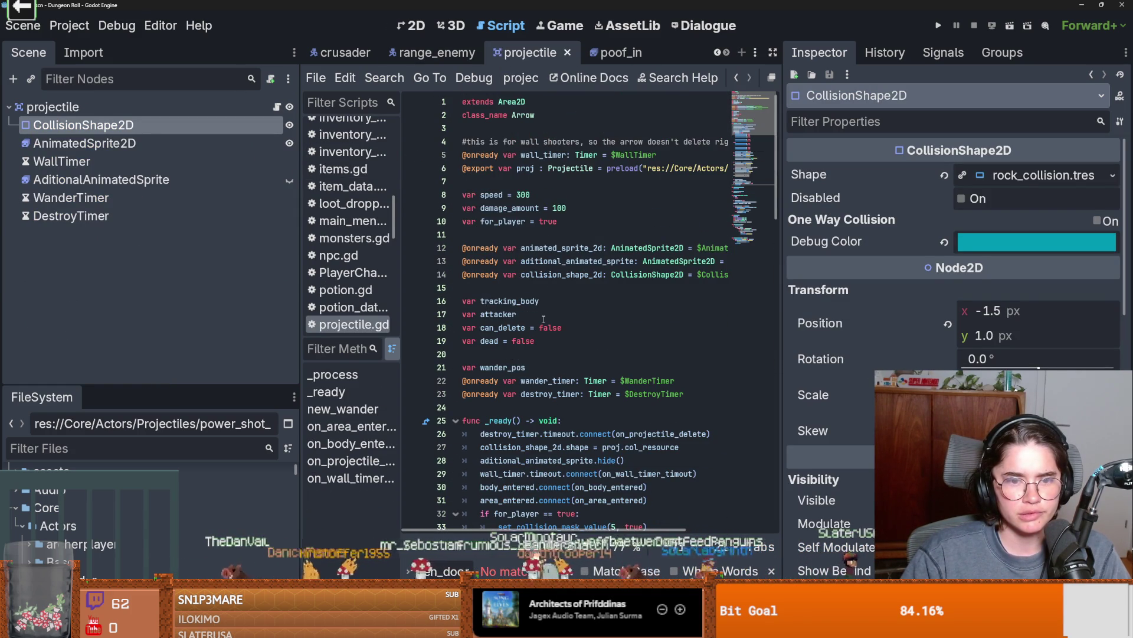
{"action": "left_click", "coordinate": [547, 168]}
{"action": "scroll", "coordinate": [602, 317], "scroll_direction": "down", "scroll_amount": 9}
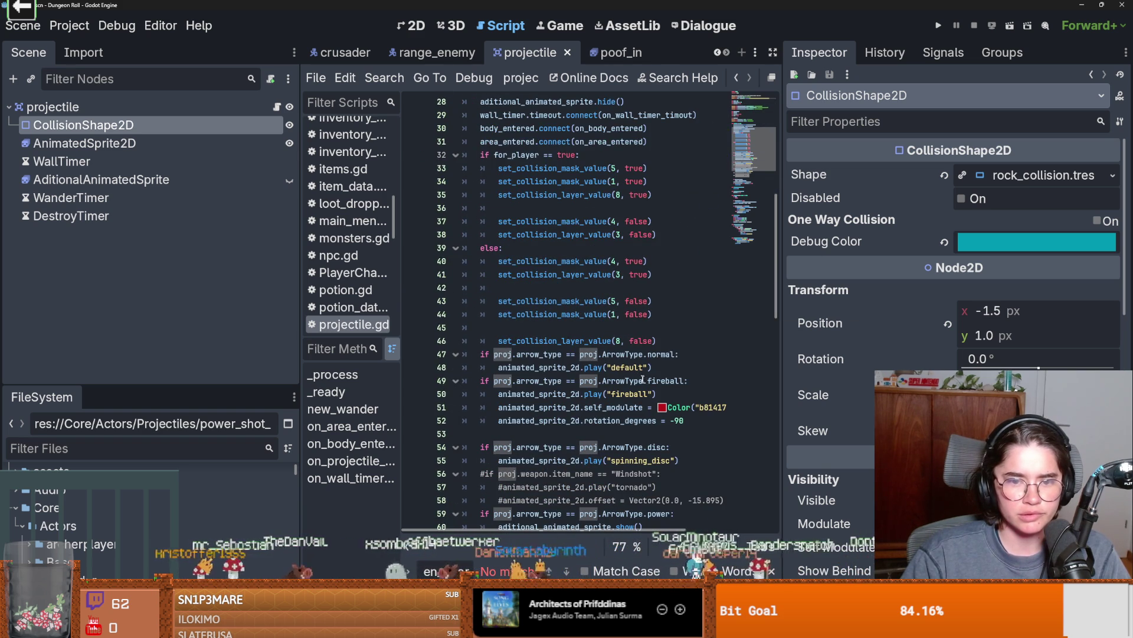
{"action": "scroll", "coordinate": [654, 383], "scroll_direction": "up", "scroll_amount": 9}
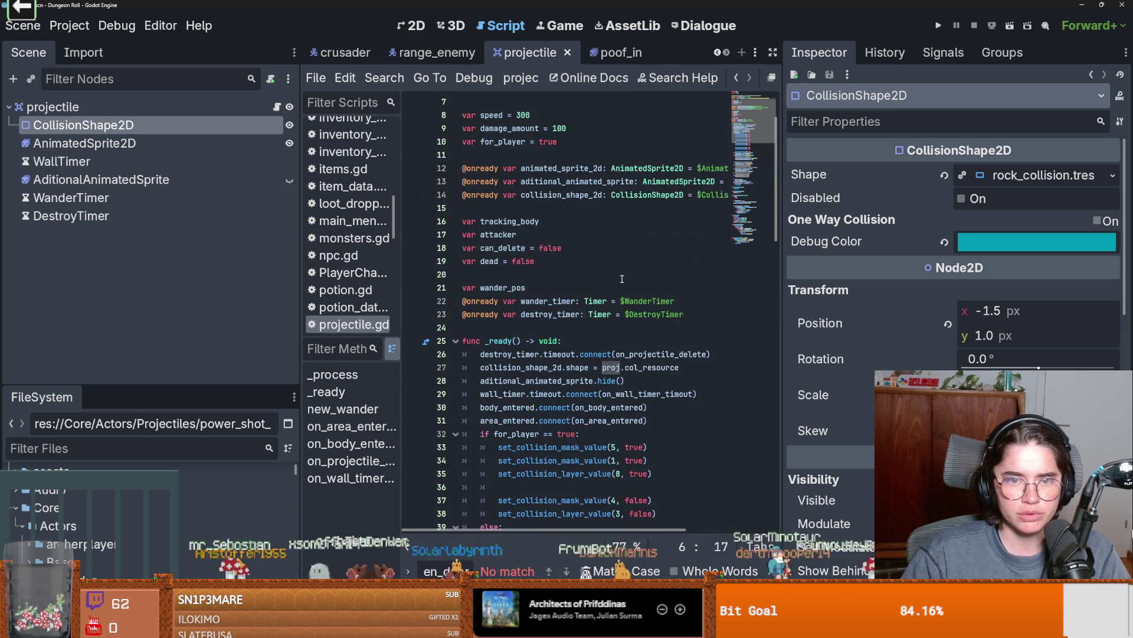
{"action": "scroll", "coordinate": [598, 377], "scroll_direction": "down", "scroll_amount": 9}
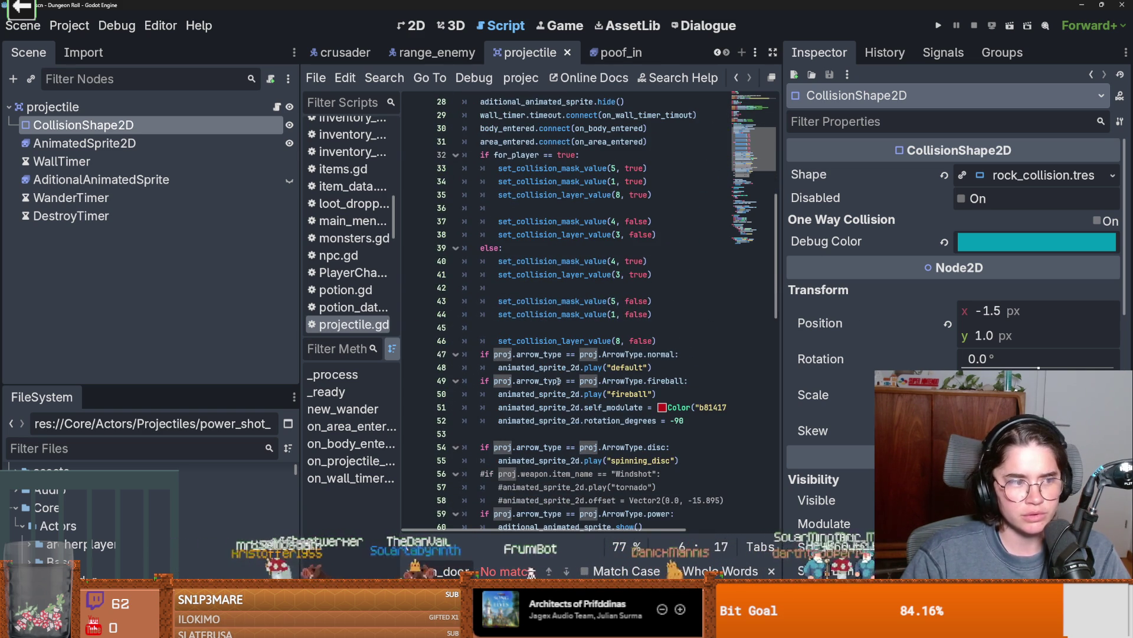
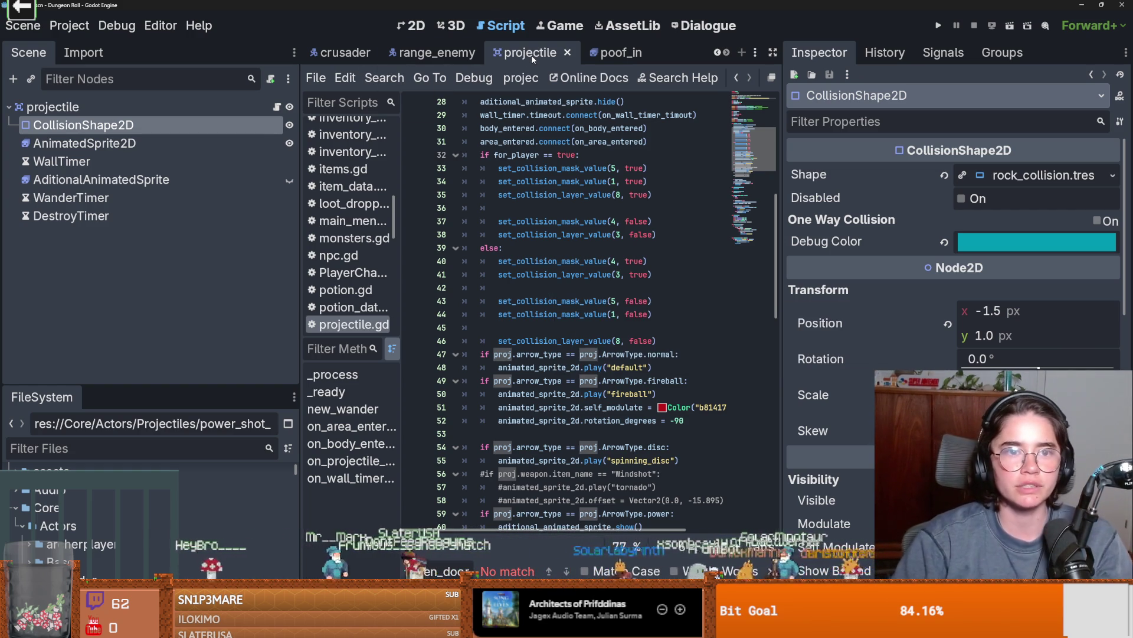
In range_enemy, check attack_state's Arrow Type (left at Normal) and open attack_state.gd.
{"action": "left_click", "coordinate": [413, 53]}
{"action": "scroll", "coordinate": [177, 295], "scroll_direction": "down", "scroll_amount": 3}
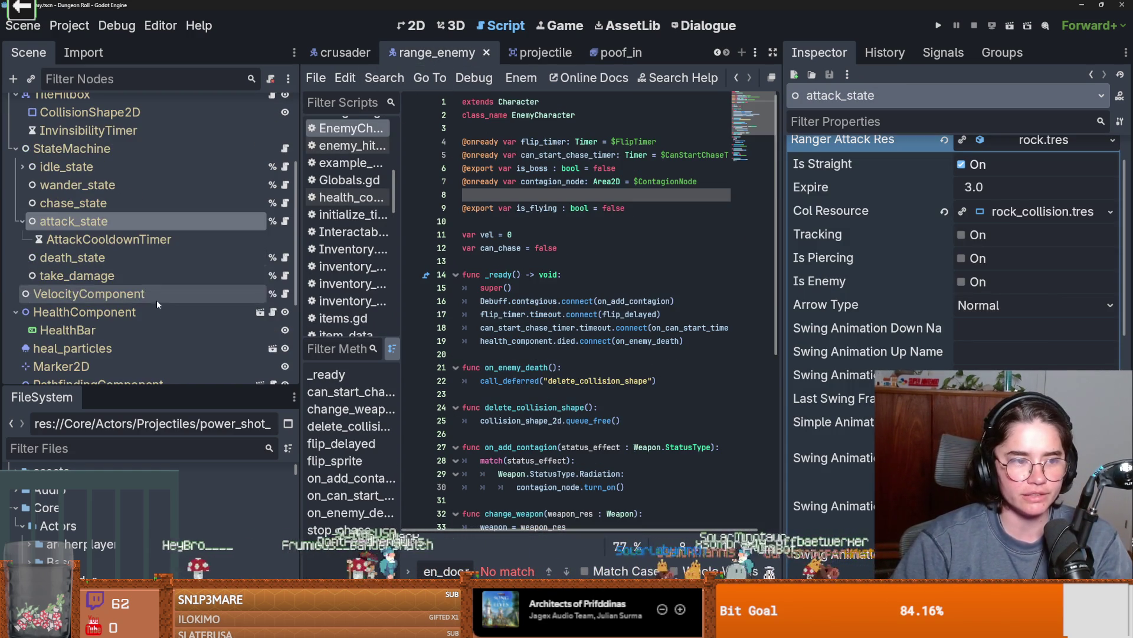
{"action": "left_click", "coordinate": [22, 221]}
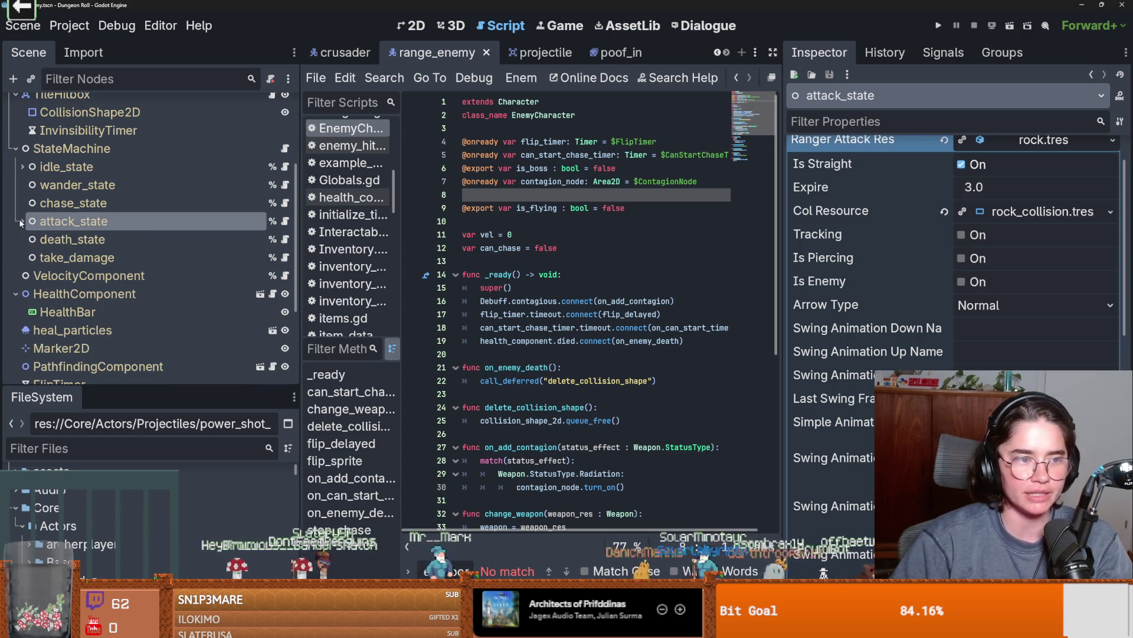
{"action": "scroll", "coordinate": [1031, 258], "scroll_direction": "down", "scroll_amount": 4}
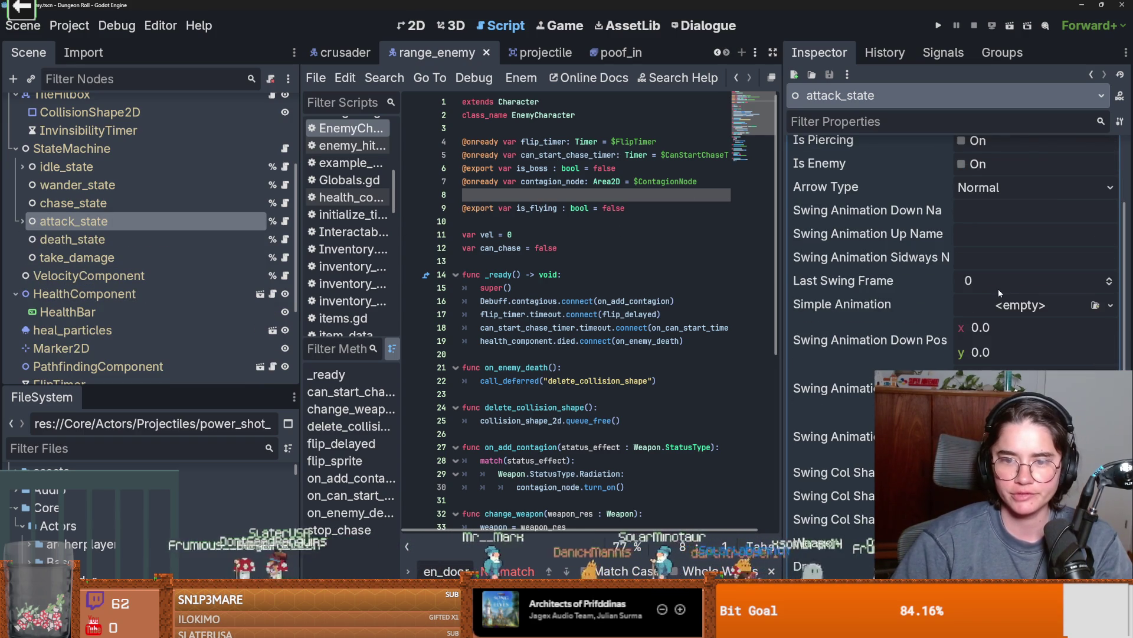
{"action": "scroll", "coordinate": [1000, 294], "scroll_direction": "up", "scroll_amount": 2}
{"action": "left_click", "coordinate": [984, 244]}
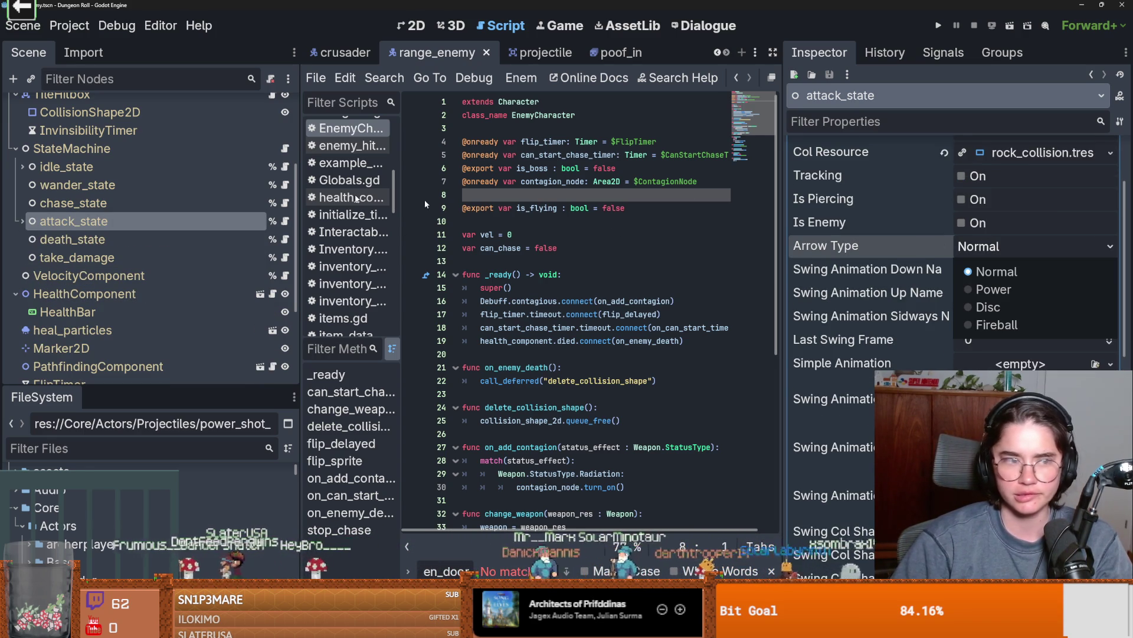
{"action": "left_click", "coordinate": [289, 224]}
{"action": "left_click", "coordinate": [285, 221]}
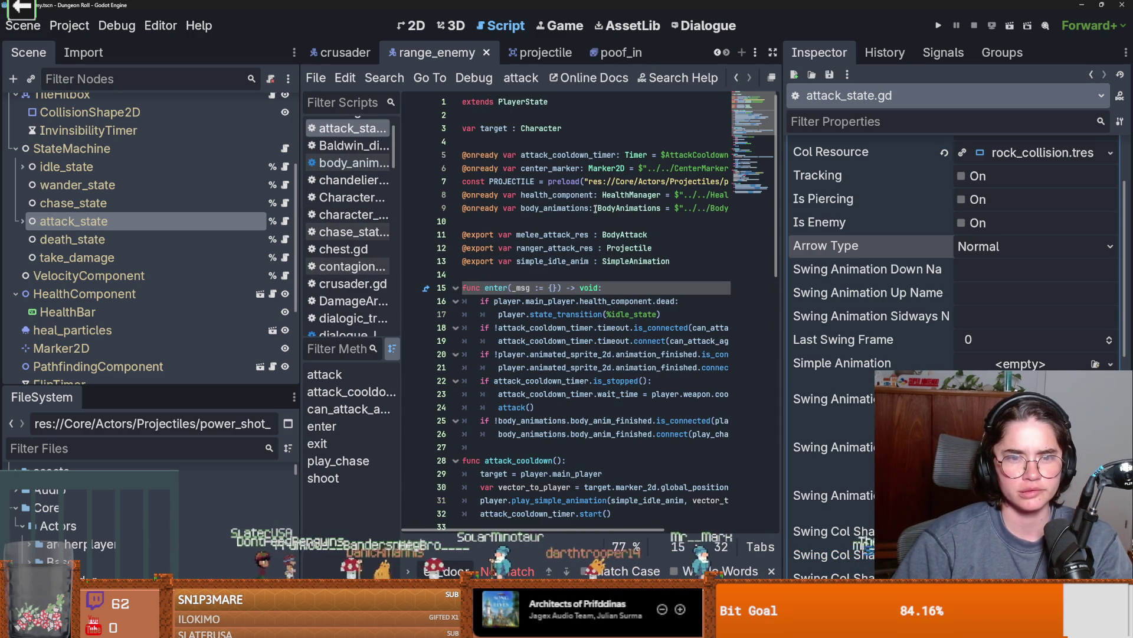
{"action": "left_click", "coordinate": [189, 227]}
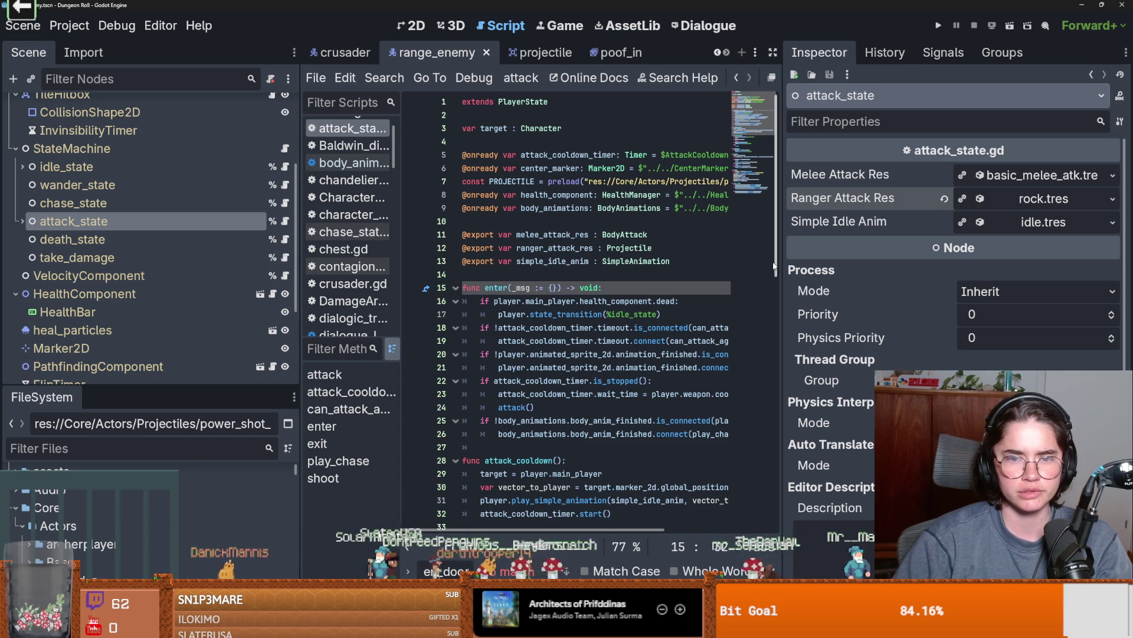
Append 'rock' to the ArrowType enum in the Projectile class script and save.
{"action": "left_click", "coordinate": [641, 249], "text": "ctrl"}
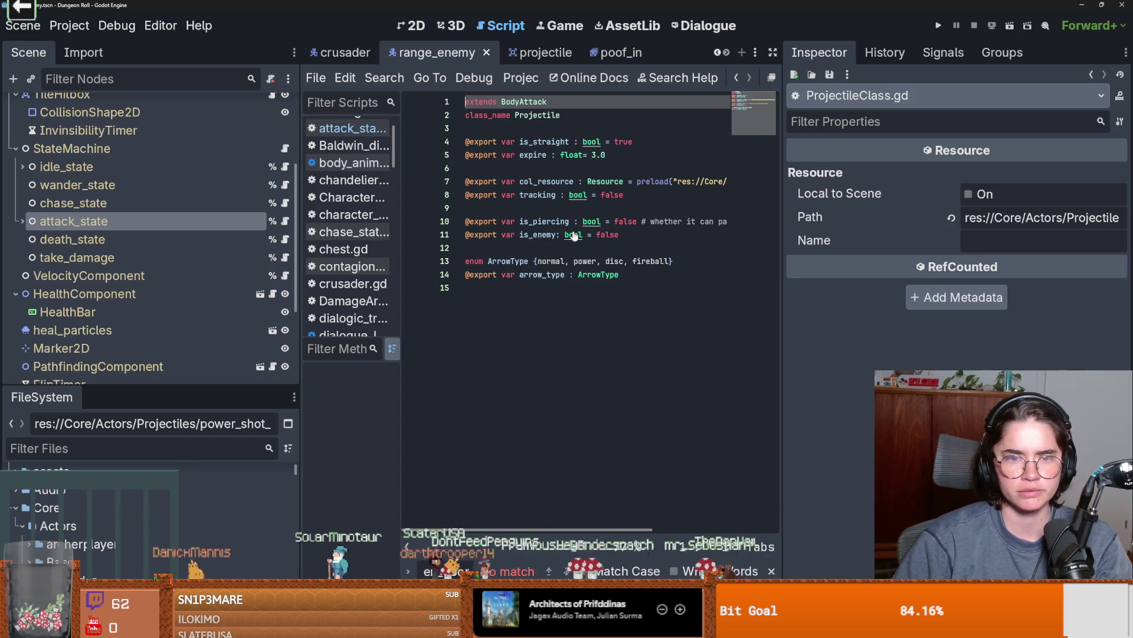
{"action": "left_click", "coordinate": [669, 260]}
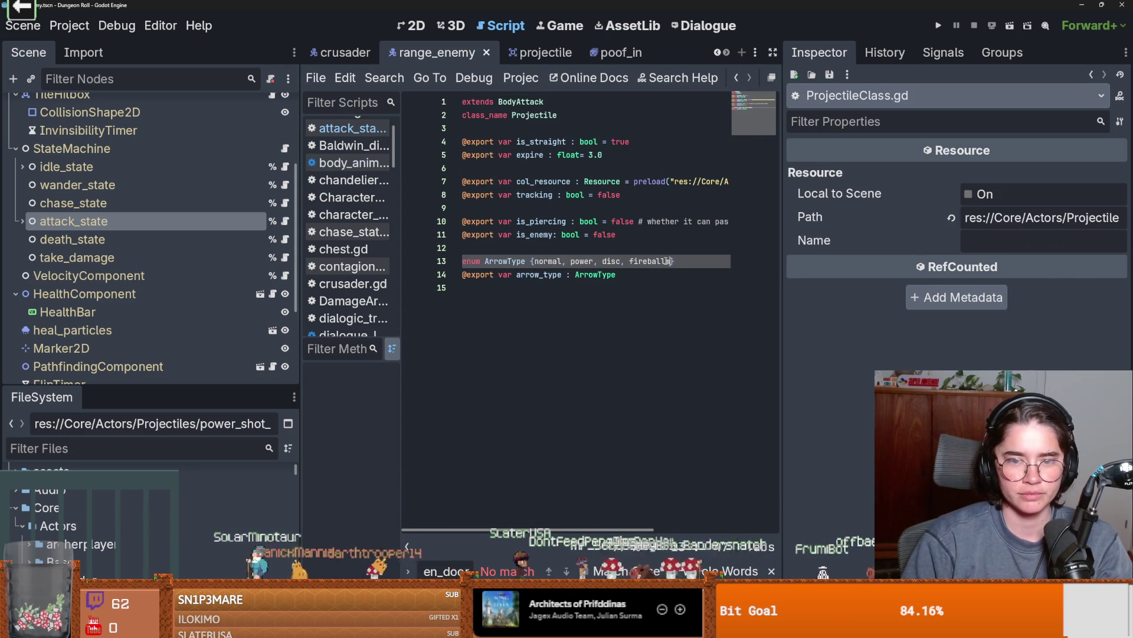
{"action": "key", "text": "BackSpace"}
{"action": "key", "text": "BackSpace"}
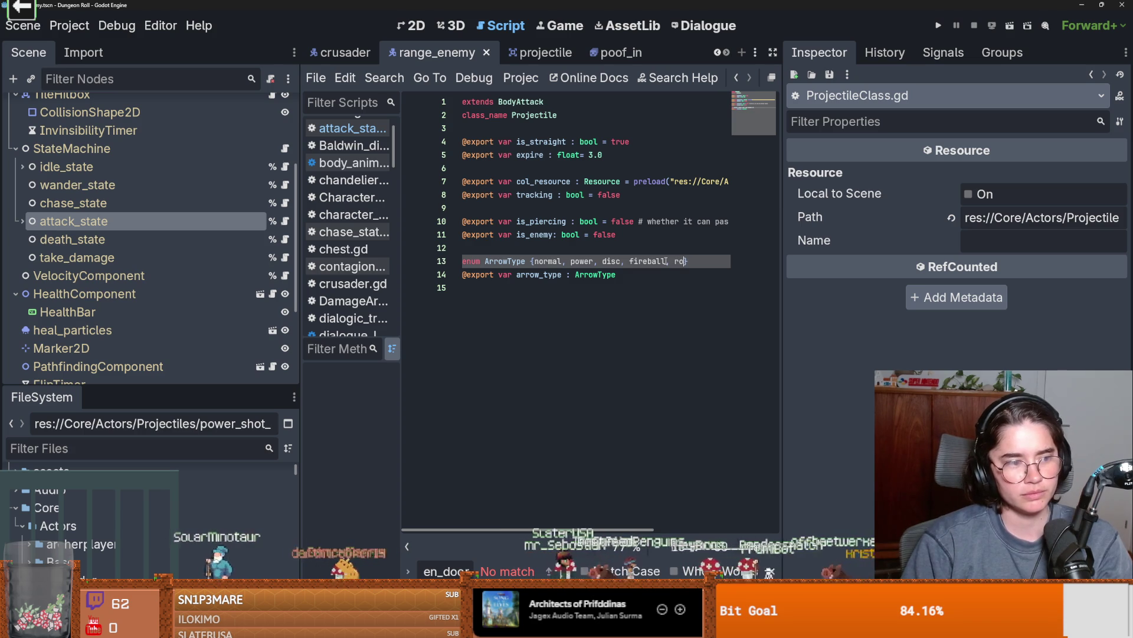
{"action": "type", "text": "ock"}
{"action": "key", "text": "ctrl+s"}
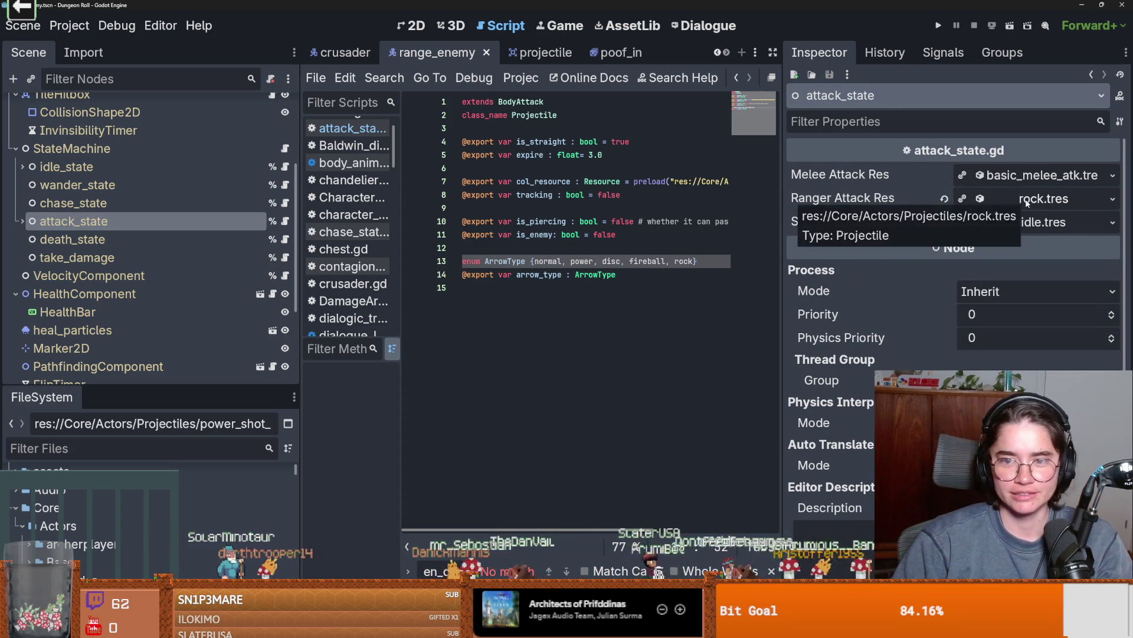
Expand the rock.tres ranged attack and set its Arrow Type to Rock.
{"action": "left_click", "coordinate": [1027, 200]}
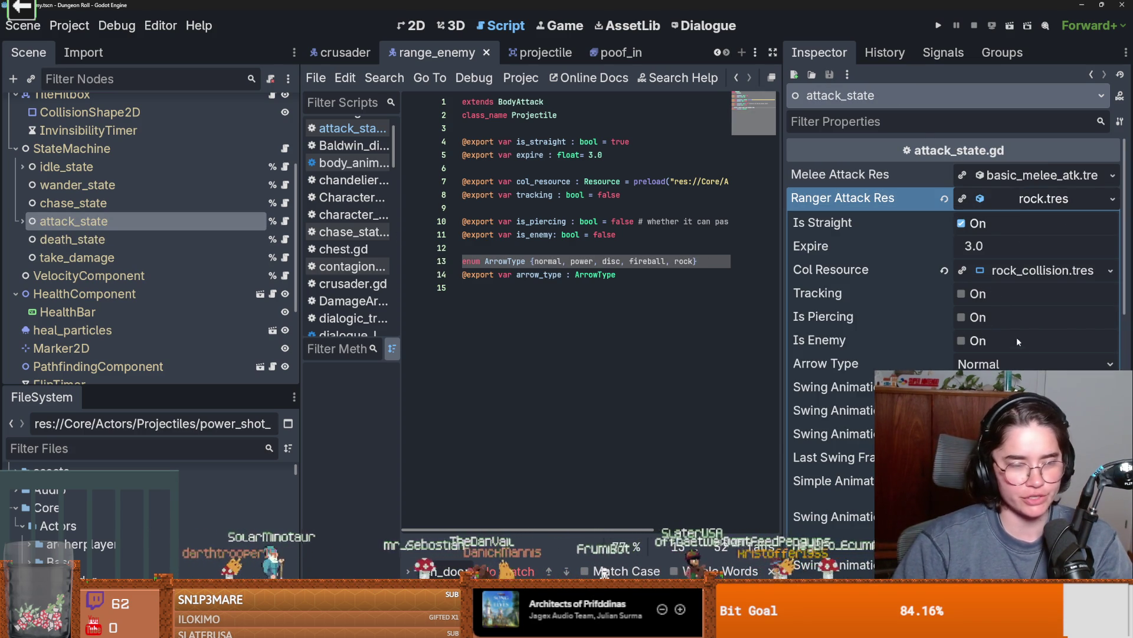
{"action": "scroll", "coordinate": [985, 331], "scroll_direction": "down", "scroll_amount": 3}
{"action": "left_click", "coordinate": [983, 248]}
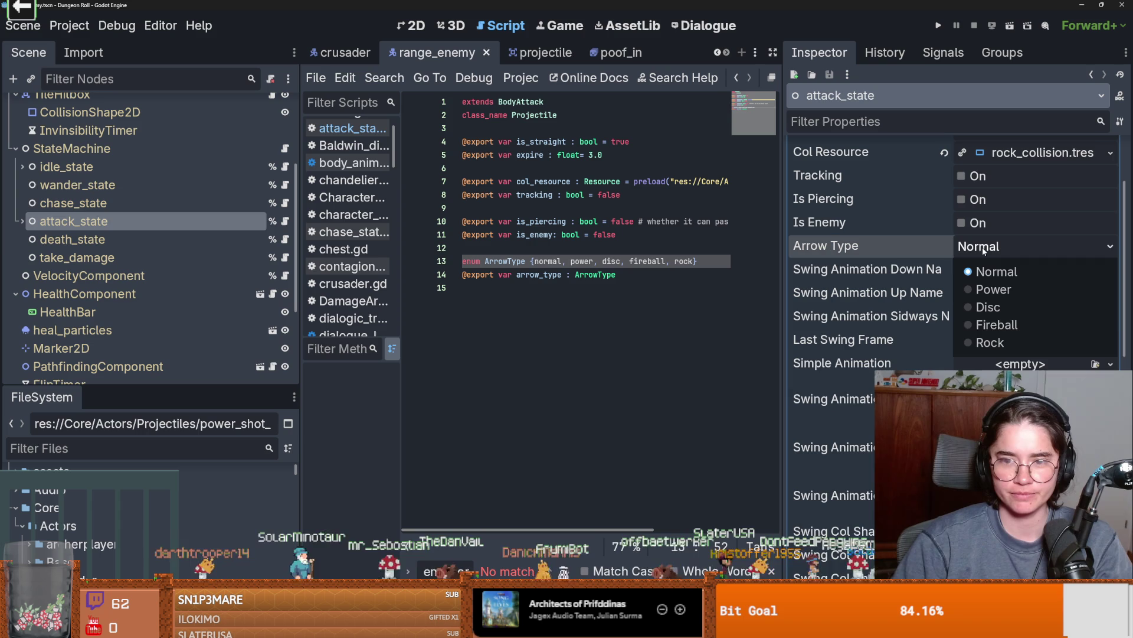
{"action": "left_click", "coordinate": [979, 342]}
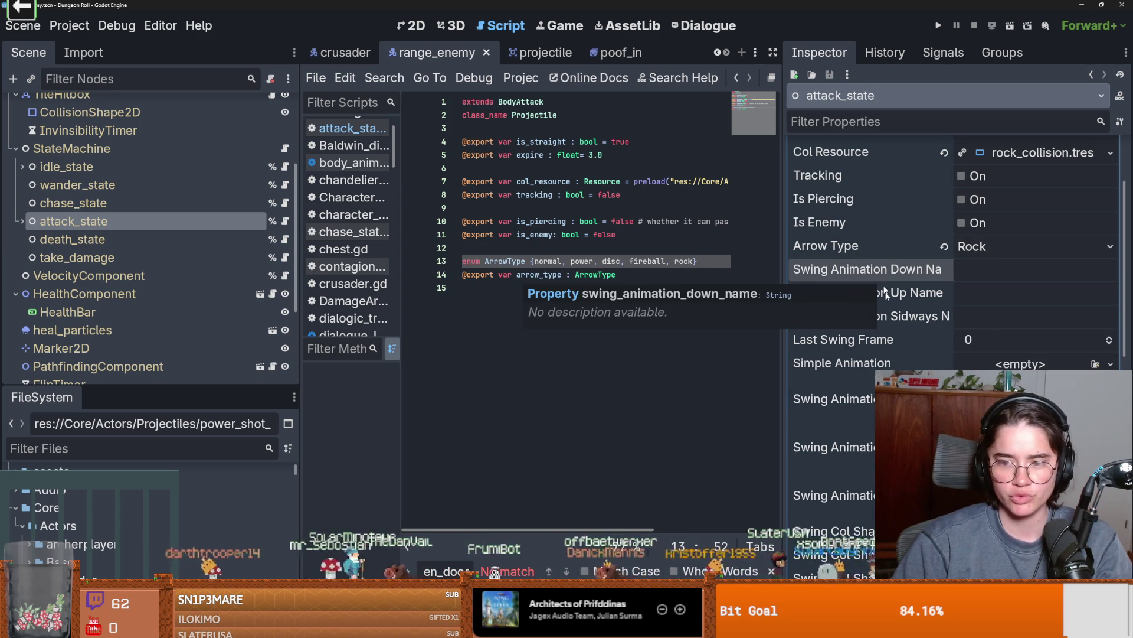
{"action": "scroll", "coordinate": [919, 365], "scroll_direction": "down", "scroll_amount": 2}
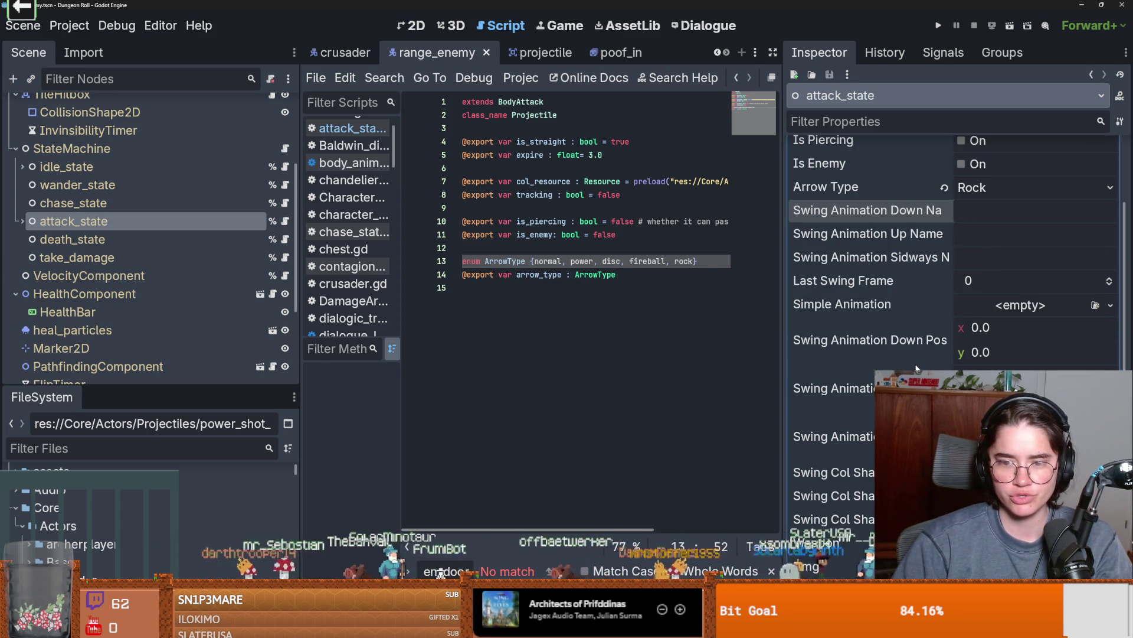
{"action": "scroll", "coordinate": [904, 325], "scroll_direction": "up", "scroll_amount": 5}
{"action": "scroll", "coordinate": [917, 330], "scroll_direction": "down", "scroll_amount": 10}
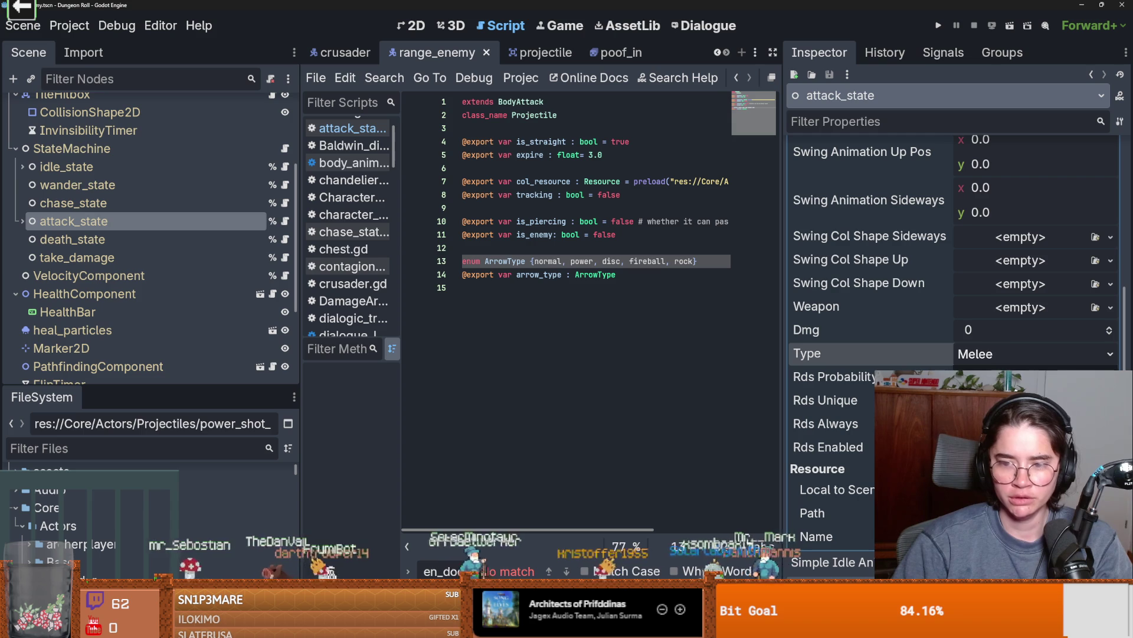
{"action": "scroll", "coordinate": [984, 358], "scroll_direction": "down", "scroll_amount": 1}
{"action": "scroll", "coordinate": [898, 346], "scroll_direction": "up", "scroll_amount": 3}
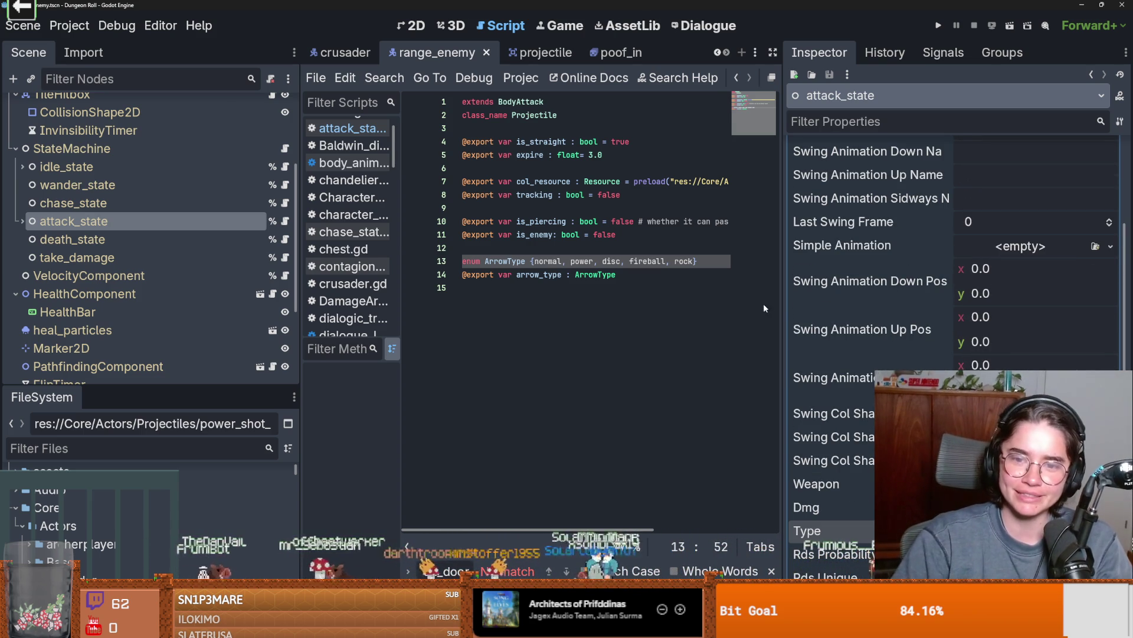
Widen the Inspector to review the rock.tres settings, then switch to the projectile scene.
{"action": "left_click_drag", "start_coordinate": [782, 304], "coordinate": [728, 304]}
{"action": "scroll", "coordinate": [862, 322], "scroll_direction": "up", "scroll_amount": 5}
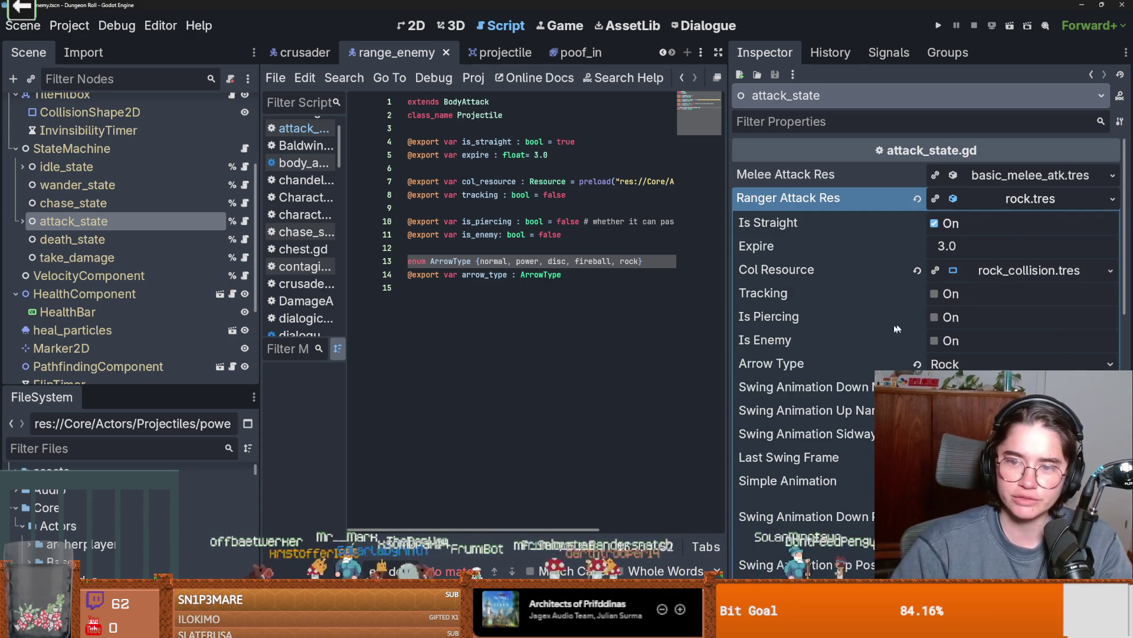
{"action": "scroll", "coordinate": [911, 317], "scroll_direction": "down", "scroll_amount": 3}
{"action": "scroll", "coordinate": [912, 318], "scroll_direction": "up", "scroll_amount": 3}
{"action": "scroll", "coordinate": [953, 326], "scroll_direction": "down", "scroll_amount": 1}
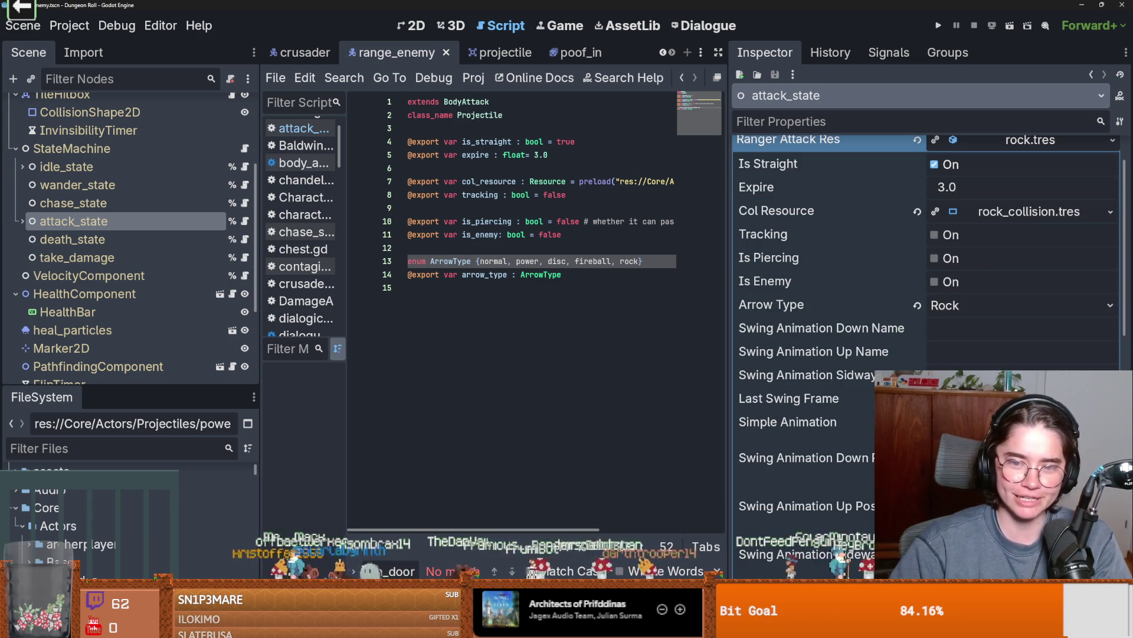
{"action": "scroll", "coordinate": [855, 365], "scroll_direction": "down", "scroll_amount": 1}
{"action": "left_click", "coordinate": [862, 316]}
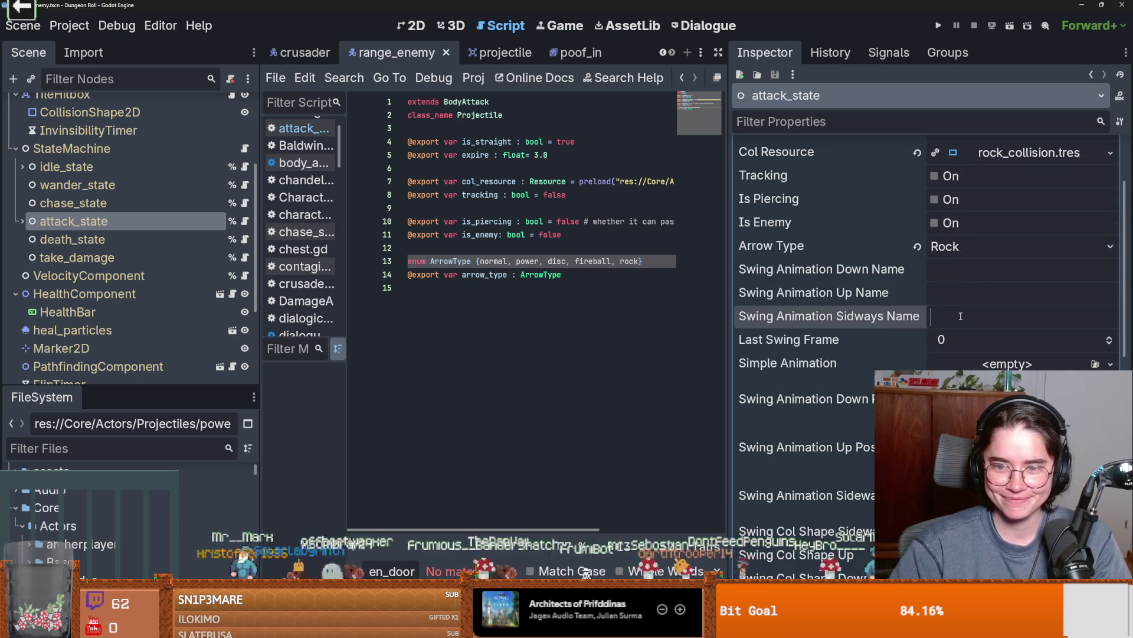
{"action": "scroll", "coordinate": [862, 317], "scroll_direction": "down", "scroll_amount": 1}
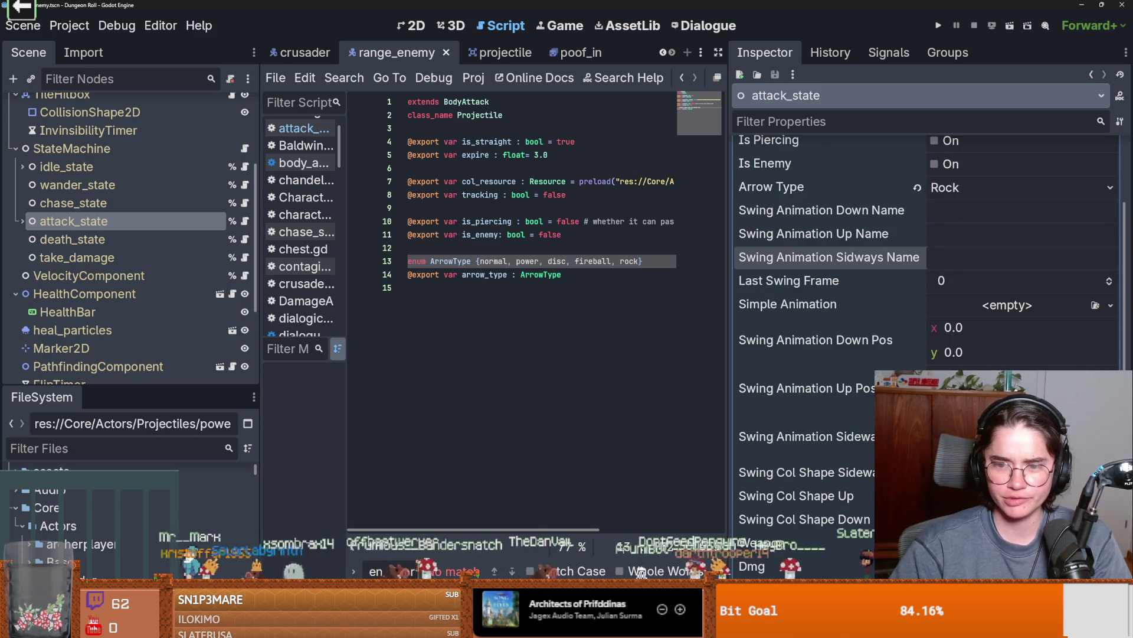
{"action": "scroll", "coordinate": [862, 265], "scroll_direction": "down", "scroll_amount": 3}
{"action": "scroll", "coordinate": [862, 266], "scroll_direction": "up", "scroll_amount": 6}
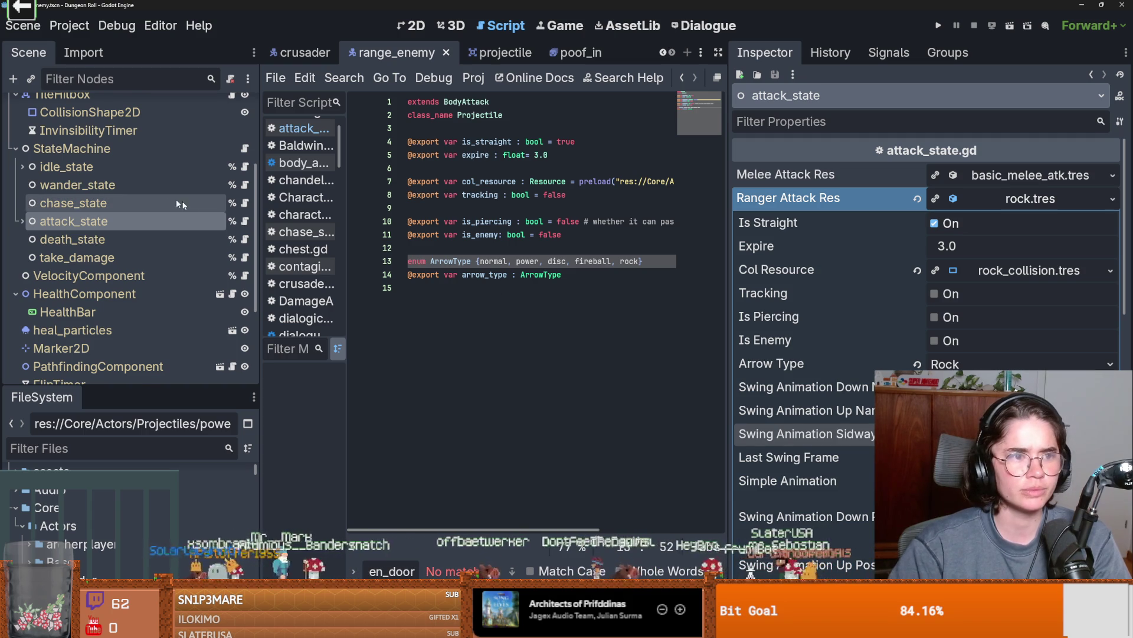
{"action": "scroll", "coordinate": [124, 204], "scroll_direction": "up", "scroll_amount": 3}
{"action": "left_click", "coordinate": [494, 55]}
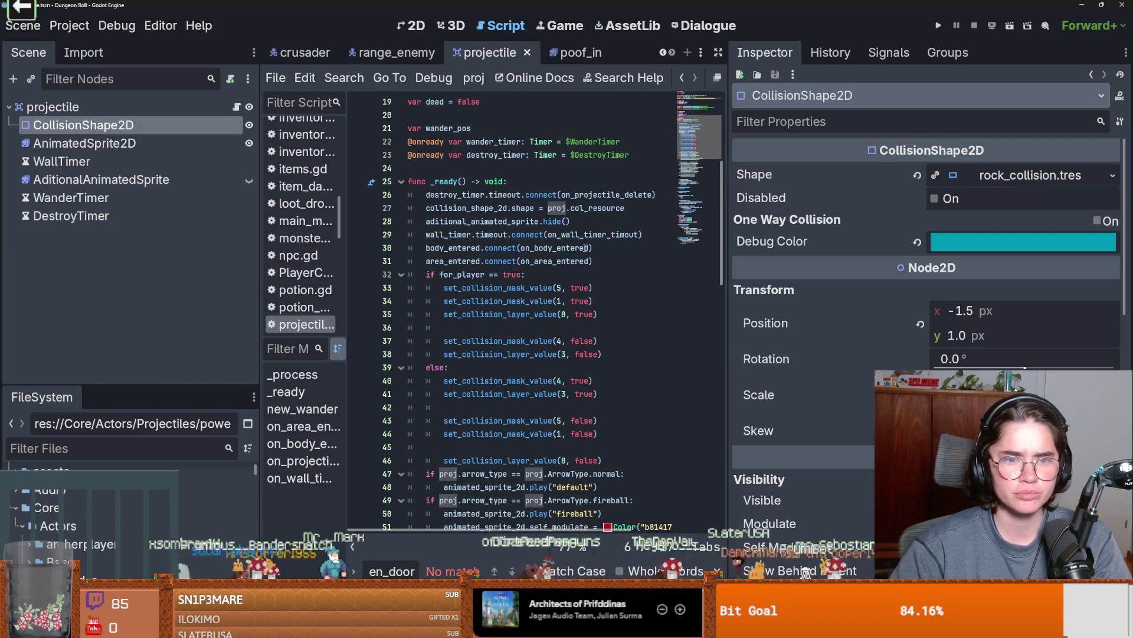
Open the projectile node's script and follow the Projectile type through to ProjectileClass.gd.
{"action": "scroll", "coordinate": [586, 248], "scroll_direction": "up", "scroll_amount": 5}
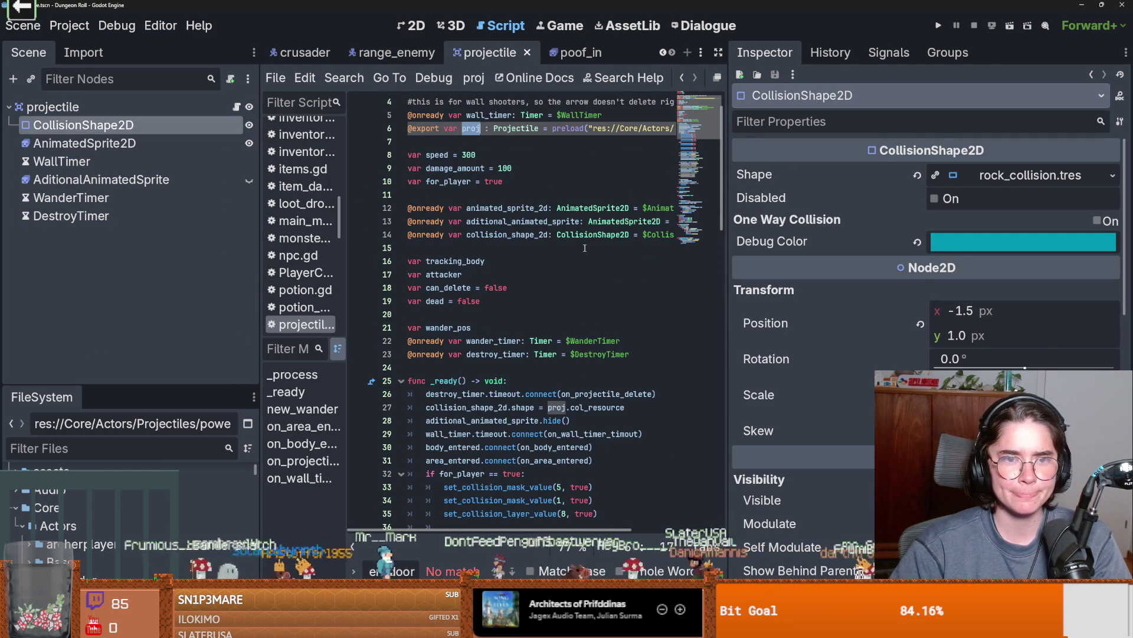
{"action": "double_click", "coordinate": [438, 154]}
{"action": "scroll", "coordinate": [631, 266], "scroll_direction": "down", "scroll_amount": 20}
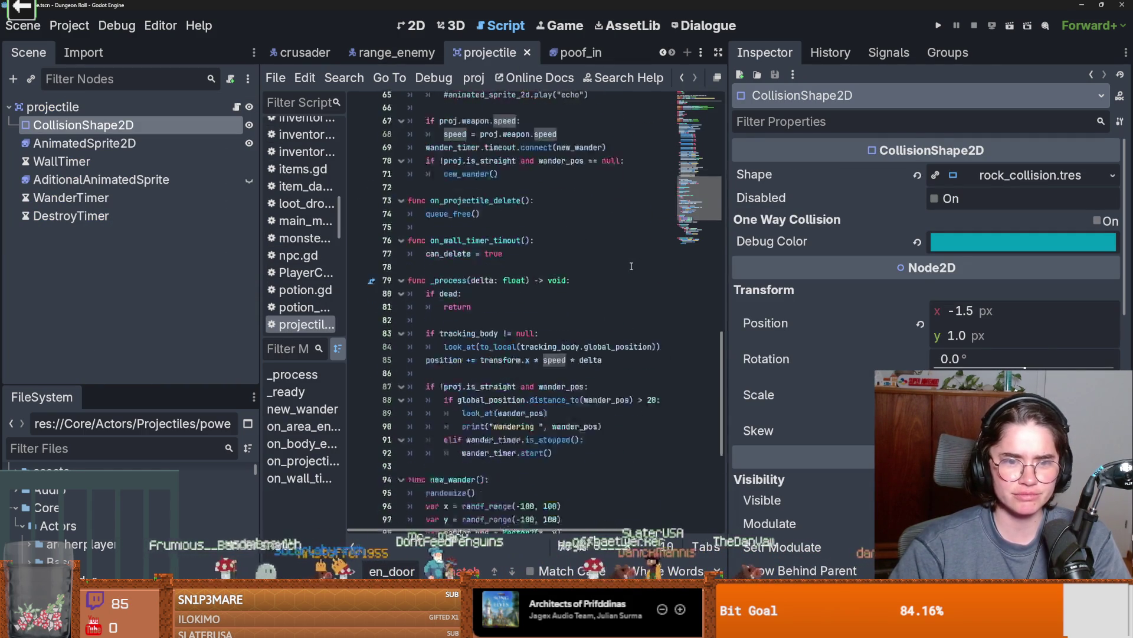
{"action": "scroll", "coordinate": [631, 266], "scroll_direction": "up", "scroll_amount": 2}
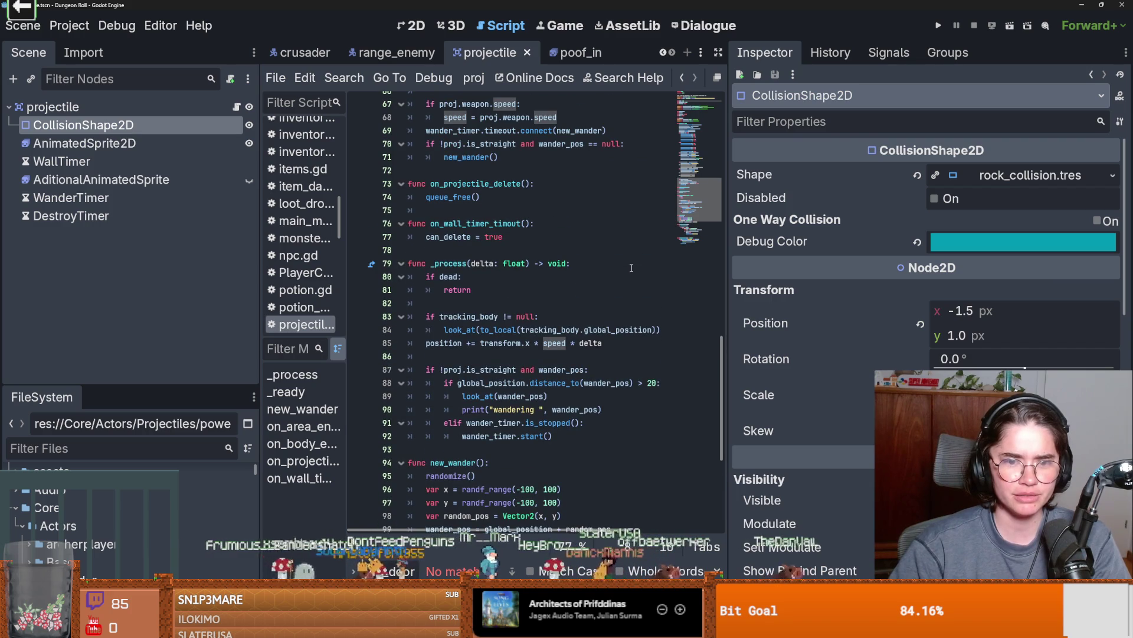
{"action": "scroll", "coordinate": [631, 267], "scroll_direction": "up", "scroll_amount": 20}
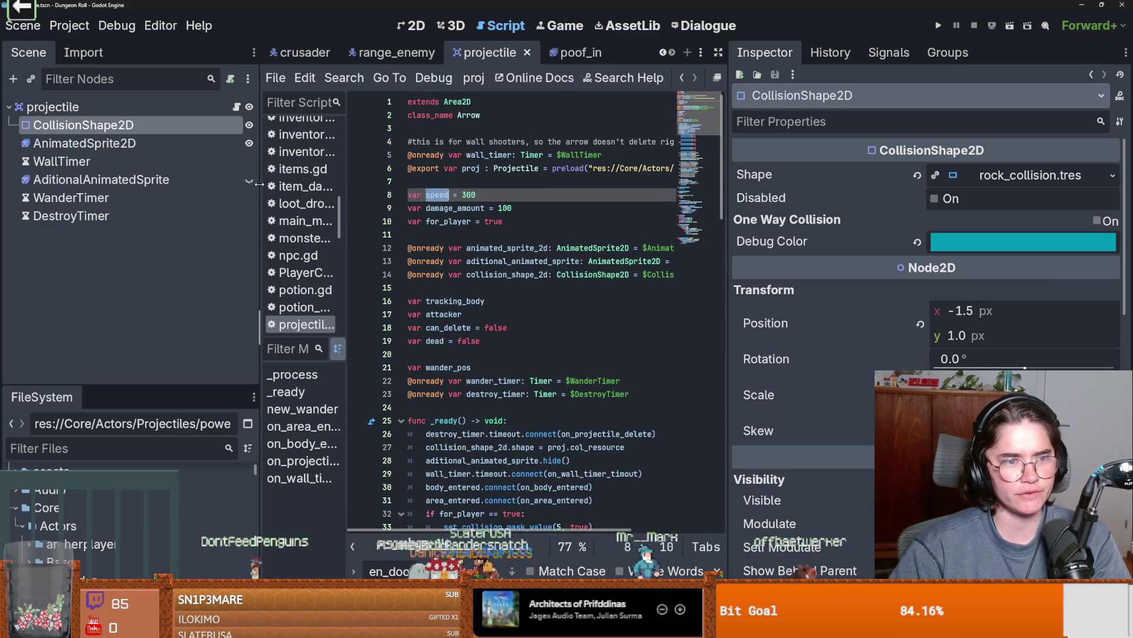
{"action": "left_click_drag", "start_coordinate": [260, 185], "coordinate": [284, 188]}
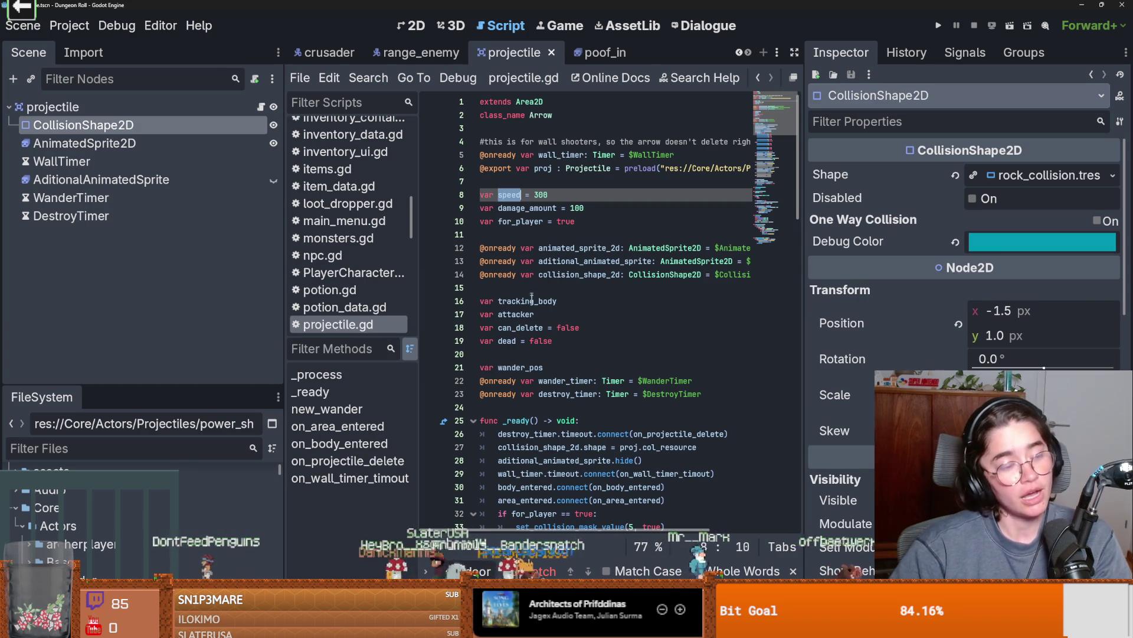
{"action": "left_click", "coordinate": [262, 107]}
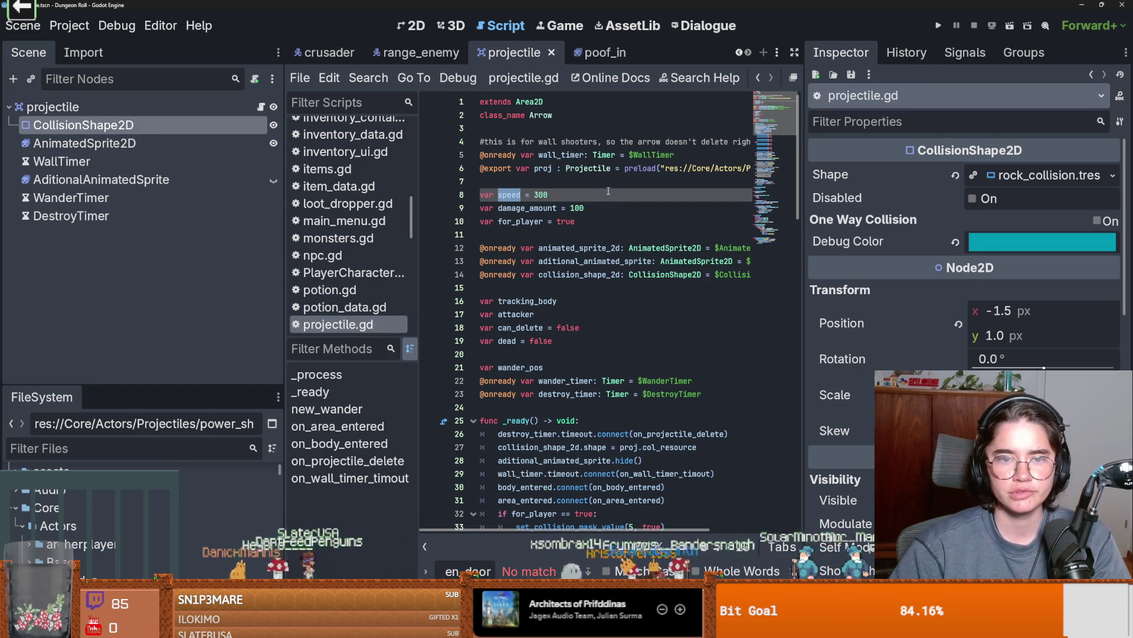
{"action": "left_click", "coordinate": [592, 169], "text": "ctrl"}
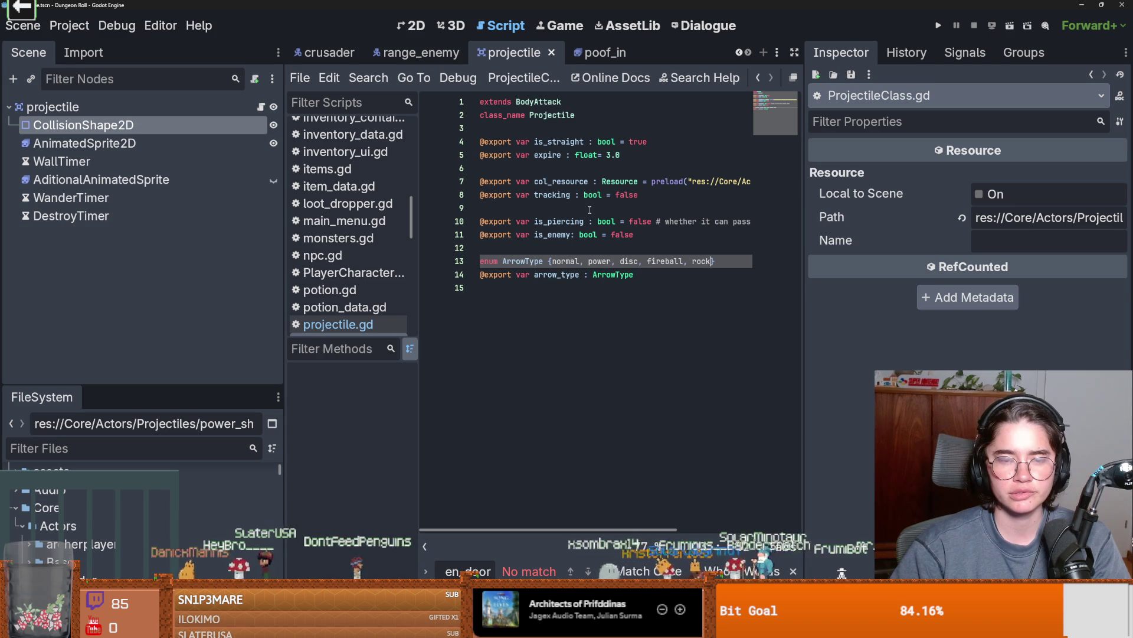
{"action": "left_click", "coordinate": [652, 270]}
{"action": "key", "text": "Return"}
{"action": "type", "text": "@"}
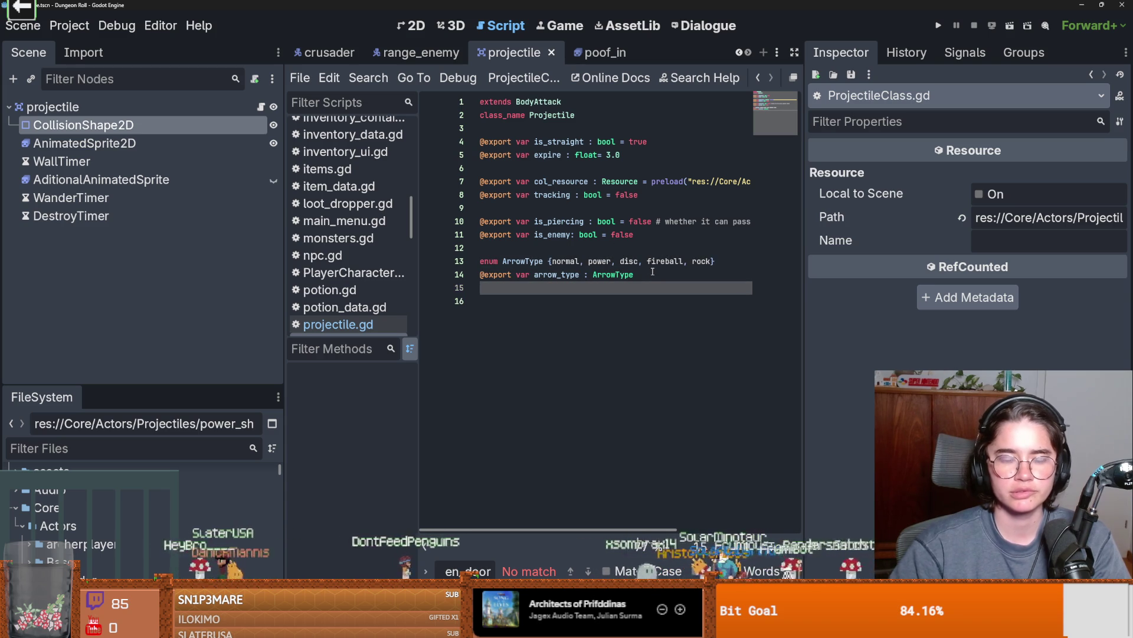
{"action": "type", "text": "export var spe"}
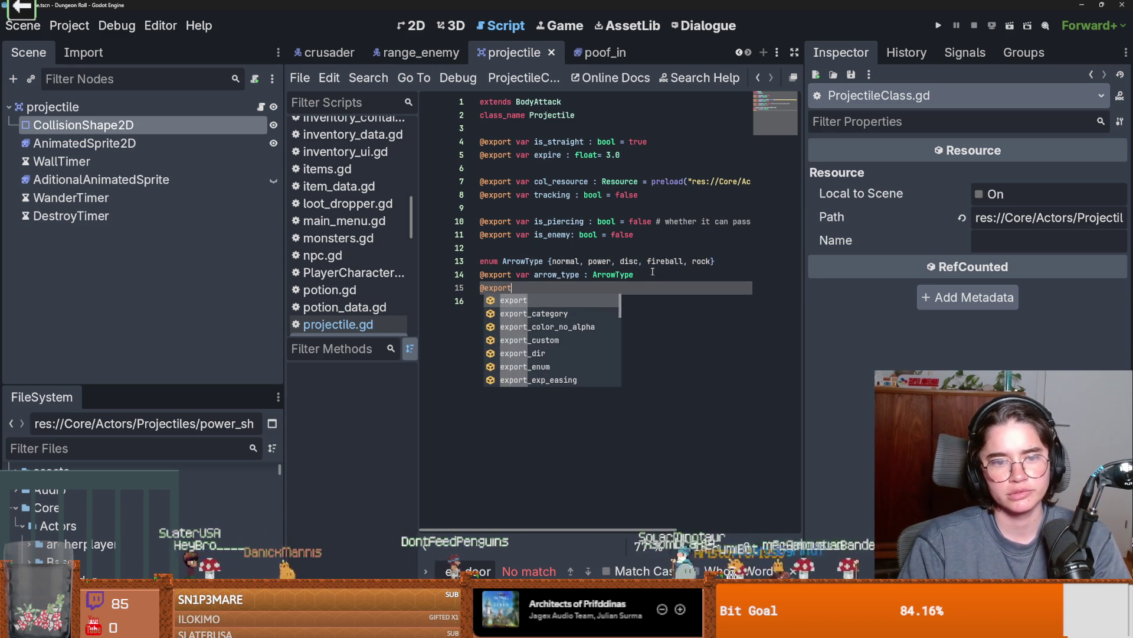
{"action": "type", "text": "ed : int"}
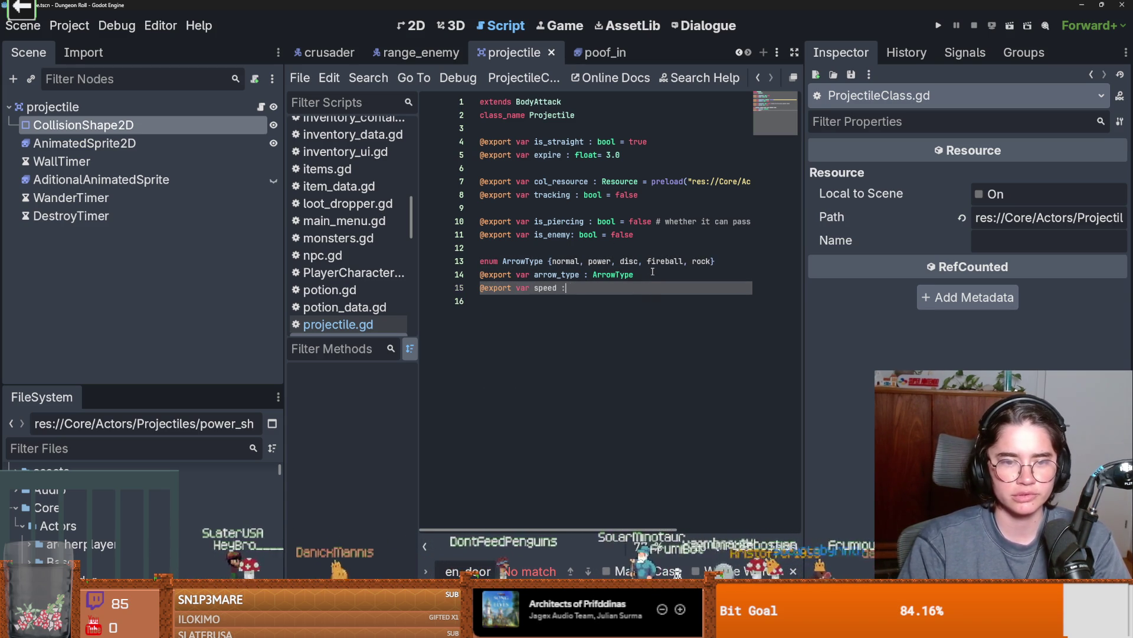
{"action": "key", "text": "BackSpace"}
{"action": "key", "text": "BackSpace"}
{"action": "key", "text": "BackSpace"}
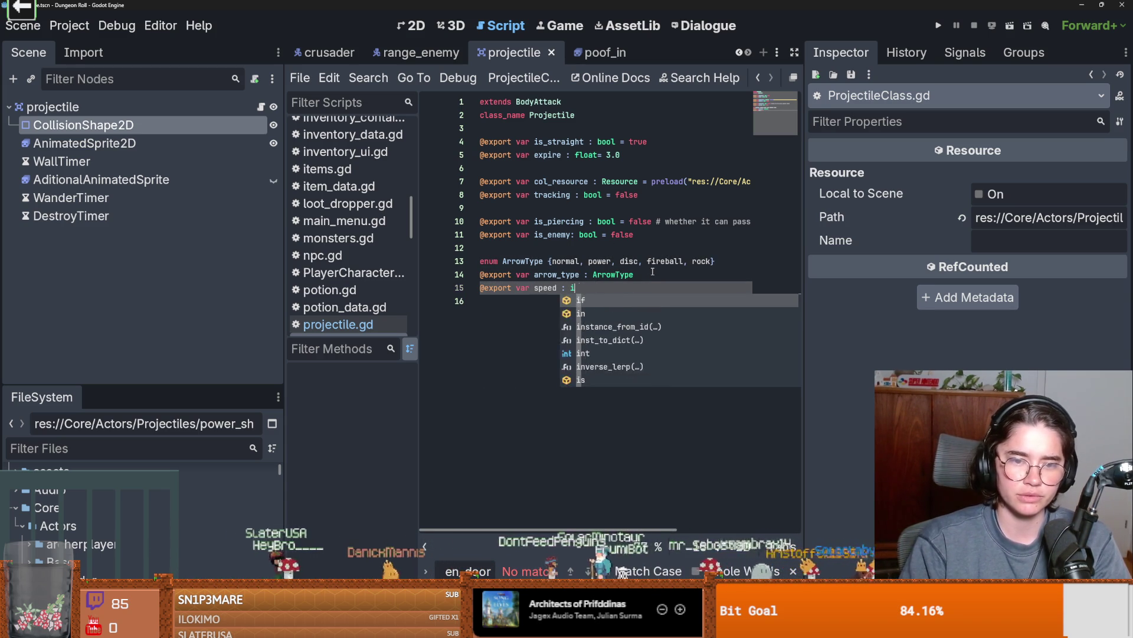
{"action": "type", "text": "float ="}
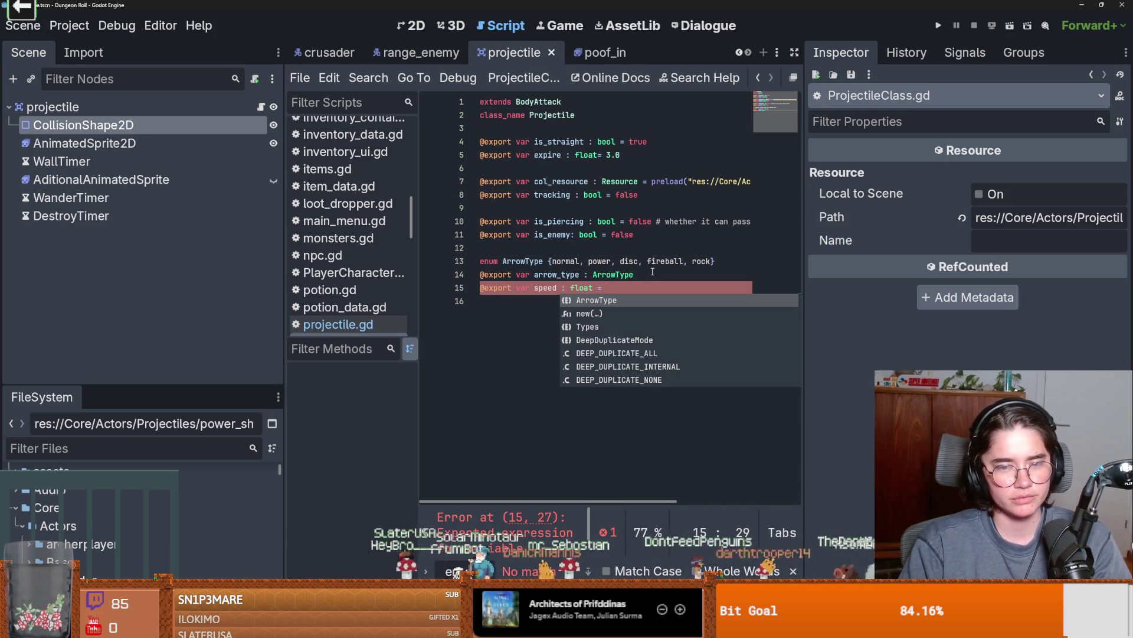
{"action": "type", "text": " 100.0"}
{"action": "key", "text": "ctrl+s"}
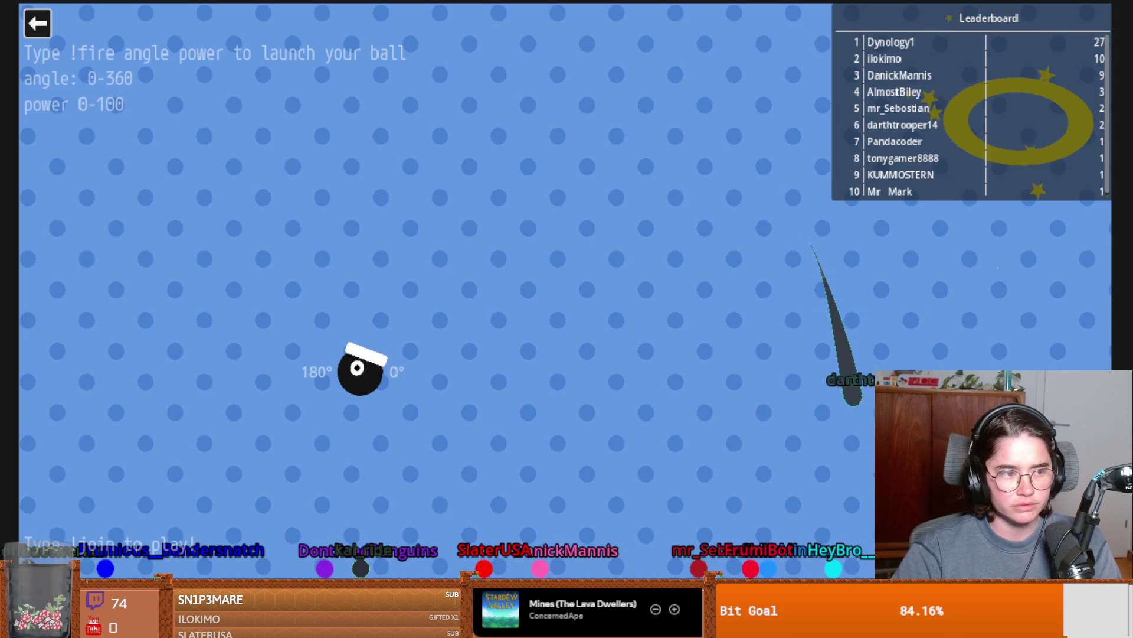
Exit the cannon game with its top-left back arrow, returning to ProjectileClass.gd in Godot.
{"action": "left_click", "coordinate": [37, 23]}
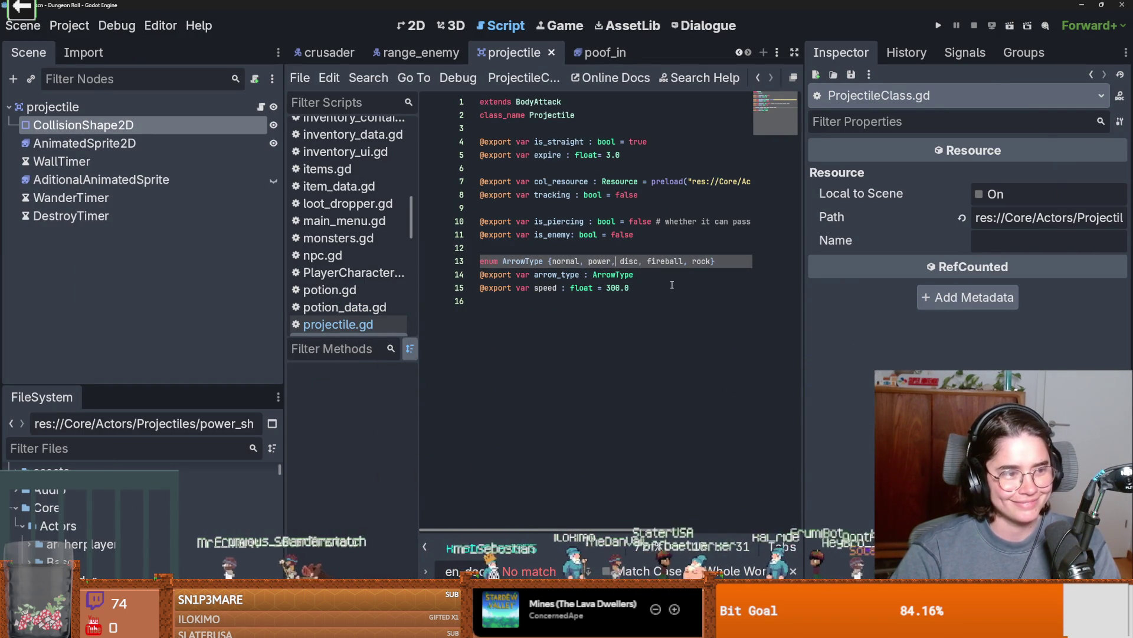
Prefix the speed variable on line 15 with 'arrow_' so it becomes arrow_speed.
{"action": "key", "text": "ctrl+s"}
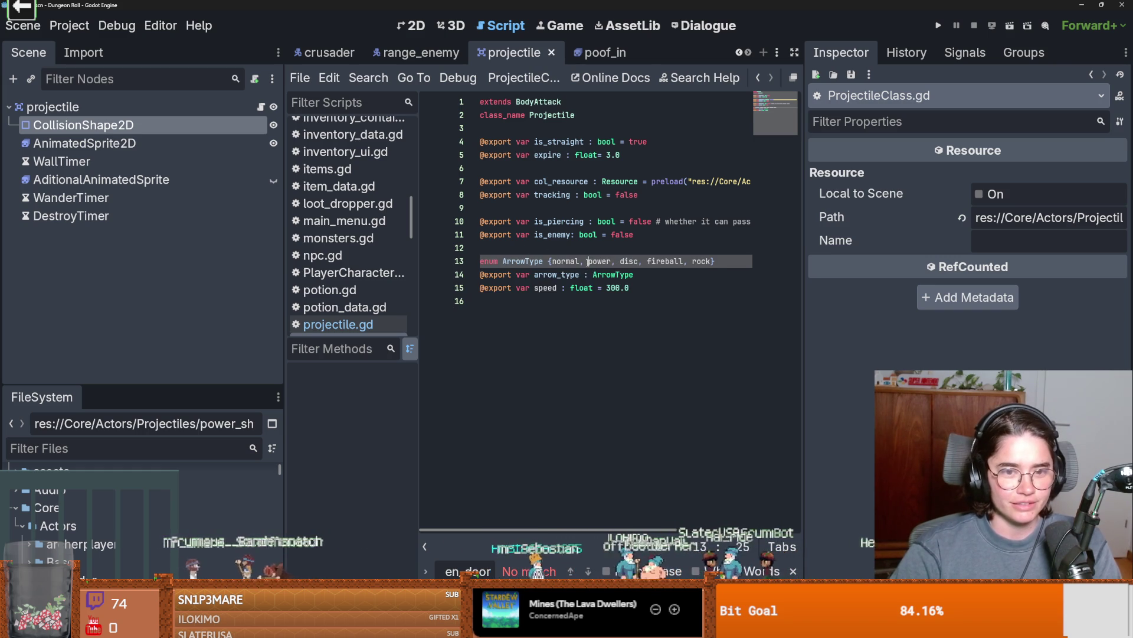
{"action": "left_click", "coordinate": [621, 287]}
{"action": "key", "text": "ctrl+s"}
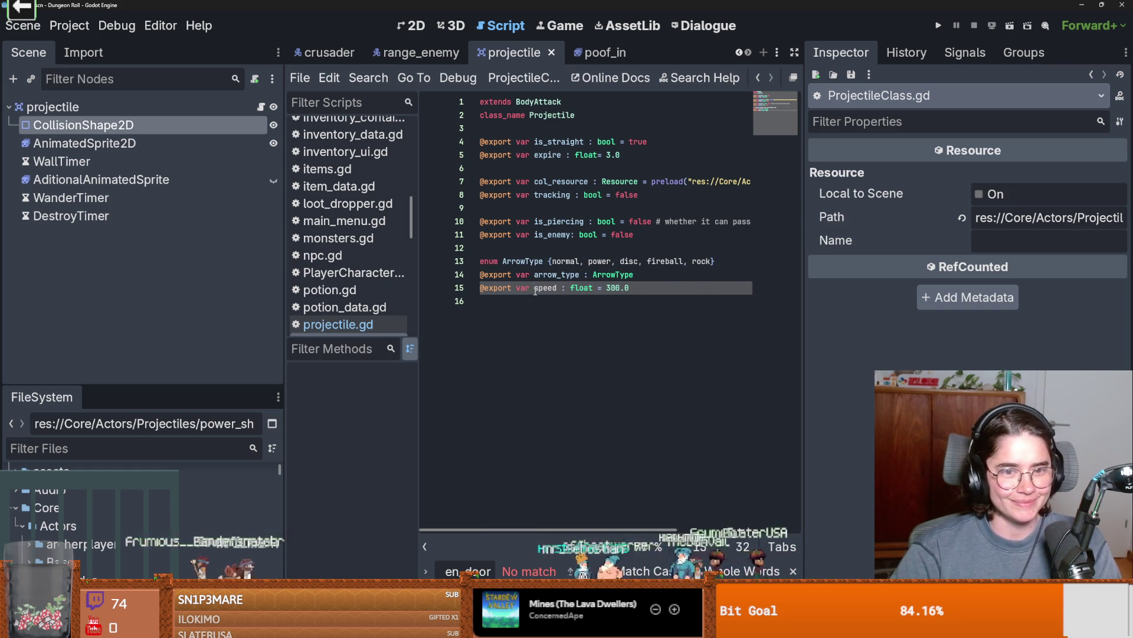
{"action": "double_click", "coordinate": [545, 287]}
{"action": "left_click", "coordinate": [535, 288]}
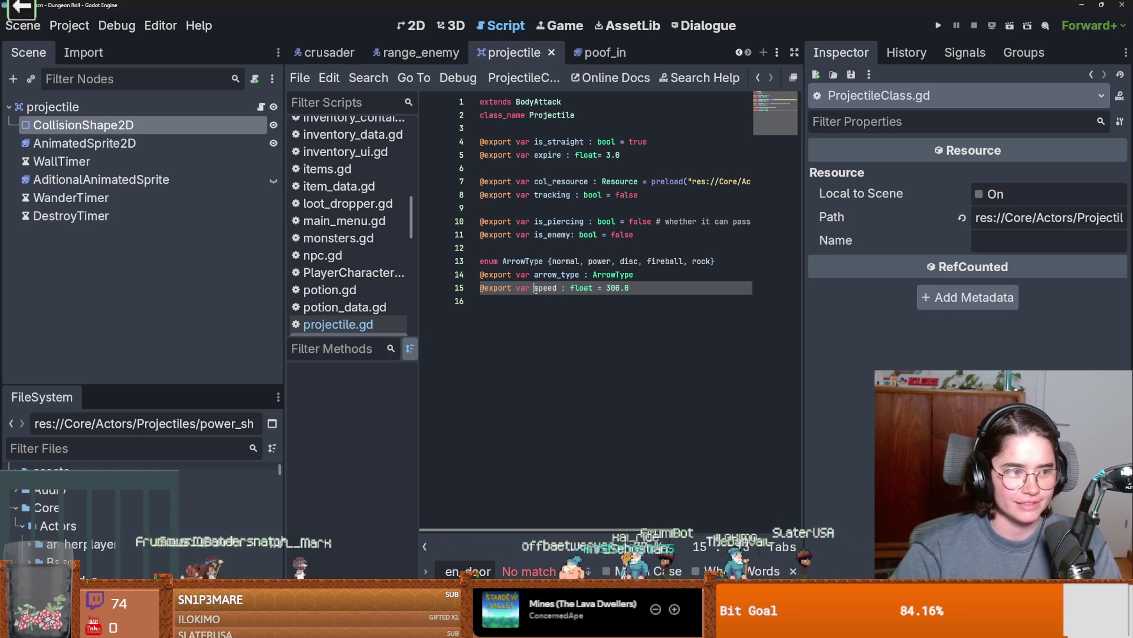
{"action": "type", "text": "arrow_"}
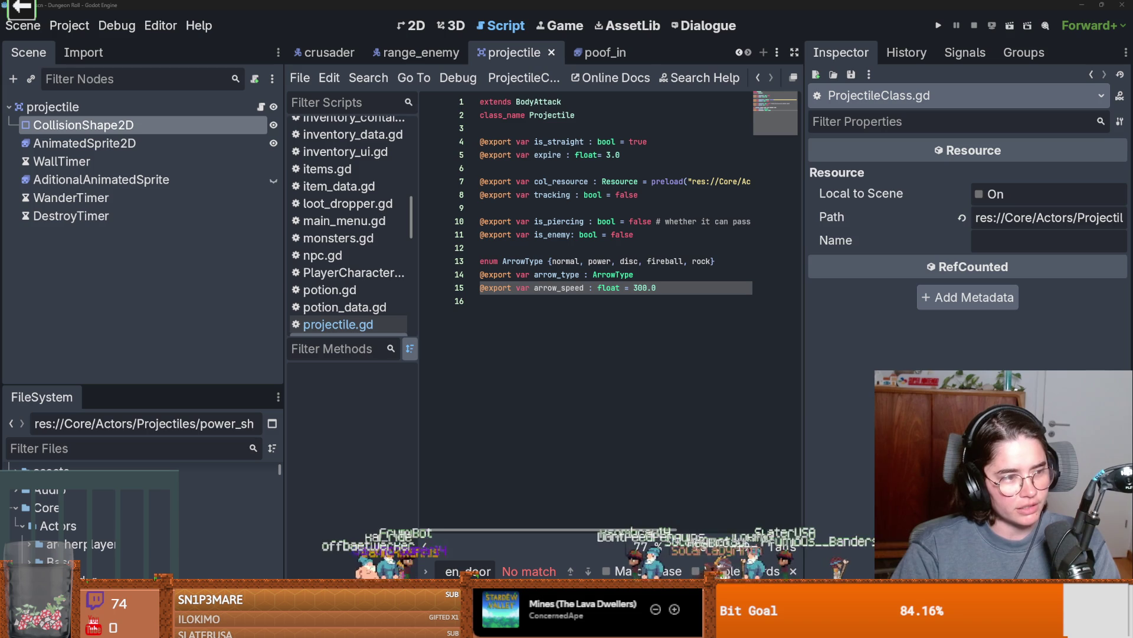
Save the arrow_speed rename and widen the script editor.
{"action": "key", "text": "Up"}
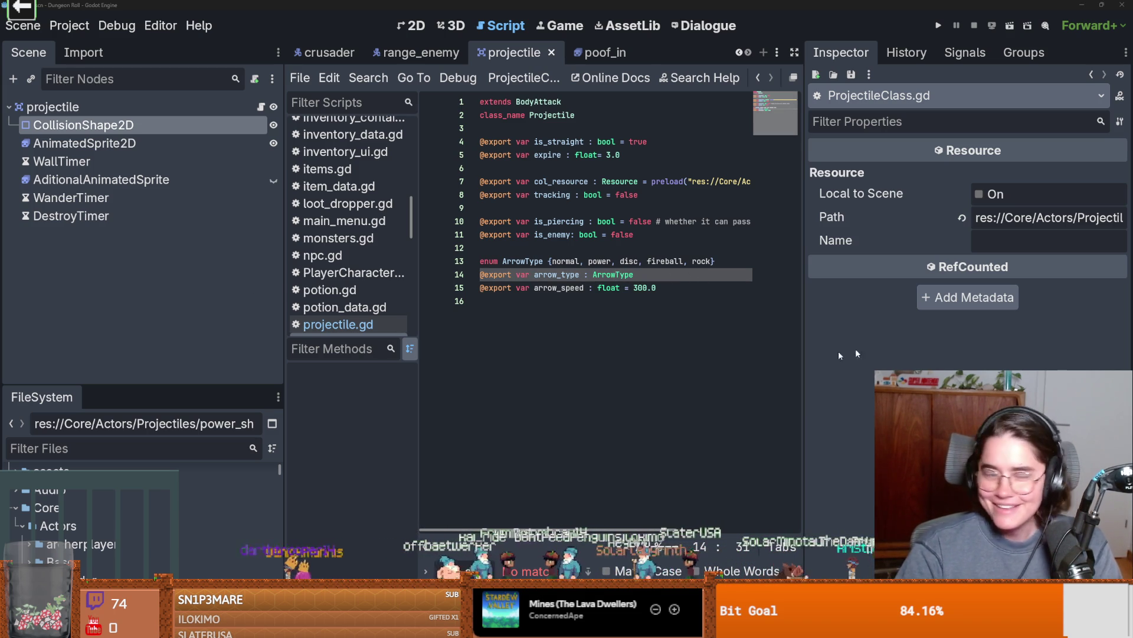
{"action": "left_click", "coordinate": [599, 298]}
{"action": "key", "text": "ctrl+s"}
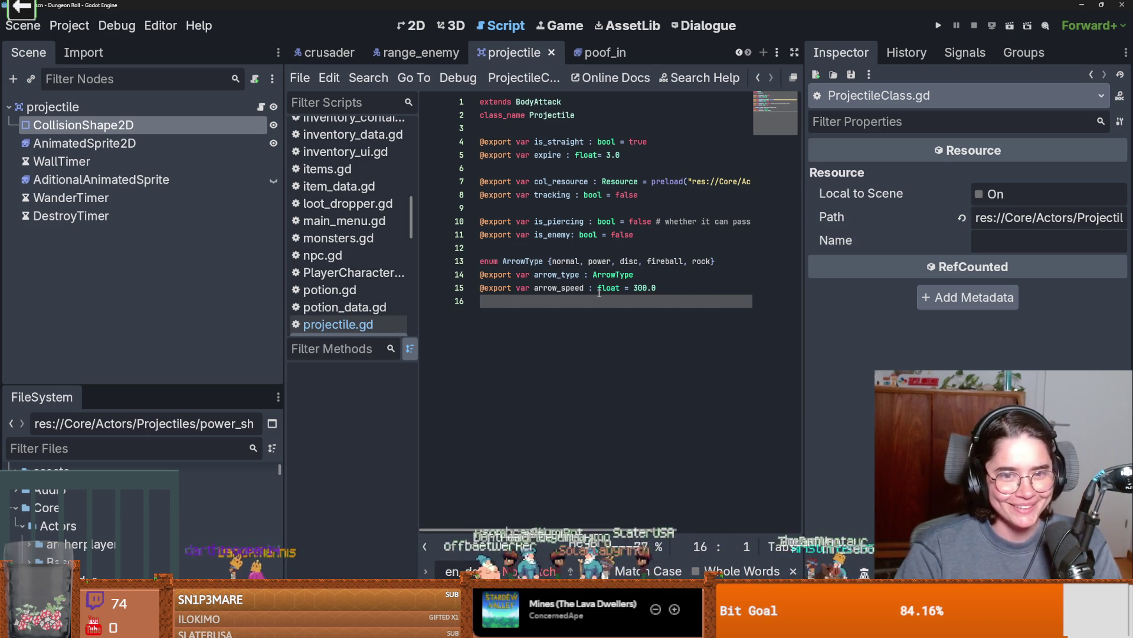
{"action": "double_click", "coordinate": [555, 288]}
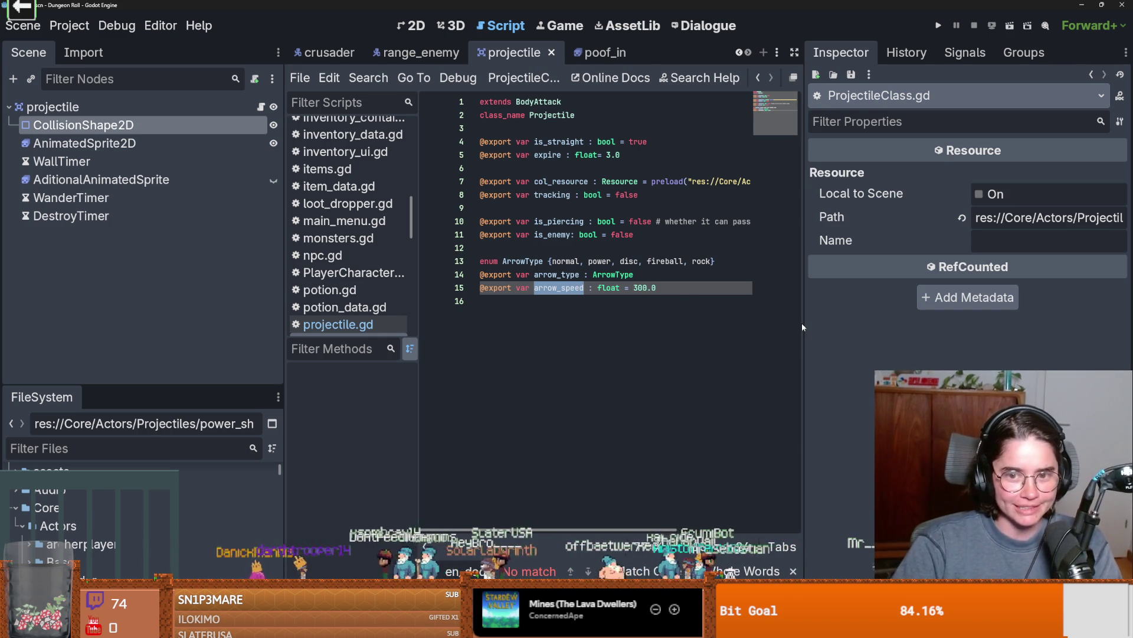
{"action": "left_click_drag", "start_coordinate": [804, 328], "coordinate": [954, 325]}
{"action": "key", "text": "ctrl+s"}
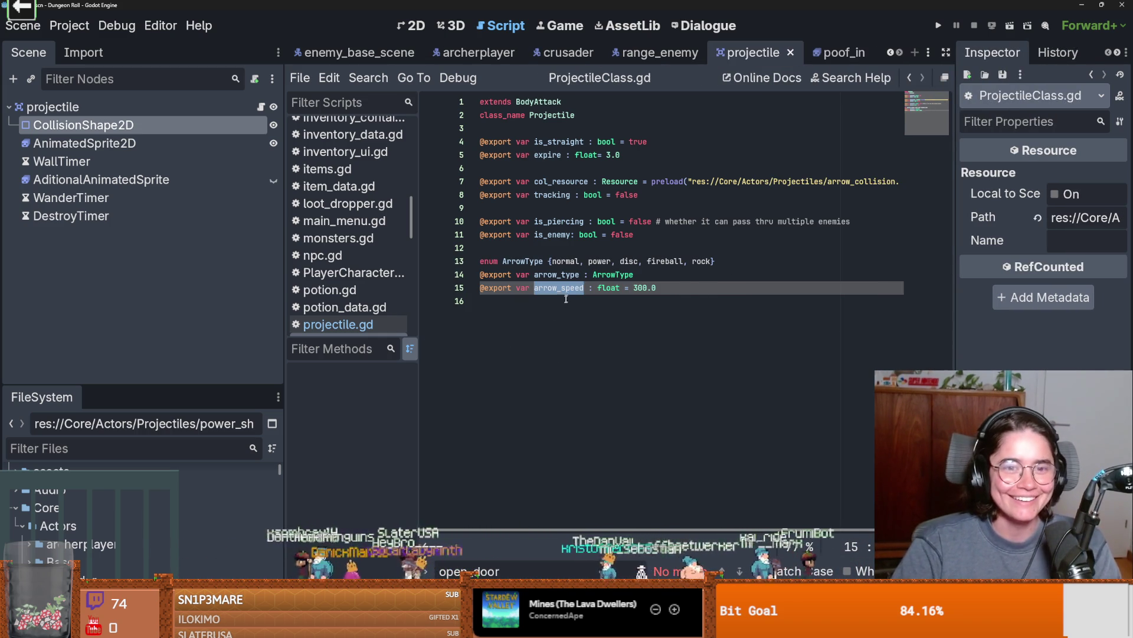
{"action": "key", "text": "ctrl+s"}
{"action": "left_click", "coordinate": [559, 289]}
Back in projectile.gd, start a new 'speed' line inside the _ready function.
{"action": "key", "text": "alt+Left"}
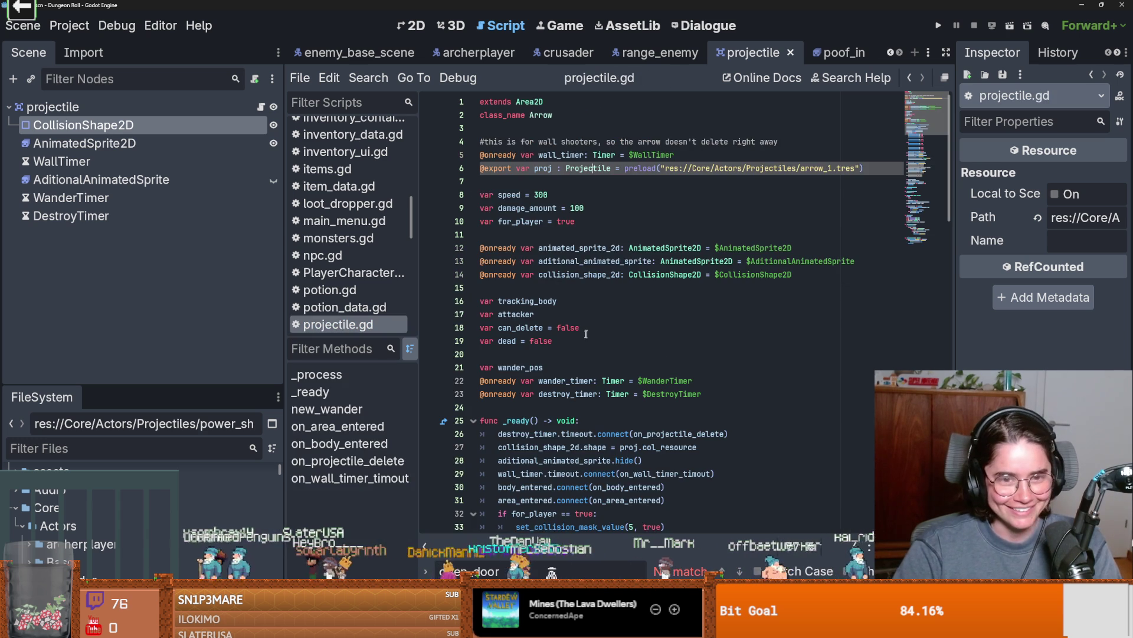
{"action": "left_click", "coordinate": [532, 231]}
{"action": "scroll", "coordinate": [549, 260], "scroll_direction": "down", "scroll_amount": 5}
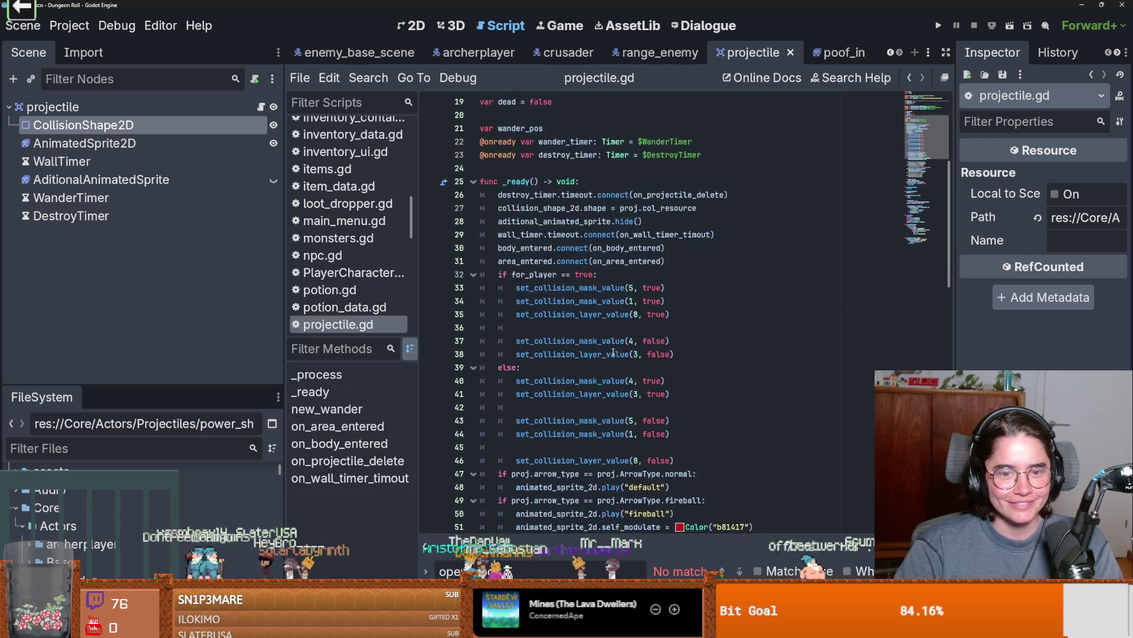
{"action": "left_click", "coordinate": [598, 223]}
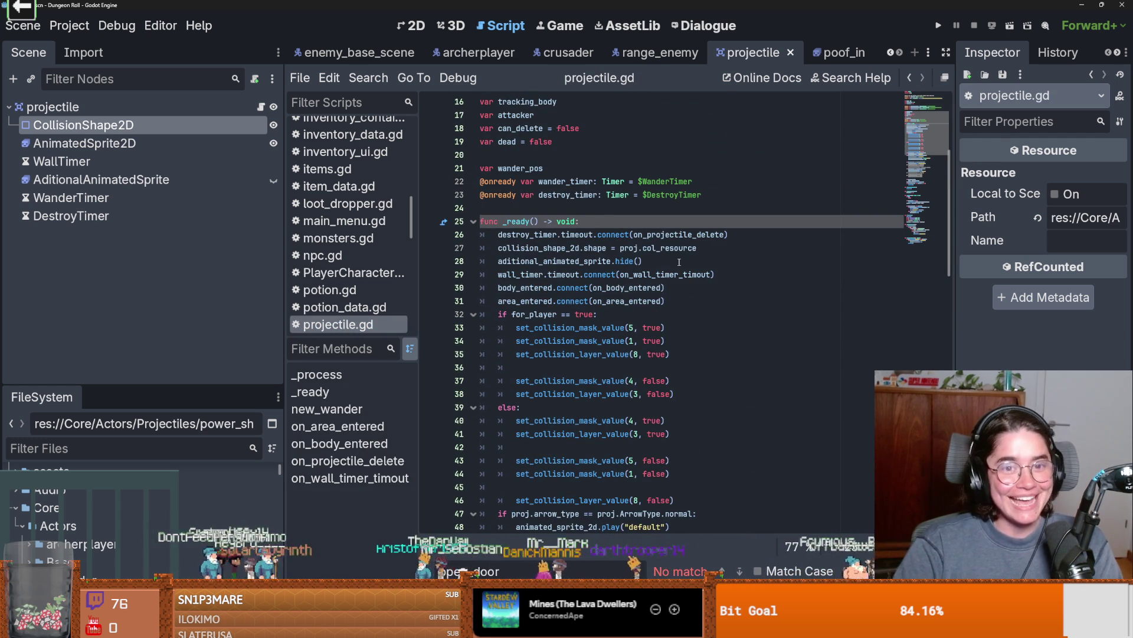
{"action": "key", "text": "Return"}
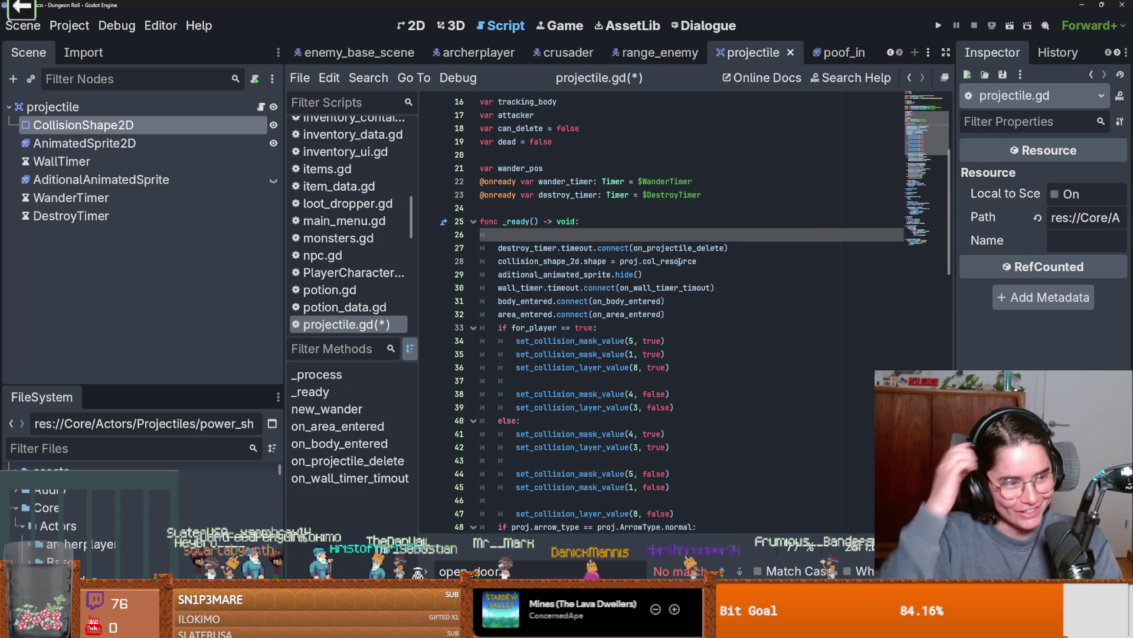
{"action": "type", "text": "speed"}
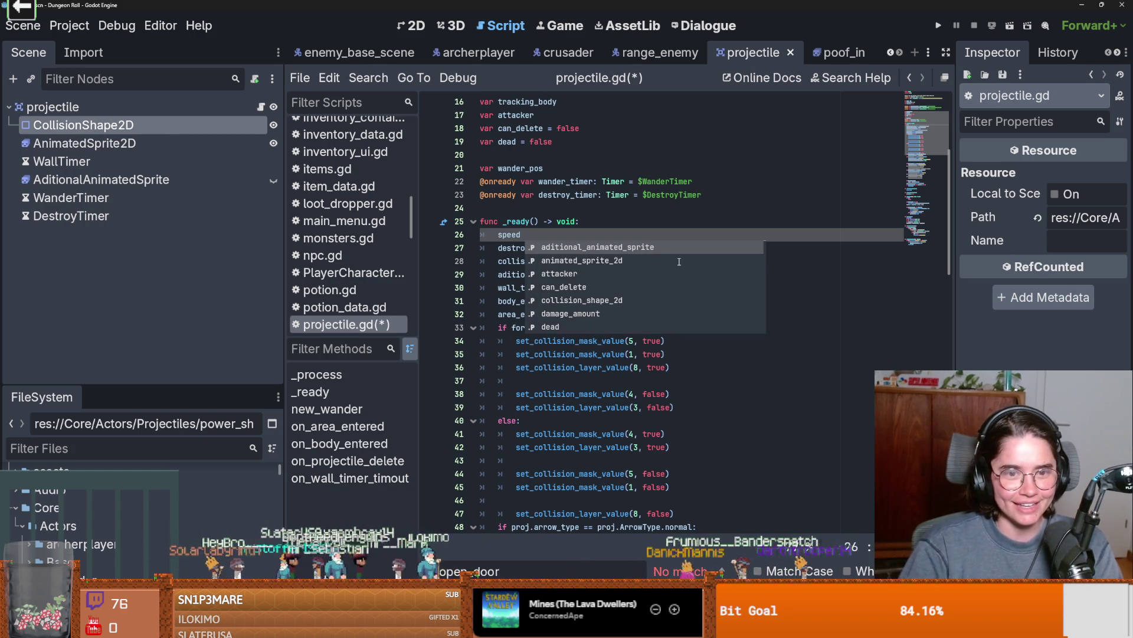
{"action": "key", "text": "Escape"}
{"action": "key", "text": "Up"}
{"action": "scroll", "coordinate": [670, 260], "scroll_direction": "down", "scroll_amount": 1}
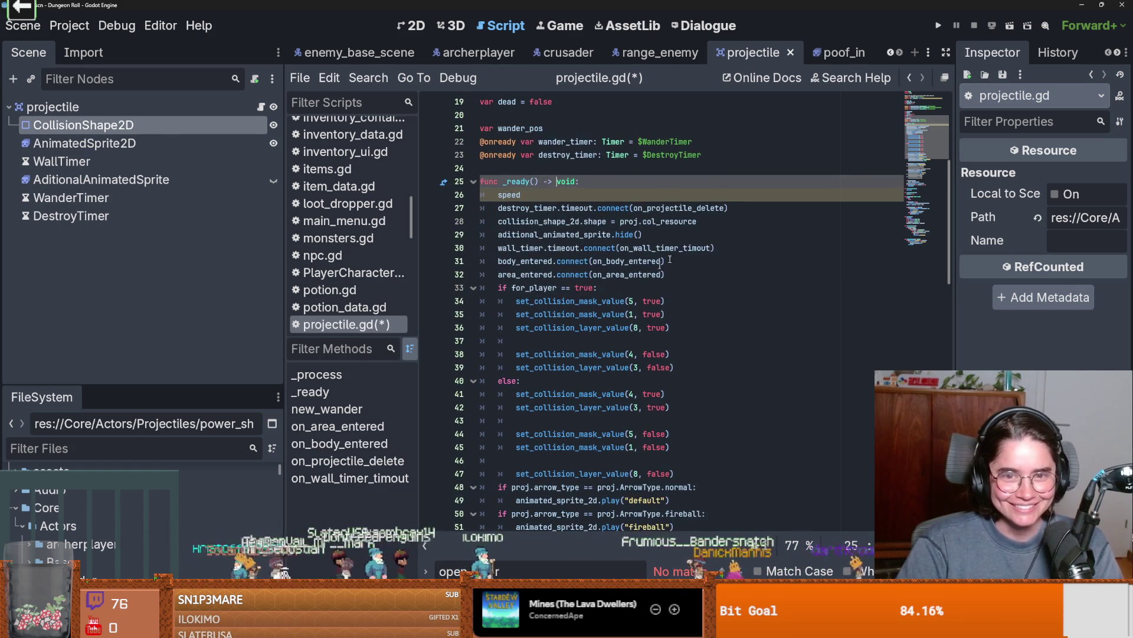
{"action": "left_click", "coordinate": [636, 227]}
Complete line 26 as speed = proj.arrow_speed, replacing the ArrowType.rock reference.
{"action": "left_click", "coordinate": [530, 195]}
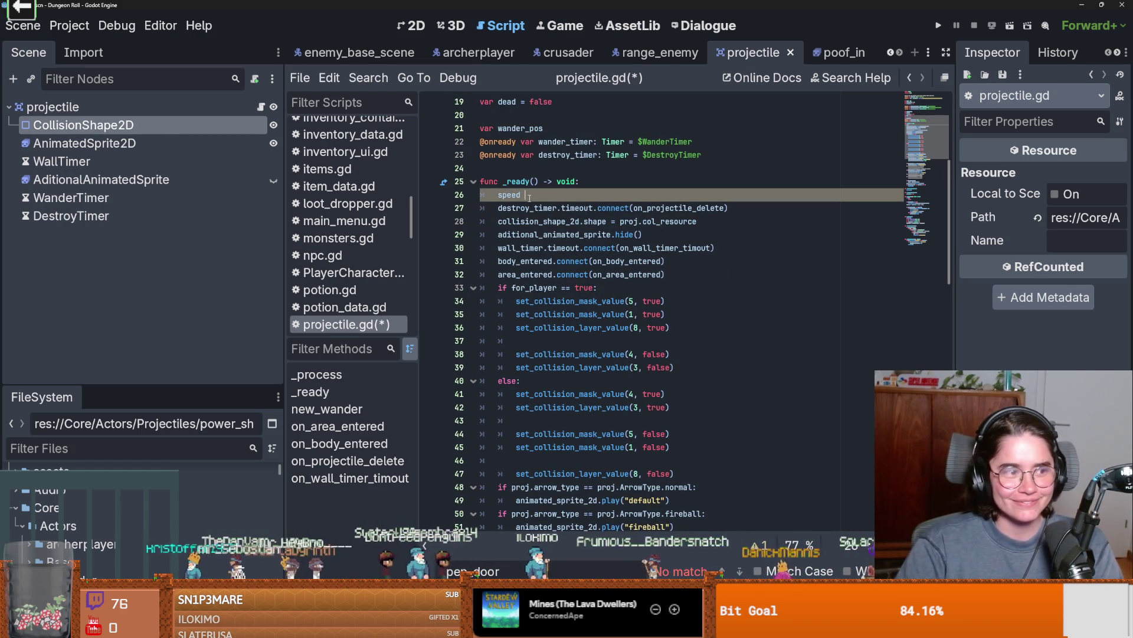
{"action": "type", "text": "proj."}
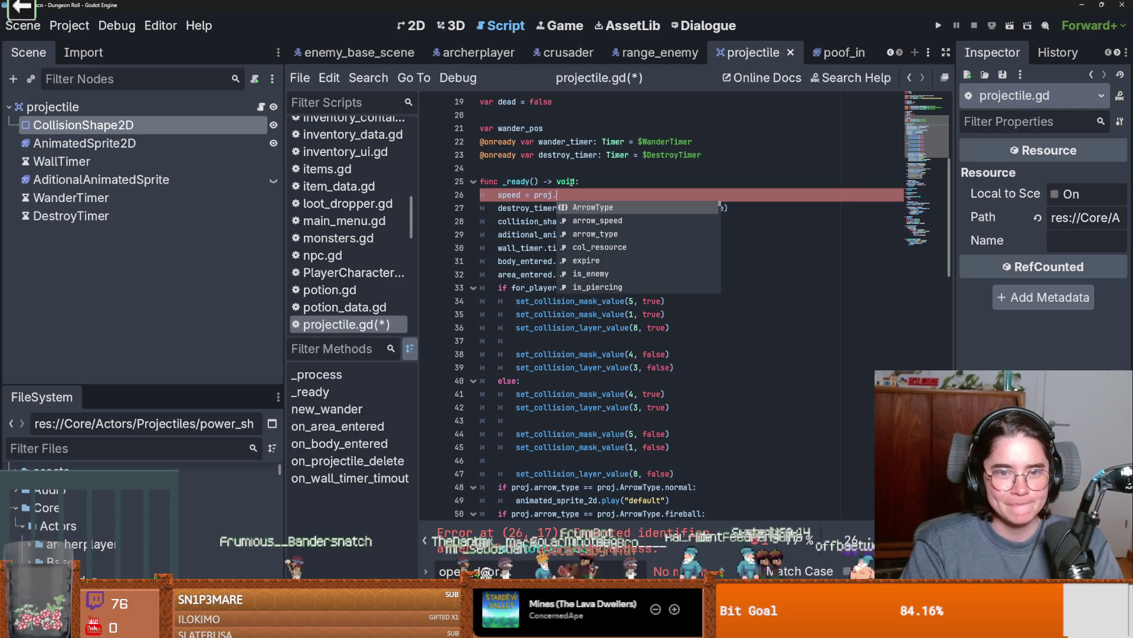
{"action": "key", "text": "Return"}
{"action": "type", "text": "."}
{"action": "type", "text": "rowType.ro"}
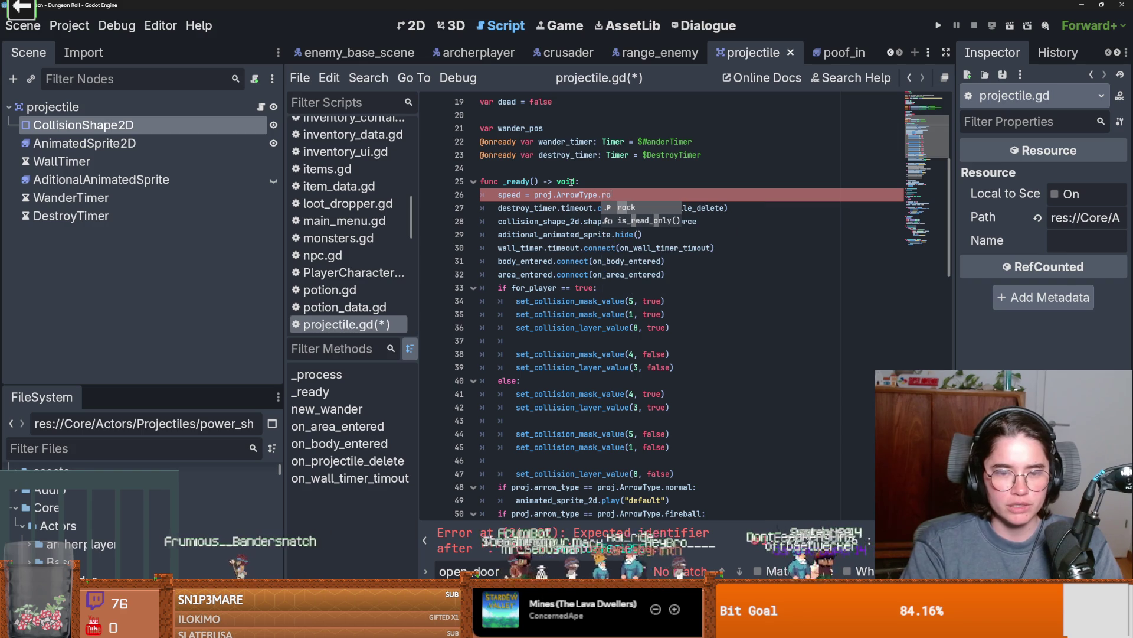
{"action": "key", "text": "Return"}
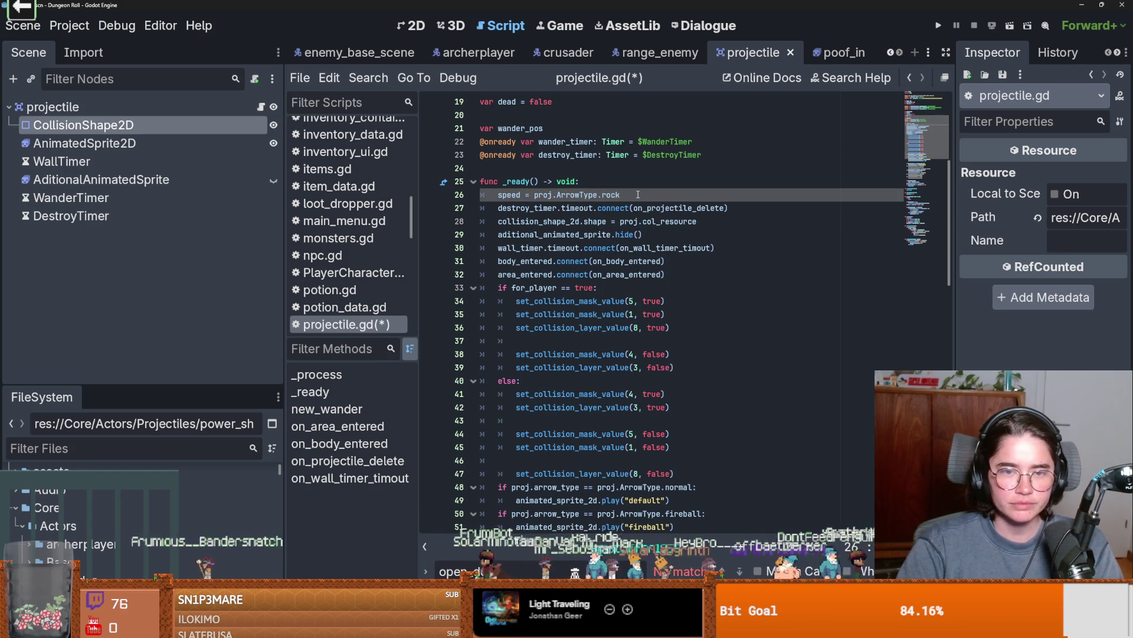
{"action": "mouse_move", "coordinate": [637, 194]}
{"action": "left_mouse_down"}
{"action": "mouse_move", "coordinate": [519, 198]}
{"action": "mouse_move", "coordinate": [558, 192]}
{"action": "left_mouse_up"}
{"action": "type", "text": "arrow"}
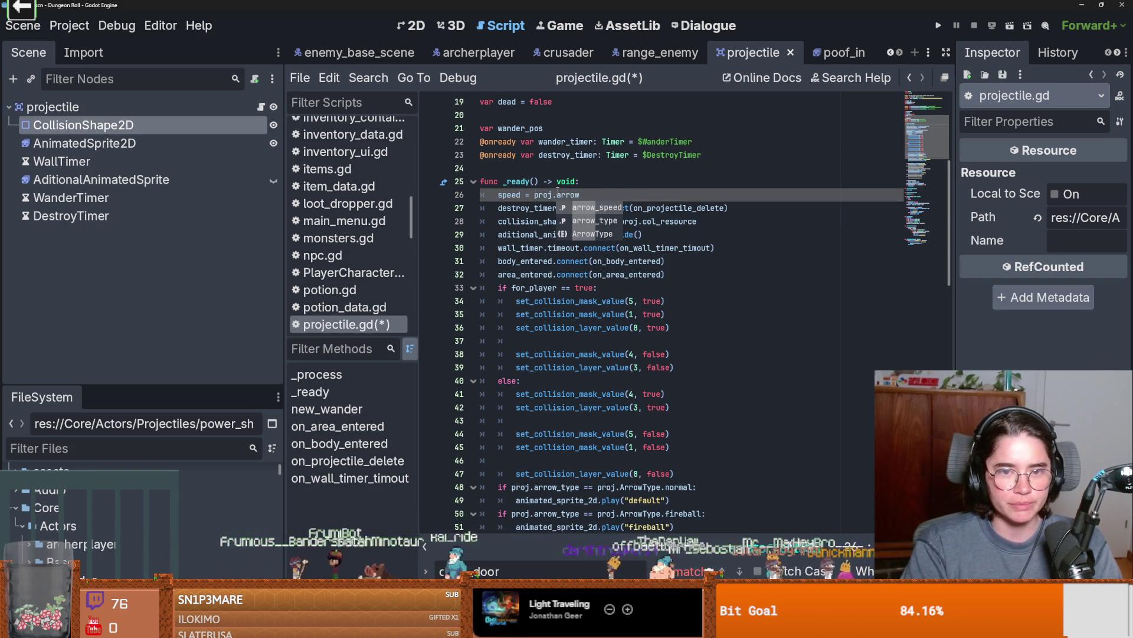
{"action": "key", "text": "Return"}
Add an 'if proj.arrow_type == proj.ArrowType.rock: pass' case after the fireball case and save.
{"action": "scroll", "coordinate": [675, 385], "scroll_direction": "down", "scroll_amount": 5}
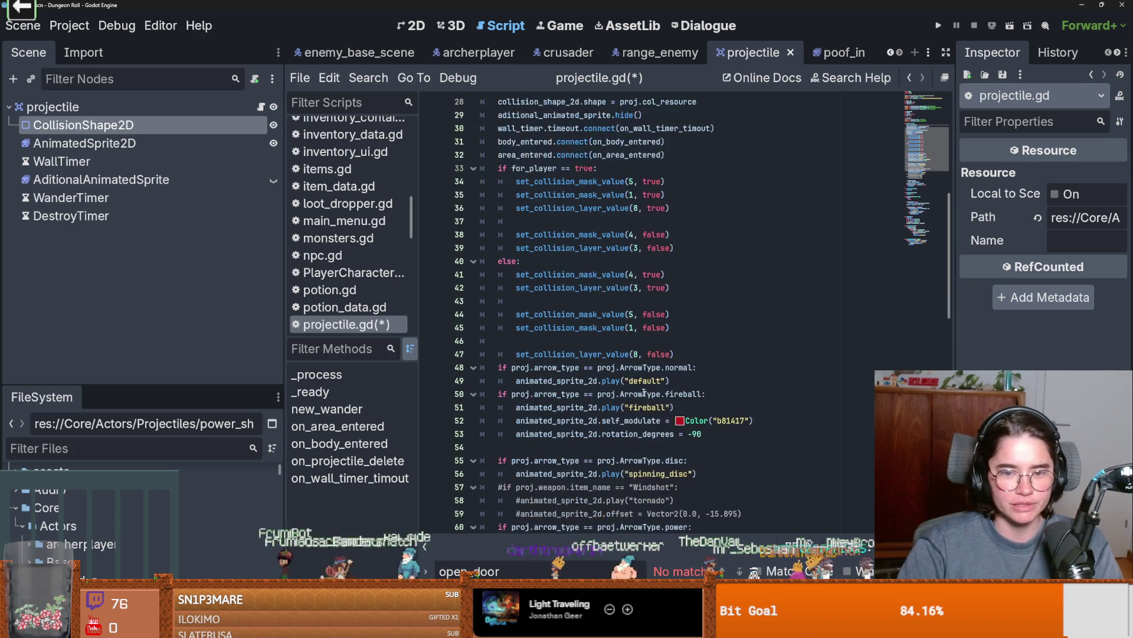
{"action": "left_click", "coordinate": [539, 367]}
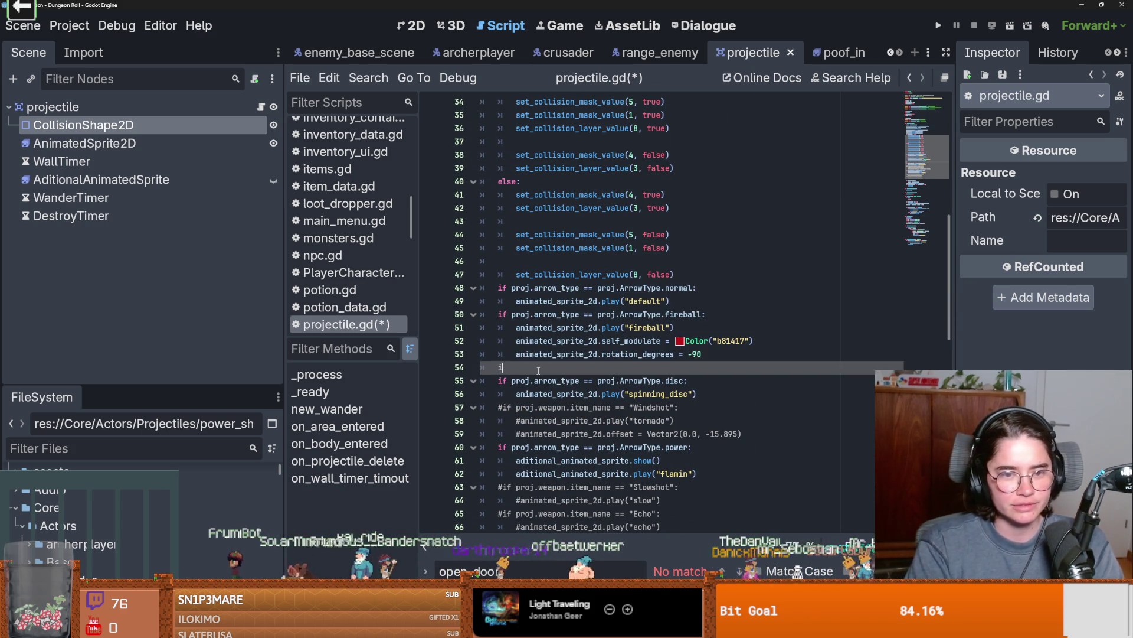
{"action": "type", "text": "if proj.arr"}
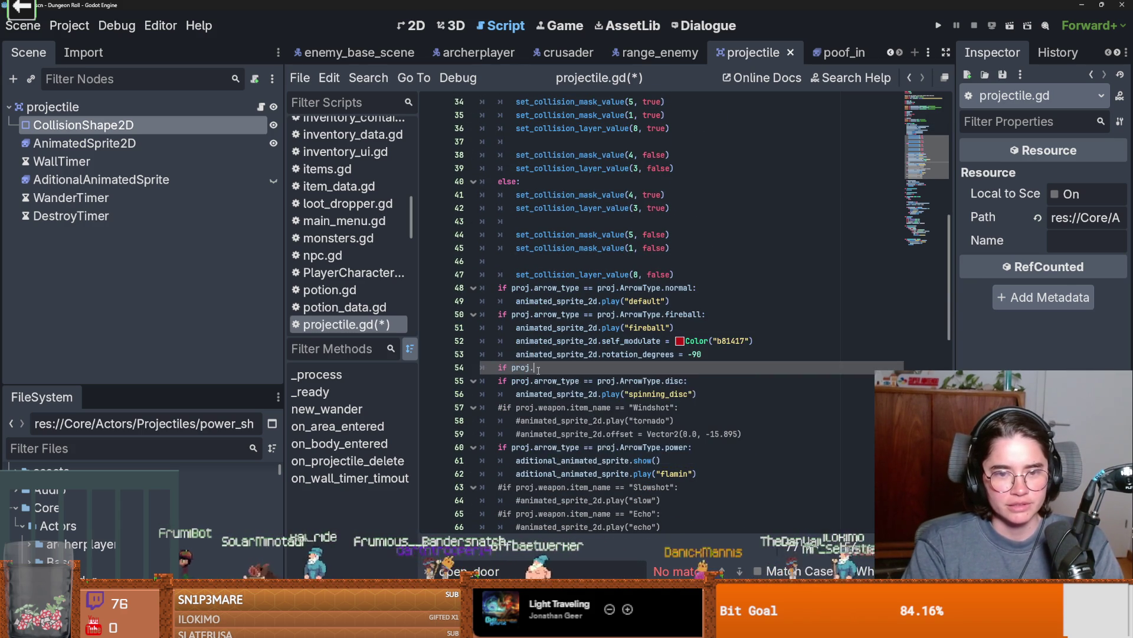
{"action": "type", "text": "ow_type "}
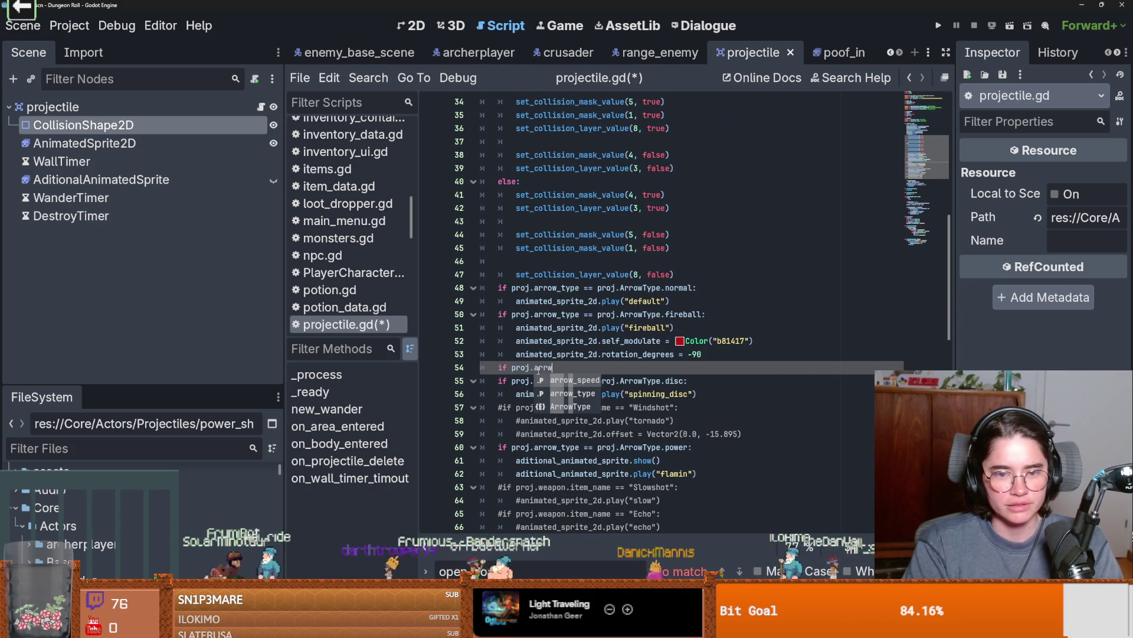
{"action": "type", "text": "== "}
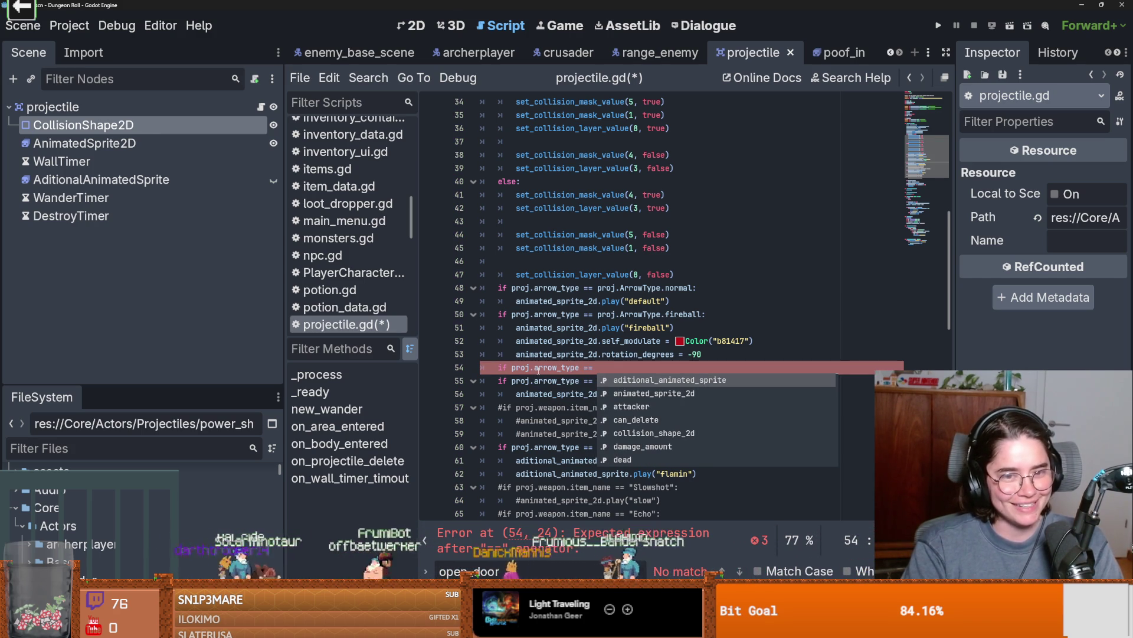
{"action": "type", "text": "proj."}
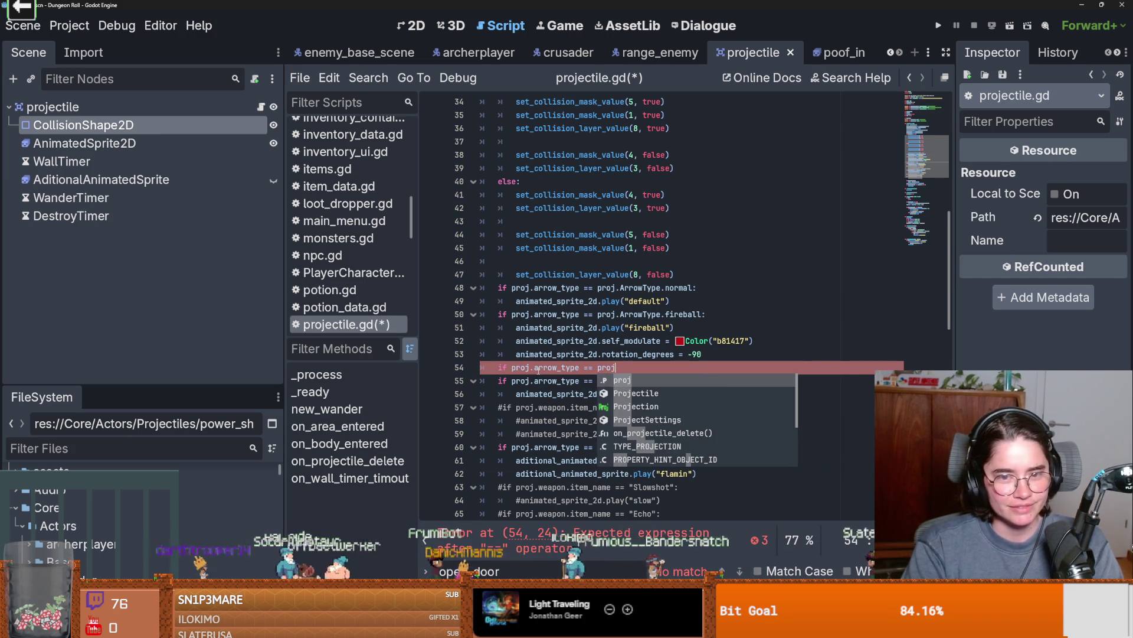
{"action": "key", "text": "Return"}
{"action": "type", "text": ".Ar"}
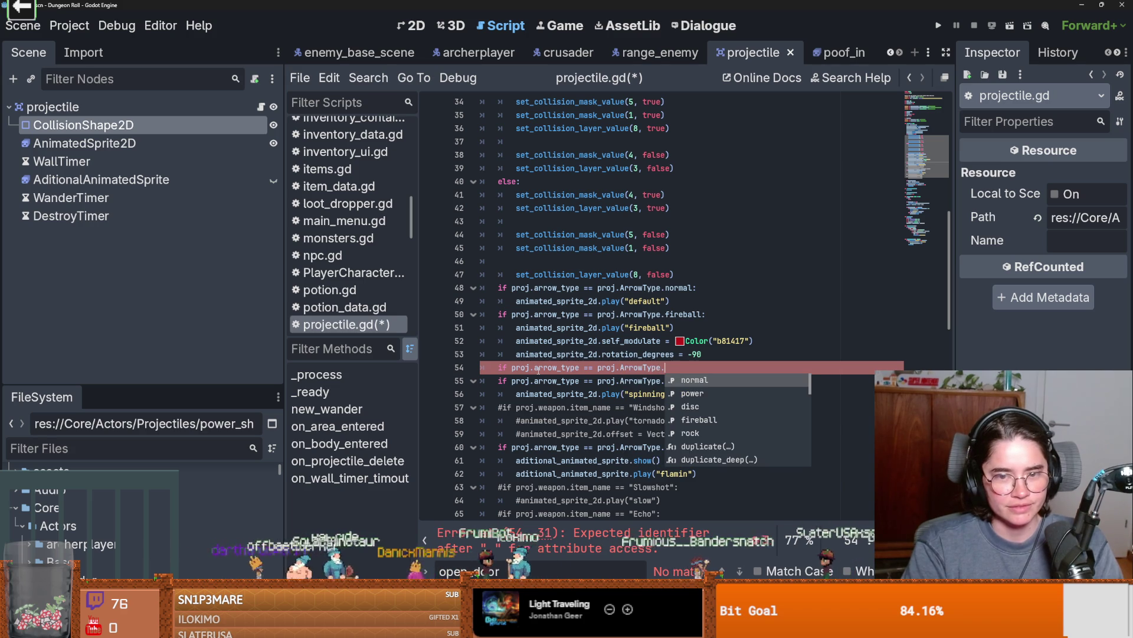
{"action": "type", "text": "ro"}
{"action": "key", "text": "Return"}
{"action": "type", "text": ":"}
{"action": "key", "text": "Return"}
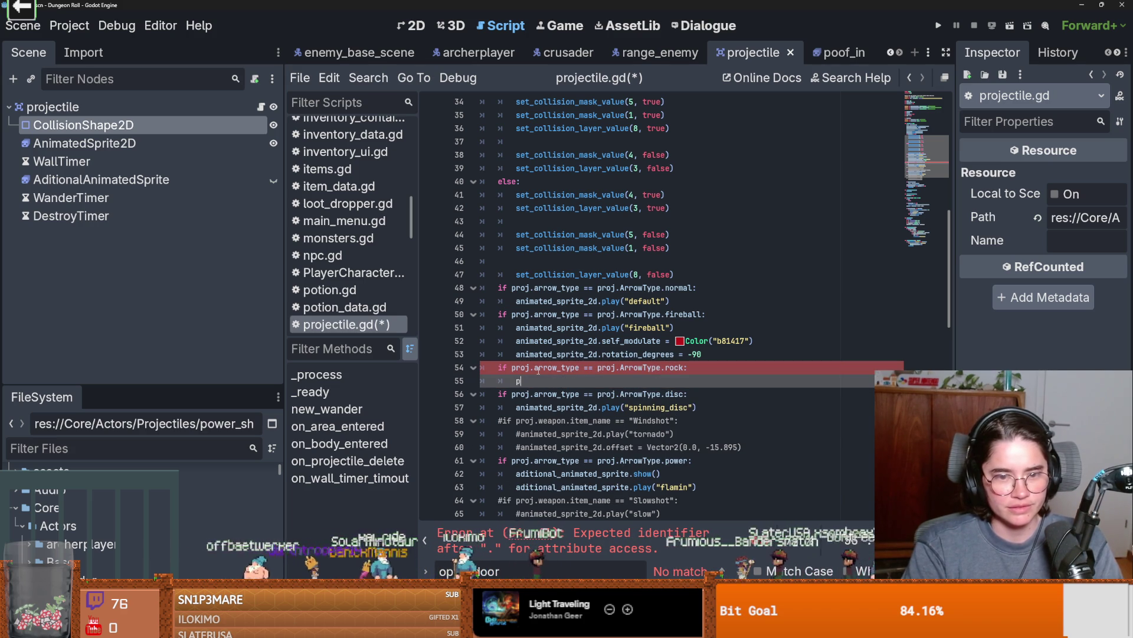
{"action": "type", "text": "pass"}
{"action": "key", "text": "ctrl+s"}
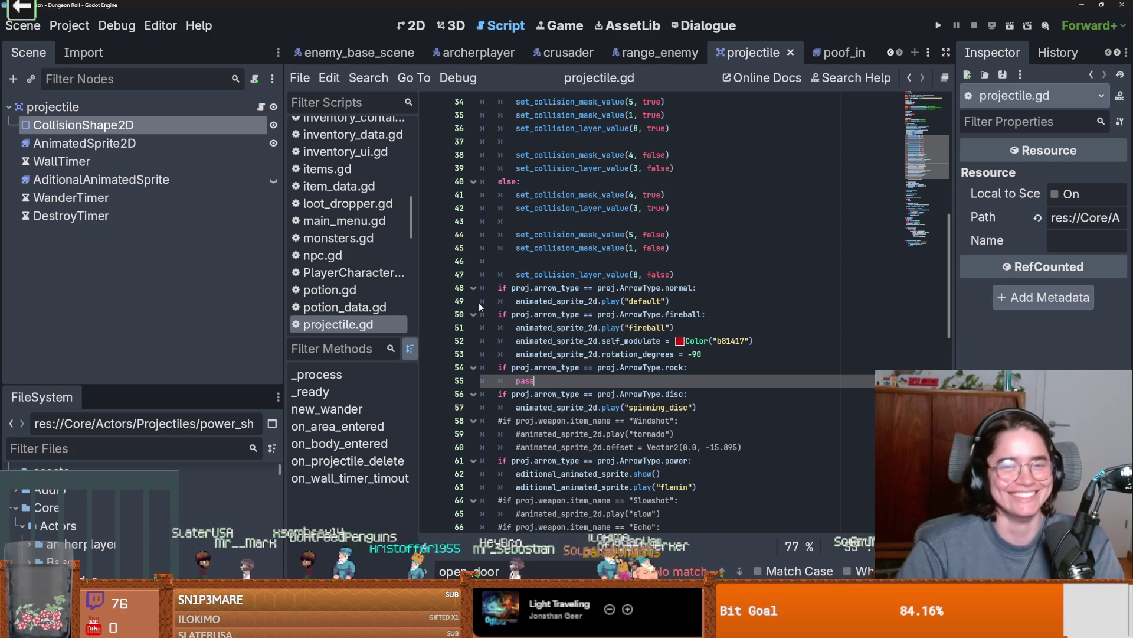
Replace pass with a copy of the fireball play call changed to play 'rock', and save.
{"action": "double_click", "coordinate": [567, 375]}
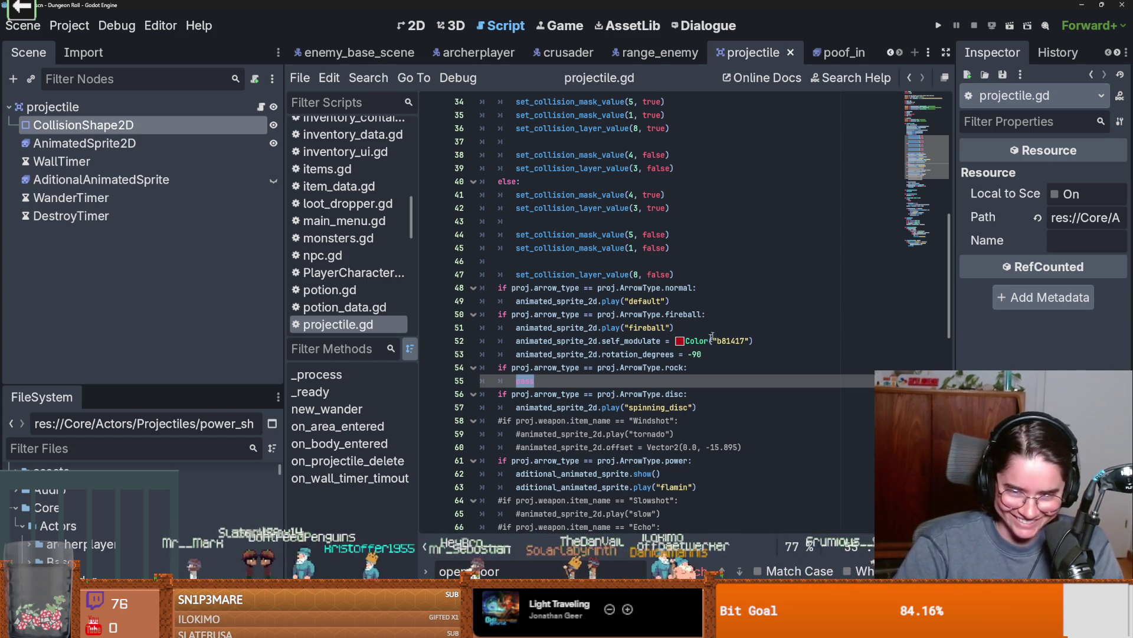
{"action": "mouse_move", "coordinate": [679, 327]}
{"action": "left_mouse_down"}
{"action": "mouse_move", "coordinate": [496, 334]}
{"action": "mouse_move", "coordinate": [516, 329]}
{"action": "left_mouse_up"}
{"action": "key", "text": "ctrl+c"}
{"action": "double_click", "coordinate": [525, 381]}
{"action": "key", "text": "ctrl+v"}
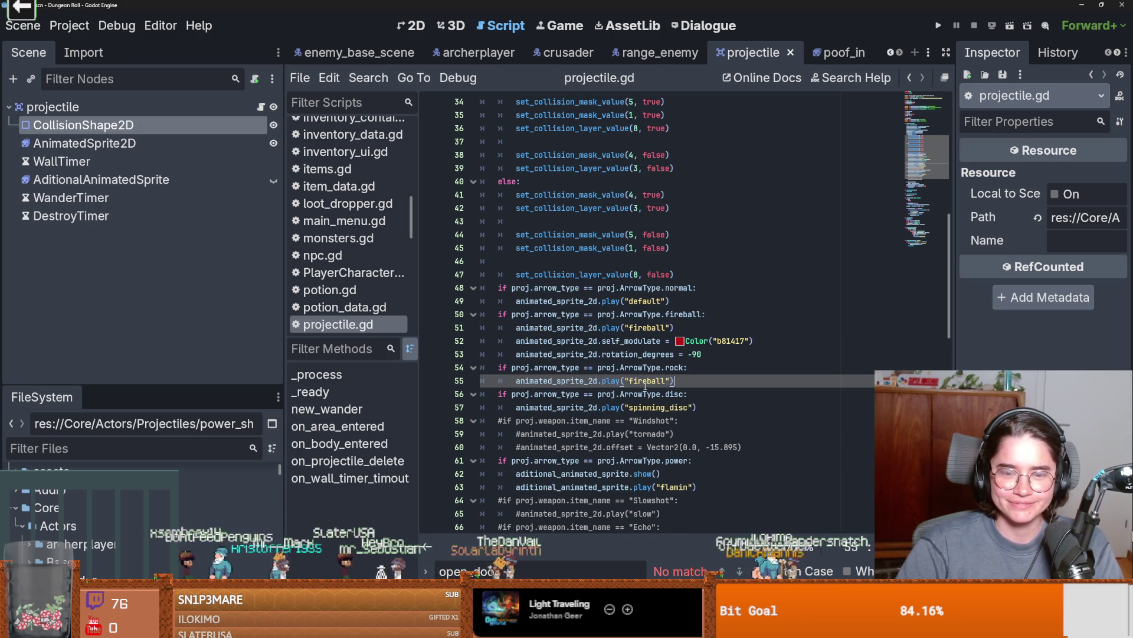
{"action": "double_click", "coordinate": [645, 381]}
{"action": "type", "text": "rock"}
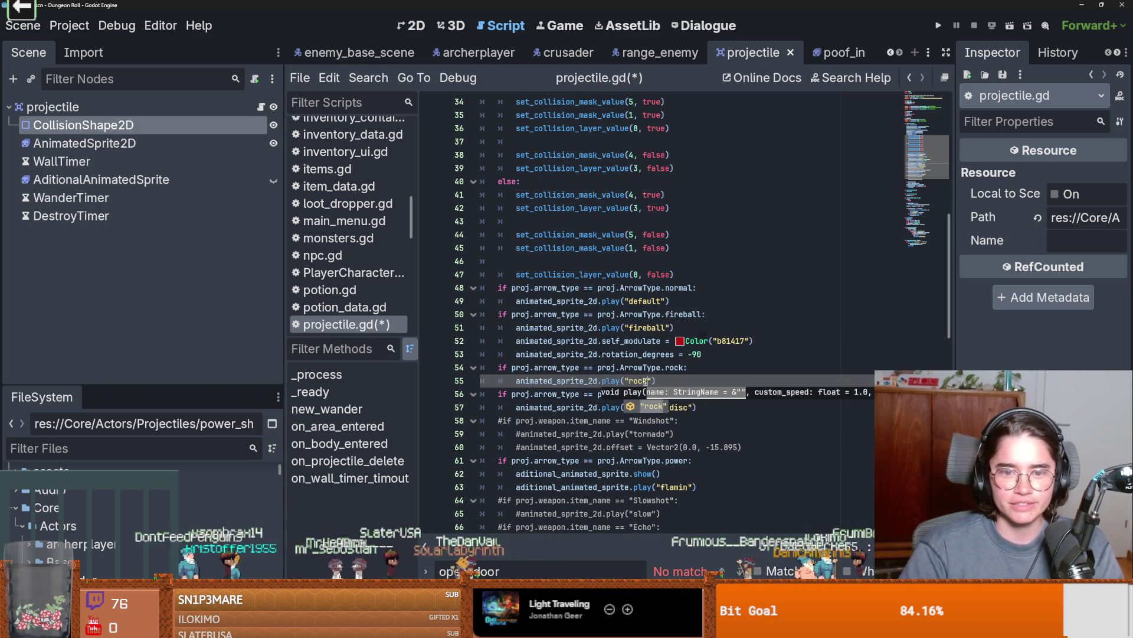
{"action": "key", "text": "ctrl+s"}
Switch to the range_enemy scene's EnemyCharacter.gd script and save the scene.
{"action": "left_click", "coordinate": [583, 237]}
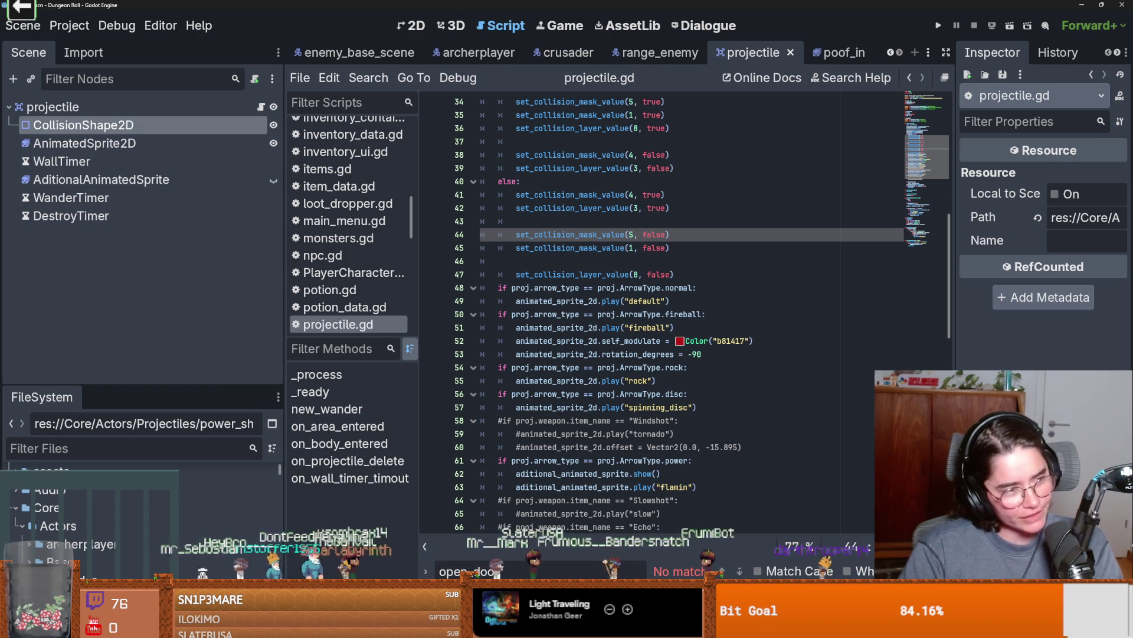
{"action": "left_click", "coordinate": [679, 301]}
{"action": "scroll", "coordinate": [614, 332], "scroll_direction": "up", "scroll_amount": 10}
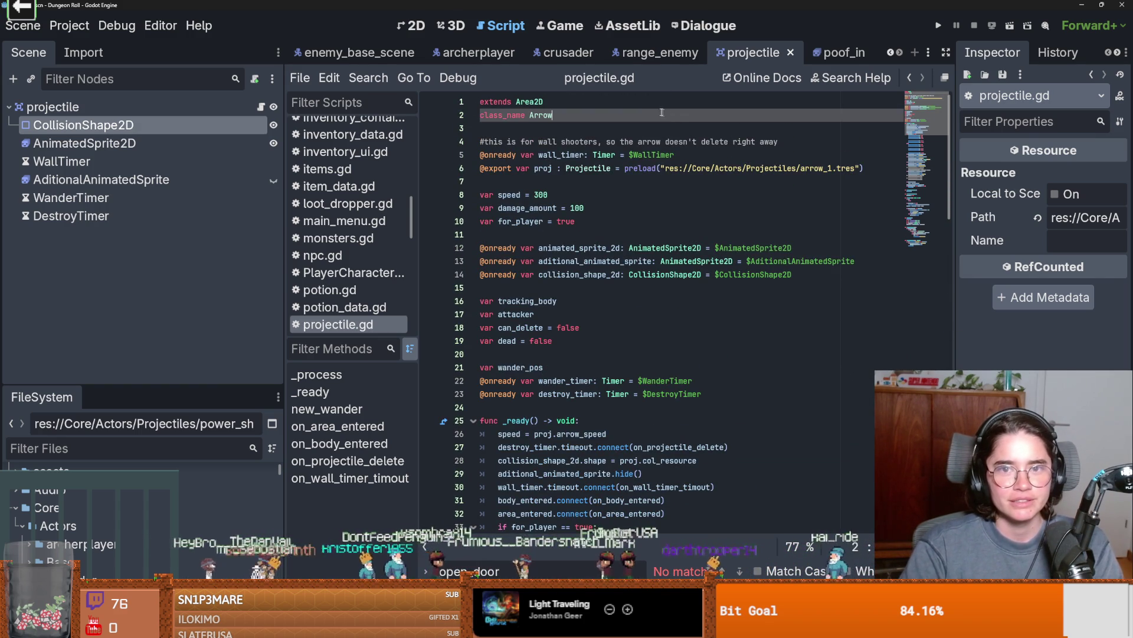
{"action": "key", "text": "ctrl+s"}
Select range_enemy's attack_state, widen the Inspector, and expand Simple Animation to review Rock and Arrow Speed 300.0.
{"action": "left_click", "coordinate": [656, 52]}
{"action": "left_click", "coordinate": [73, 307]}
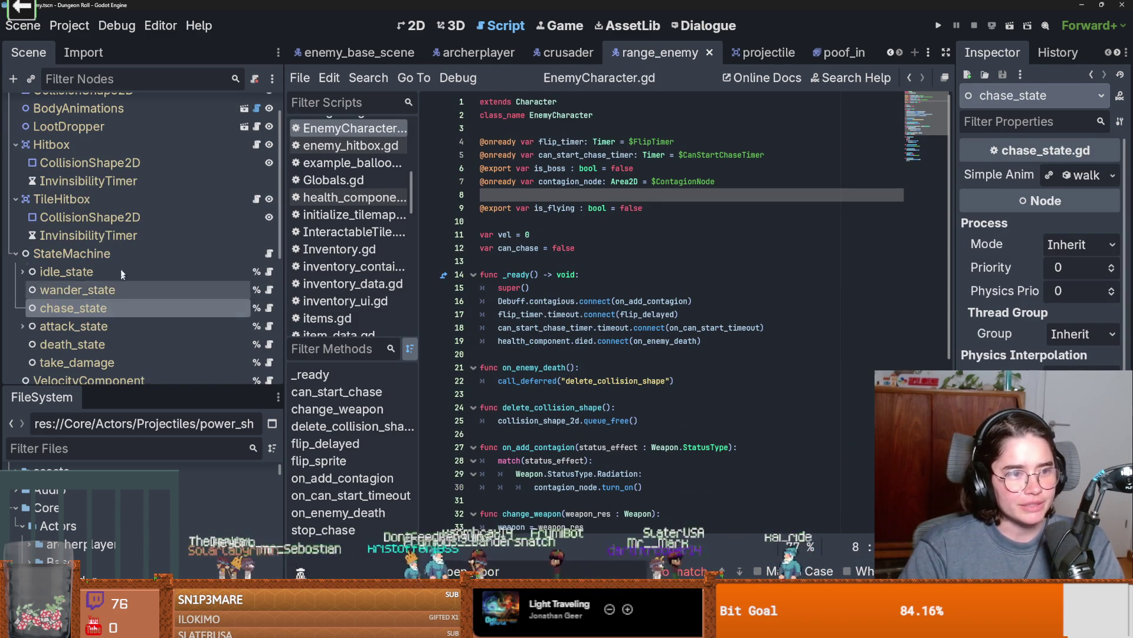
{"action": "scroll", "coordinate": [122, 247], "scroll_direction": "up", "scroll_amount": 2}
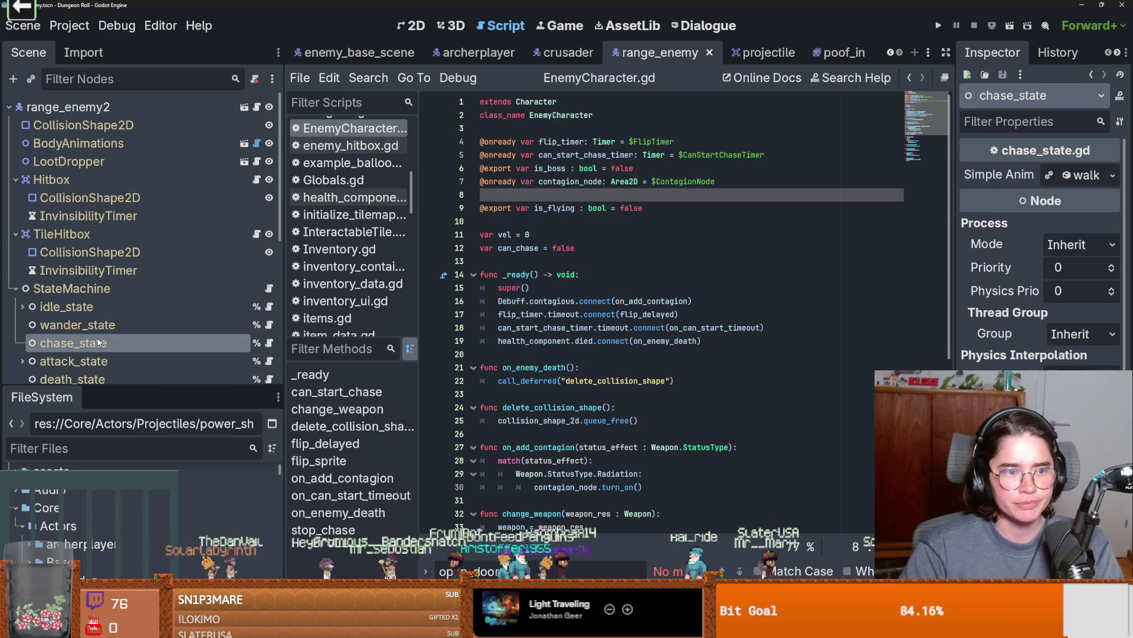
{"action": "scroll", "coordinate": [112, 295], "scroll_direction": "down", "scroll_amount": 2}
{"action": "left_click", "coordinate": [73, 326]}
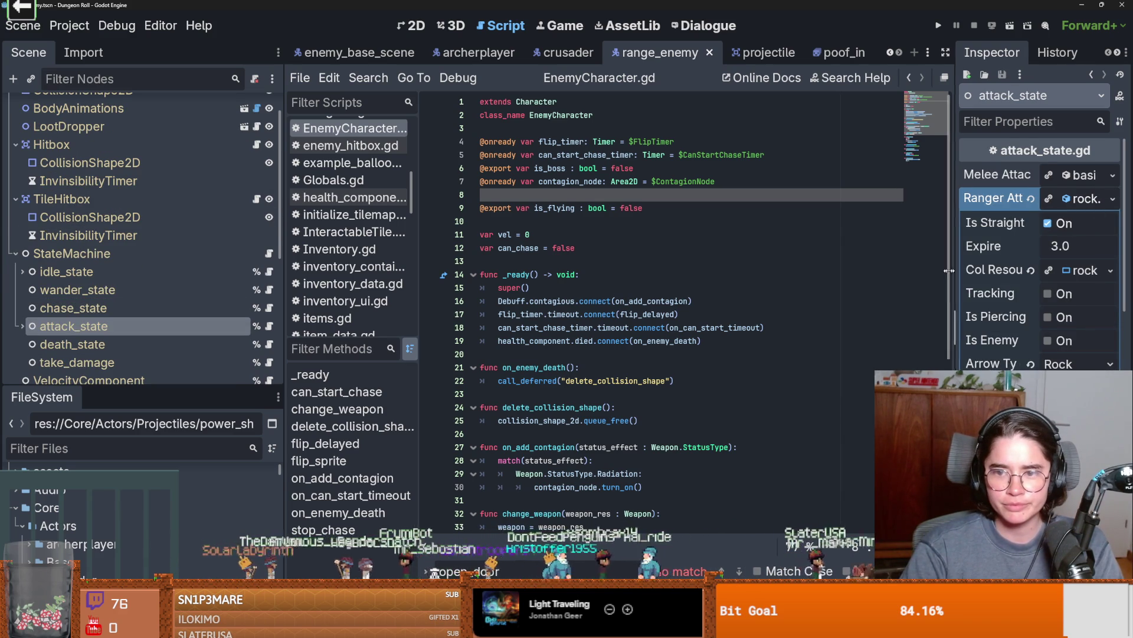
{"action": "left_click_drag", "start_coordinate": [951, 273], "coordinate": [753, 272]}
{"action": "scroll", "coordinate": [939, 296], "scroll_direction": "down", "scroll_amount": 4}
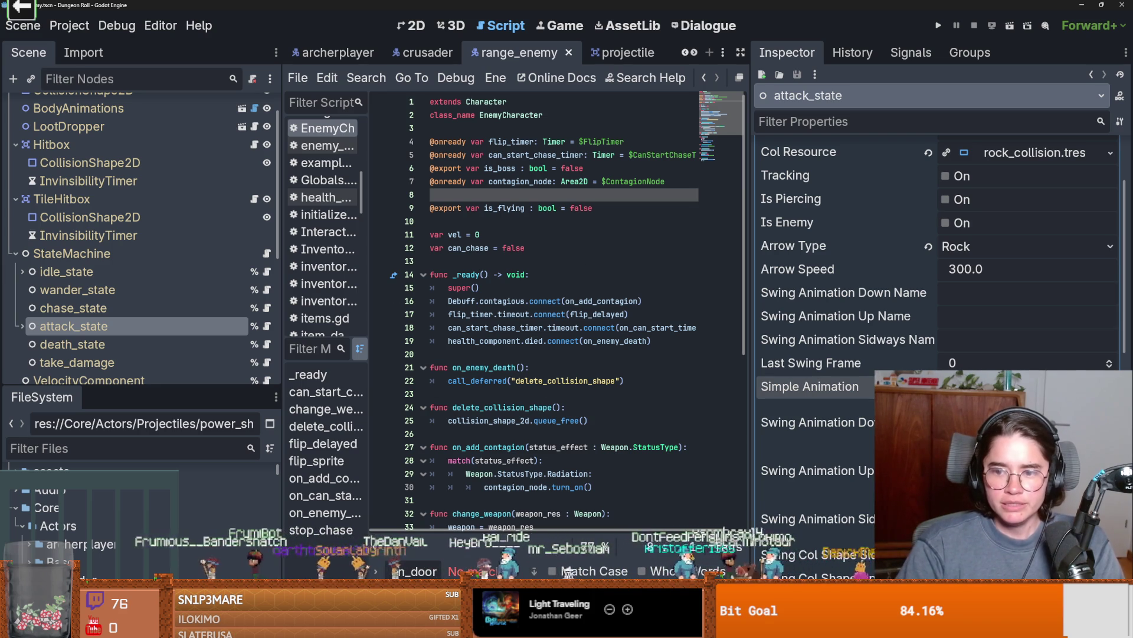
{"action": "left_click", "coordinate": [956, 386]}
{"action": "scroll", "coordinate": [956, 378], "scroll_direction": "down", "scroll_amount": 2}
{"action": "left_click", "coordinate": [957, 360]}
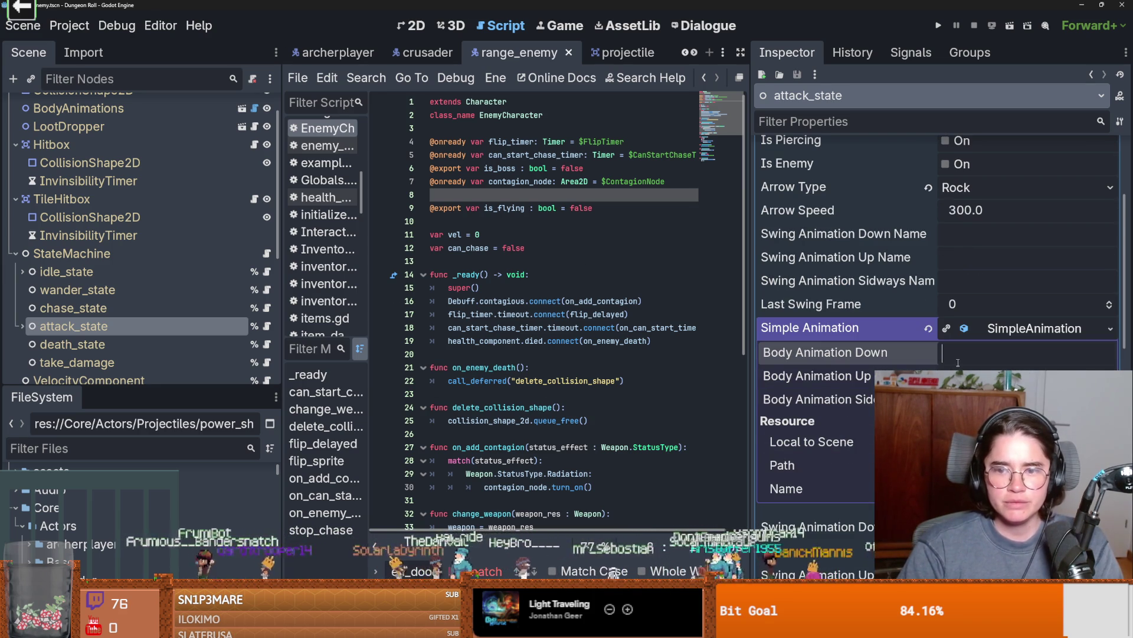
{"action": "left_click", "coordinate": [924, 336]}
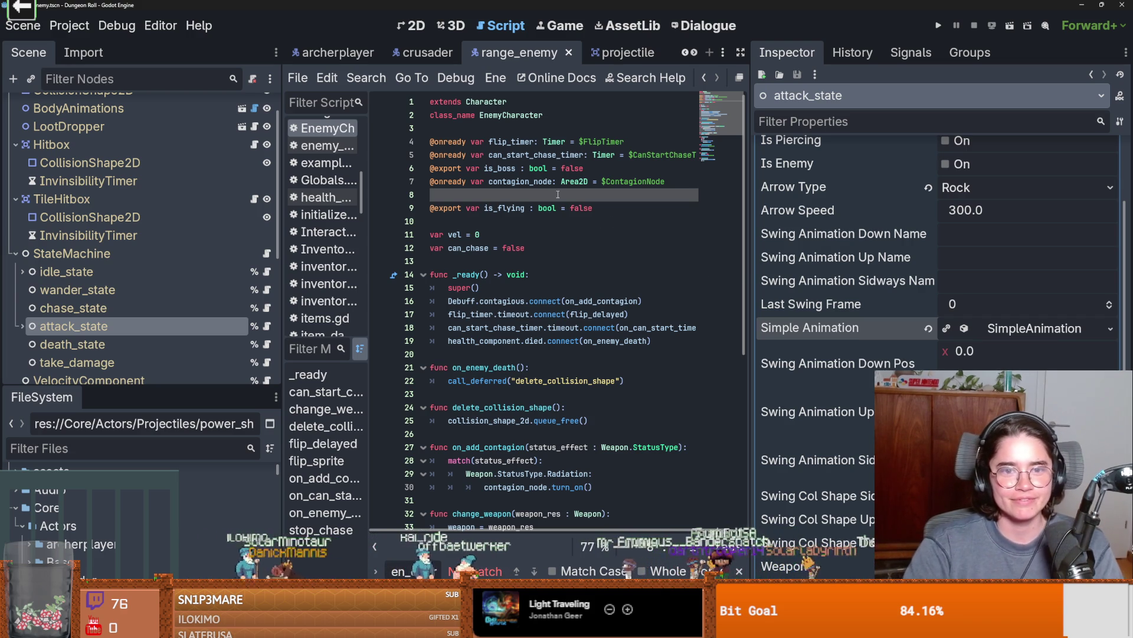
Save the range_enemy scene and switch to the browser's Google coin-flip result.
{"action": "key", "text": "ctrl+s"}
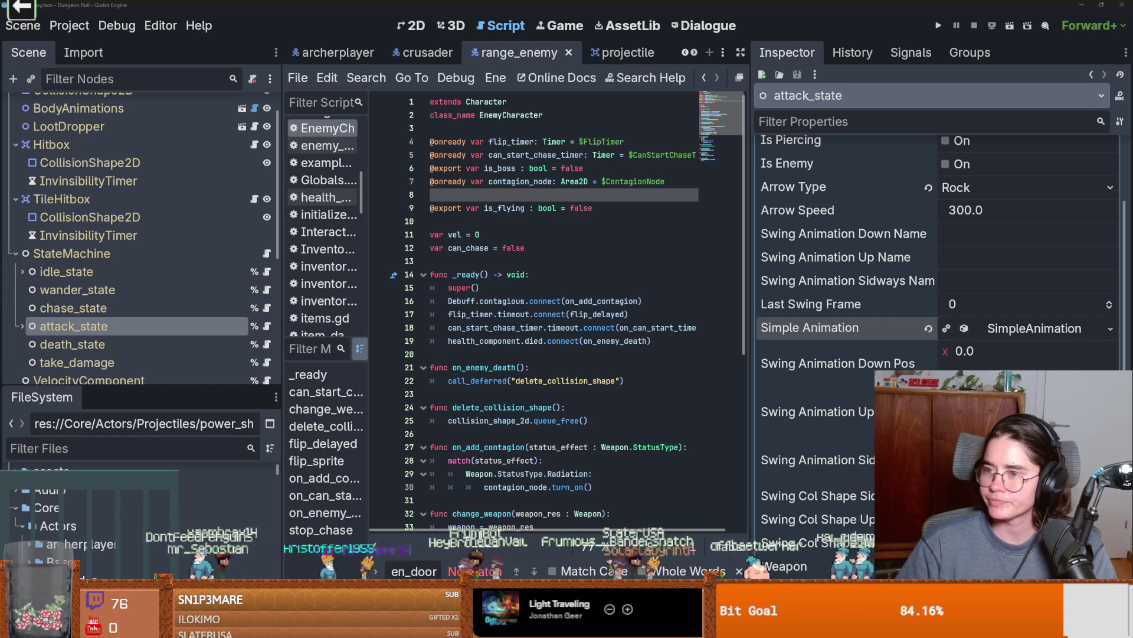
{"action": "key", "text": "alt+Tab"}
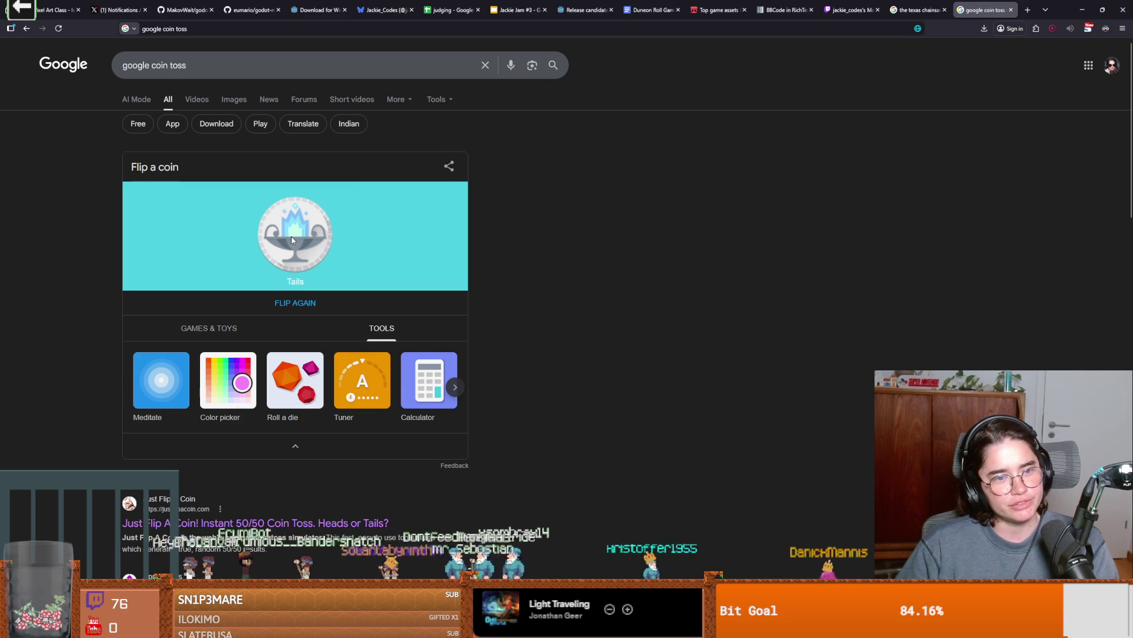
Flip the Google coin a second time (Tails) and go back to the Godot editor.
{"action": "left_click", "coordinate": [298, 302]}
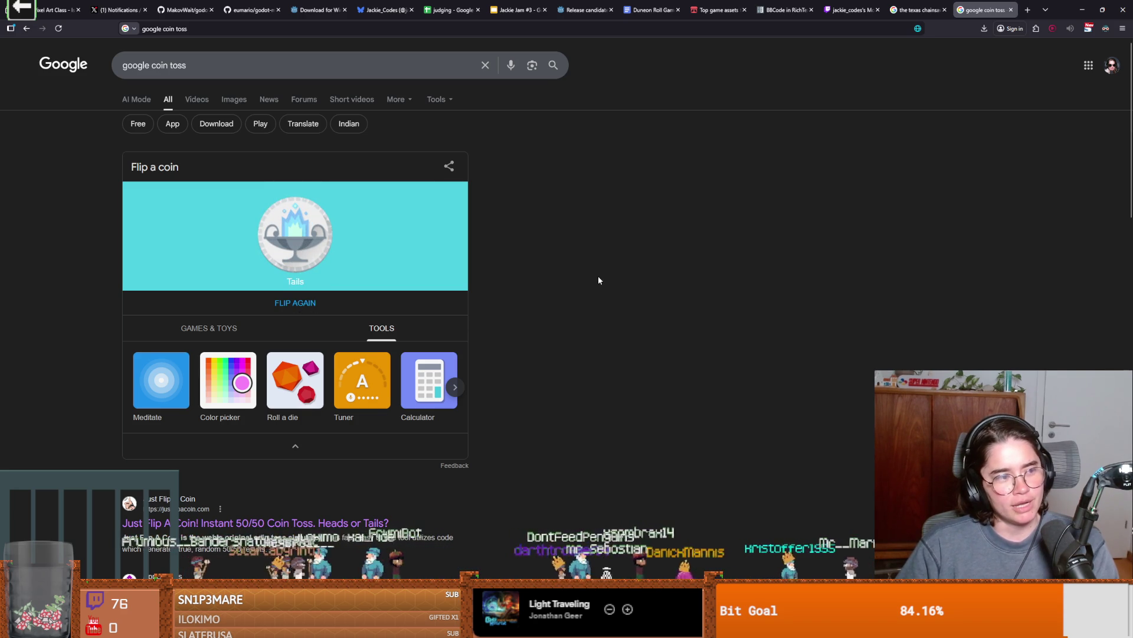
{"action": "key", "text": "alt+Tab"}
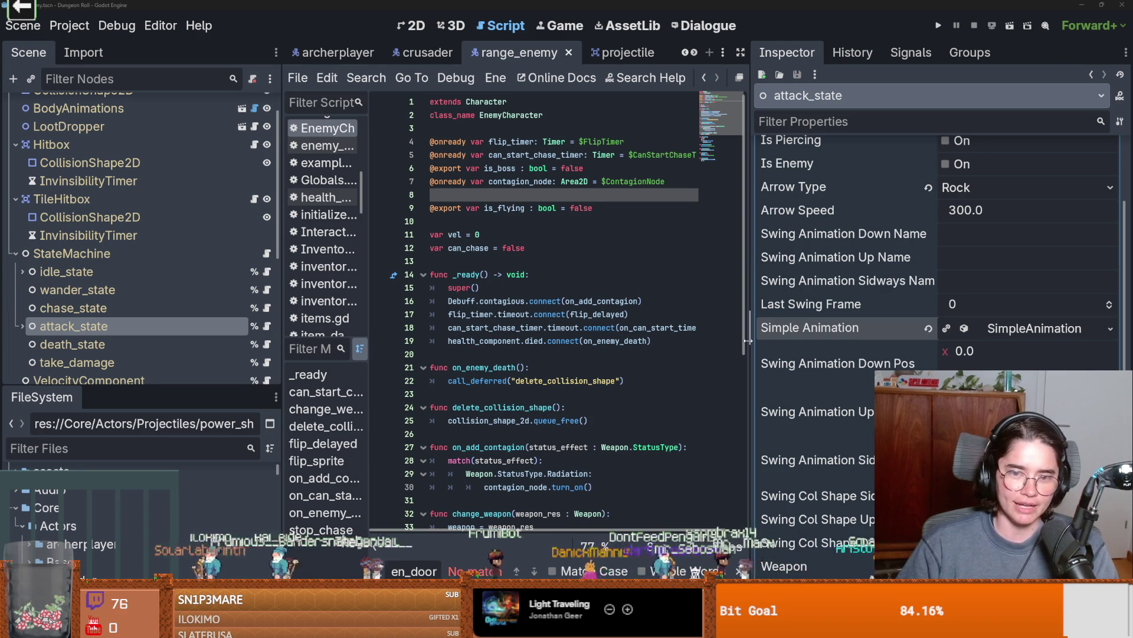
Widen the script editor by shrinking the property panel, script list and scene tree.
{"action": "left_click_drag", "start_coordinate": [747, 341], "coordinate": [948, 340]}
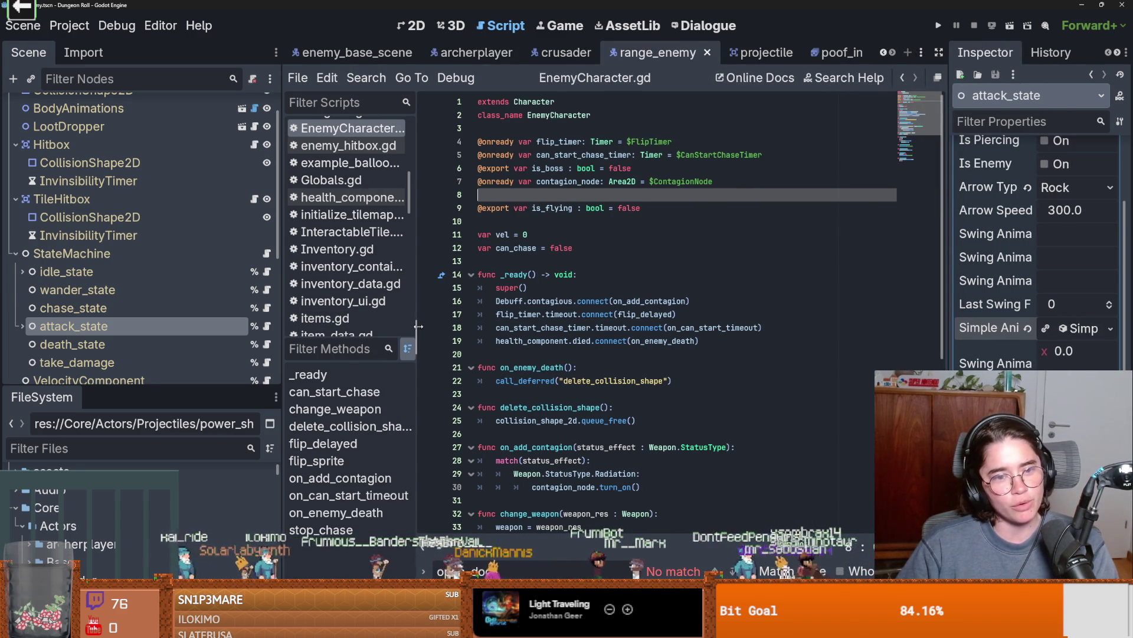
{"action": "left_click_drag", "start_coordinate": [418, 326], "coordinate": [392, 326]}
{"action": "left_click_drag", "start_coordinate": [281, 328], "coordinate": [182, 330]}
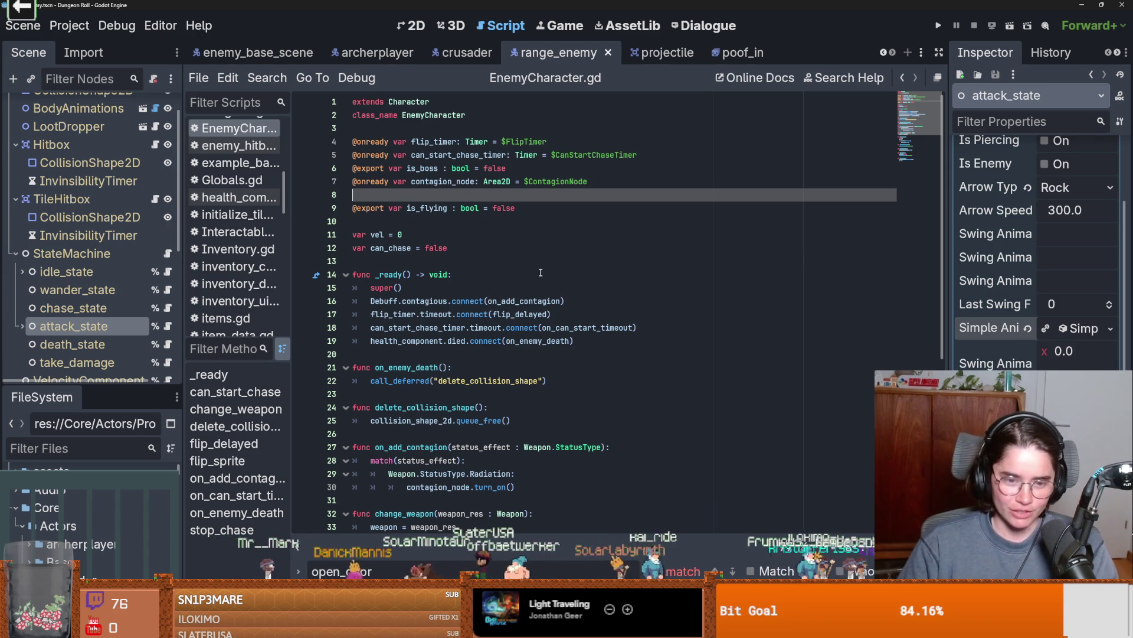
Visit lines 11, 10 and 27 (on_add_contagion) of EnemyCharacter.gd, then switch to the coin flip.
{"action": "left_click", "coordinate": [442, 233]}
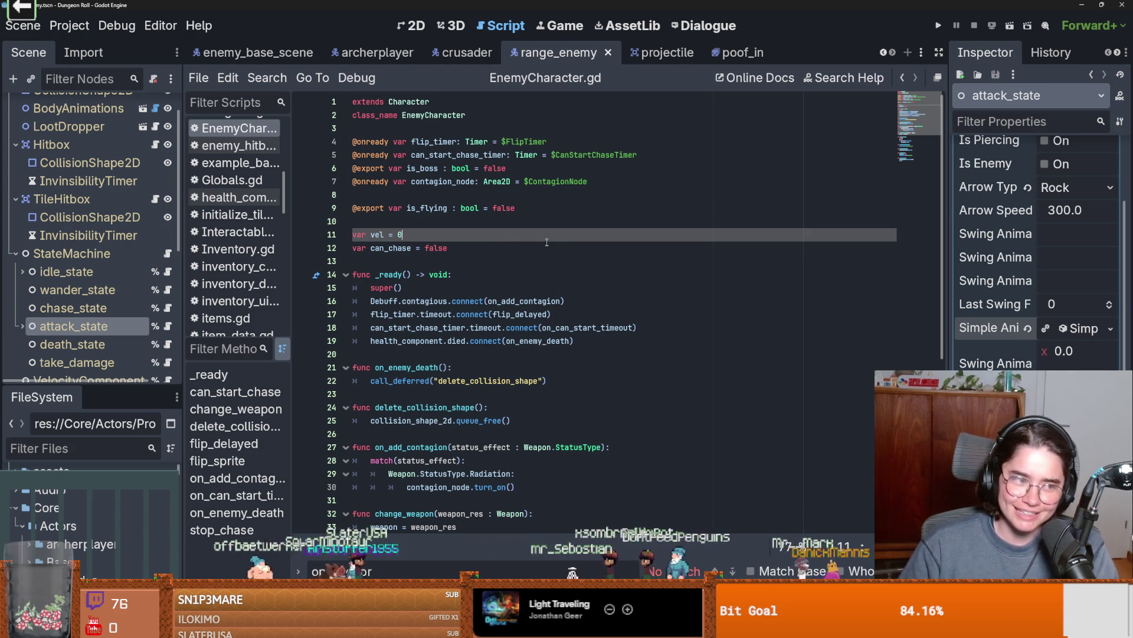
{"action": "left_click", "coordinate": [422, 221]}
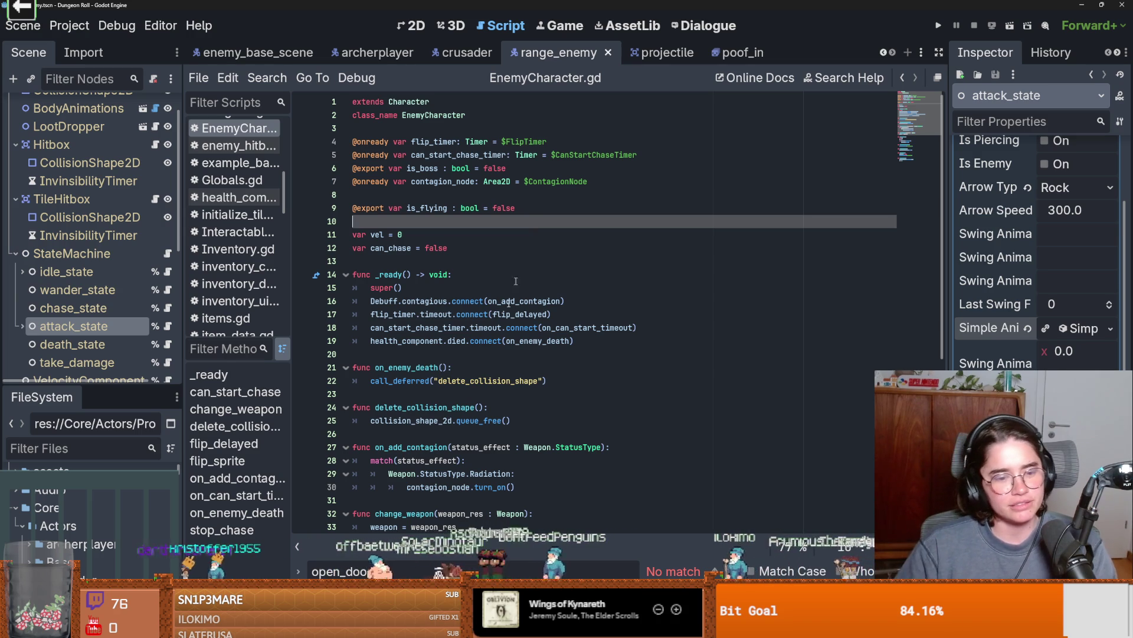
{"action": "left_click", "coordinate": [517, 447]}
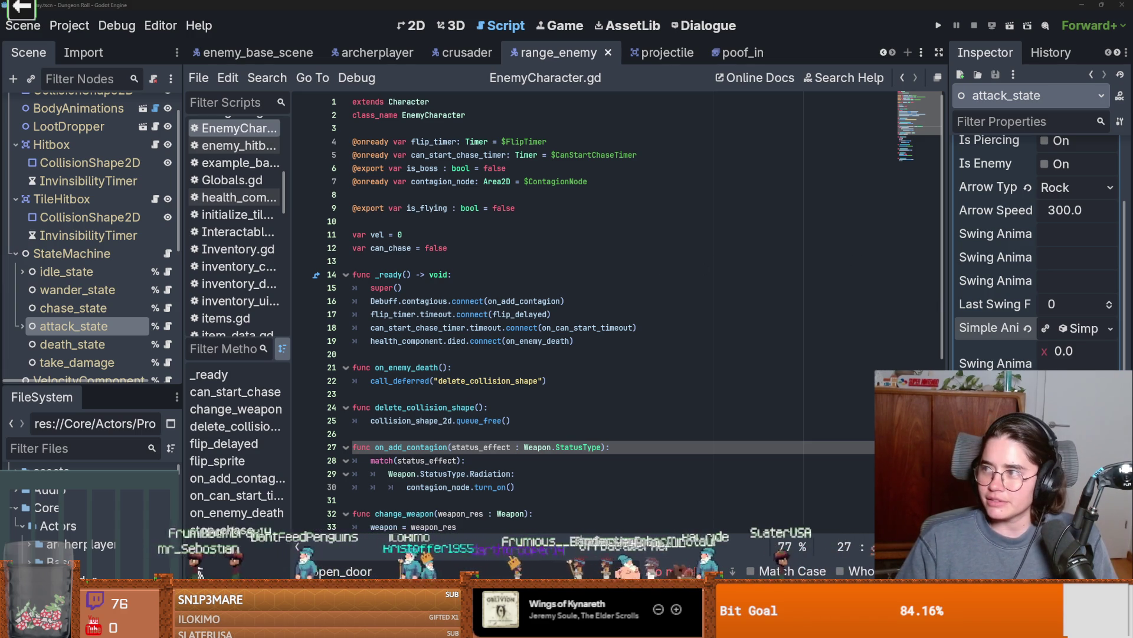
{"action": "key", "text": "alt+Tab"}
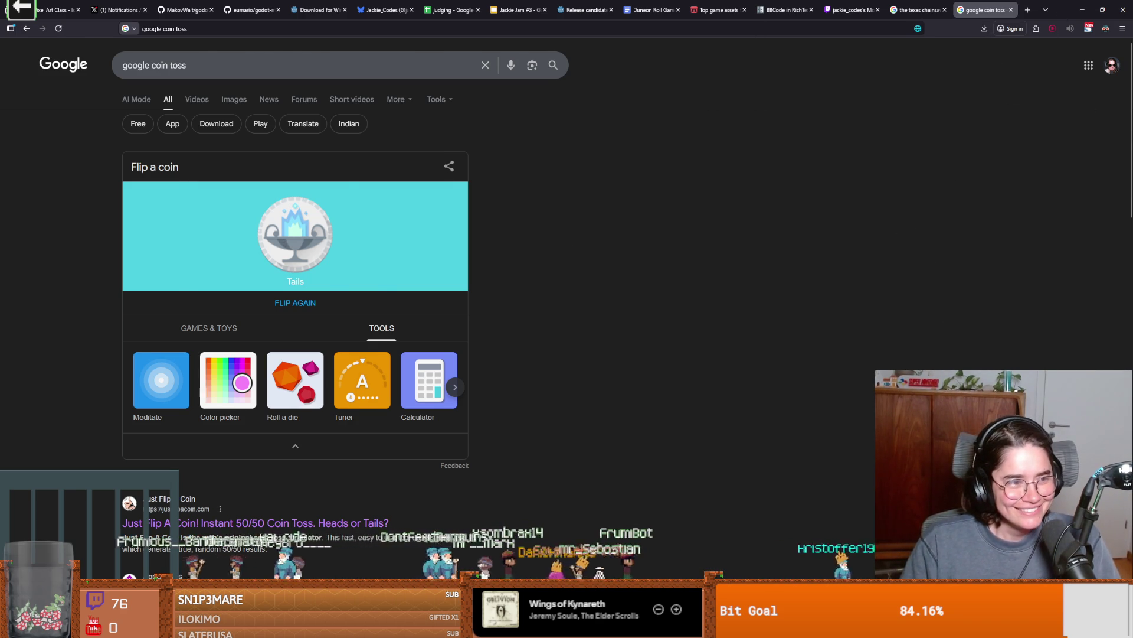
Return from the Tails coin-flip page to EnemyCharacter.gd's on_add_contagion function in Godot.
{"action": "key", "text": "alt+Tab"}
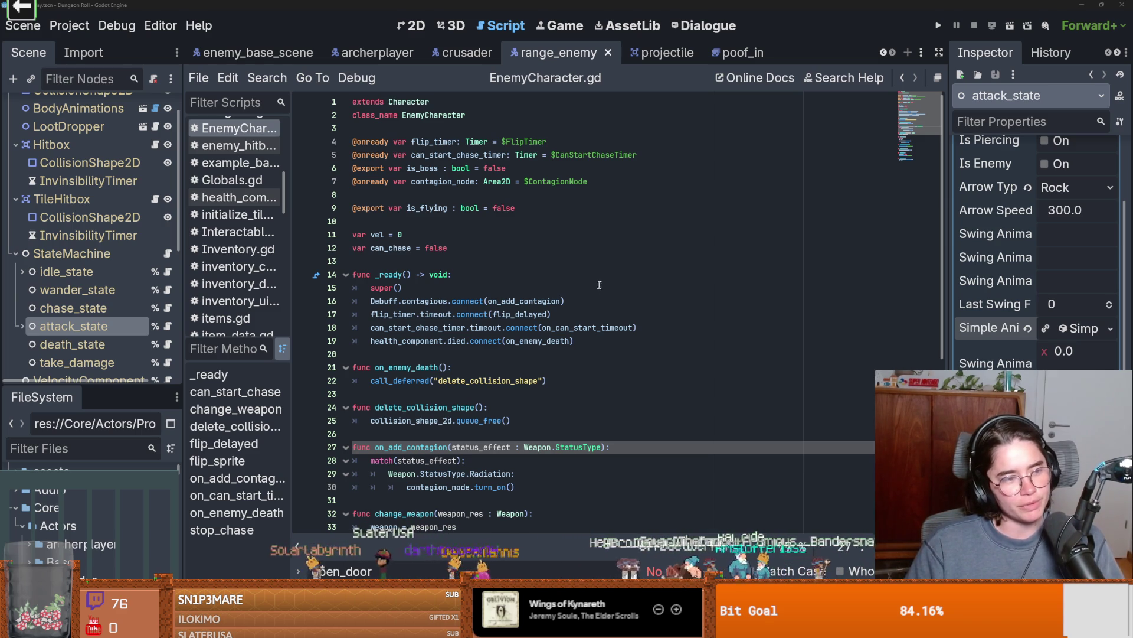
{"action": "left_click", "coordinate": [418, 264]}
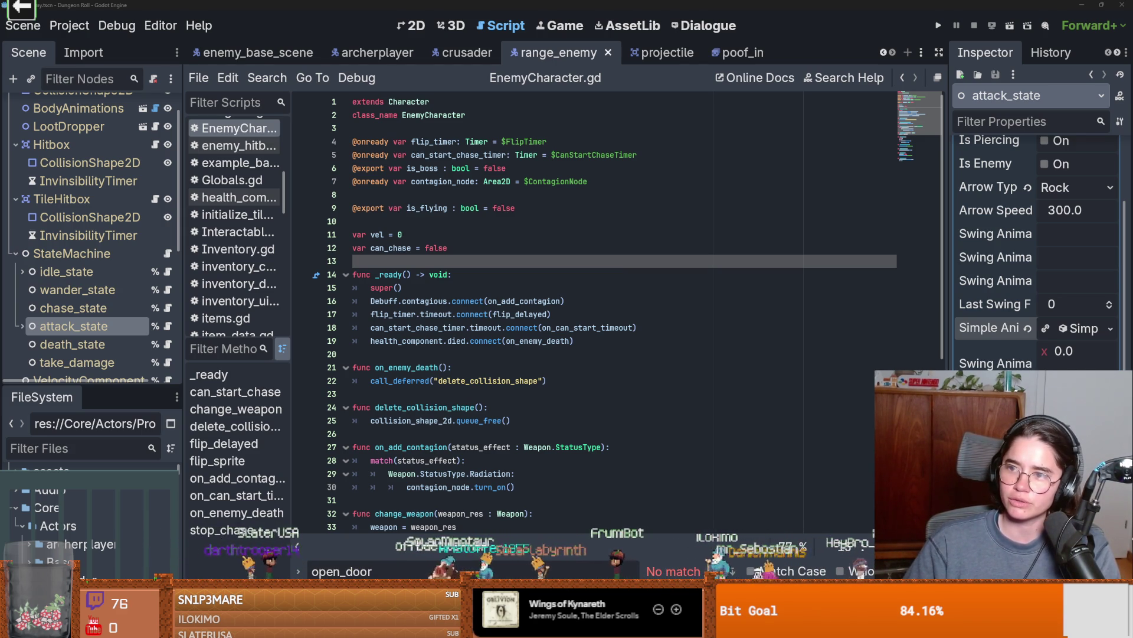
Refine the image search to 'quesito colombiano en un arepa'.
{"action": "key", "text": "alt+Tab"}
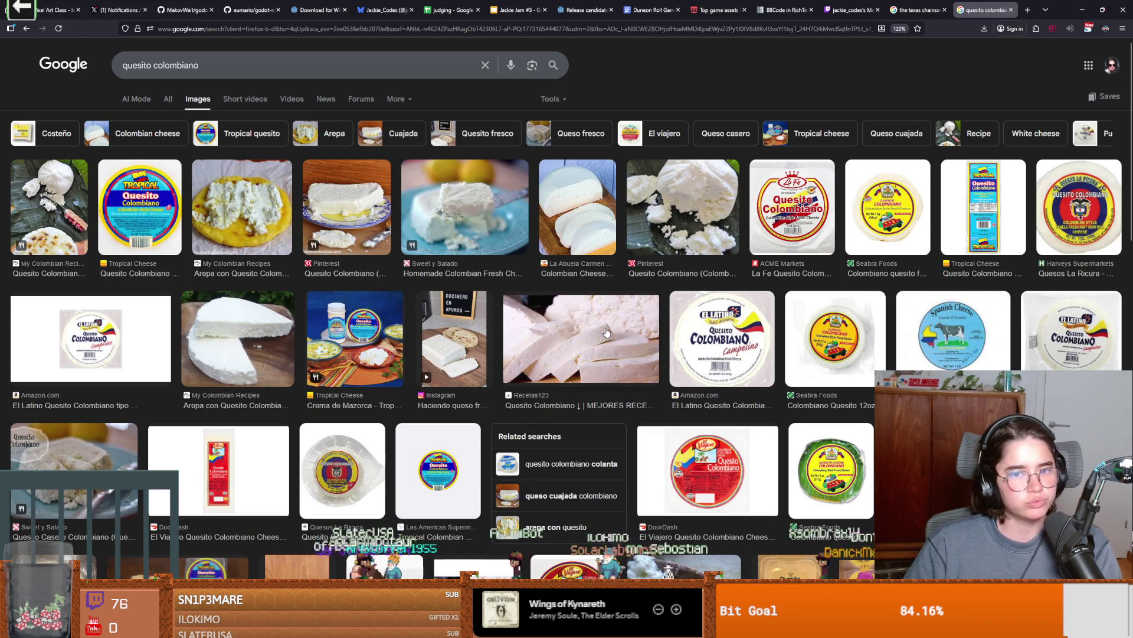
{"action": "left_click", "coordinate": [234, 67]}
{"action": "type", "text": "en un"}
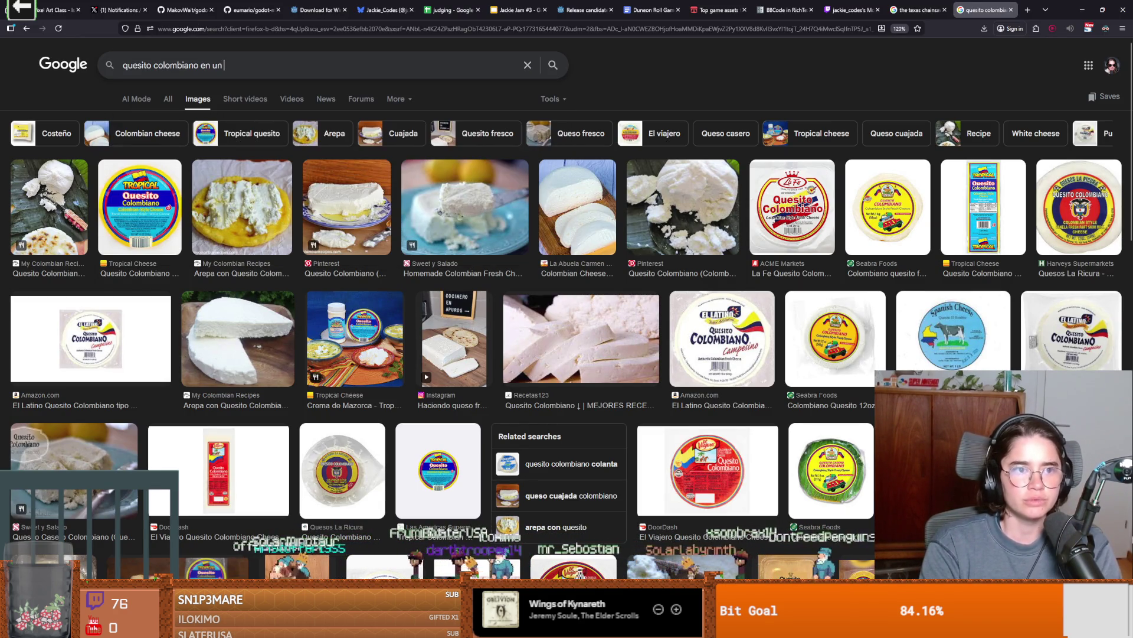
{"action": "type", "text": " arepa"}
{"action": "key", "text": "Return"}
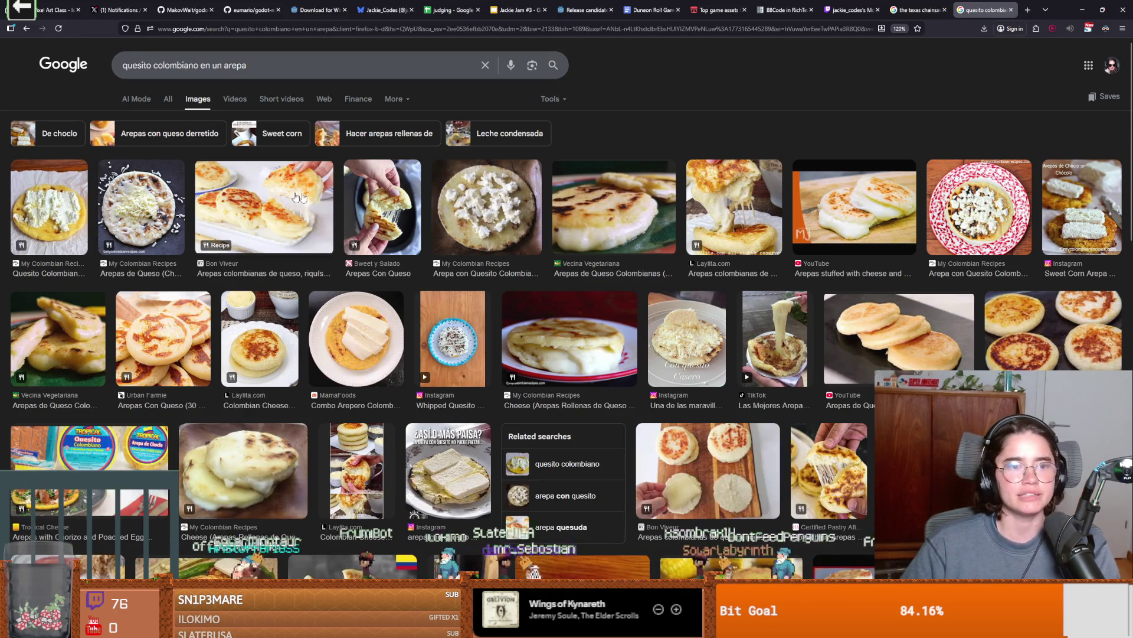
Preview the Arepa con Quesito Colombiano, Sweet Corn Arepa and cheese-stuffed arepa photos, then return to Godot.
{"action": "left_click", "coordinate": [460, 227]}
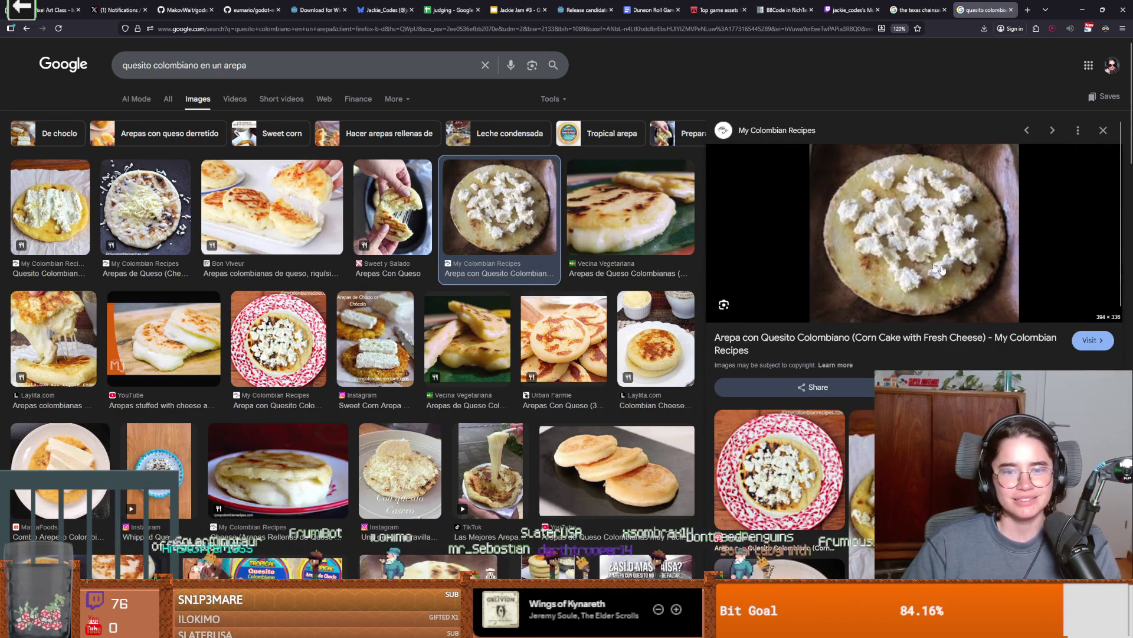
{"action": "left_click", "coordinate": [378, 360]}
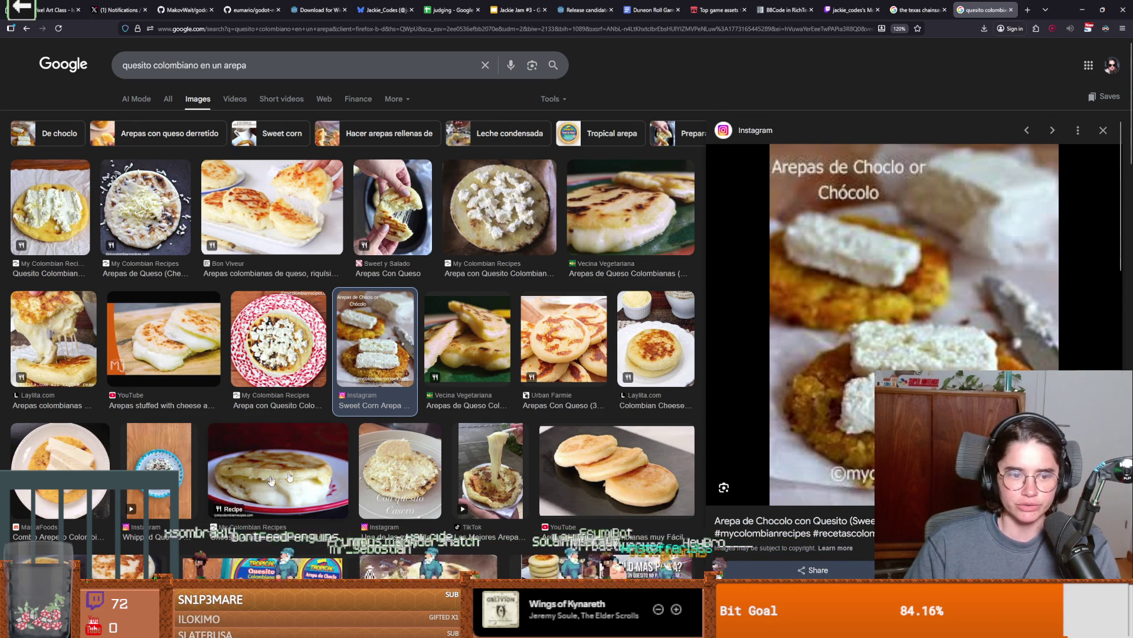
{"action": "scroll", "coordinate": [278, 449], "scroll_direction": "down", "scroll_amount": 2}
{"action": "left_click", "coordinate": [270, 429]}
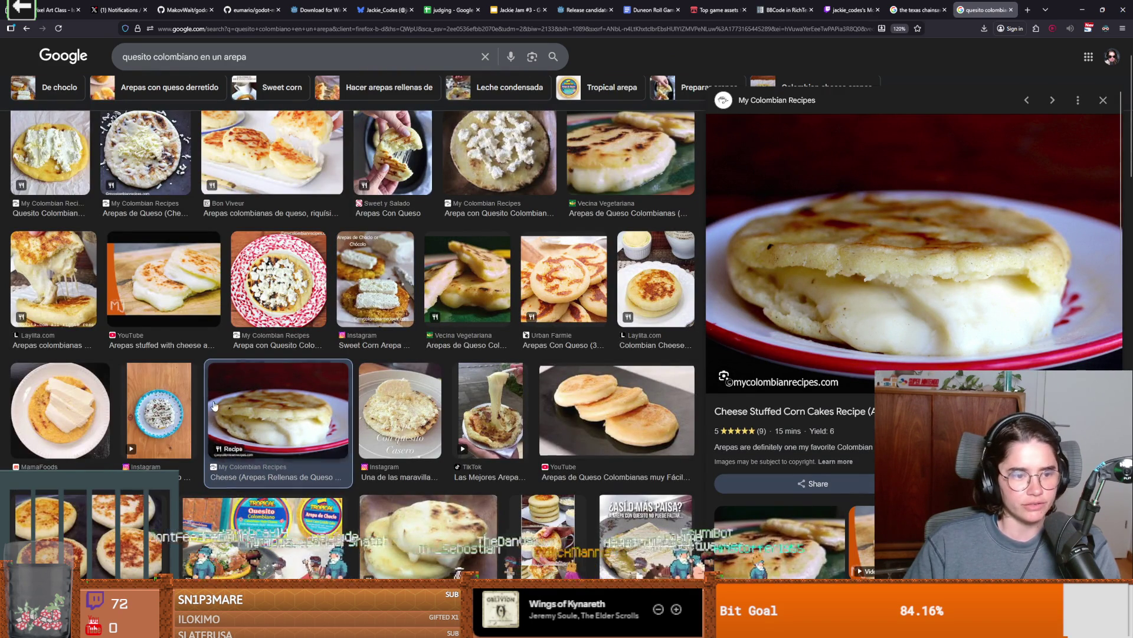
{"action": "scroll", "coordinate": [307, 410], "scroll_direction": "down", "scroll_amount": 3}
{"action": "scroll", "coordinate": [306, 410], "scroll_direction": "up", "scroll_amount": 3}
{"action": "scroll", "coordinate": [306, 409], "scroll_direction": "up", "scroll_amount": 1}
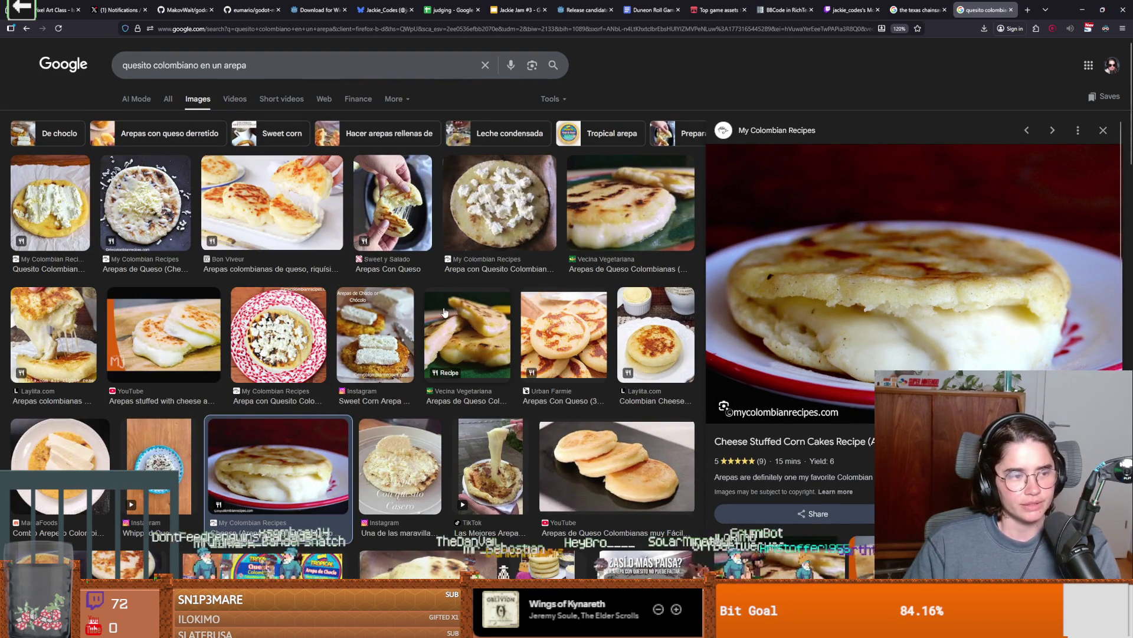
{"action": "scroll", "coordinate": [413, 351], "scroll_direction": "down", "scroll_amount": 2}
{"action": "scroll", "coordinate": [476, 356], "scroll_direction": "down", "scroll_amount": 2}
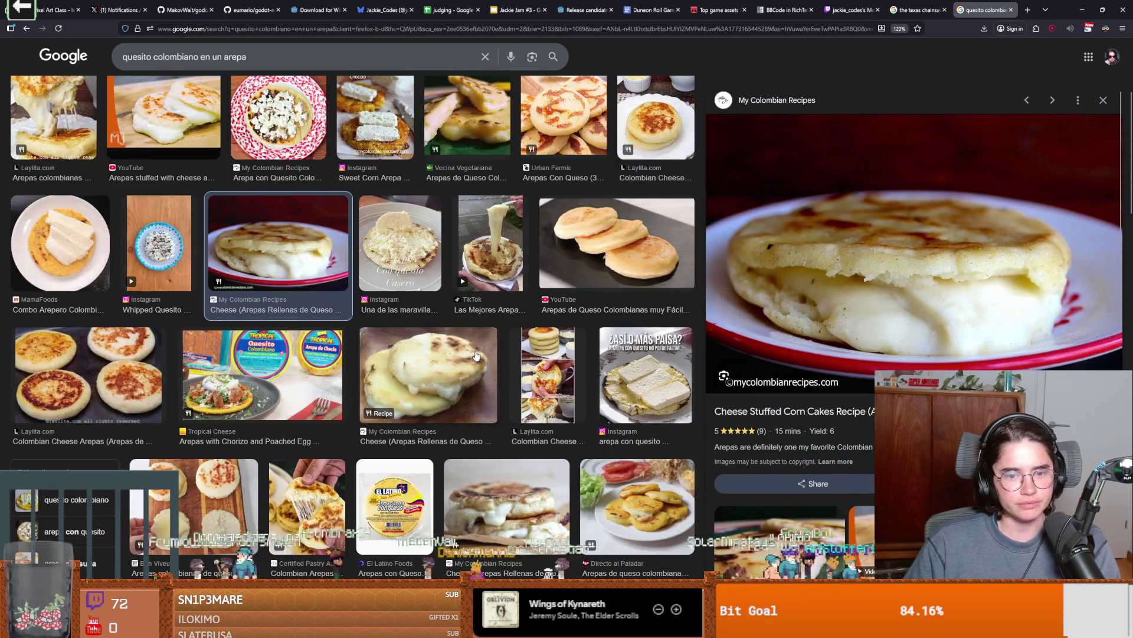
{"action": "scroll", "coordinate": [476, 356], "scroll_direction": "up", "scroll_amount": 4}
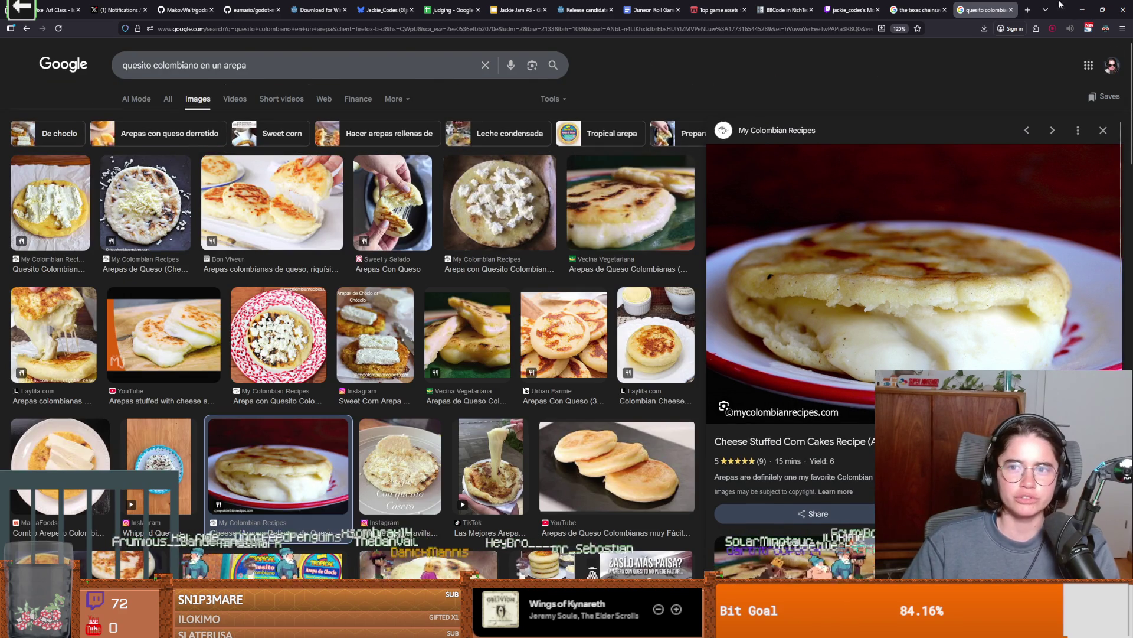
{"action": "key", "text": "alt+Tab"}
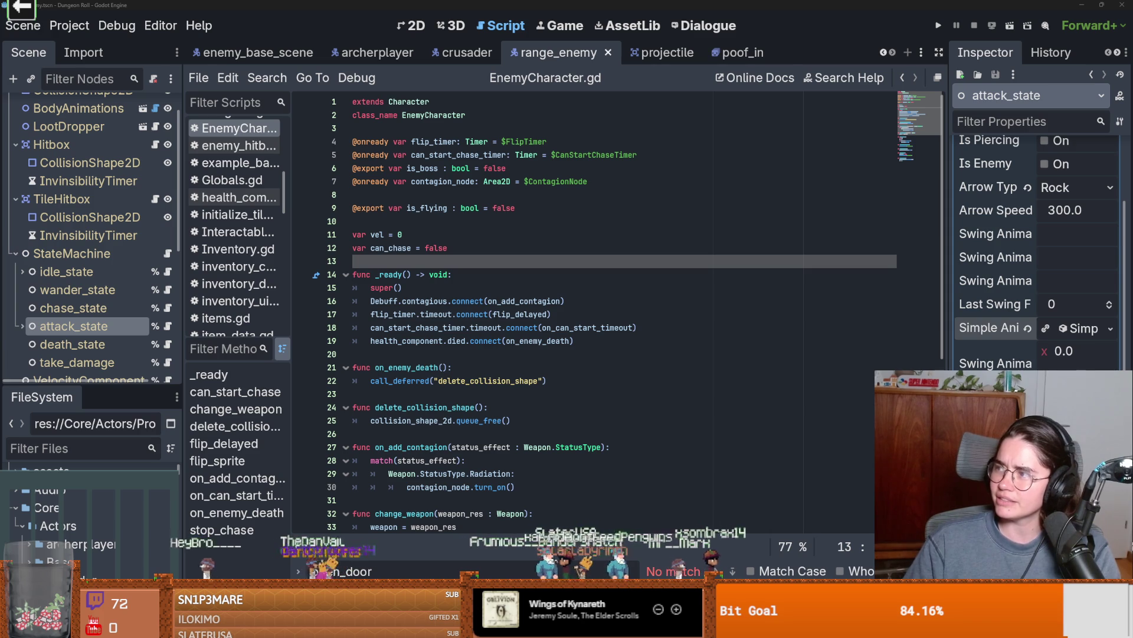
Scroll through the 'arepa con carne' image results, then minimize the browser to reveal Godot.
{"action": "key", "text": "alt+Tab"}
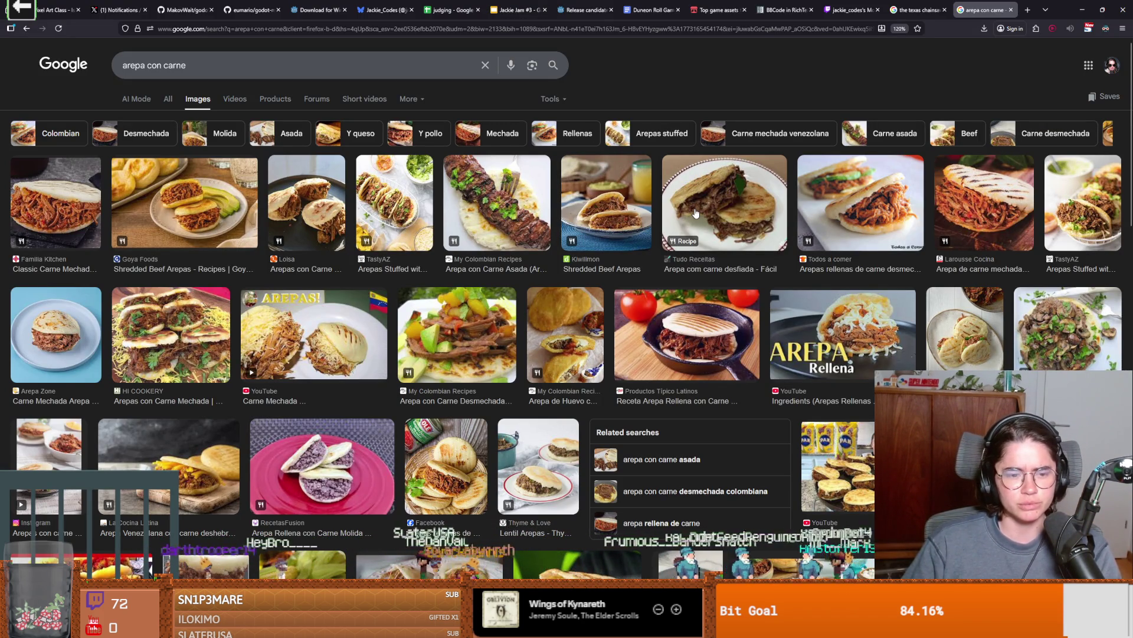
{"action": "scroll", "coordinate": [695, 213], "scroll_direction": "down", "scroll_amount": 2}
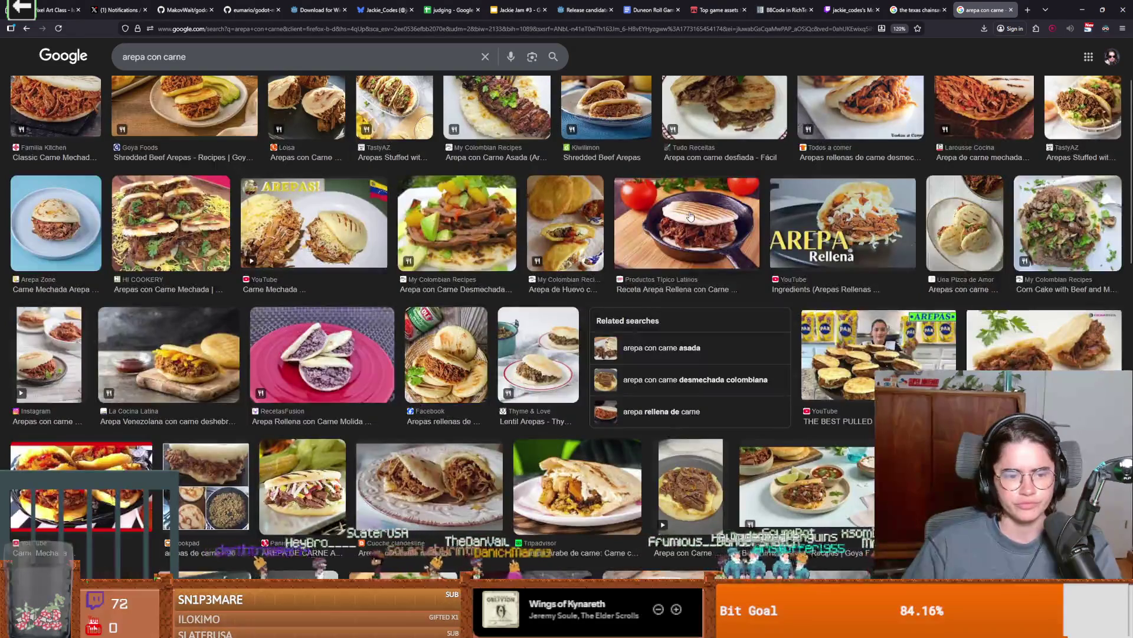
{"action": "scroll", "coordinate": [690, 216], "scroll_direction": "down", "scroll_amount": 1}
{"action": "scroll", "coordinate": [691, 216], "scroll_direction": "up", "scroll_amount": 2}
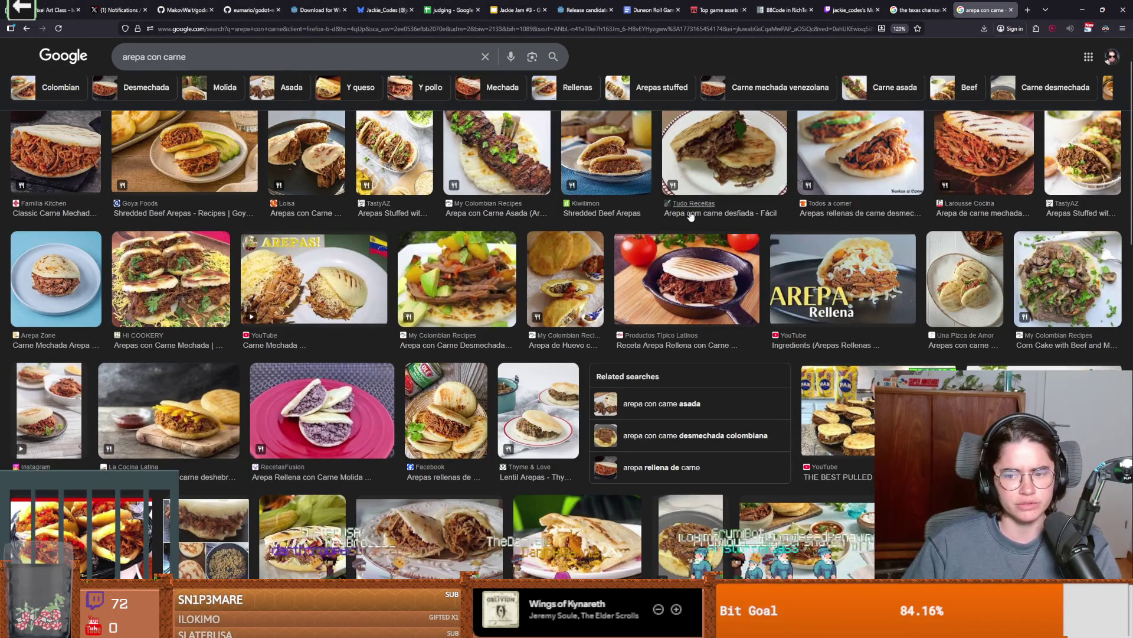
{"action": "scroll", "coordinate": [691, 216], "scroll_direction": "up", "scroll_amount": 1}
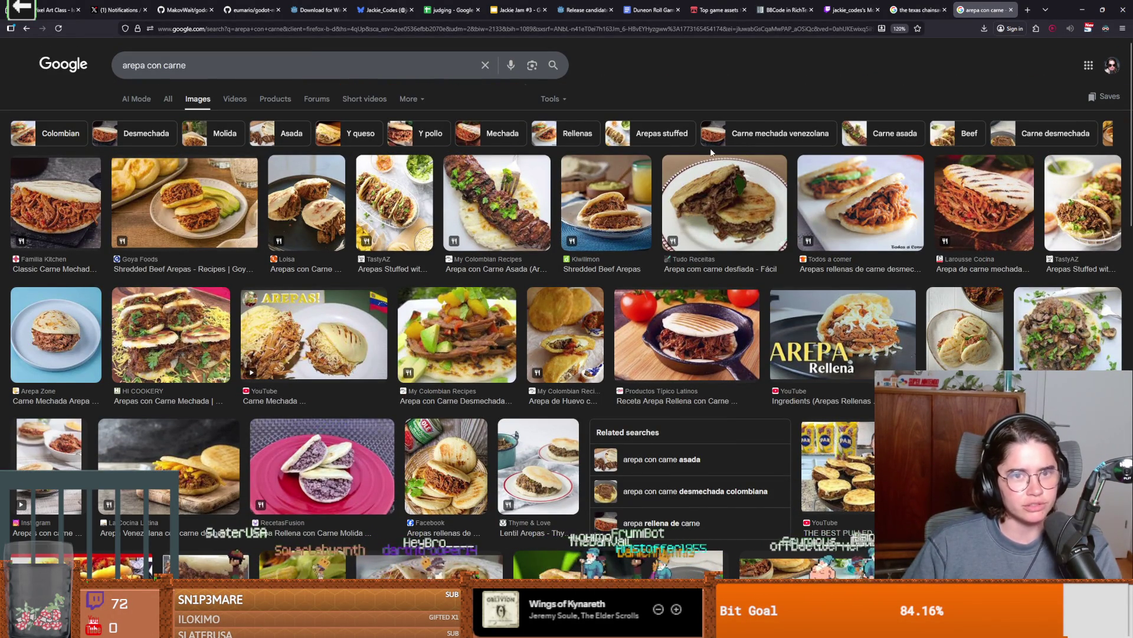
{"action": "left_click", "coordinate": [1082, 10]}
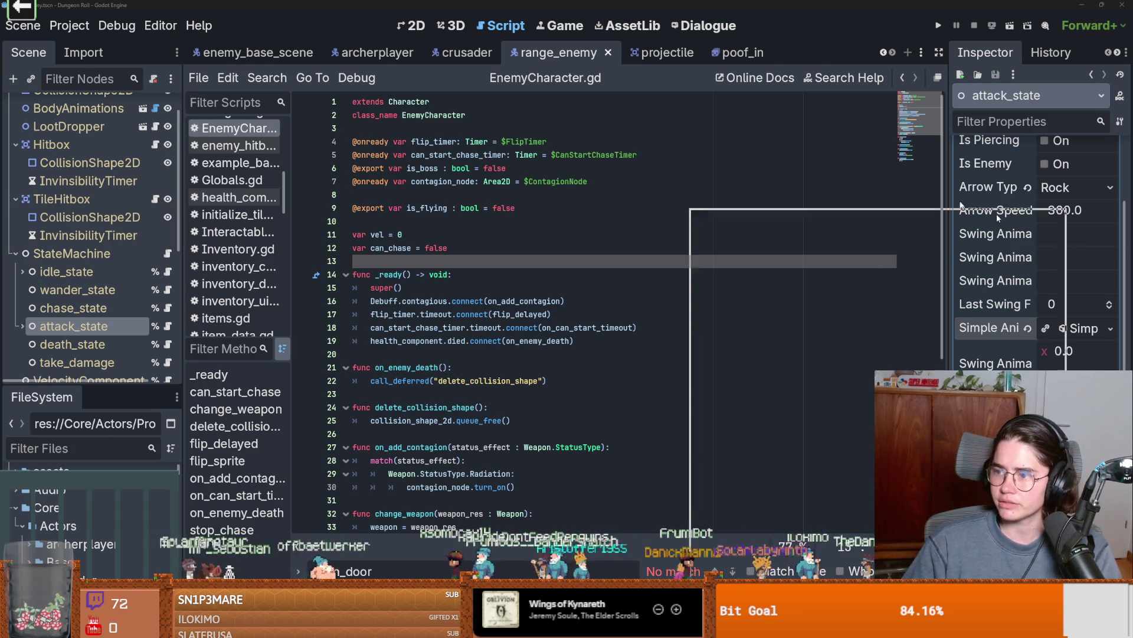
Pan and zoom the Google Maps view into a close-up of central Envigado's streets.
{"action": "key", "text": "alt+Tab"}
{"action": "scroll", "coordinate": [484, 298], "scroll_direction": "up", "scroll_amount": 3}
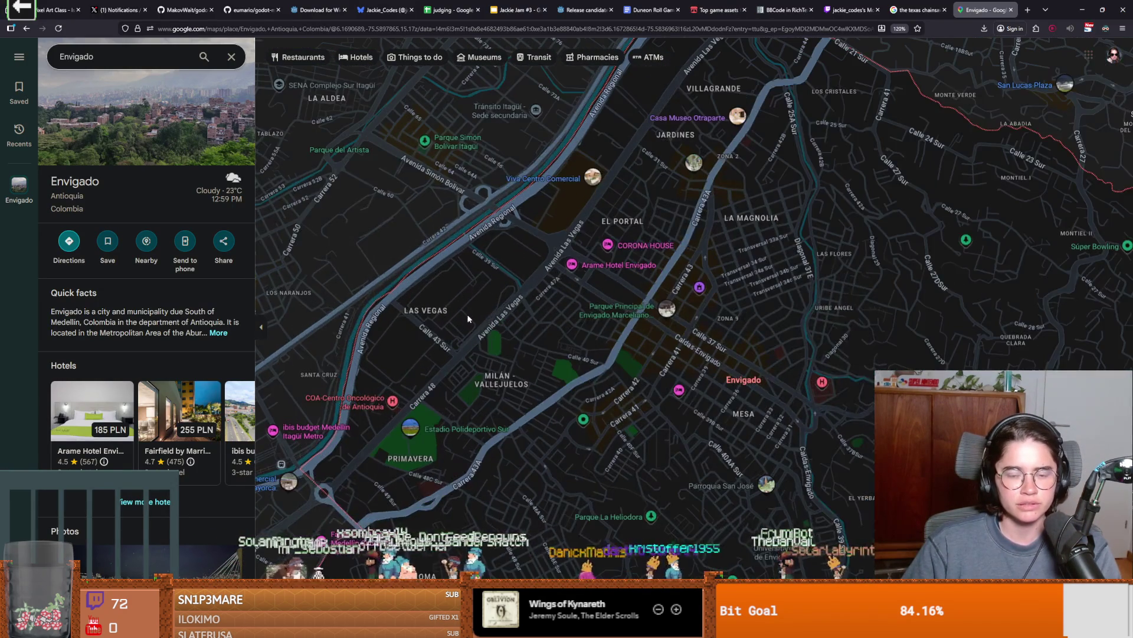
{"action": "left_click_drag", "start_coordinate": [466, 299], "coordinate": [533, 291]}
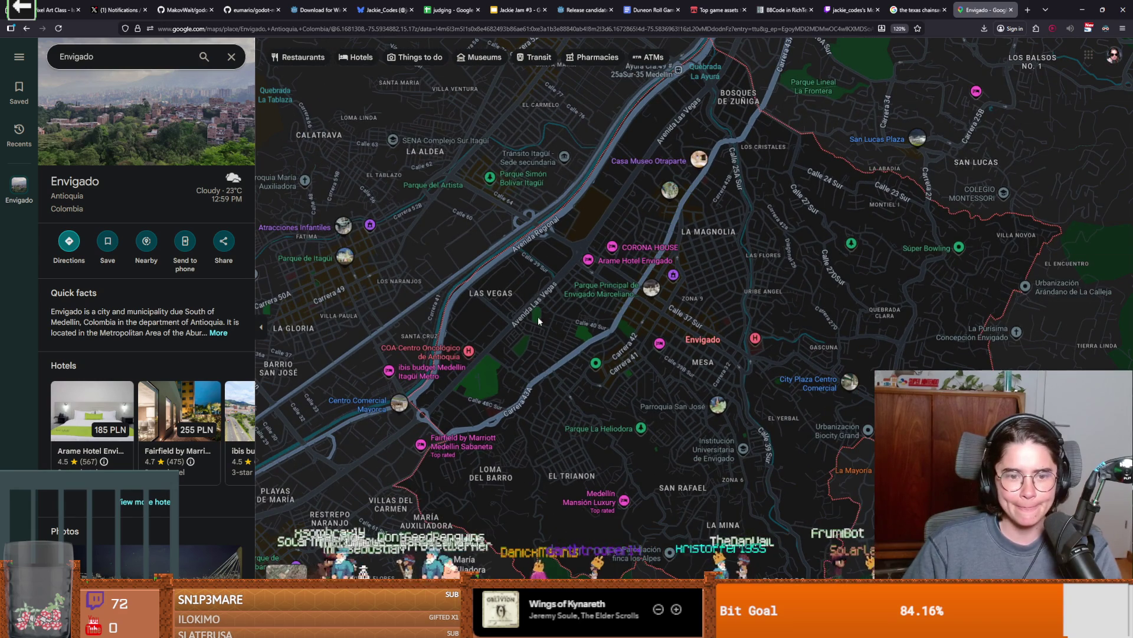
{"action": "scroll", "coordinate": [537, 317], "scroll_direction": "down", "scroll_amount": 1}
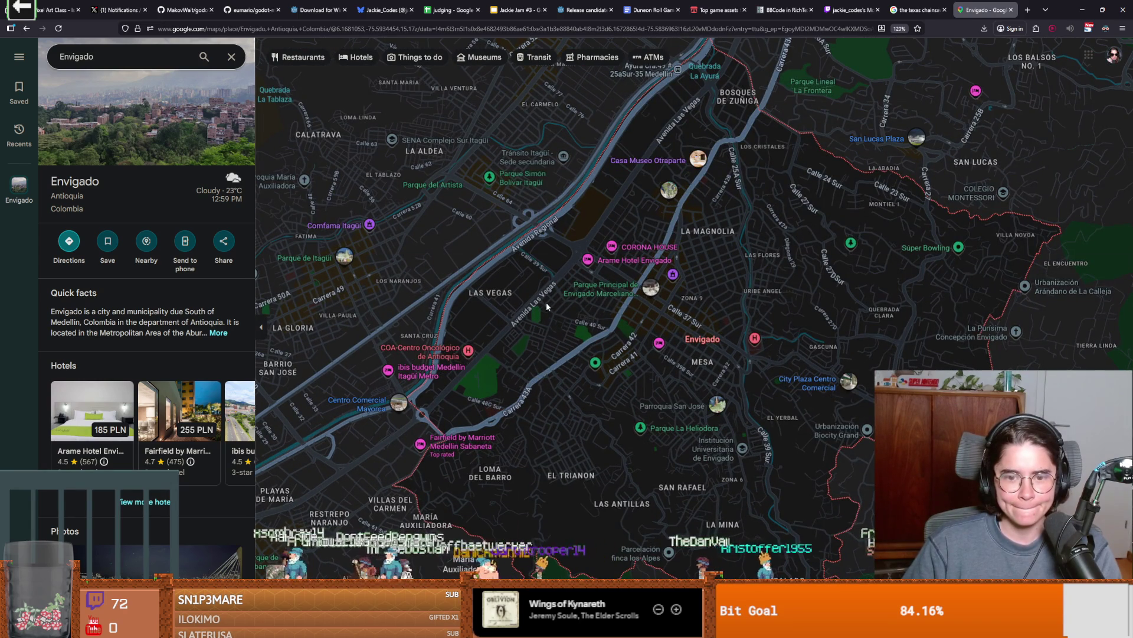
{"action": "mouse_move", "coordinate": [538, 319]}
{"action": "left_mouse_down"}
{"action": "mouse_move", "coordinate": [663, 347]}
{"action": "mouse_move", "coordinate": [566, 303]}
{"action": "mouse_move", "coordinate": [619, 326]}
{"action": "left_mouse_up"}
{"action": "scroll", "coordinate": [664, 342], "scroll_direction": "down", "scroll_amount": 1}
{"action": "scroll", "coordinate": [664, 343], "scroll_direction": "up", "scroll_amount": 1}
{"action": "mouse_move", "coordinate": [415, 335]}
{"action": "left_mouse_down"}
{"action": "mouse_move", "coordinate": [544, 271]}
{"action": "mouse_move", "coordinate": [614, 207]}
{"action": "left_mouse_up"}
{"action": "left_click_drag", "start_coordinate": [621, 406], "coordinate": [453, 399]}
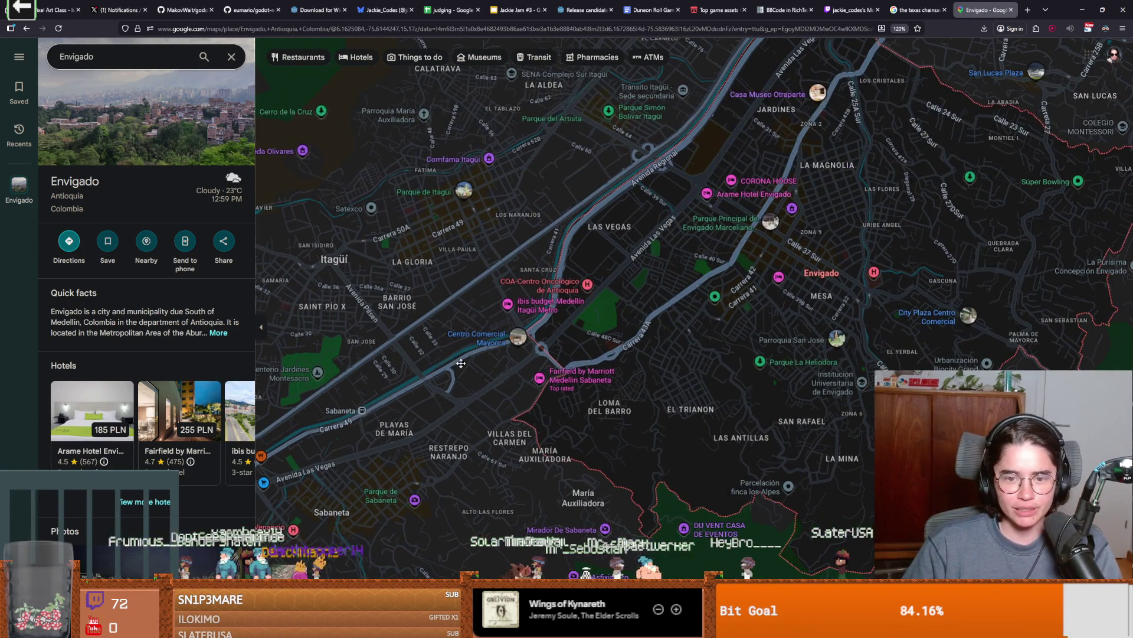
{"action": "left_click_drag", "start_coordinate": [679, 348], "coordinate": [608, 409]}
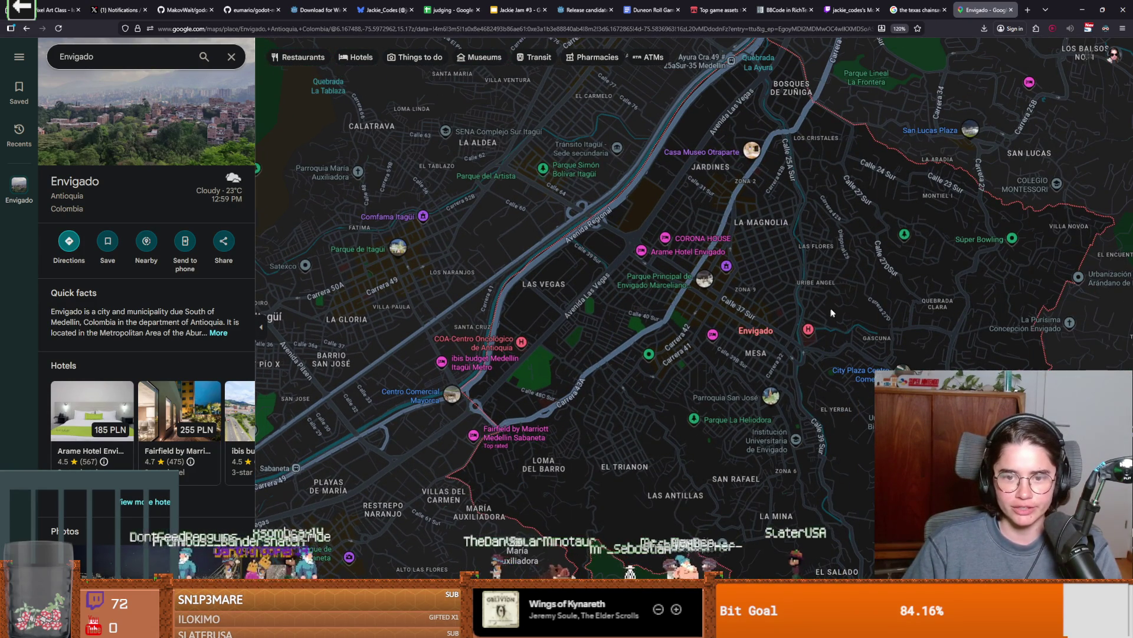
{"action": "left_click_drag", "start_coordinate": [731, 361], "coordinate": [660, 373]}
{"action": "scroll", "coordinate": [660, 373], "scroll_direction": "up", "scroll_amount": 3}
{"action": "scroll", "coordinate": [660, 373], "scroll_direction": "up", "scroll_amount": 2}
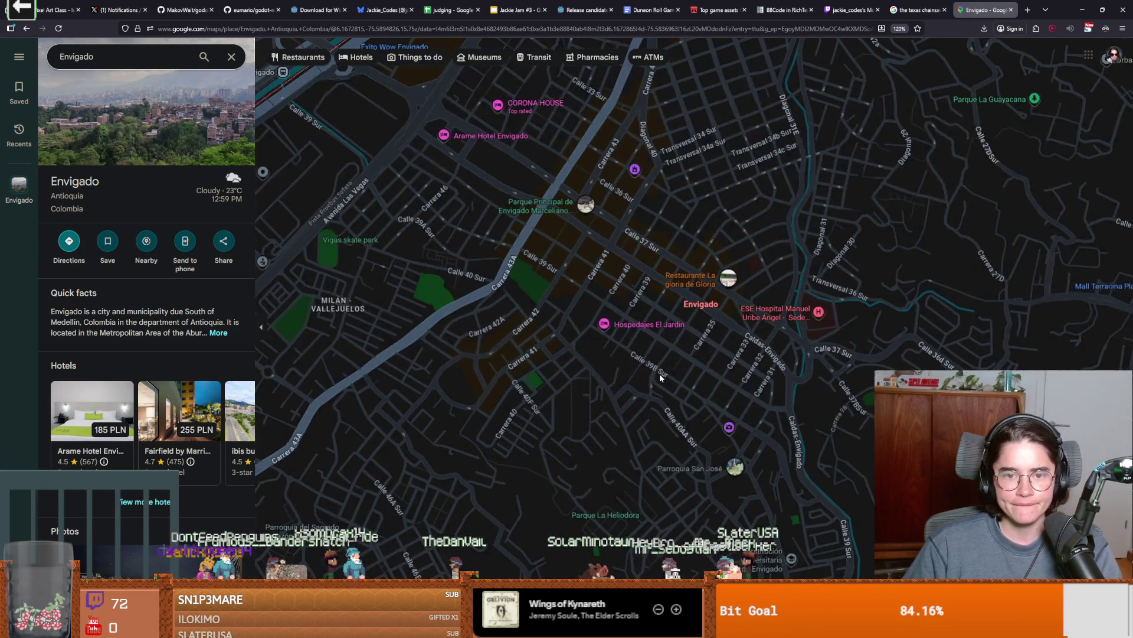
{"action": "scroll", "coordinate": [660, 373], "scroll_direction": "up", "scroll_amount": 2}
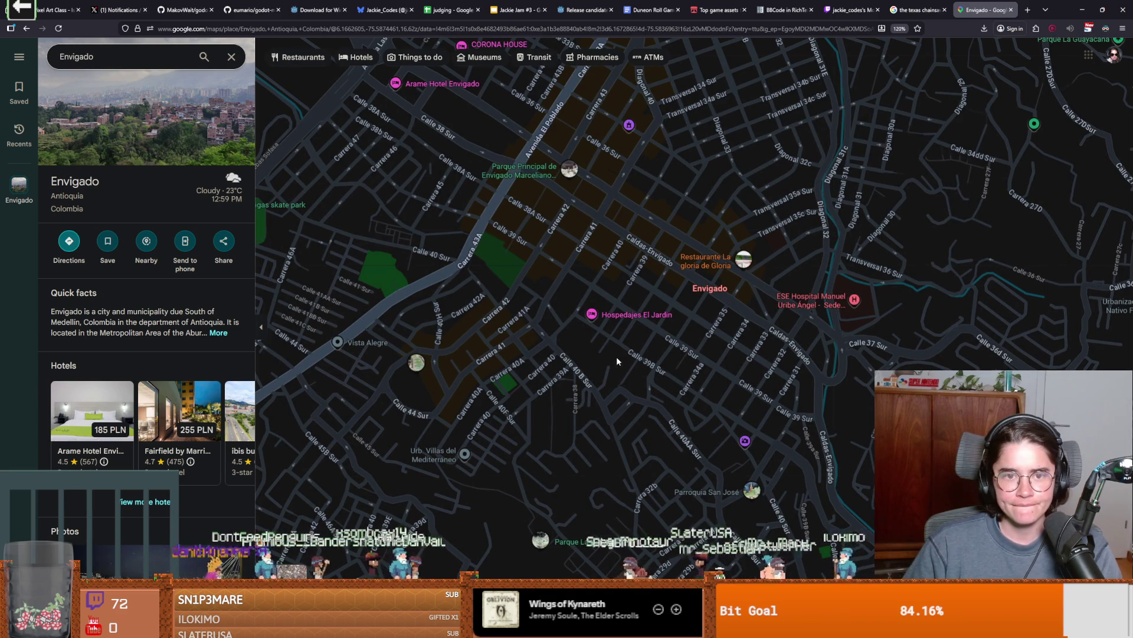
{"action": "left_click", "coordinate": [124, 56]}
Search Google Maps for 'church' to show church pins around Envigado.
{"action": "key", "text": "ctrl+a"}
{"action": "type", "text": "chur"}
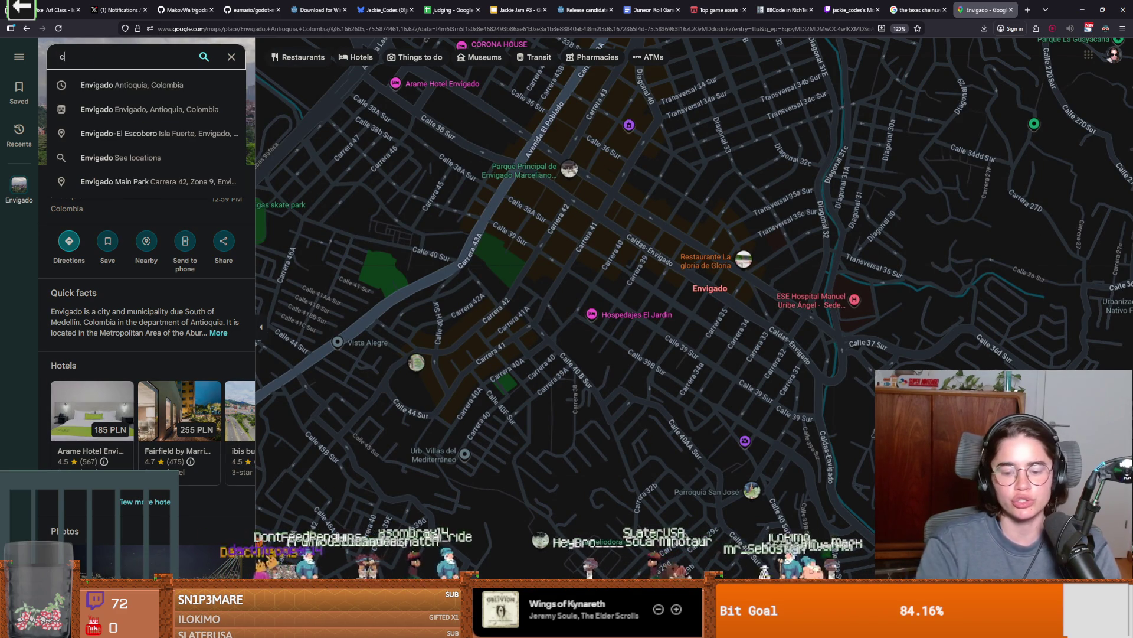
{"action": "type", "text": "ch"}
{"action": "key", "text": "Return"}
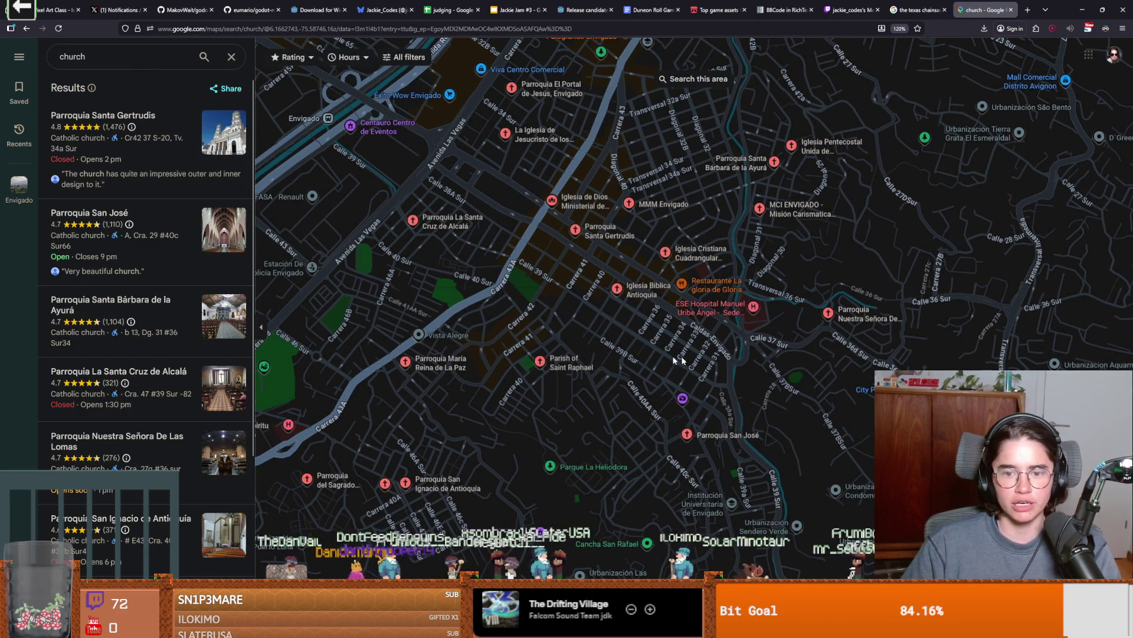
{"action": "left_click_drag", "start_coordinate": [522, 297], "coordinate": [533, 334]}
{"action": "scroll", "coordinate": [552, 321], "scroll_direction": "up", "scroll_amount": 1}
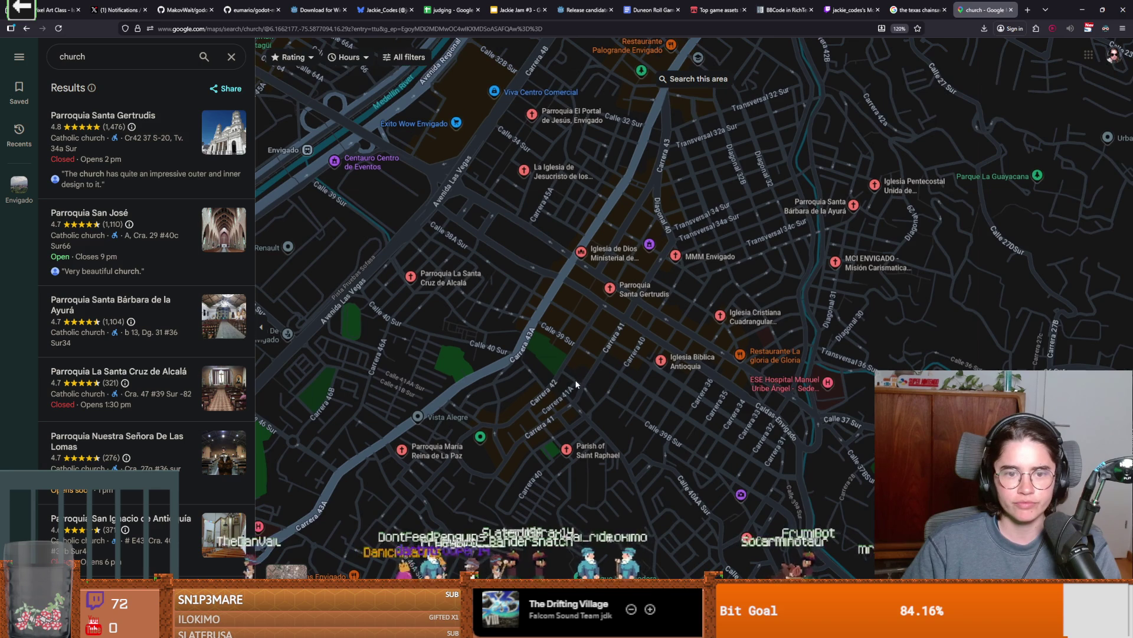
Check Iglesia de Dios Ministerial's details, bring Parroquia San José into view, then return to Godot.
{"action": "left_click", "coordinate": [581, 252]}
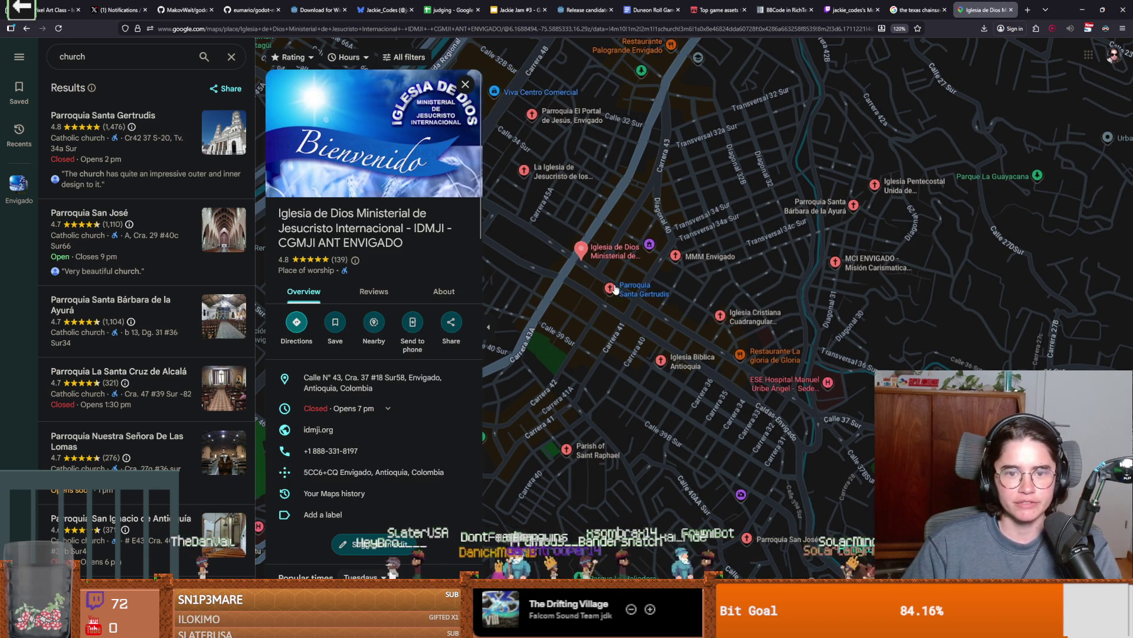
{"action": "key", "text": "Escape"}
{"action": "mouse_move", "coordinate": [772, 248]}
{"action": "left_mouse_down"}
{"action": "mouse_move", "coordinate": [660, 356]}
{"action": "mouse_move", "coordinate": [659, 329]}
{"action": "mouse_move", "coordinate": [754, 249]}
{"action": "left_mouse_up"}
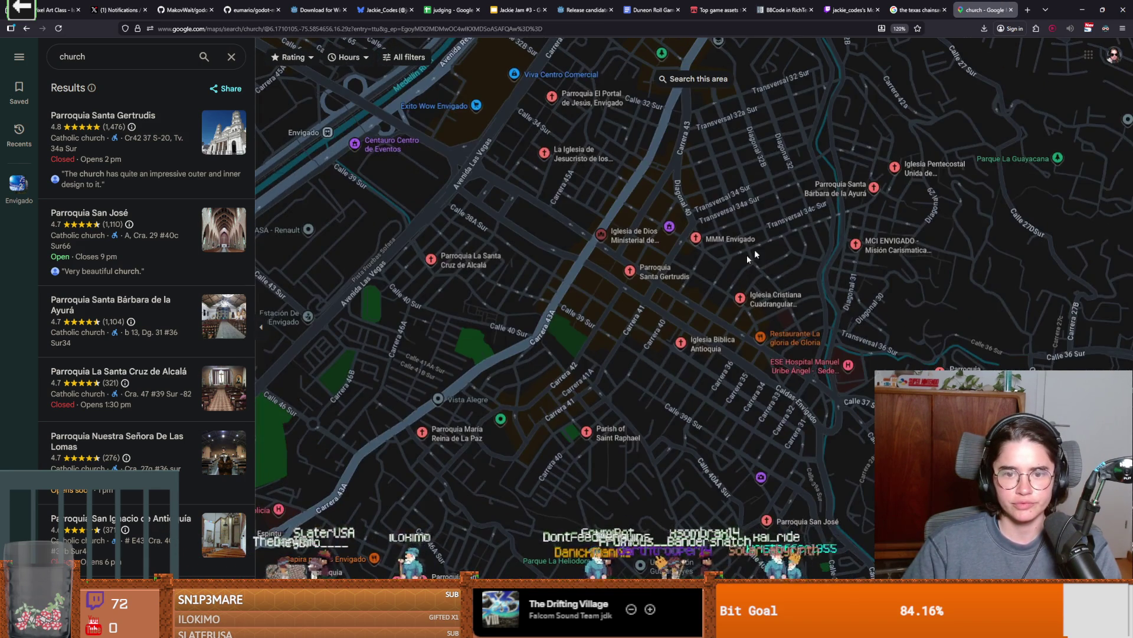
{"action": "left_click_drag", "start_coordinate": [604, 378], "coordinate": [659, 303]}
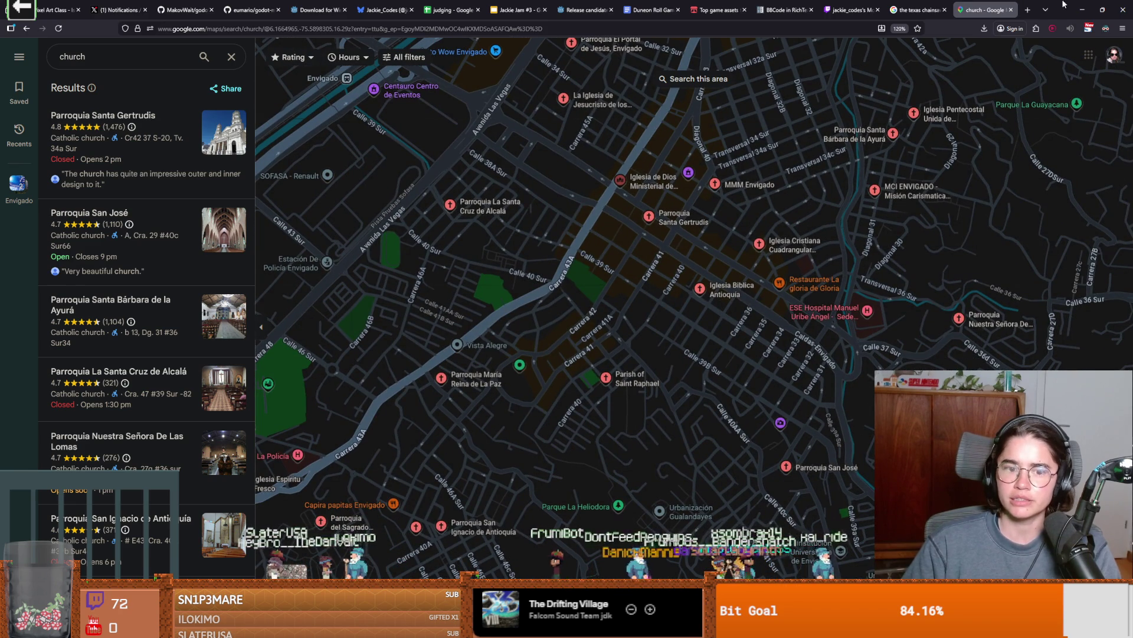
{"action": "key", "text": "alt+Tab"}
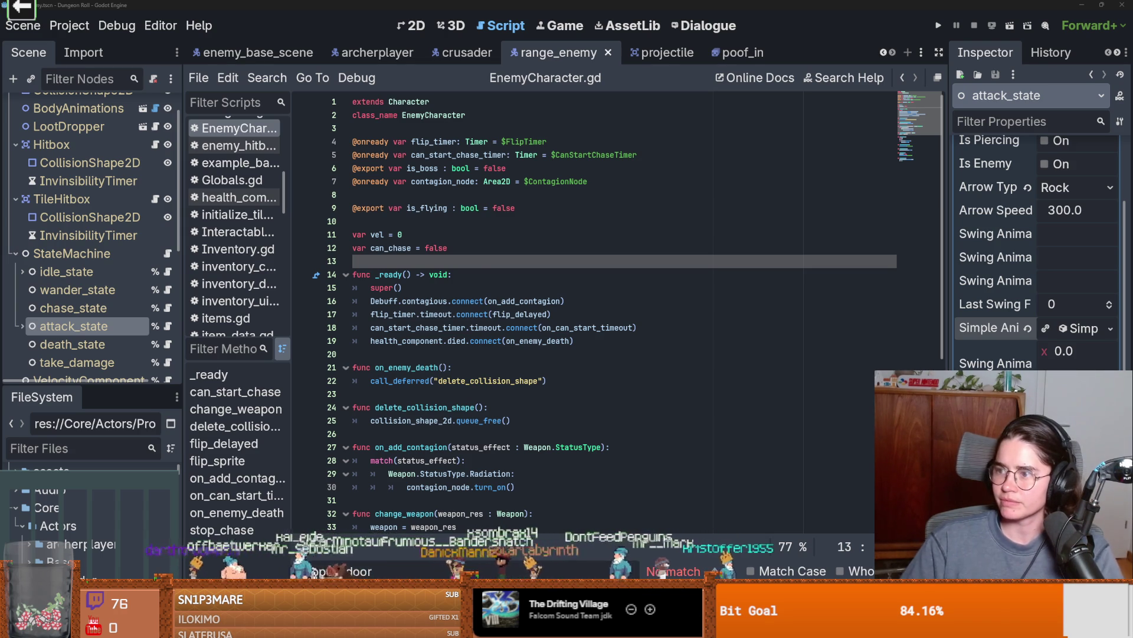
Advance through Street View from Home Center Envigado past the parking entrance onto Cra. 49.
{"action": "key", "text": "alt+Tab"}
{"action": "left_click", "coordinate": [855, 349]}
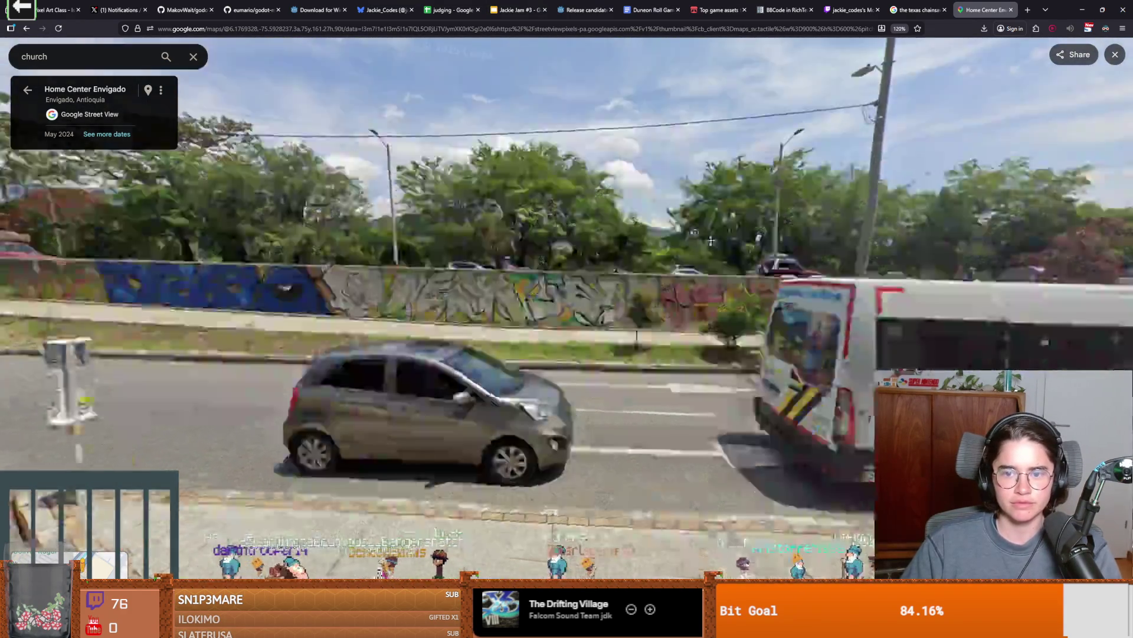
{"action": "left_click", "coordinate": [700, 387]}
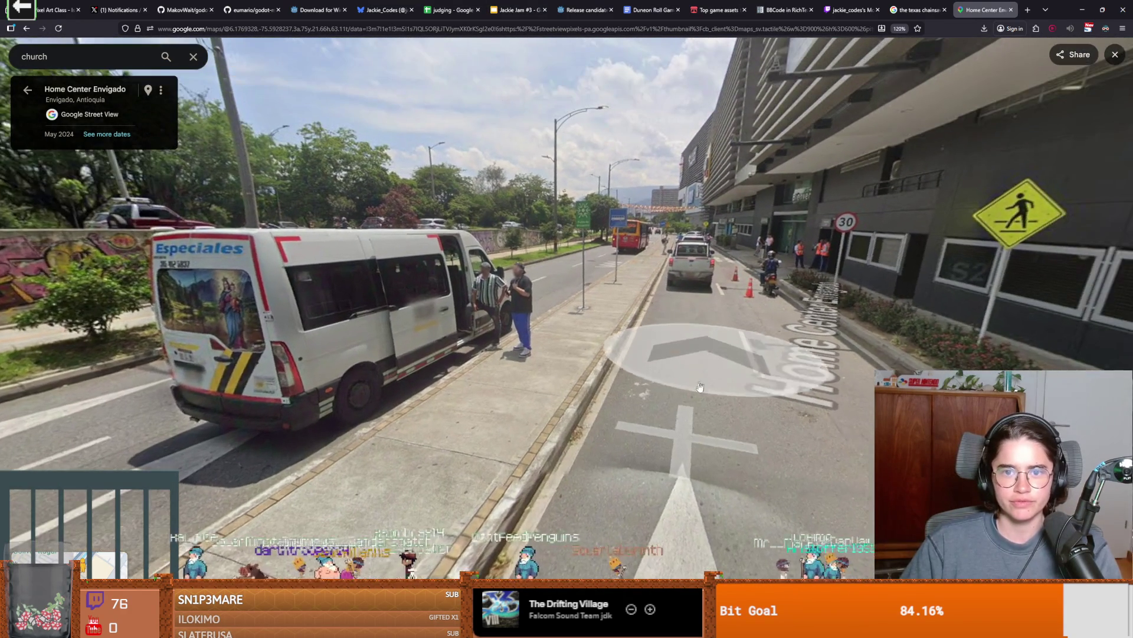
{"action": "left_click", "coordinate": [700, 387]}
{"action": "left_click", "coordinate": [673, 391]}
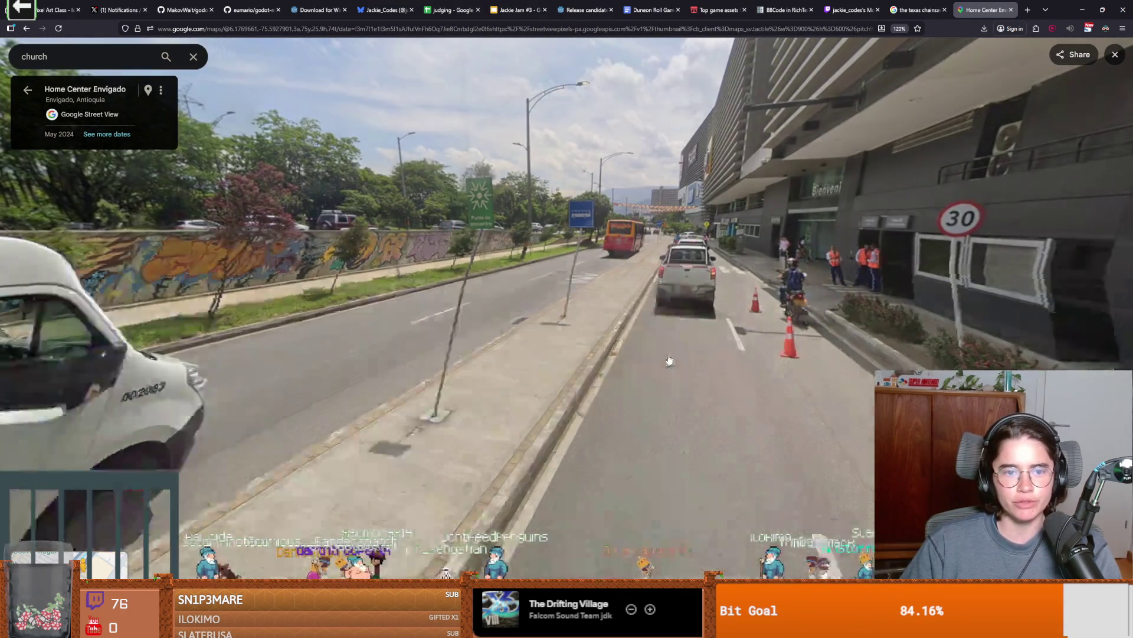
{"action": "left_click", "coordinate": [672, 360]}
{"action": "left_click", "coordinate": [680, 341]}
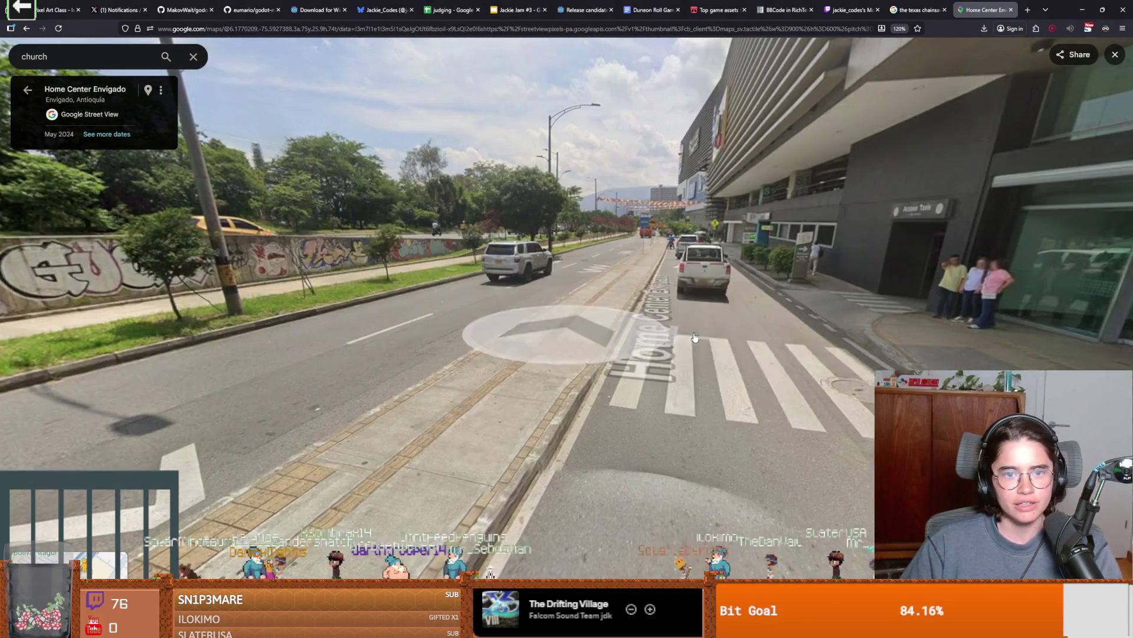
{"action": "left_click", "coordinate": [696, 331]}
{"action": "left_click", "coordinate": [690, 328]}
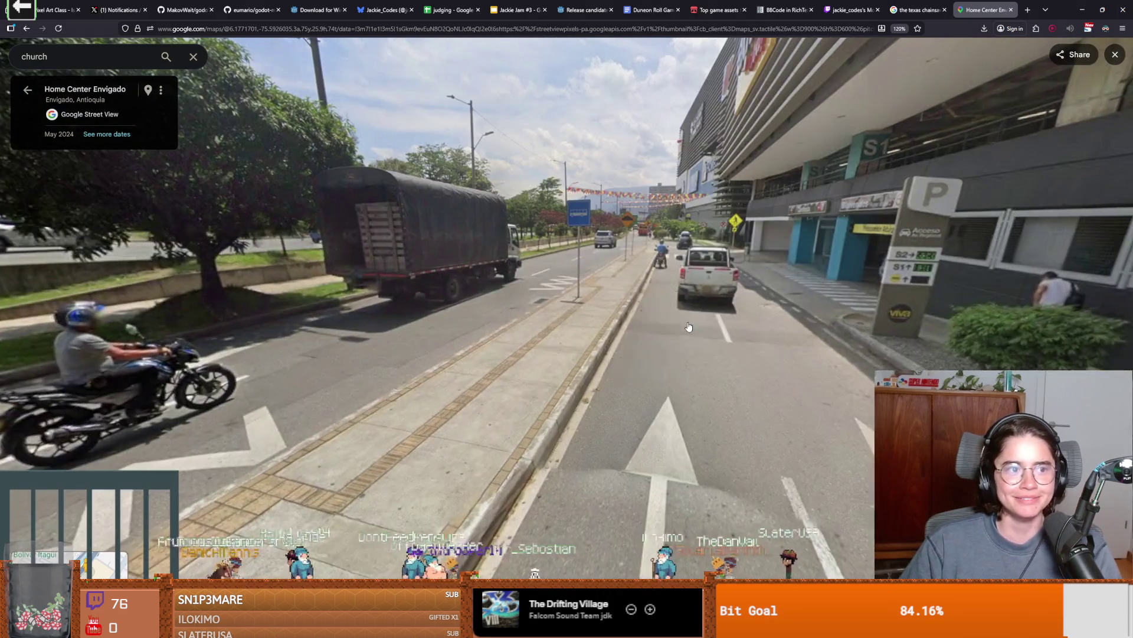
{"action": "left_click", "coordinate": [688, 327]}
{"action": "left_click", "coordinate": [672, 309]}
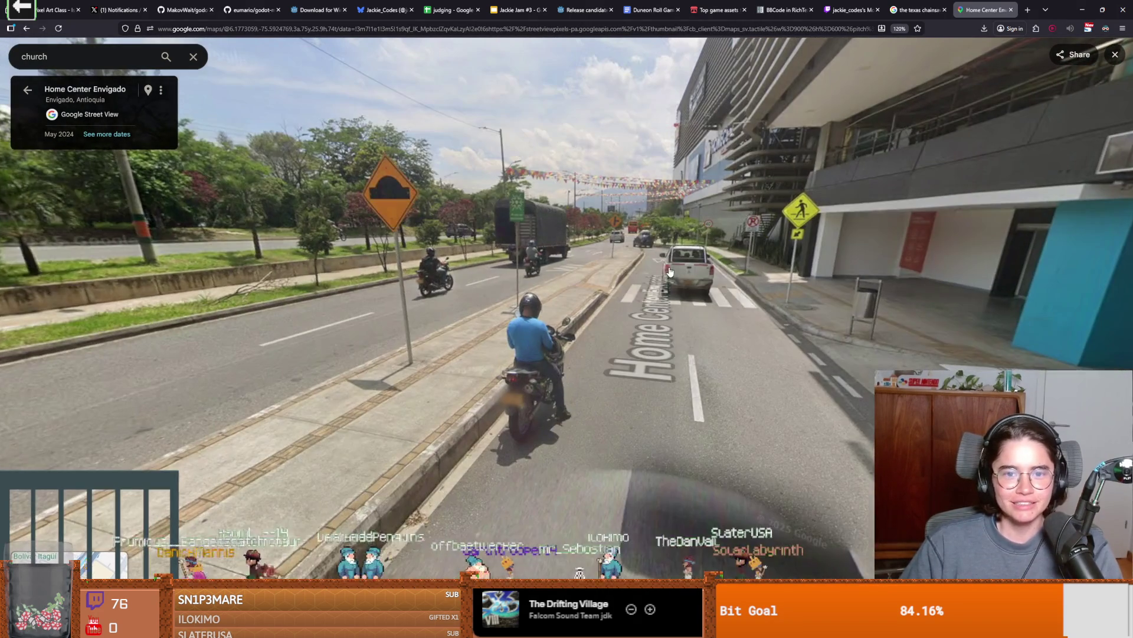
{"action": "left_click", "coordinate": [670, 306]}
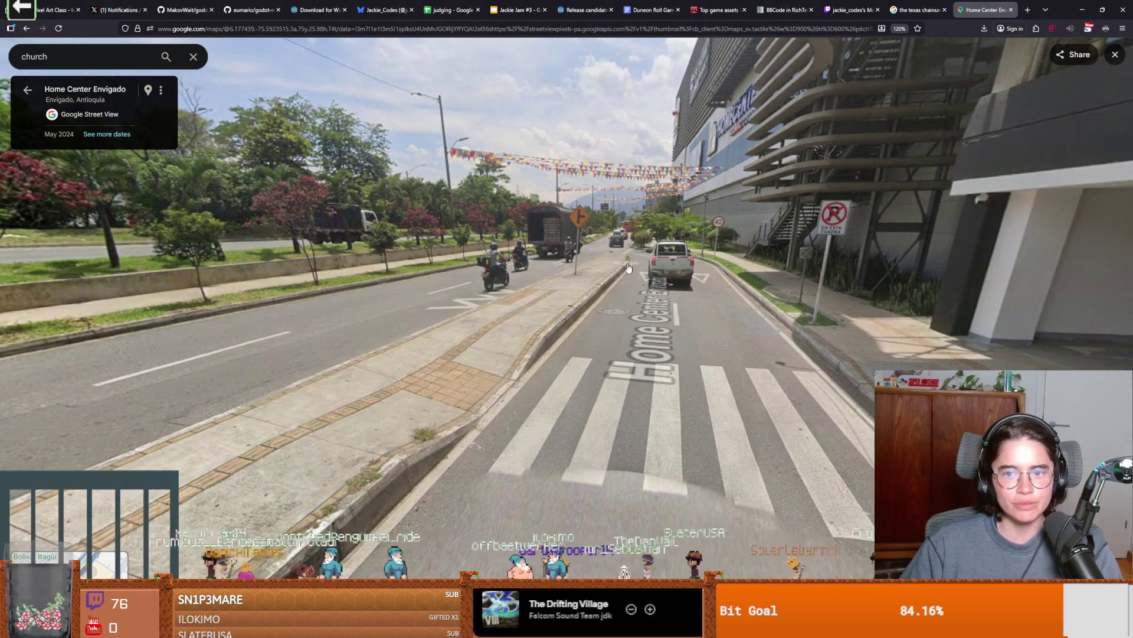
{"action": "left_click", "coordinate": [628, 268]}
{"action": "left_click", "coordinate": [677, 260]}
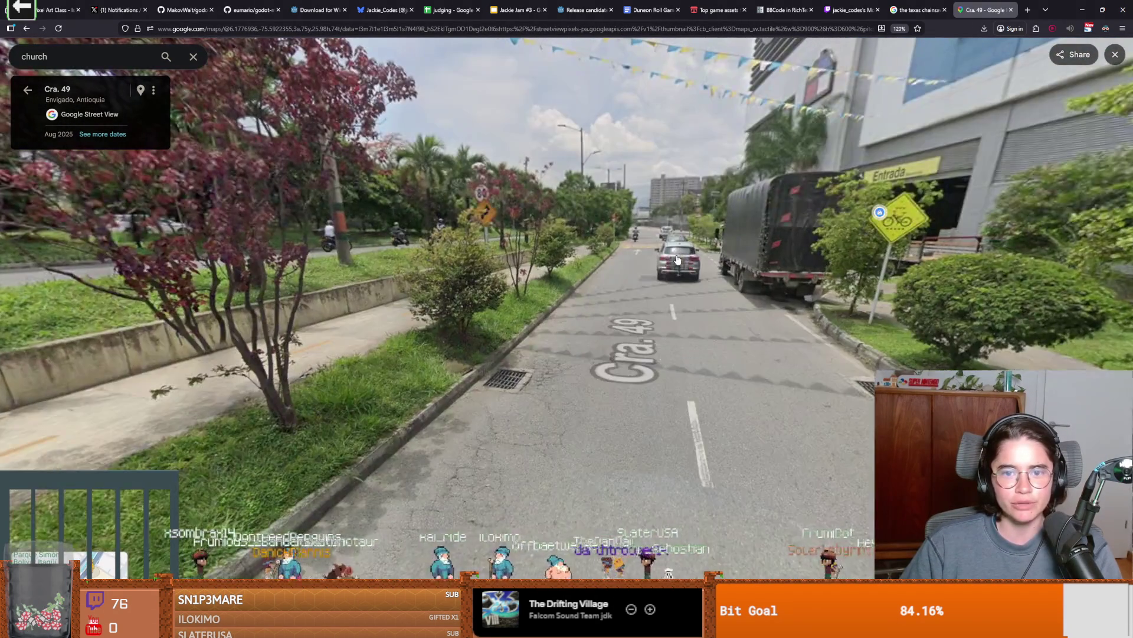
Follow the red bike lane, turn toward the yellow-grey building, and travel down Cl. 32B Sur.
{"action": "left_click", "coordinate": [678, 260]}
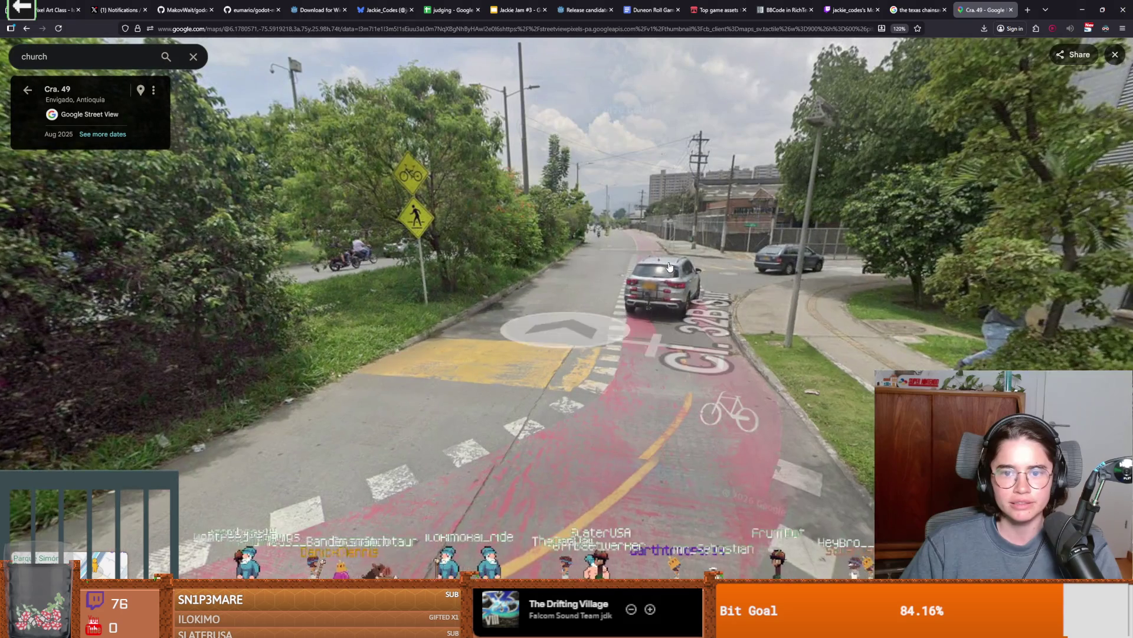
{"action": "left_click", "coordinate": [670, 267]}
{"action": "left_click", "coordinate": [634, 293]}
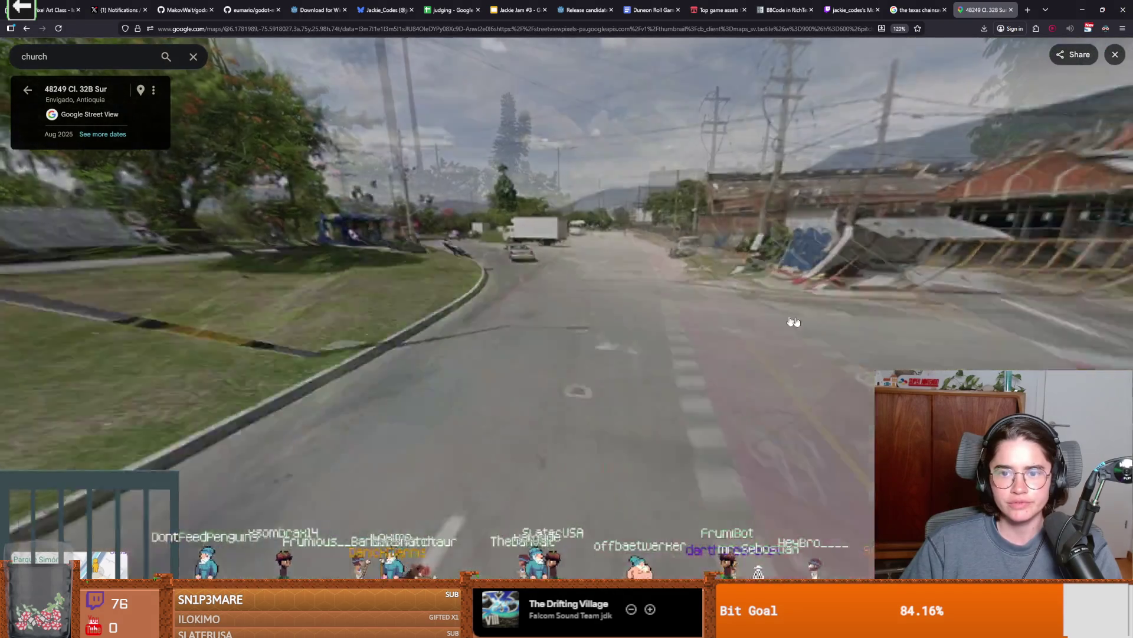
{"action": "left_click", "coordinate": [795, 321]}
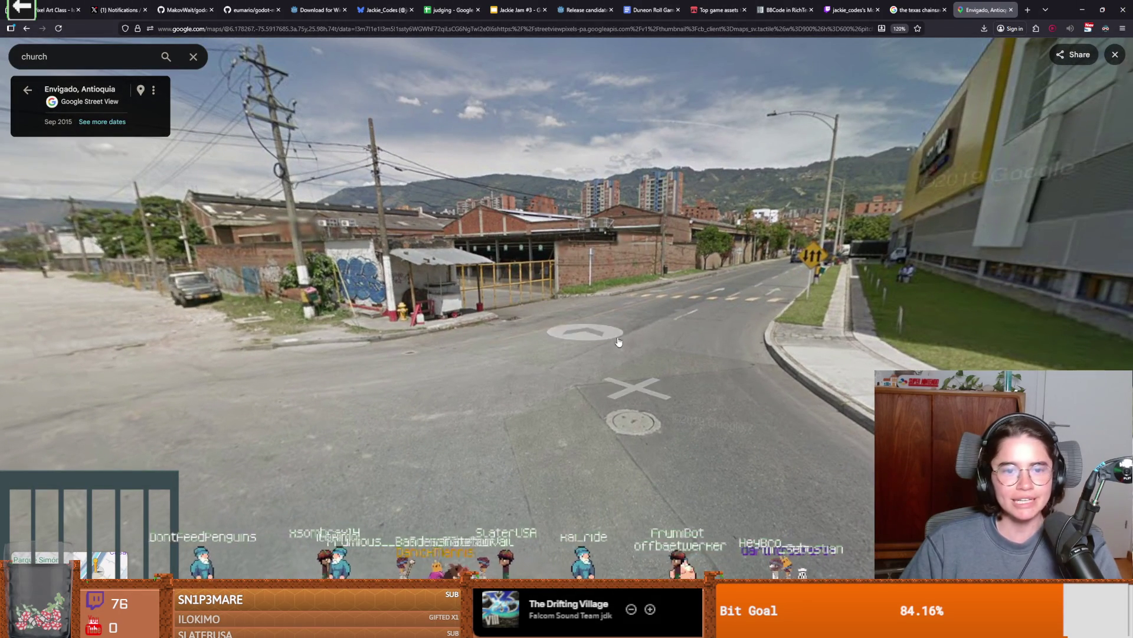
{"action": "left_click_drag", "start_coordinate": [490, 392], "coordinate": [703, 352]}
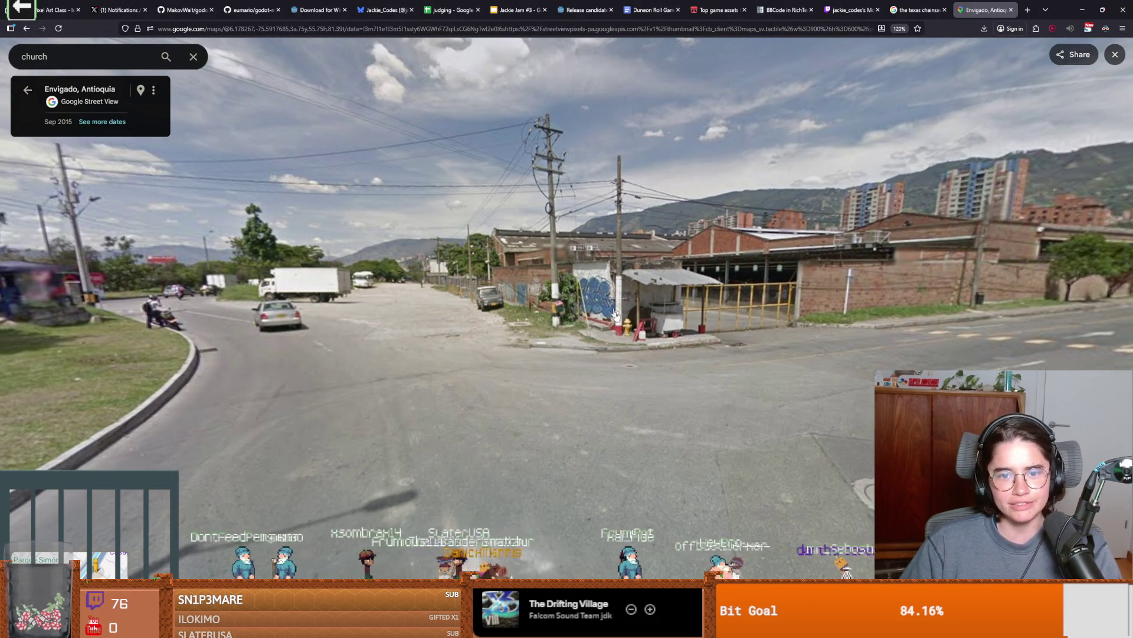
{"action": "left_click_drag", "start_coordinate": [615, 313], "coordinate": [515, 334]}
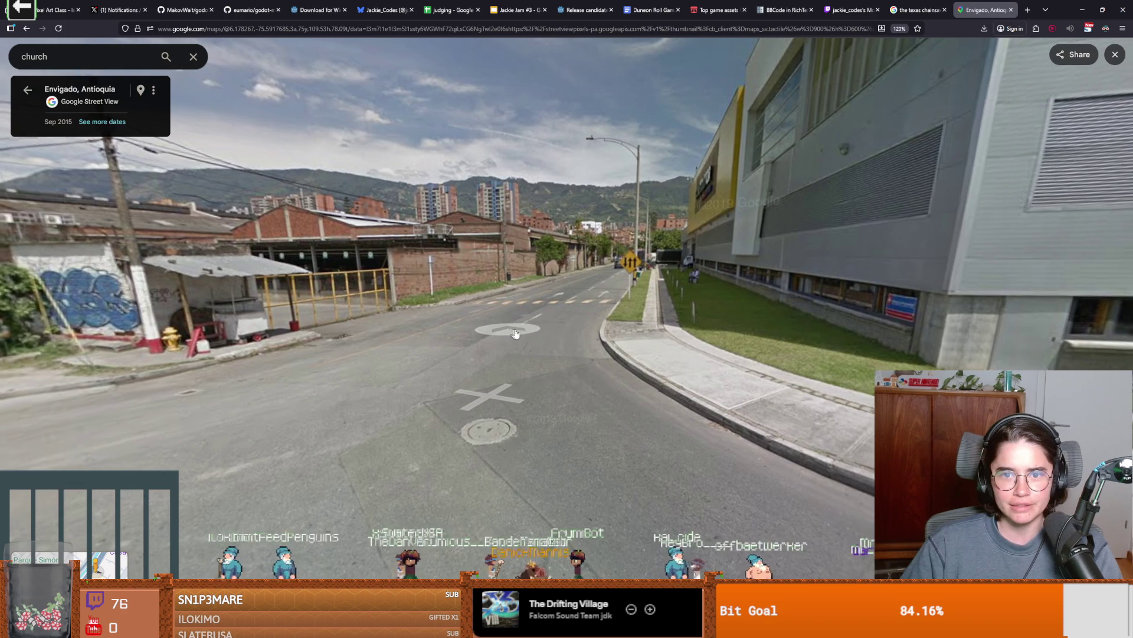
{"action": "left_click", "coordinate": [515, 333]}
{"action": "left_click", "coordinate": [665, 327]}
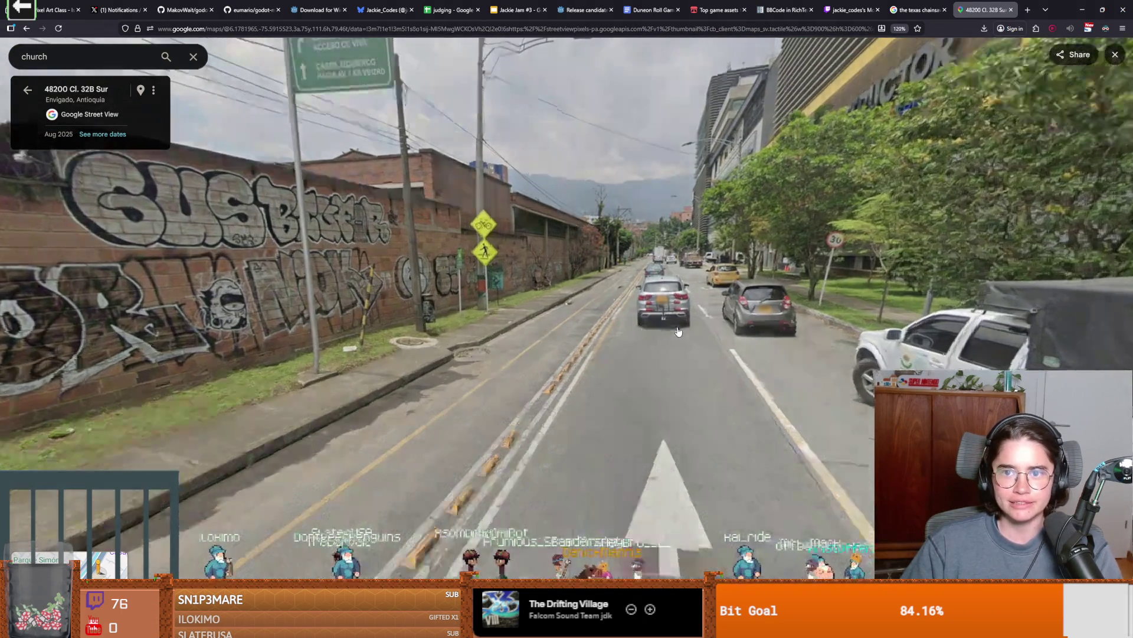
{"action": "left_click", "coordinate": [509, 444]}
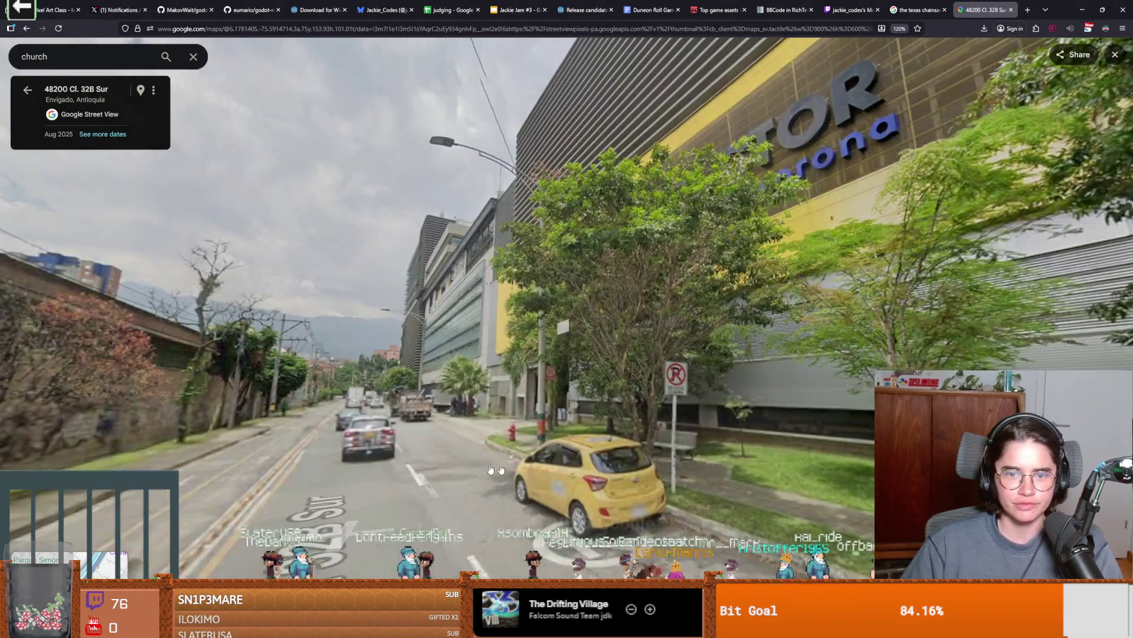
{"action": "left_click", "coordinate": [496, 469]}
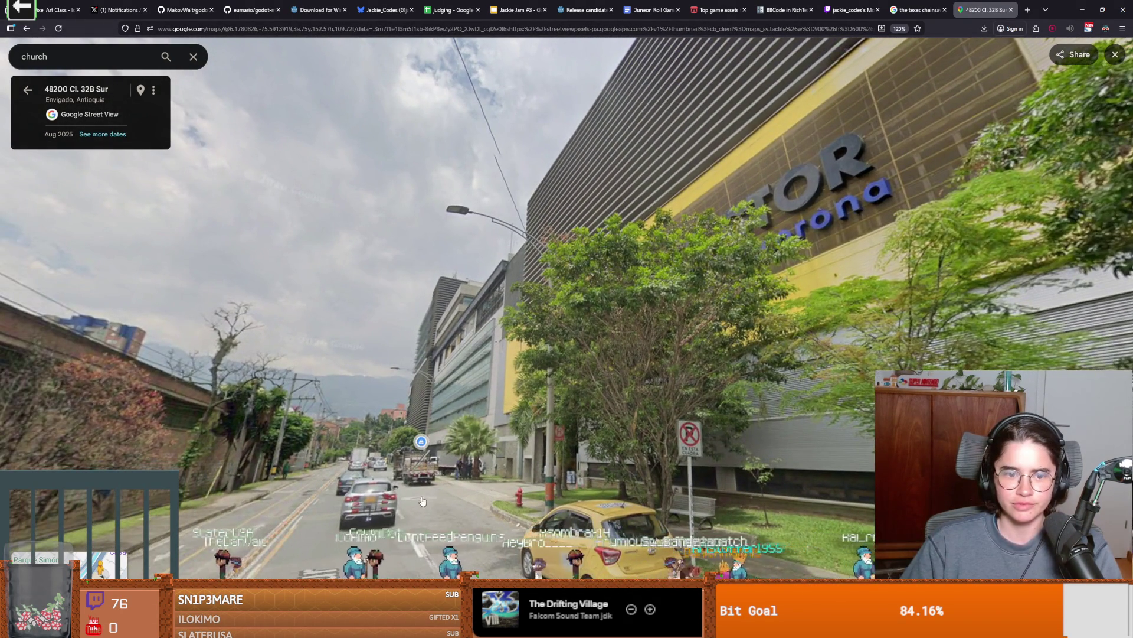
{"action": "left_click", "coordinate": [422, 501]}
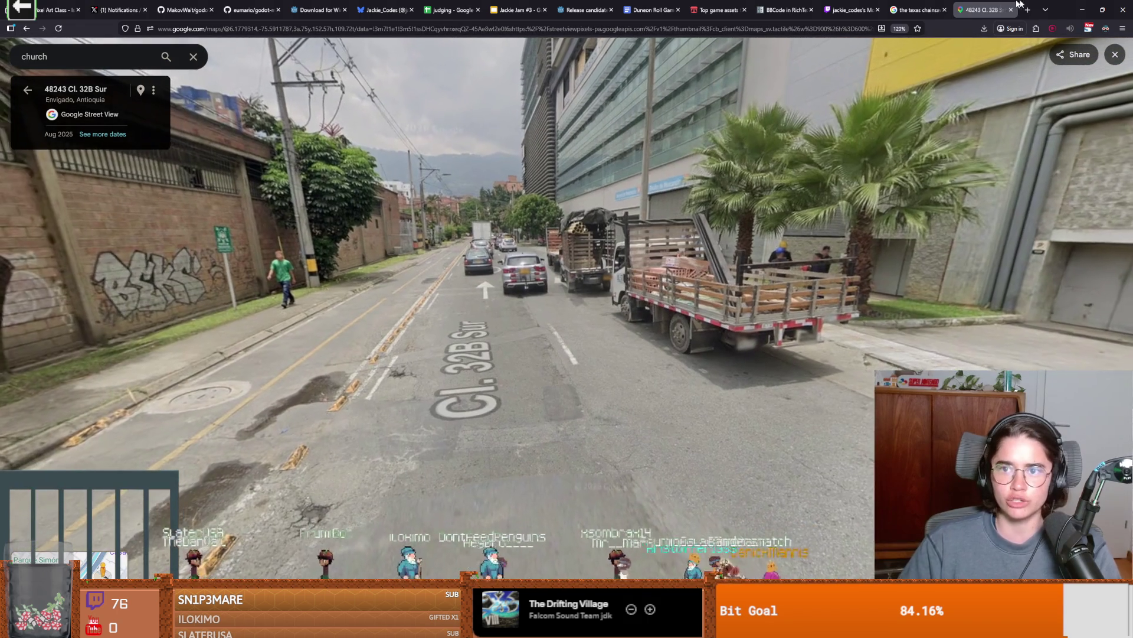
{"action": "key", "text": "alt+Tab"}
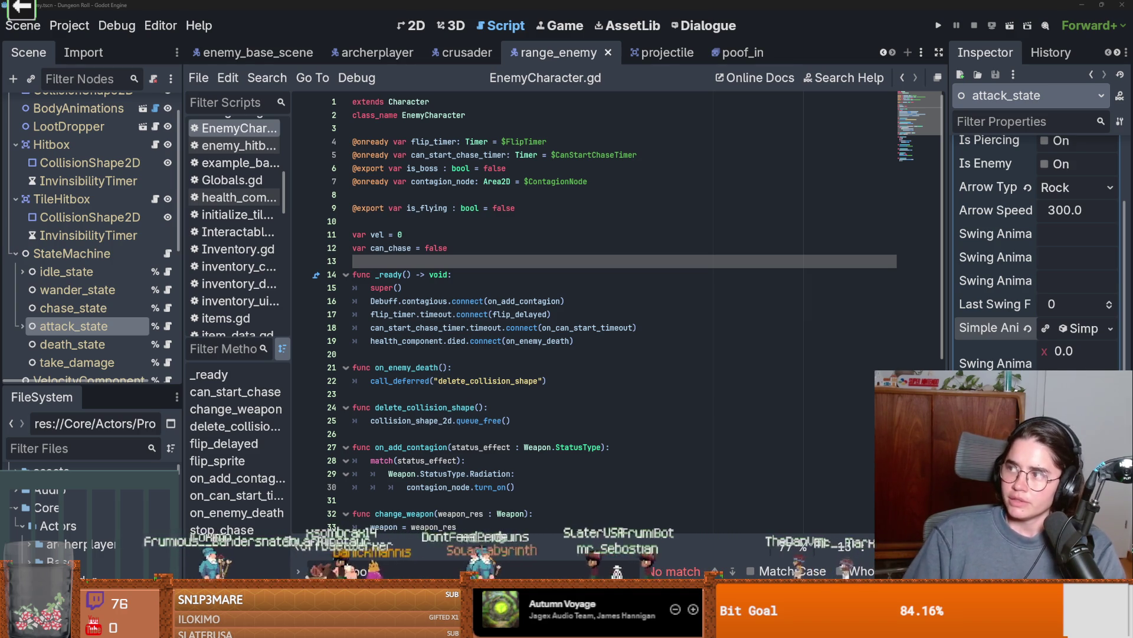
{"action": "left_click", "coordinate": [502, 314]}
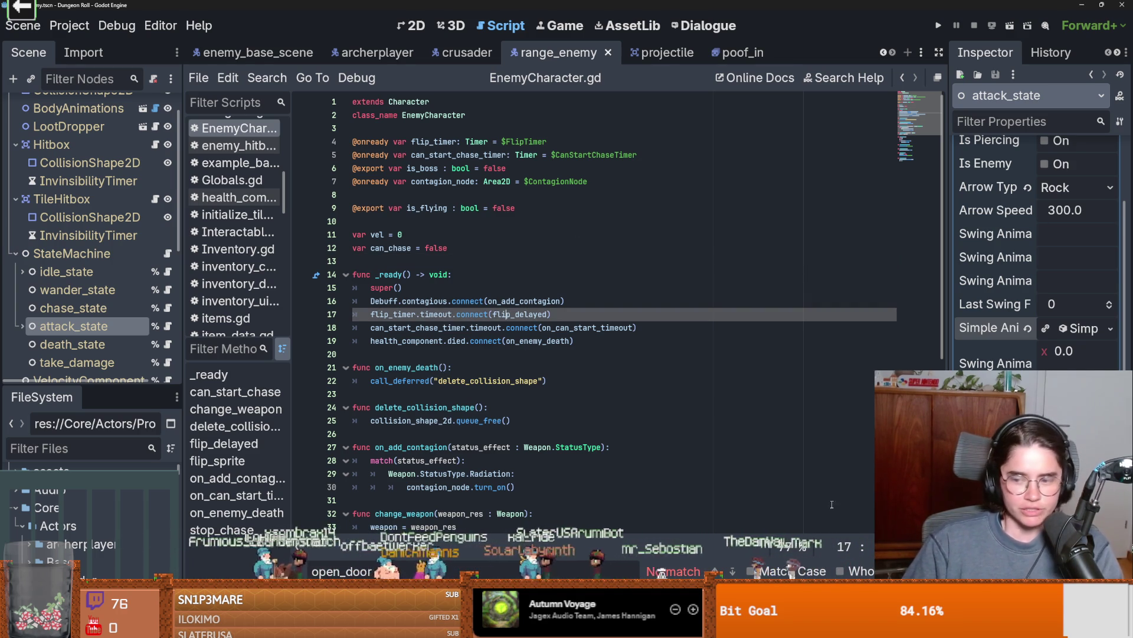
{"action": "left_click", "coordinate": [430, 328]}
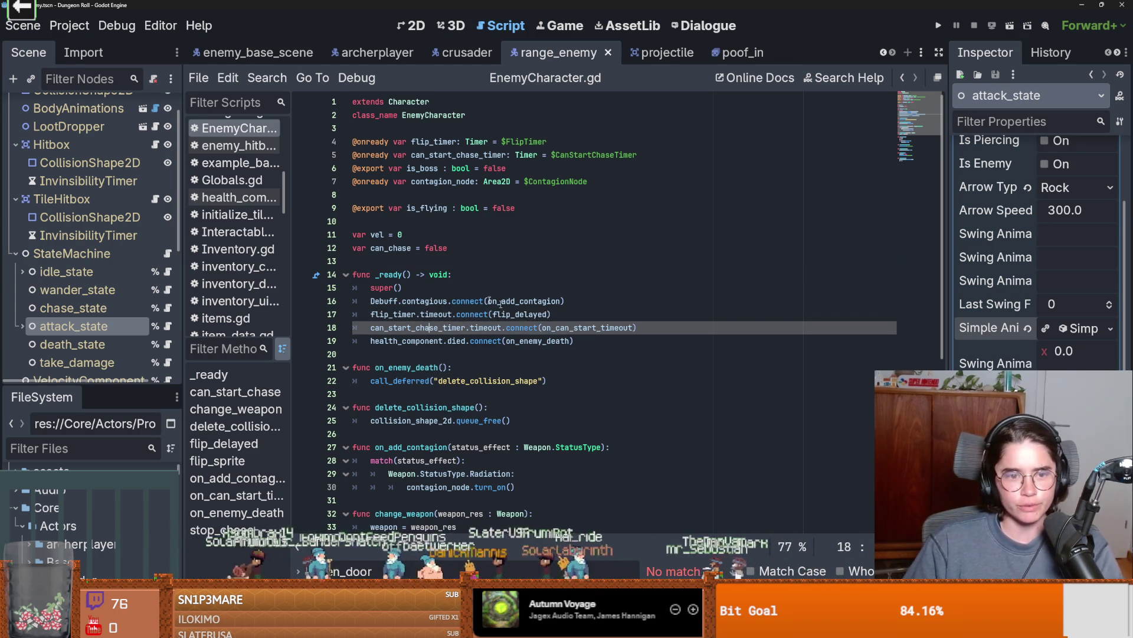
Enlarge the Scene dock, select VelocityComponent, and save the range_enemy scene.
{"action": "left_click_drag", "start_coordinate": [180, 407], "coordinate": [330, 407]}
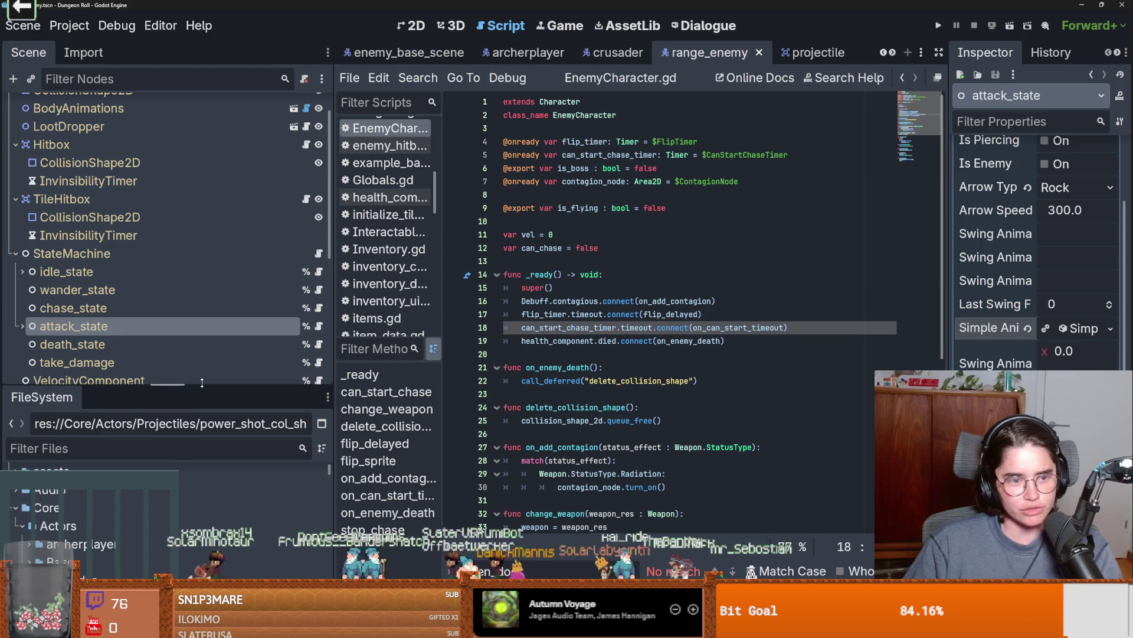
{"action": "left_click_drag", "start_coordinate": [206, 408], "coordinate": [204, 523]}
{"action": "left_click", "coordinate": [196, 380]}
{"action": "key", "text": "ctrl+s"}
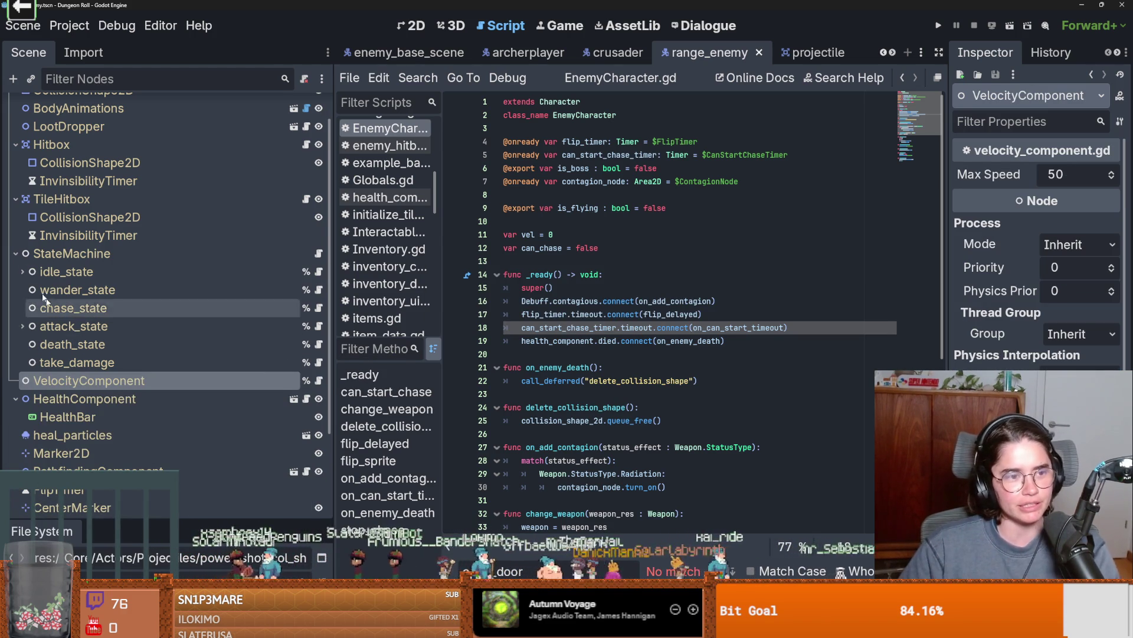
Collapse the Hitbox and TileHitbox branches, expand StateMachine's six states, and save.
{"action": "left_click", "coordinate": [16, 253]}
{"action": "key", "text": "ctrl+s"}
{"action": "scroll", "coordinate": [98, 307], "scroll_direction": "up", "scroll_amount": 2}
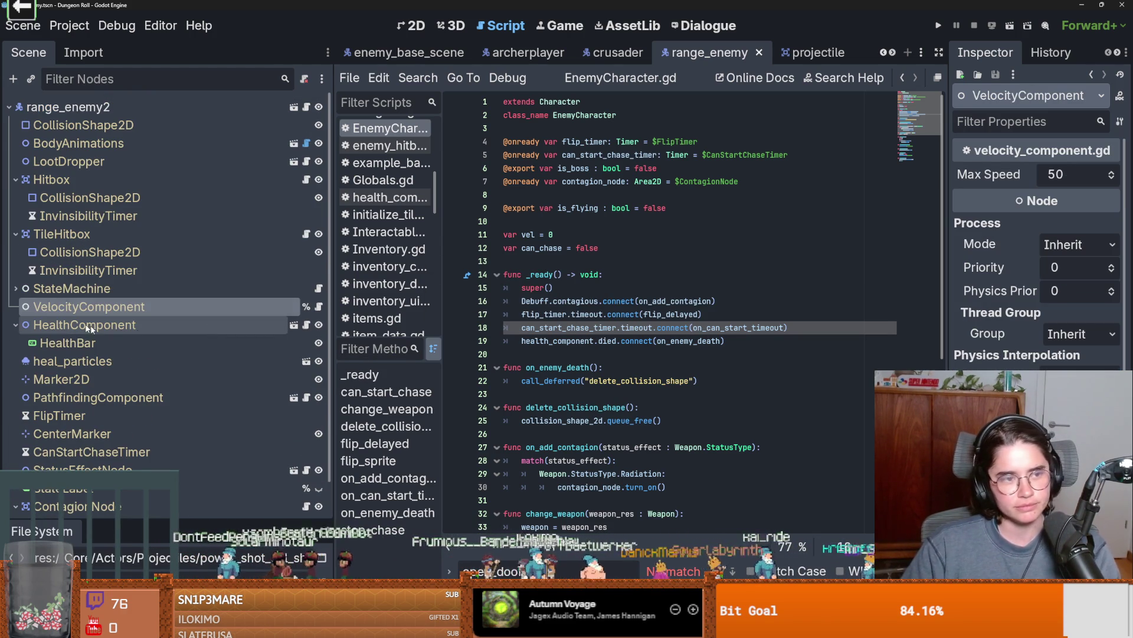
{"action": "left_click", "coordinate": [16, 179]}
{"action": "left_click", "coordinate": [16, 198]}
{"action": "key", "text": "ctrl+s"}
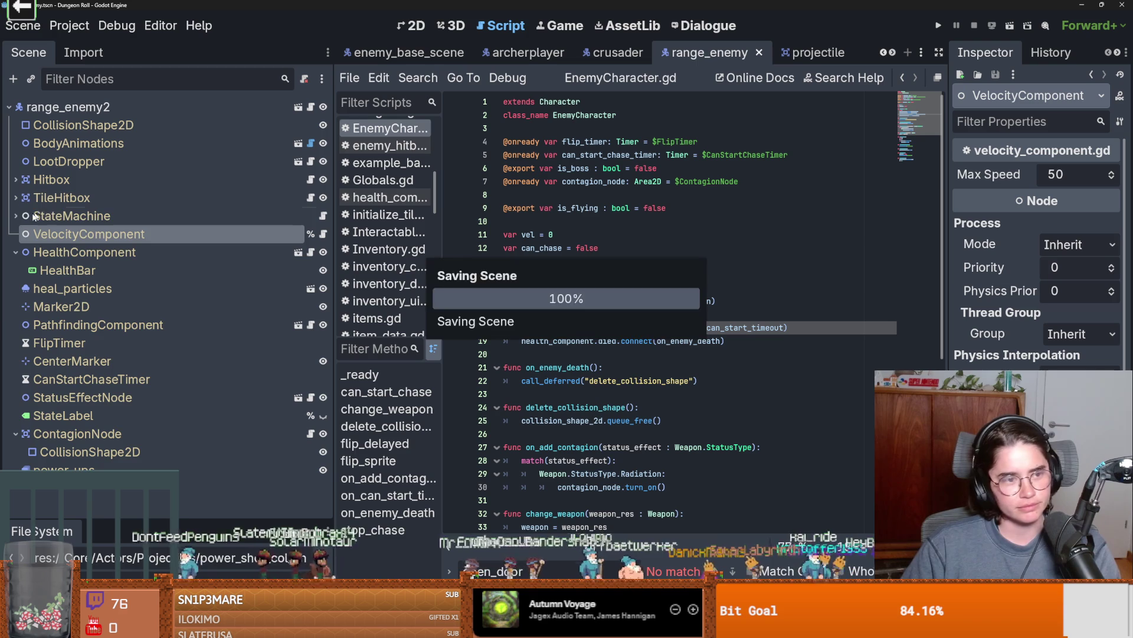
{"action": "left_click", "coordinate": [16, 215]}
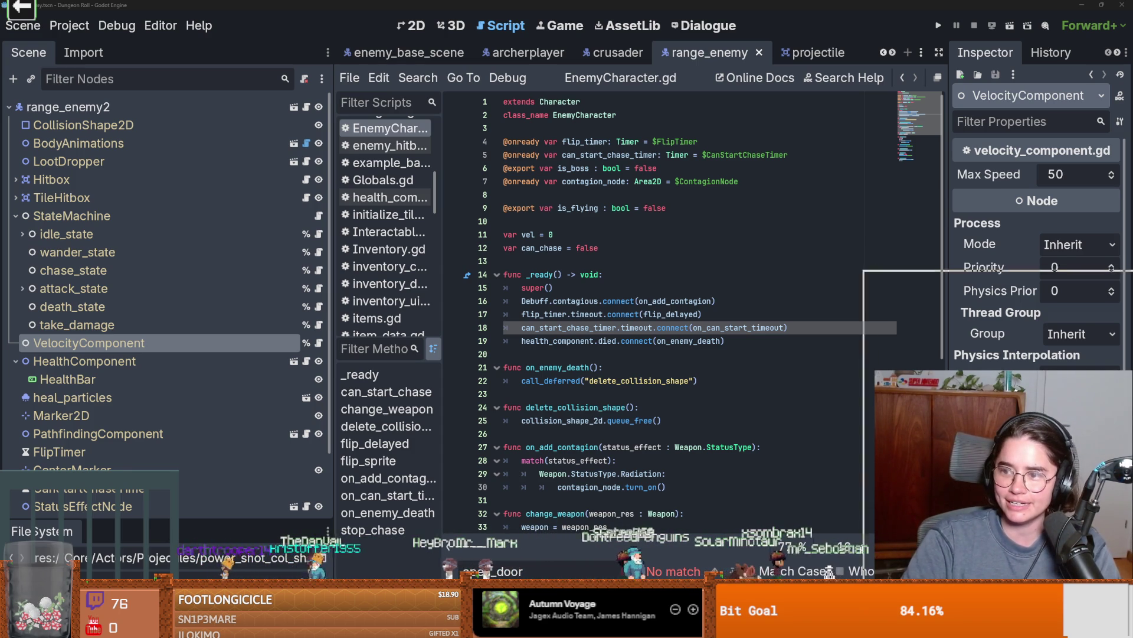
Convert 18.9 US dollars to Polish złoty (69,01) in Google, then return to the Godot script.
{"action": "key", "text": "alt+Tab"}
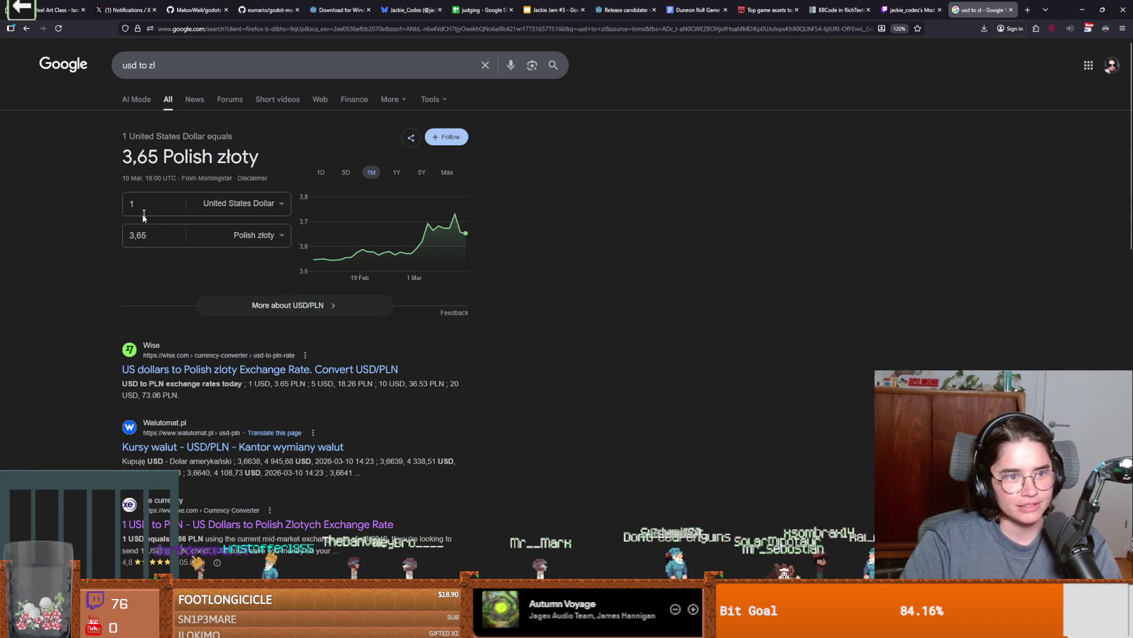
{"action": "left_click", "coordinate": [148, 210]}
{"action": "type", "text": "8."}
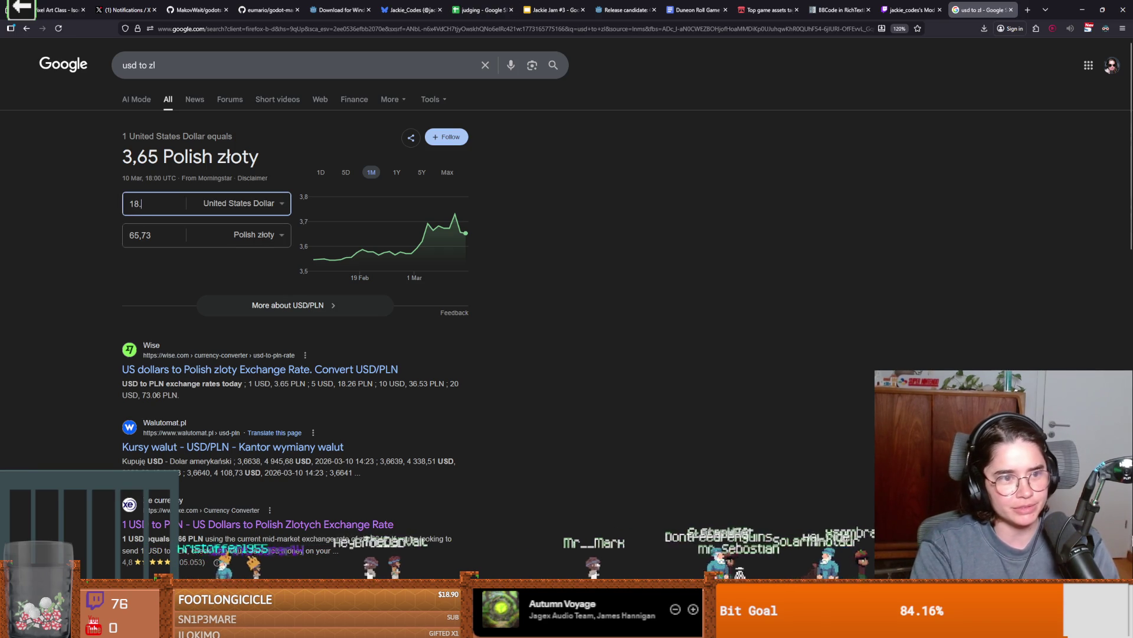
{"action": "type", "text": "9"}
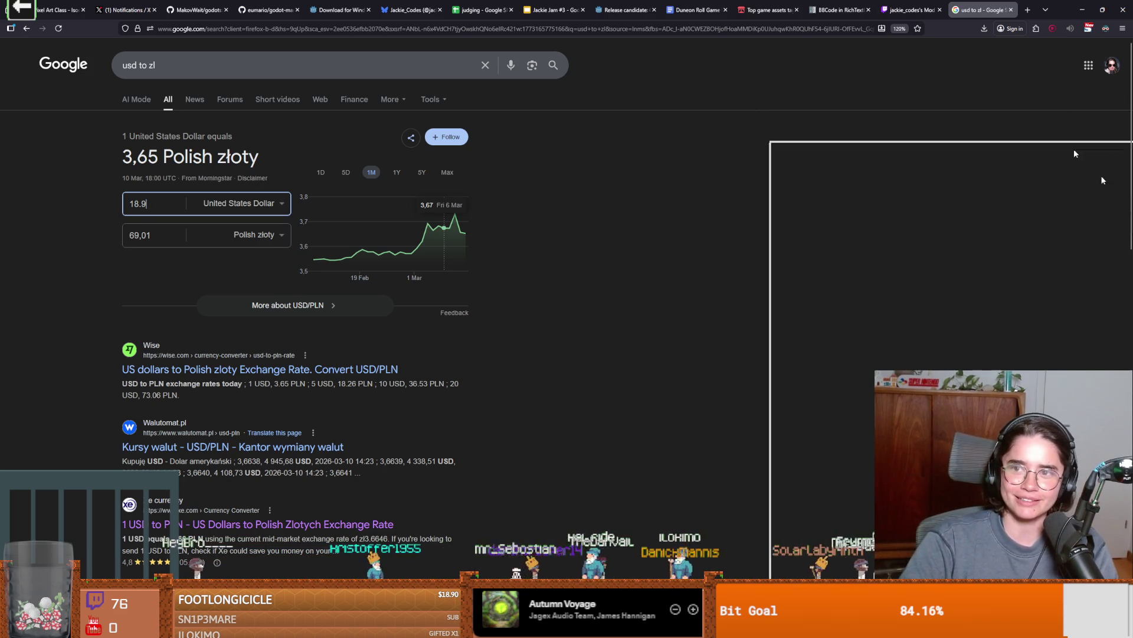
{"action": "key", "text": "alt+Tab"}
{"action": "left_click", "coordinate": [754, 265]}
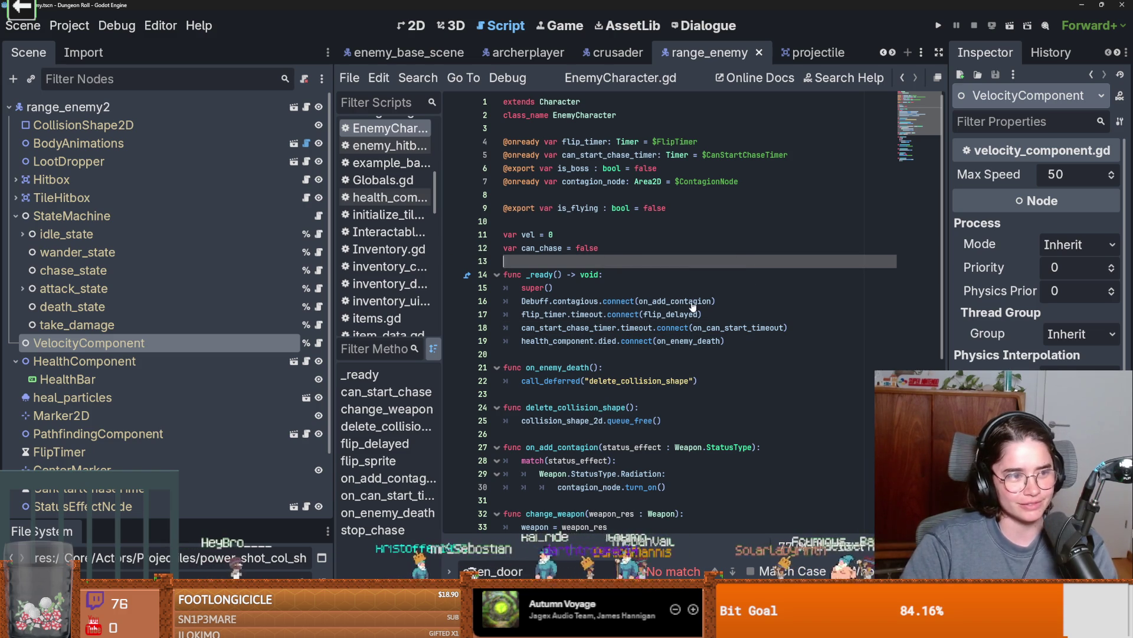
{"action": "scroll", "coordinate": [627, 293], "scroll_direction": "down", "scroll_amount": 2}
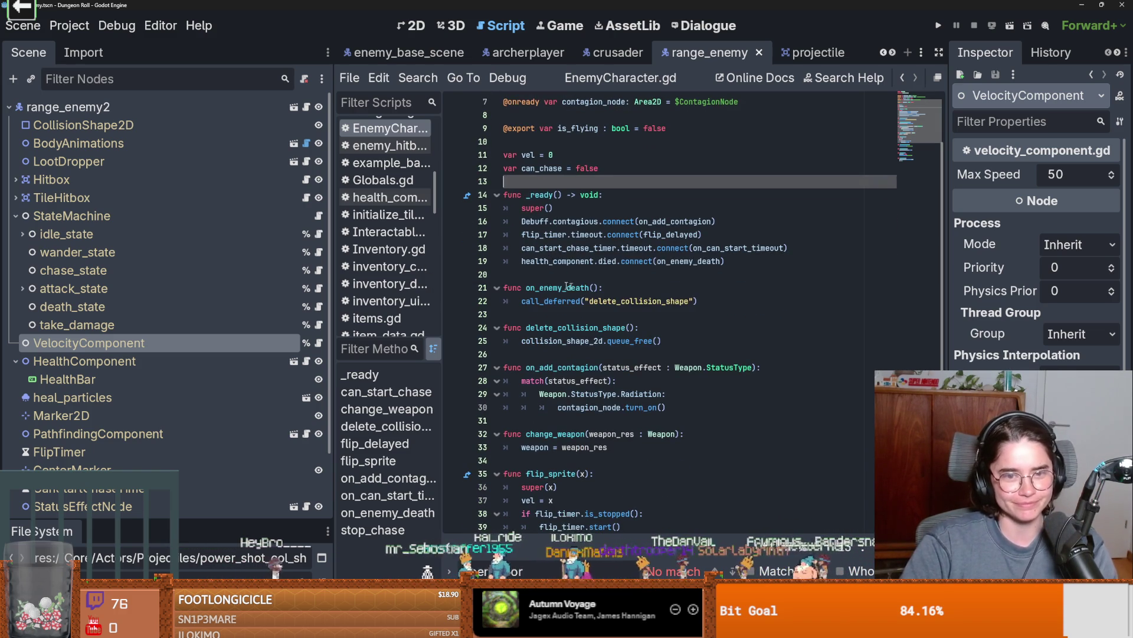
{"action": "left_click", "coordinate": [553, 274]}
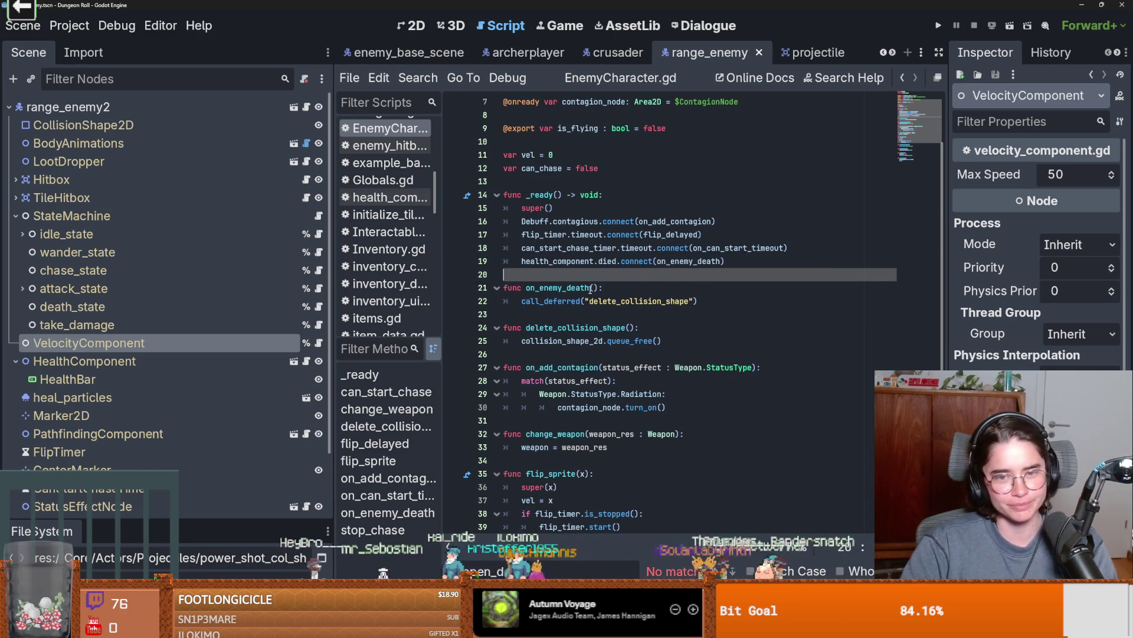
{"action": "scroll", "coordinate": [596, 282], "scroll_direction": "up", "scroll_amount": 2}
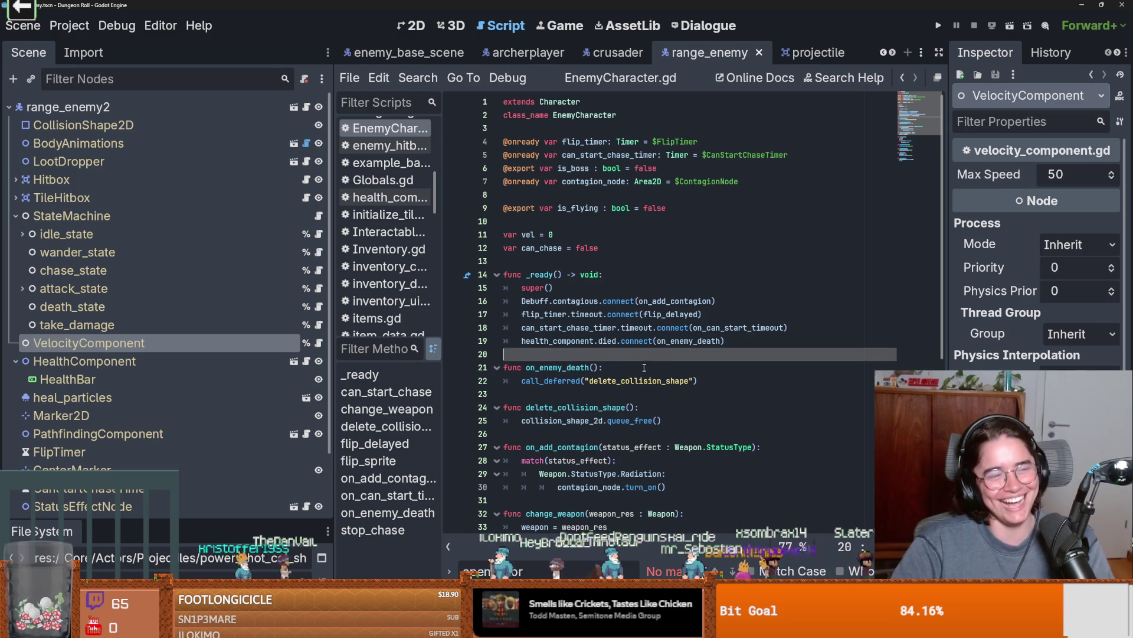
Review the on_enemy_death connection and delete_collision_shape function in EnemyCharacter.gd, and save.
{"action": "left_click", "coordinate": [658, 341]}
{"action": "mouse_move", "coordinate": [658, 340]}
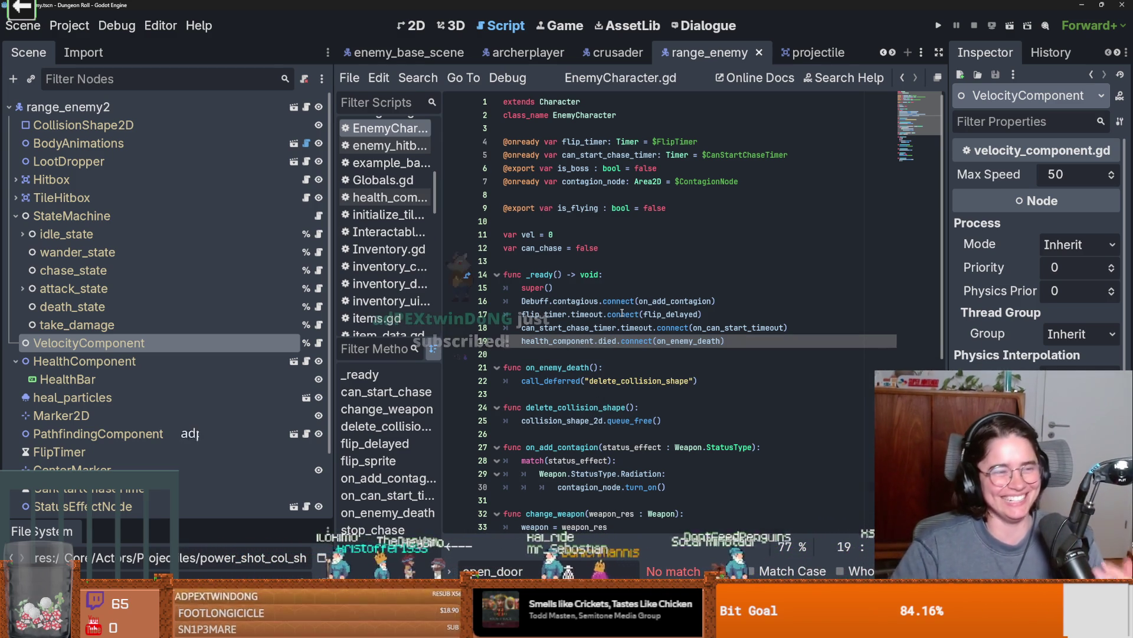
{"action": "mouse_move", "coordinate": [622, 313]}
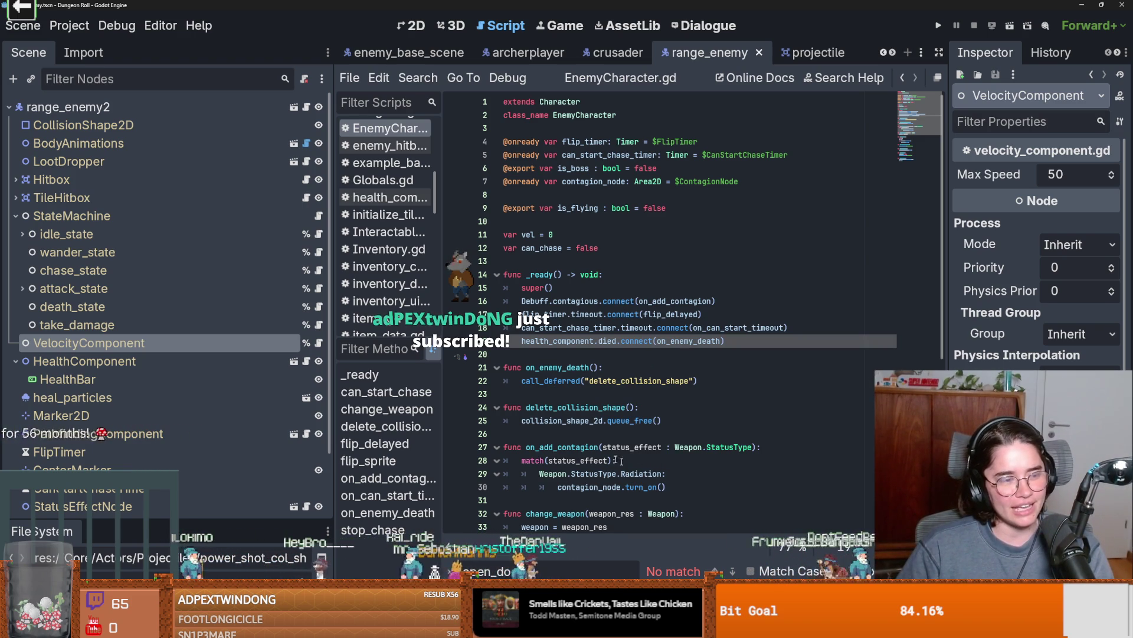
{"action": "left_click", "coordinate": [598, 408]}
{"action": "key", "text": "ctrl+s"}
Save the range_enemy scene with its StateMachine branch collapsed in the node tree.
{"action": "left_click", "coordinate": [659, 354]}
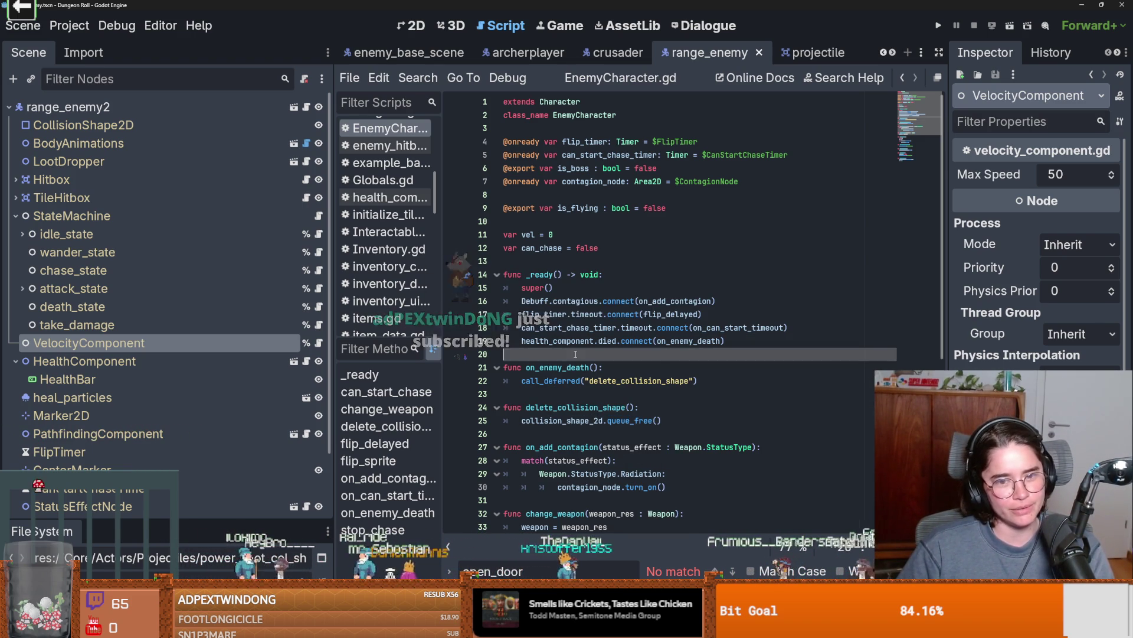
{"action": "key", "text": "ctrl+s"}
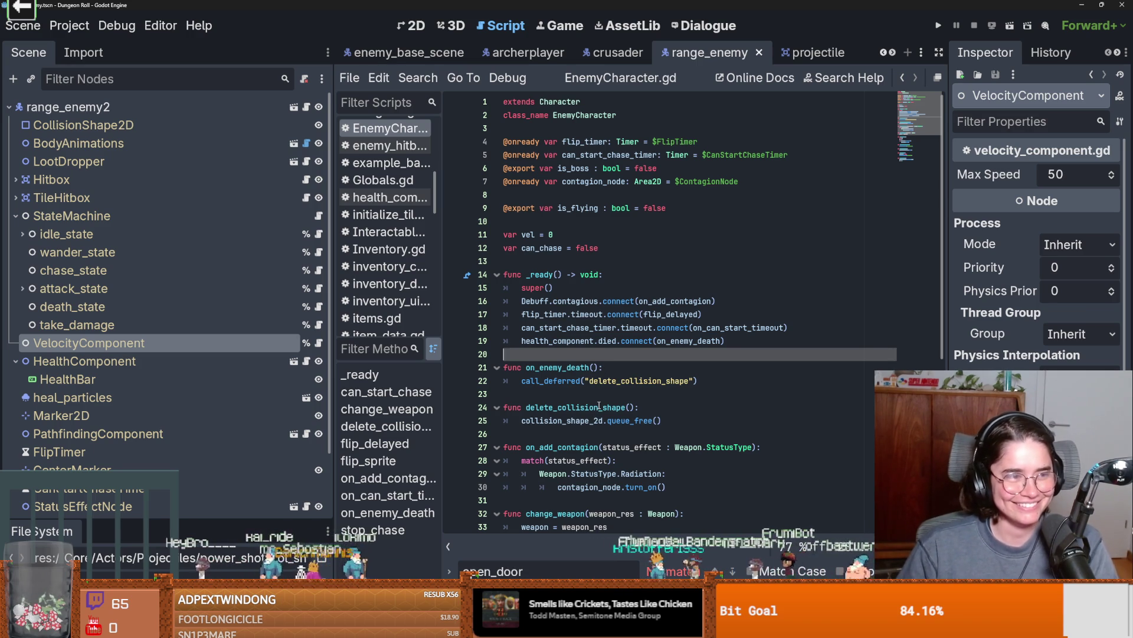
{"action": "left_click", "coordinate": [600, 261]}
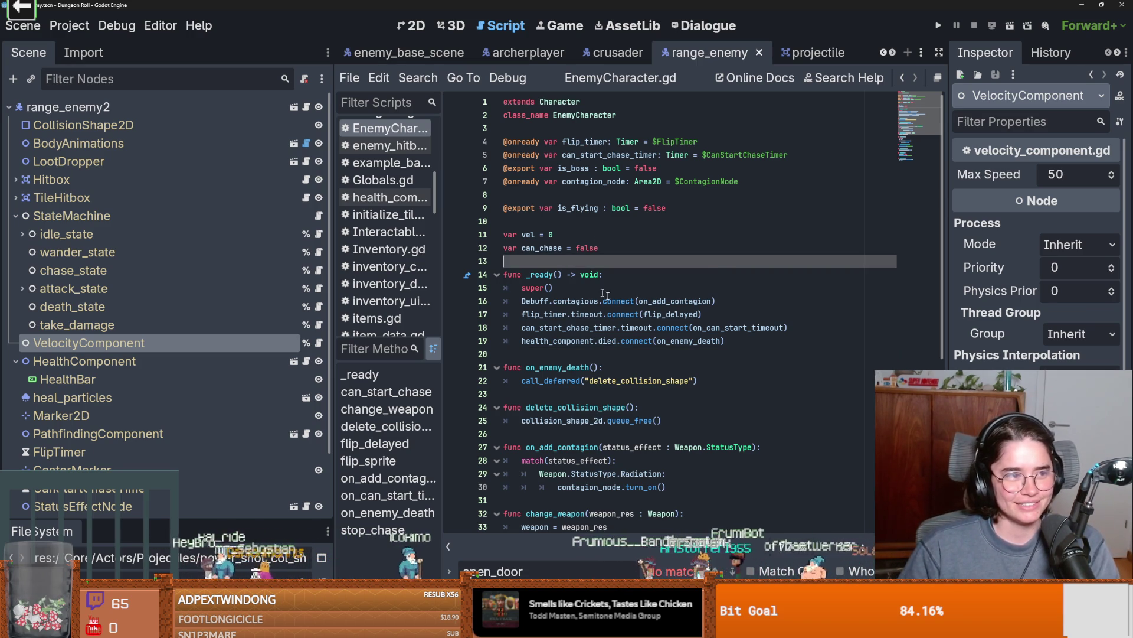
{"action": "key", "text": "ctrl+s"}
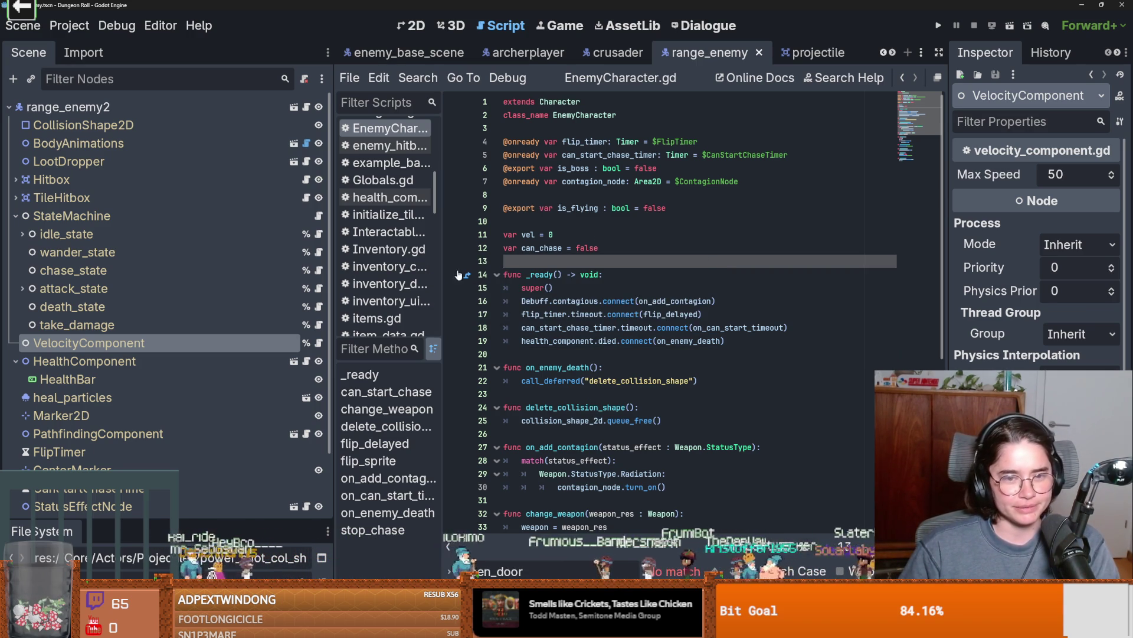
{"action": "left_click", "coordinate": [614, 354]}
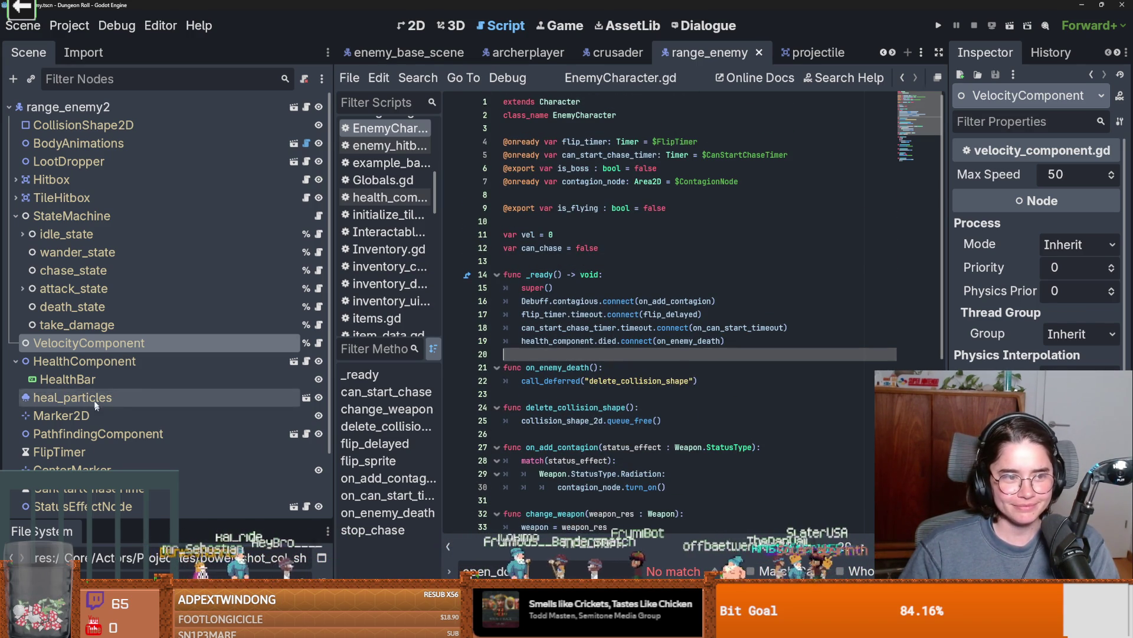
{"action": "left_click", "coordinate": [16, 216]}
{"action": "key", "text": "ctrl+s"}
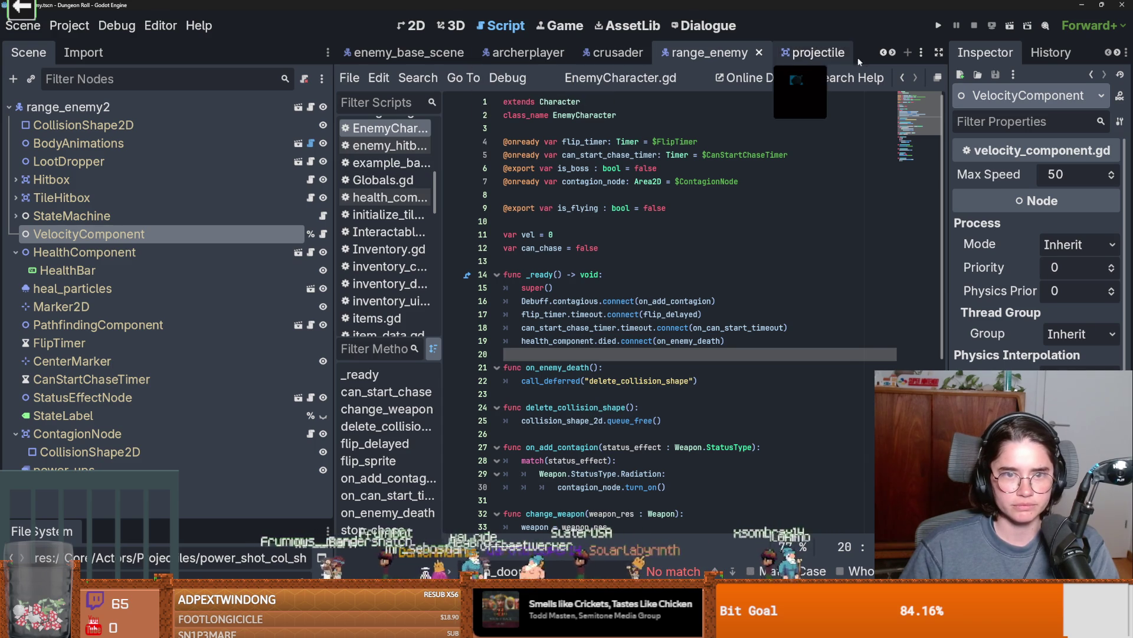
Close the projectile and poof_in scene tabs, leaving range_enemy open.
{"action": "left_click", "coordinate": [892, 54]}
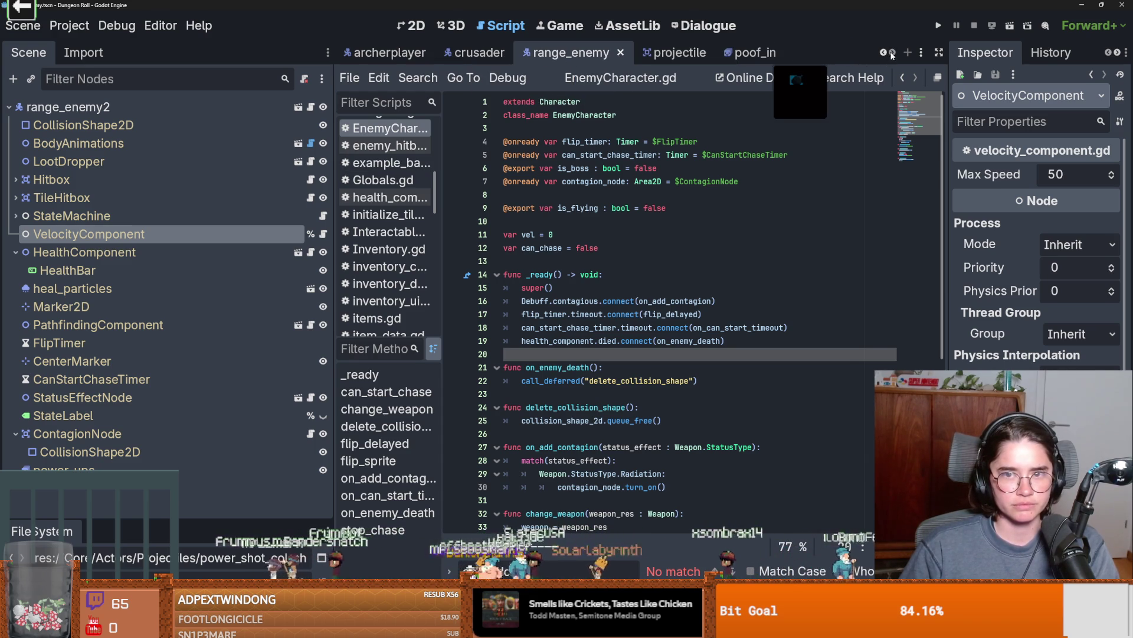
{"action": "left_click", "coordinate": [679, 52]}
{"action": "left_click", "coordinate": [706, 54]}
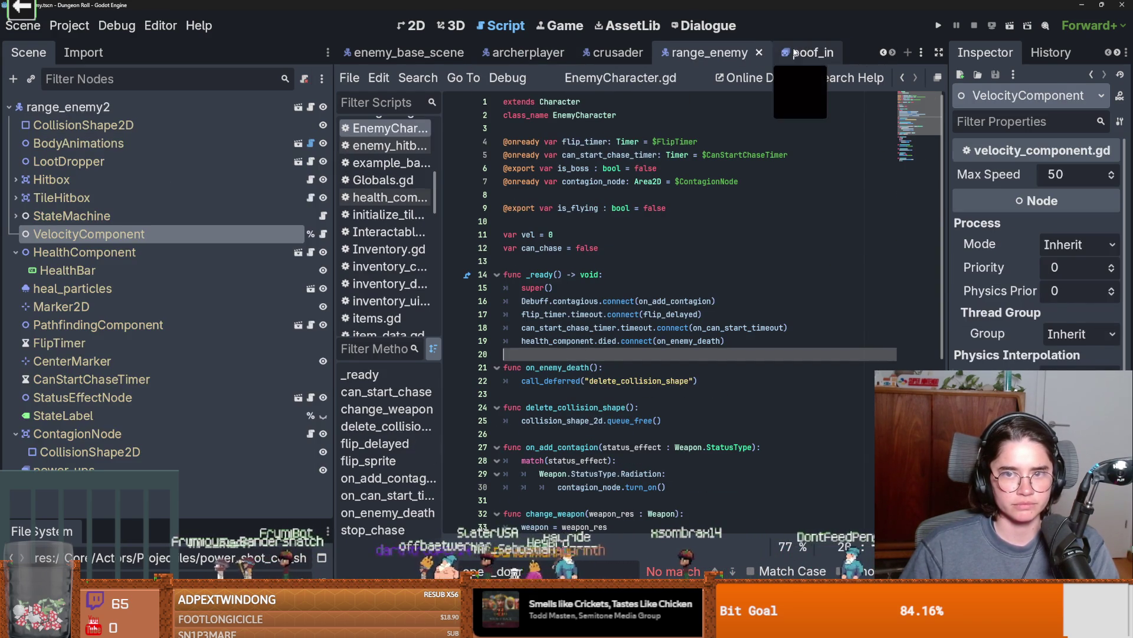
{"action": "left_click", "coordinate": [821, 53]}
{"action": "left_click", "coordinate": [829, 54]}
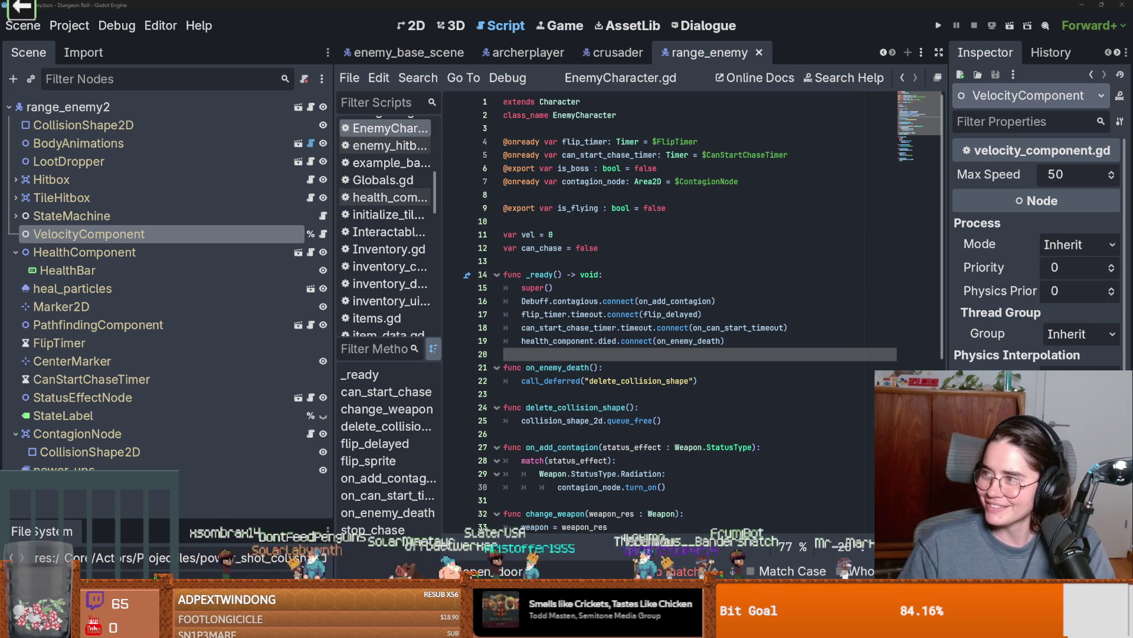
{"action": "key", "text": "alt+Tab"}
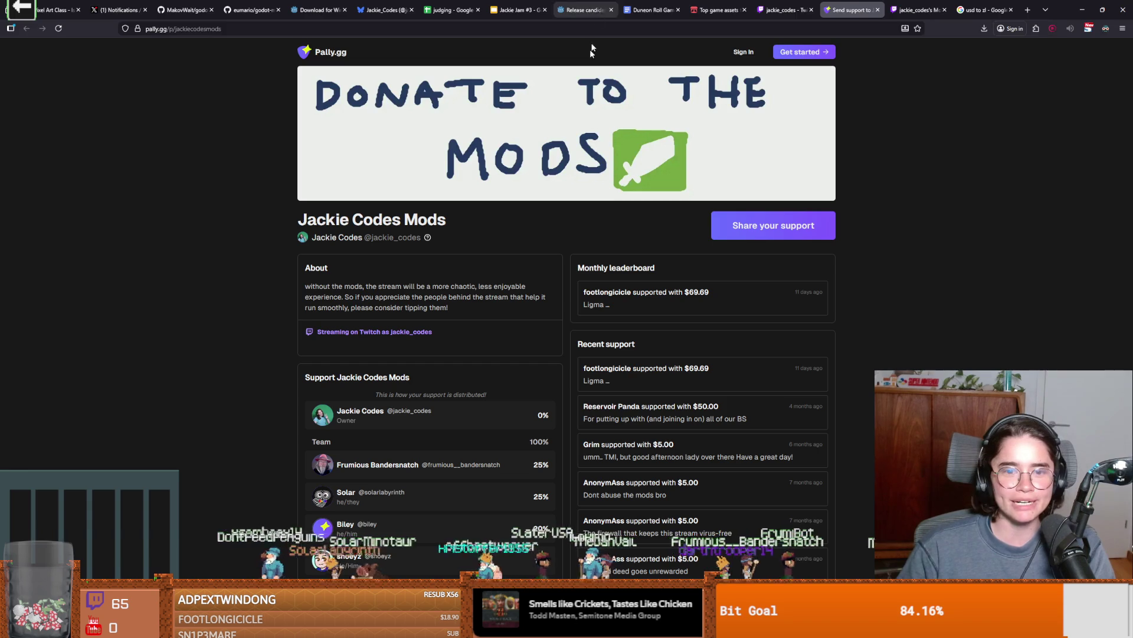
{"action": "mouse_move", "coordinate": [723, 295]}
{"action": "left_mouse_down"}
{"action": "mouse_move", "coordinate": [640, 293]}
{"action": "mouse_move", "coordinate": [693, 296]}
{"action": "mouse_move", "coordinate": [667, 295]}
{"action": "left_mouse_up"}
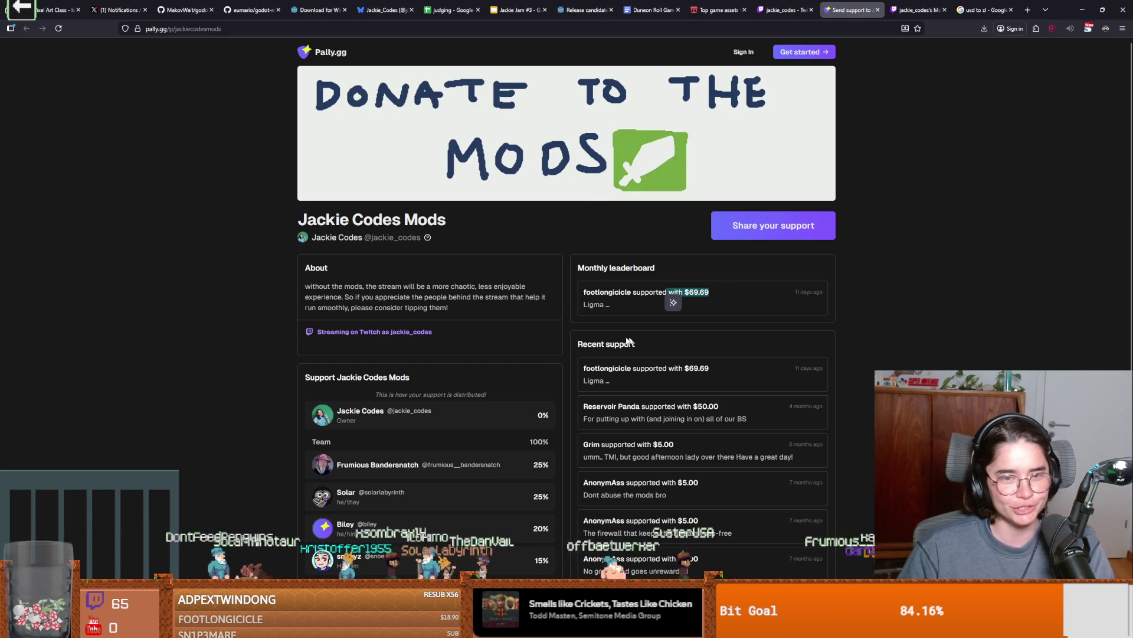
{"action": "scroll", "coordinate": [591, 362], "scroll_direction": "down", "scroll_amount": 1}
{"action": "scroll", "coordinate": [649, 359], "scroll_direction": "up", "scroll_amount": 1}
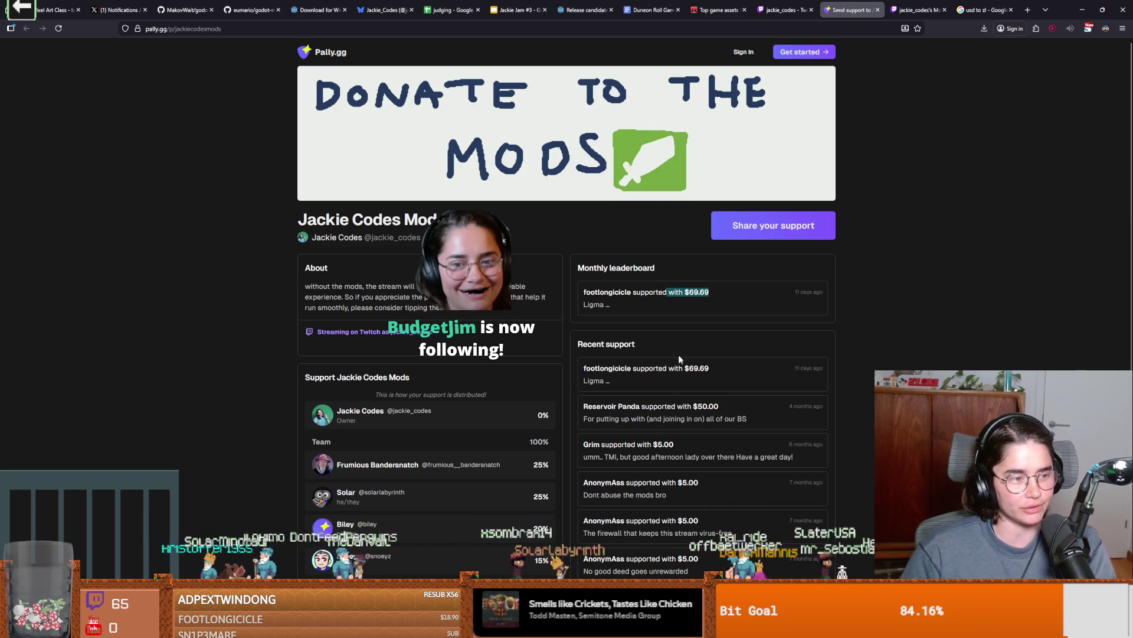
{"action": "scroll", "coordinate": [437, 454], "scroll_direction": "down", "scroll_amount": 1}
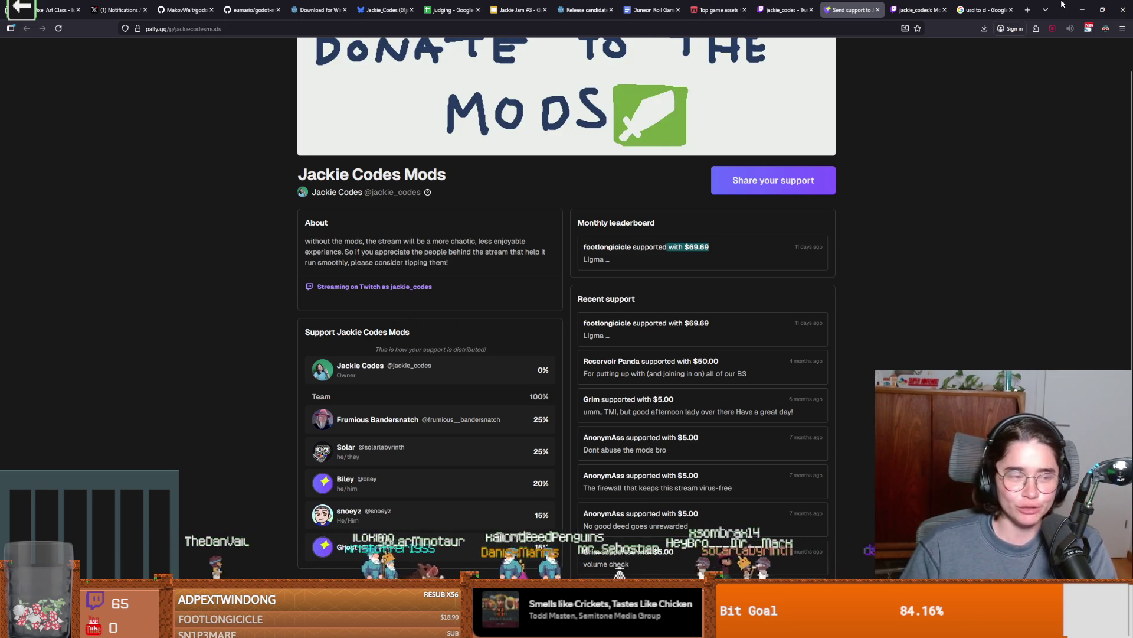
{"action": "key", "text": "alt+Tab"}
{"action": "left_click", "coordinate": [632, 231]}
{"action": "key", "text": "ctrl+s"}
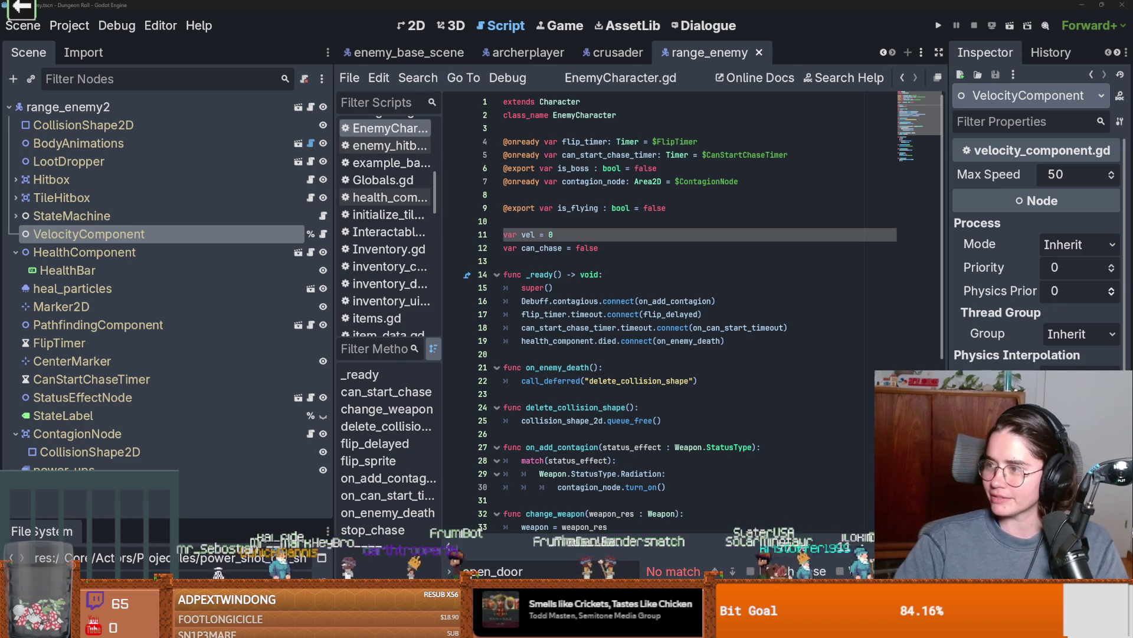
{"action": "key", "text": "alt+Tab"}
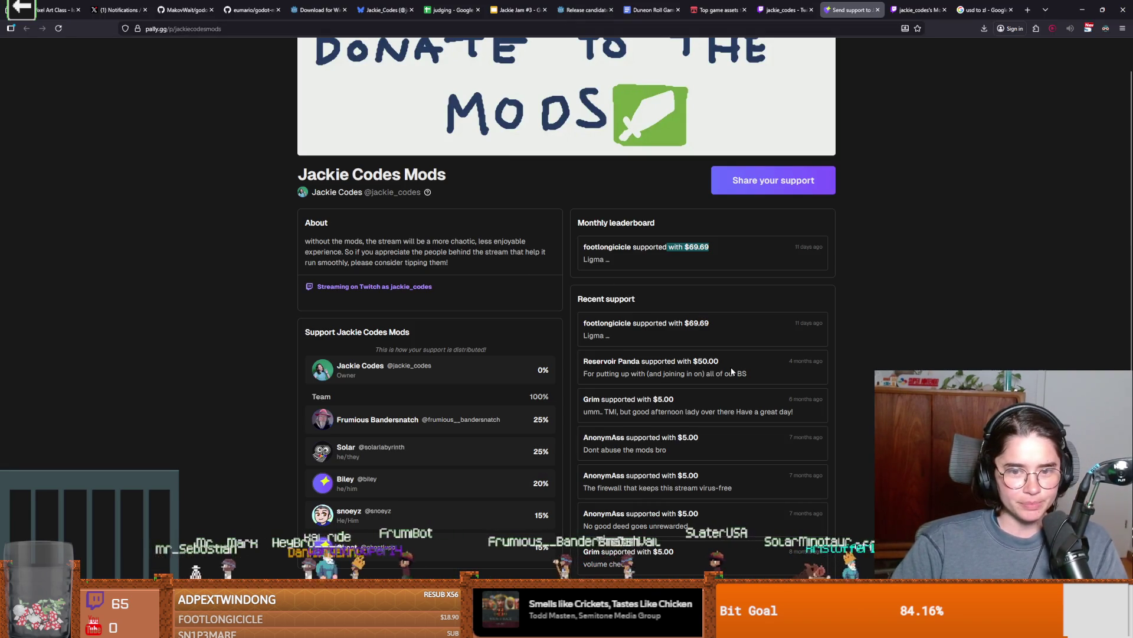
{"action": "left_click_drag", "start_coordinate": [719, 360], "coordinate": [691, 361]}
{"action": "left_click", "coordinate": [677, 361]}
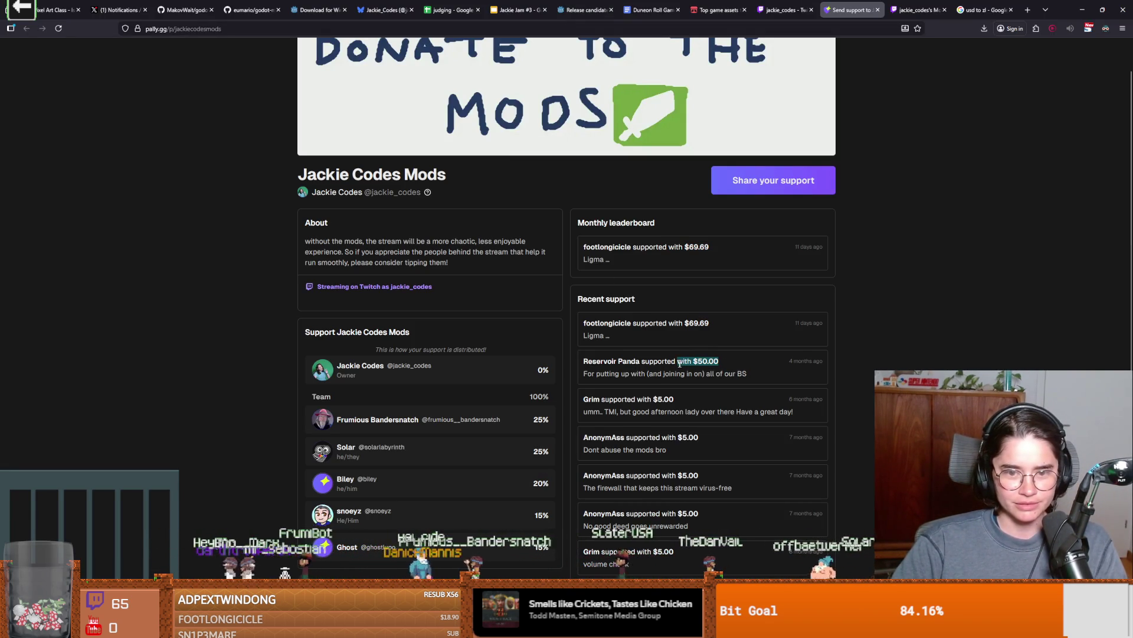
{"action": "mouse_move", "coordinate": [642, 365]}
{"action": "left_mouse_down"}
{"action": "mouse_move", "coordinate": [649, 377]}
{"action": "mouse_move", "coordinate": [637, 363]}
{"action": "mouse_move", "coordinate": [575, 353]}
{"action": "left_mouse_up"}
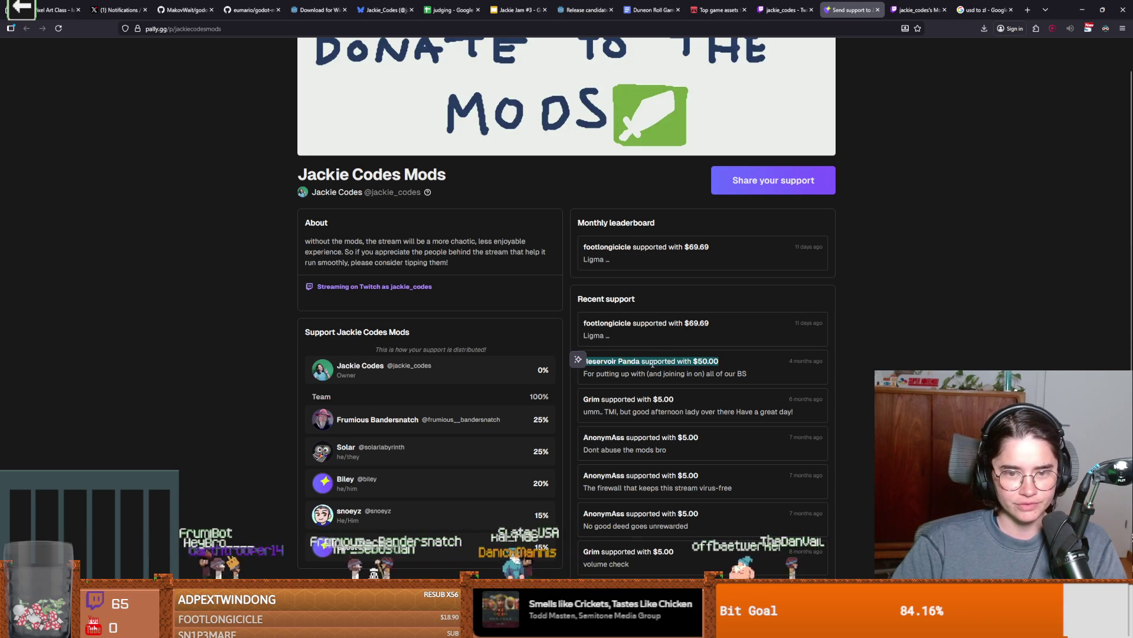
{"action": "left_click", "coordinate": [680, 373]}
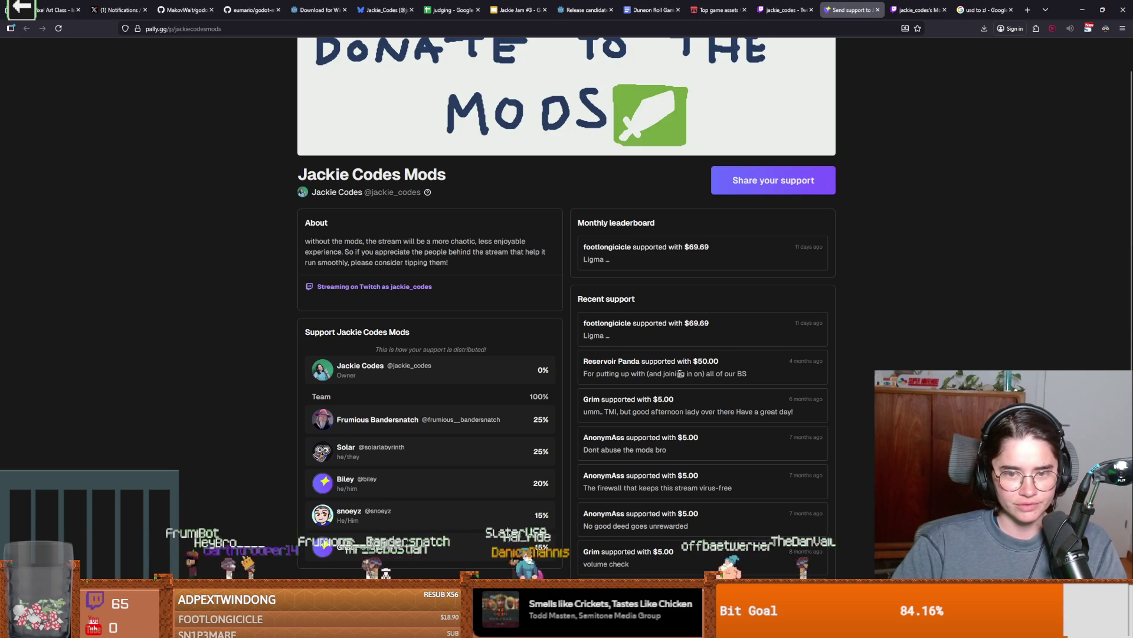
{"action": "mouse_move", "coordinate": [805, 358]}
{"action": "left_mouse_down"}
{"action": "mouse_move", "coordinate": [790, 360]}
{"action": "mouse_move", "coordinate": [822, 362]}
{"action": "mouse_move", "coordinate": [791, 360]}
{"action": "left_mouse_up"}
{"action": "left_click", "coordinate": [805, 361]}
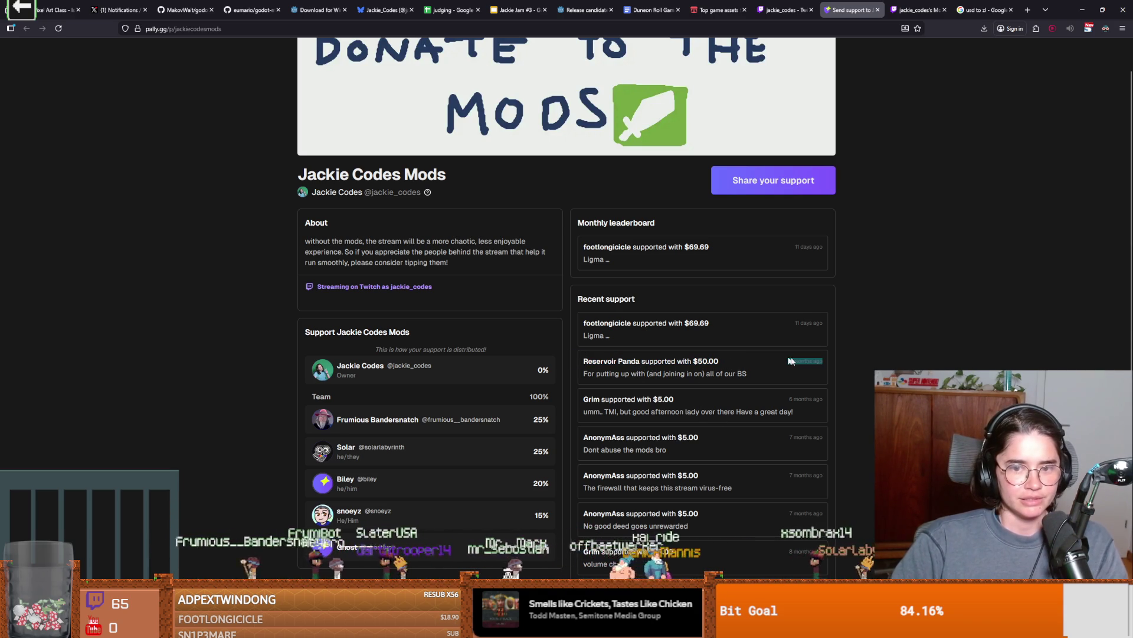
{"action": "left_click", "coordinate": [801, 359]}
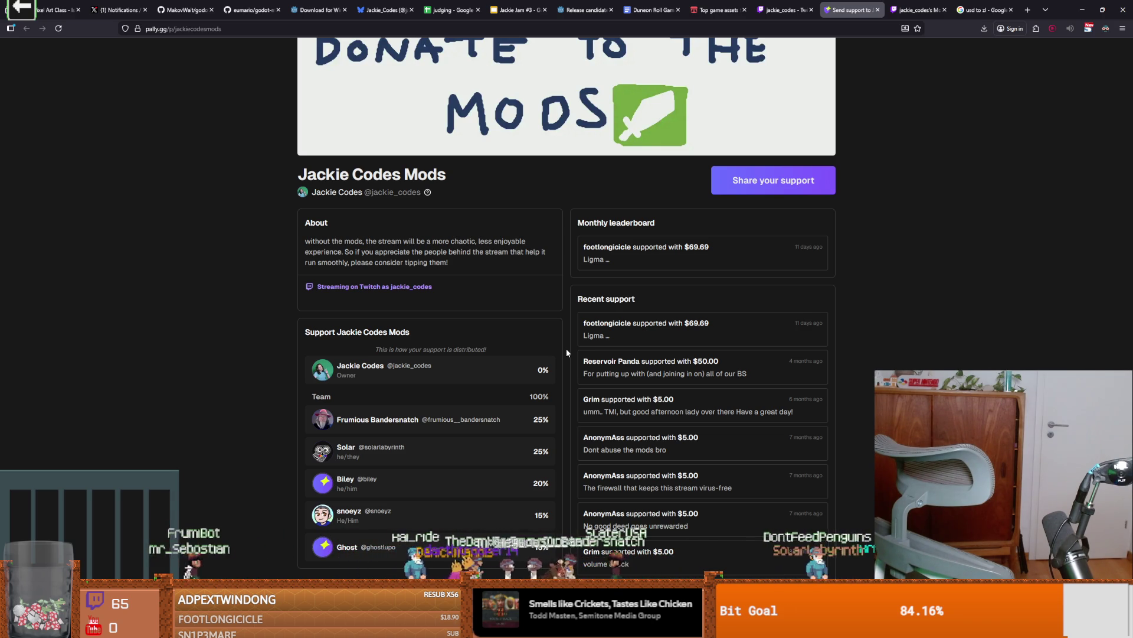
Back in Godot, save the range_enemy scene with its HealthComponent node collapsed.
{"action": "key", "text": "alt+Tab"}
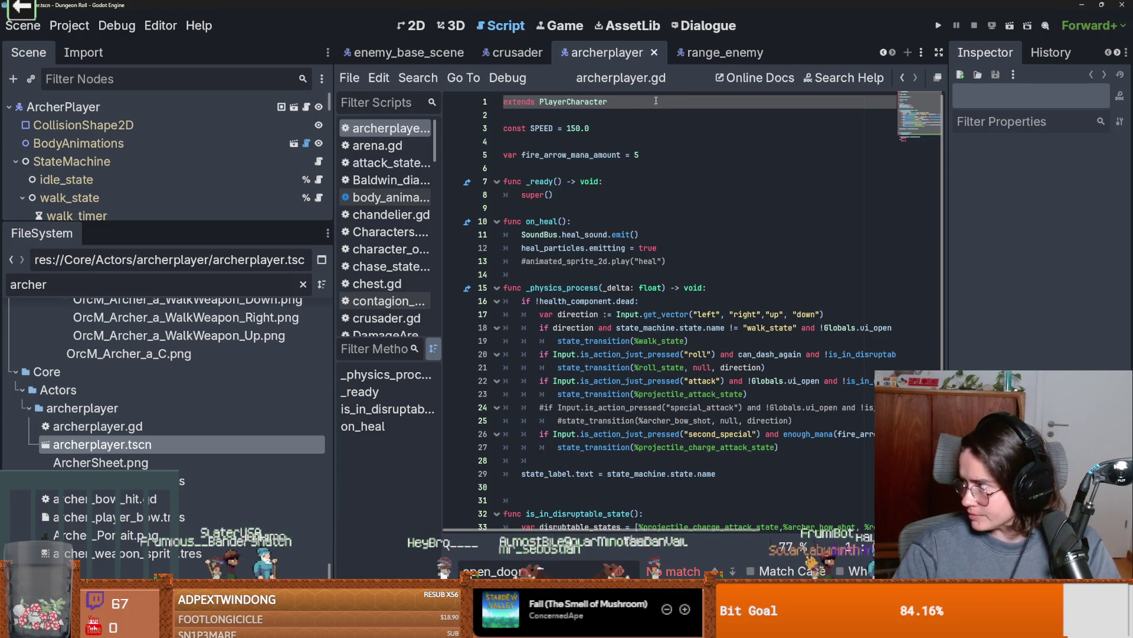
{"action": "left_click", "coordinate": [715, 54]}
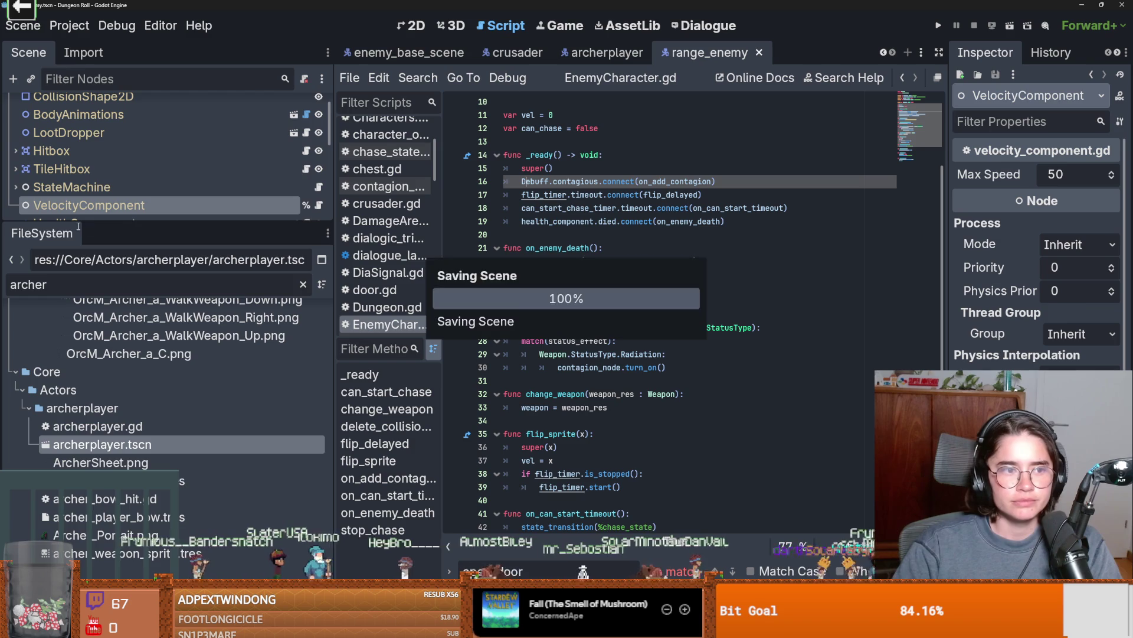
{"action": "scroll", "coordinate": [94, 337], "scroll_direction": "up", "scroll_amount": 1}
{"action": "key", "text": "ctrl+s"}
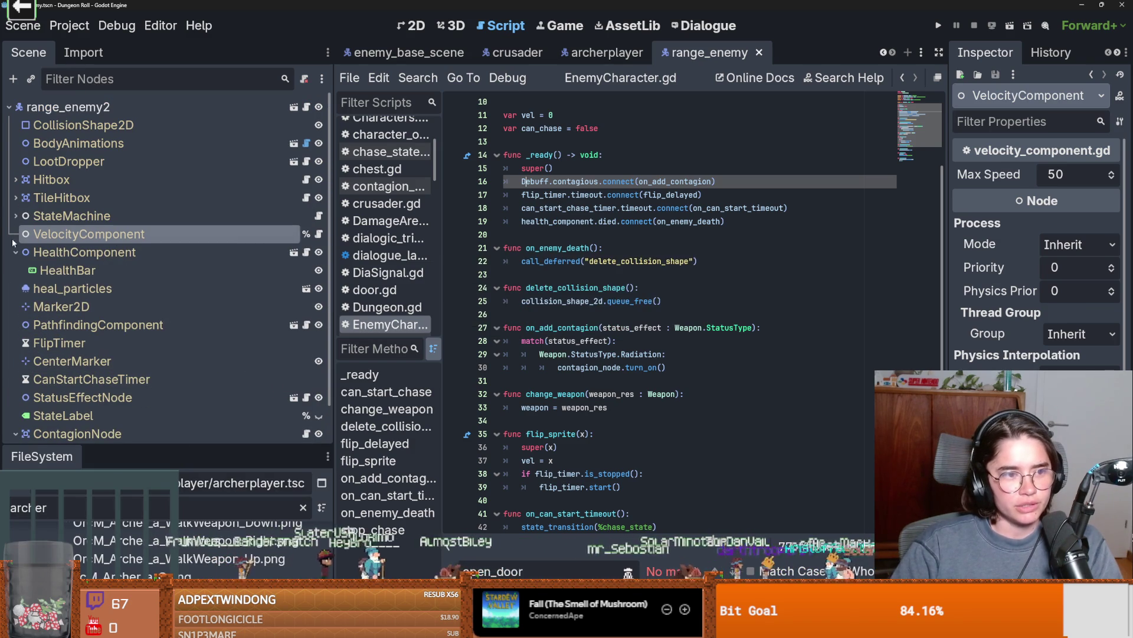
{"action": "left_click", "coordinate": [15, 252]}
{"action": "scroll", "coordinate": [57, 326], "scroll_direction": "down", "scroll_amount": 1}
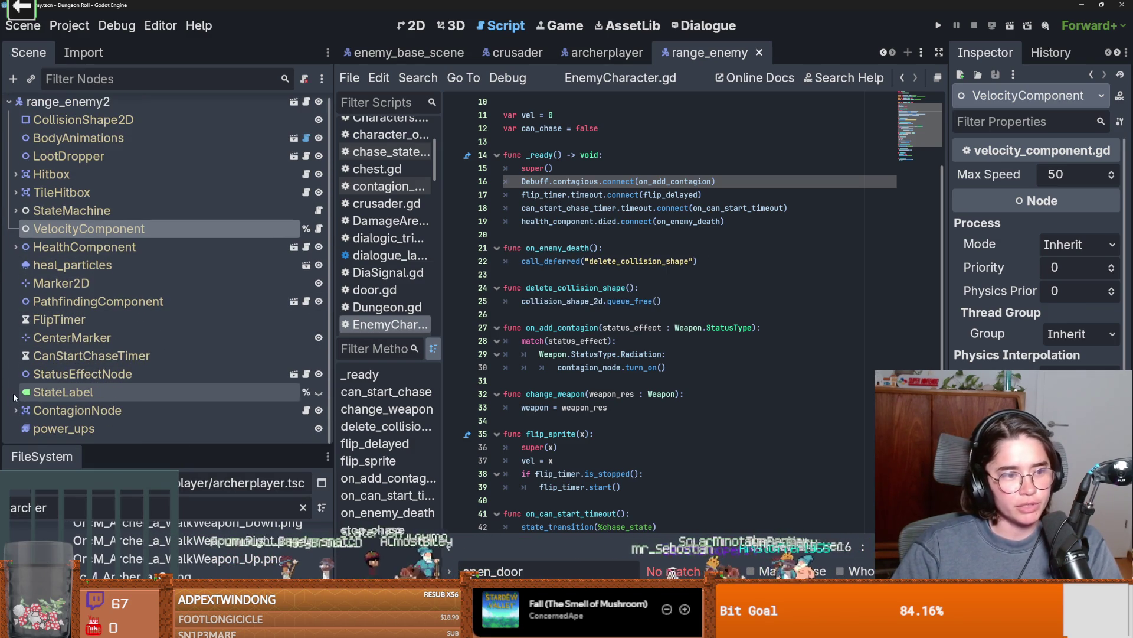
{"action": "key", "text": "ctrl+s"}
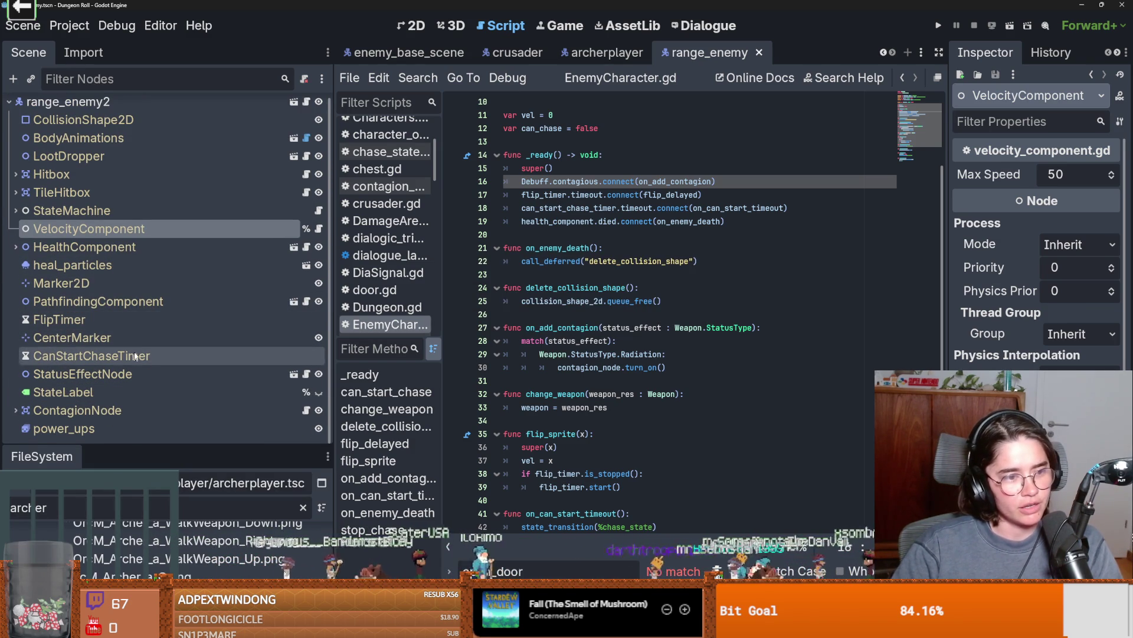
{"action": "scroll", "coordinate": [148, 307], "scroll_direction": "up", "scroll_amount": 1}
Compare the archerplayer and range_enemy scenes, narrow the Scene dock, and end on archerplayer.
{"action": "left_click", "coordinate": [619, 52]}
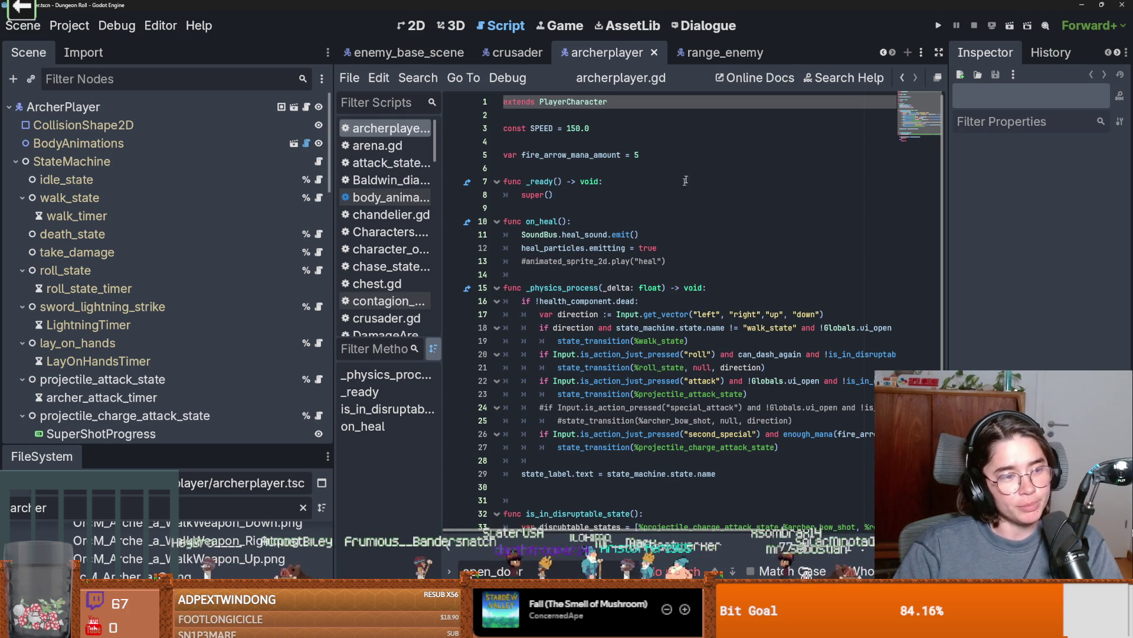
{"action": "left_click", "coordinate": [711, 53]}
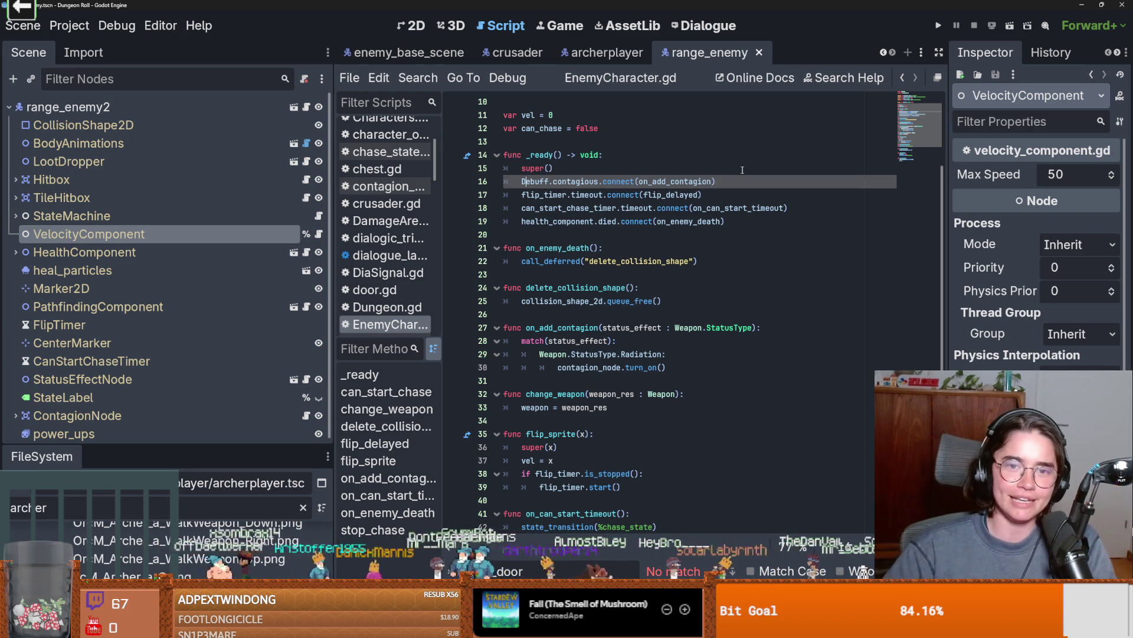
{"action": "left_click", "coordinate": [657, 222]}
{"action": "key", "text": "ctrl+s"}
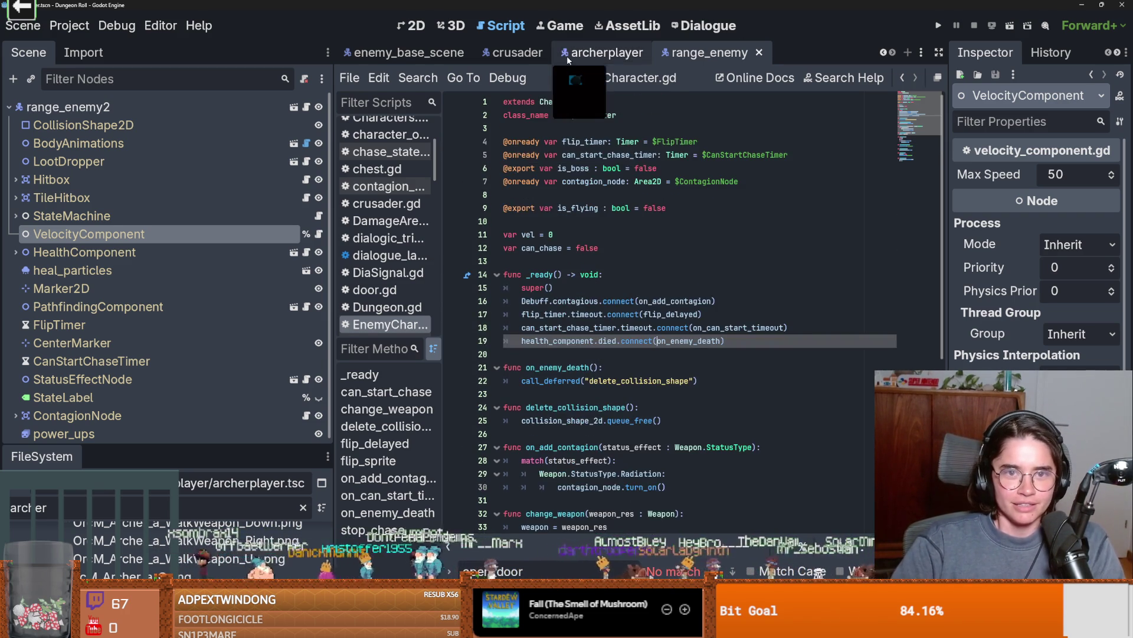
{"action": "left_click", "coordinate": [564, 57]}
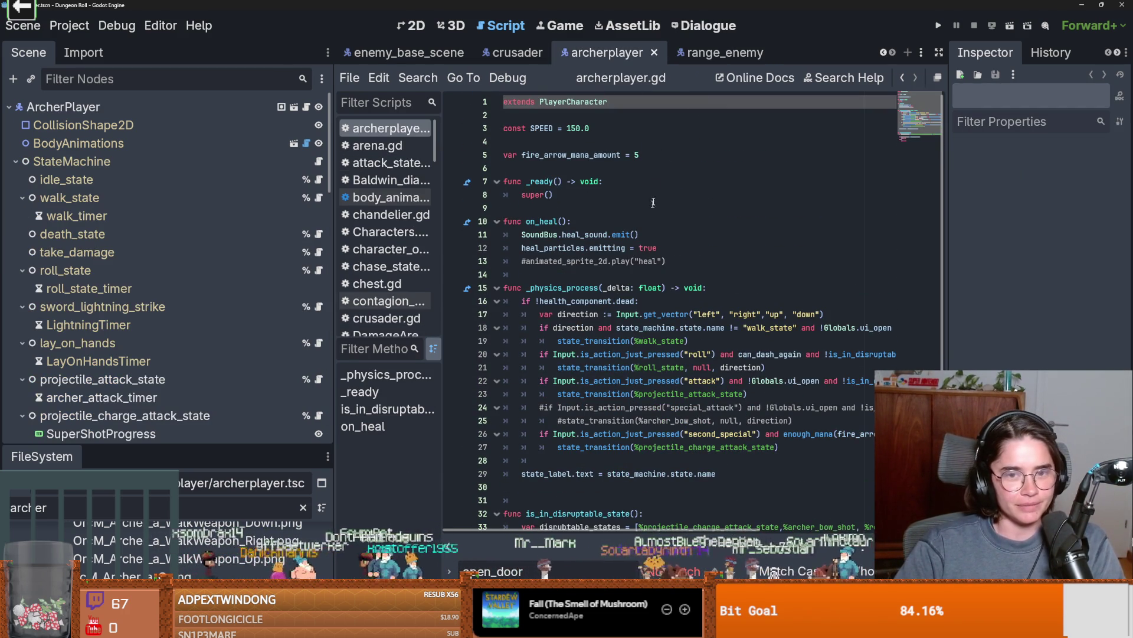
{"action": "left_click", "coordinate": [713, 53]}
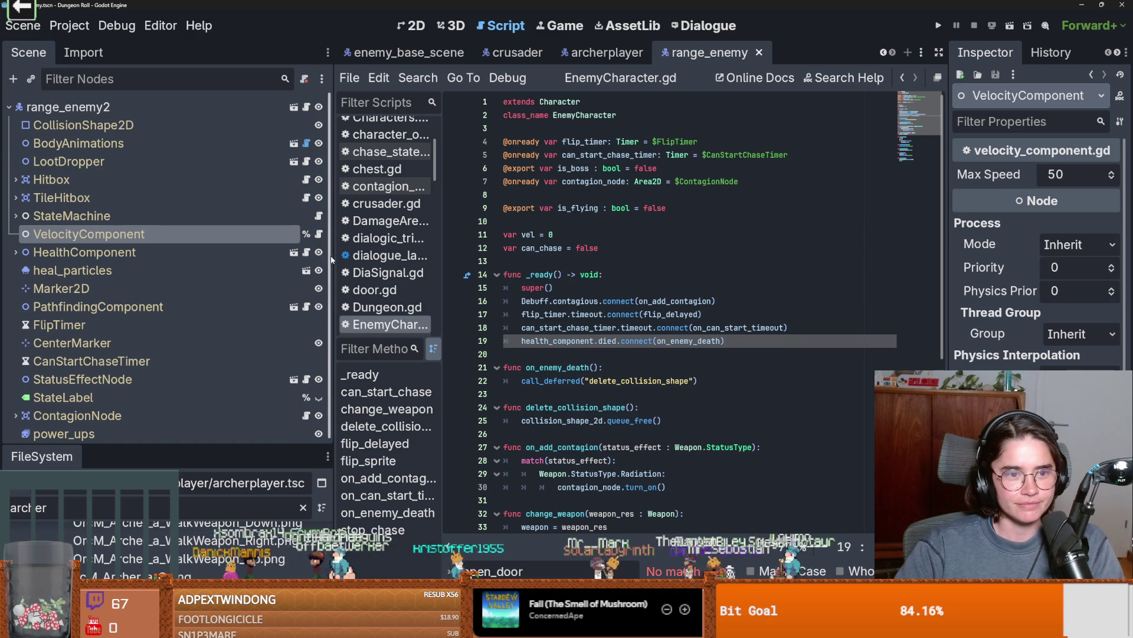
{"action": "left_click_drag", "start_coordinate": [332, 242], "coordinate": [211, 238]}
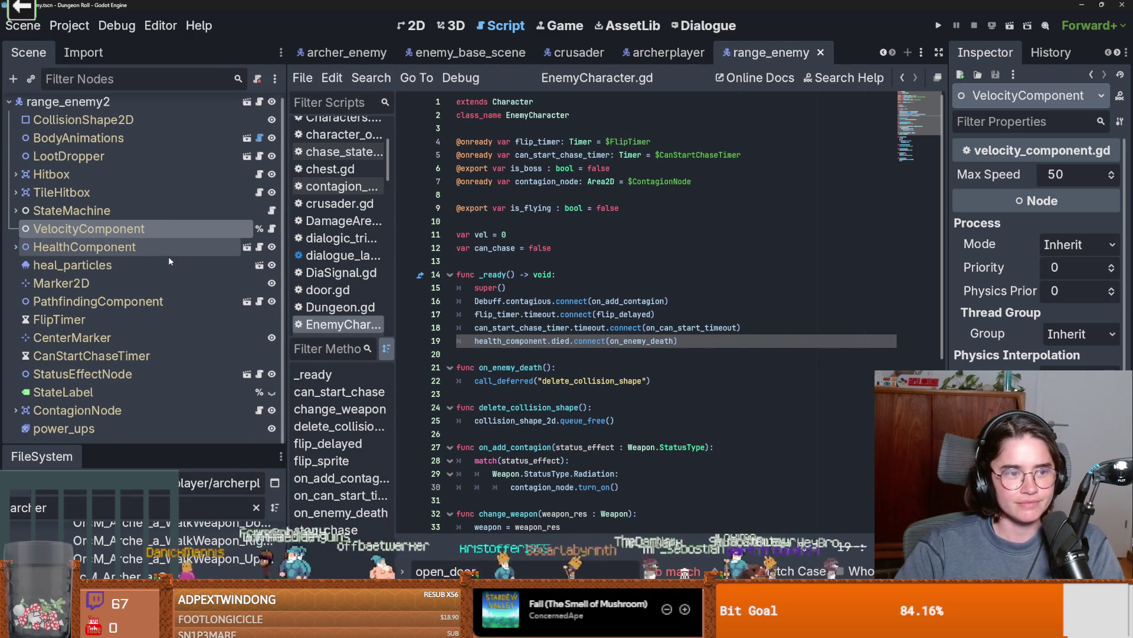
{"action": "key", "text": "ctrl+shift+Tab"}
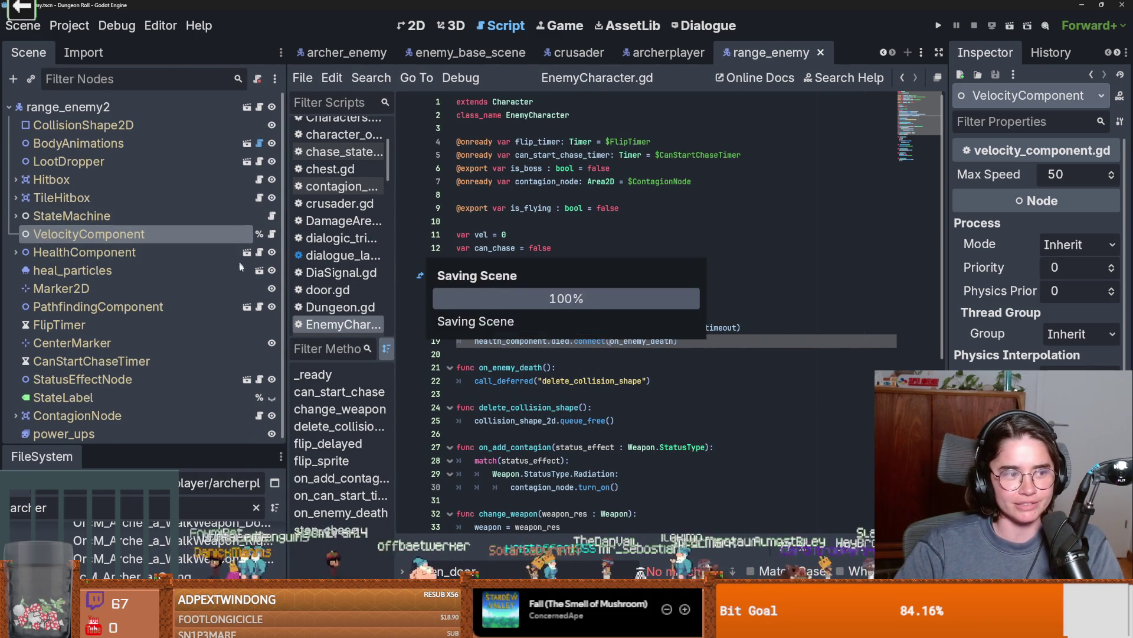
Collapse StateMachine, HealthComponent, Hitbox, EnemyDetection and ContagionNode in the archer tree, selecting StateLabel.
{"action": "left_click", "coordinate": [15, 161]}
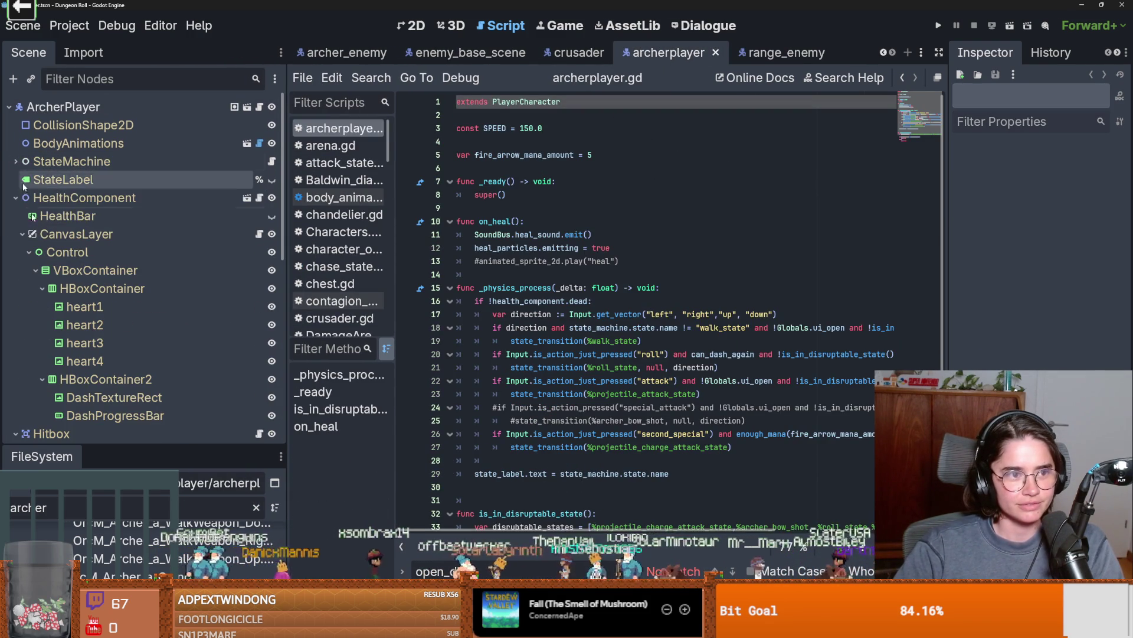
{"action": "left_click", "coordinate": [63, 179]}
{"action": "left_click", "coordinate": [13, 198]}
{"action": "left_click", "coordinate": [15, 216]}
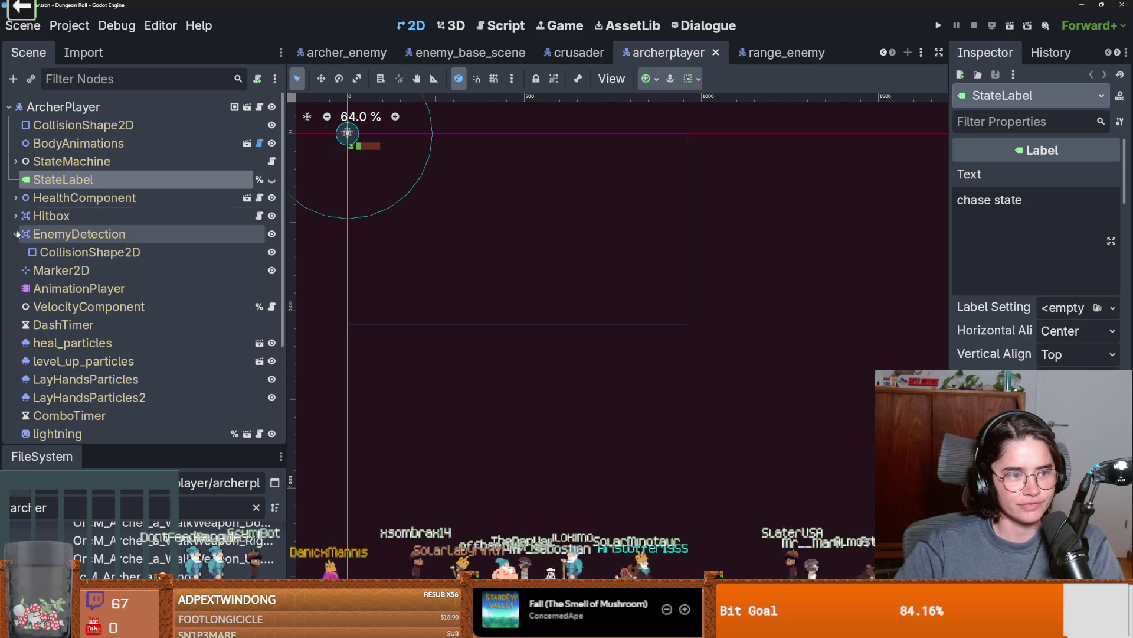
{"action": "left_click", "coordinate": [13, 235]}
{"action": "scroll", "coordinate": [24, 230], "scroll_direction": "down", "scroll_amount": 5}
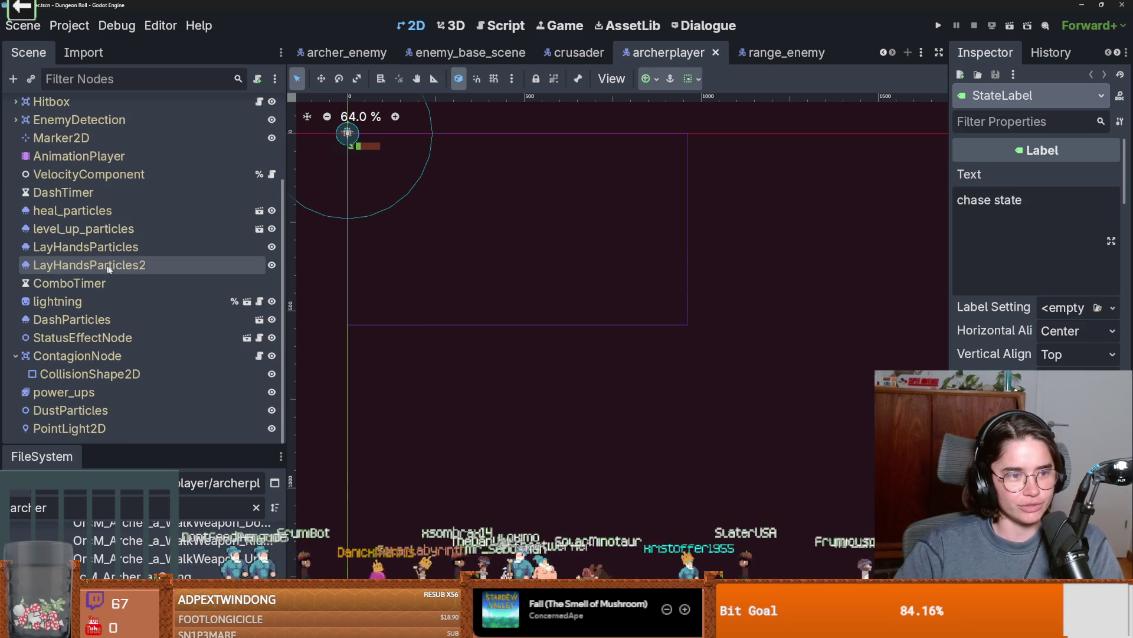
{"action": "left_click", "coordinate": [15, 356]}
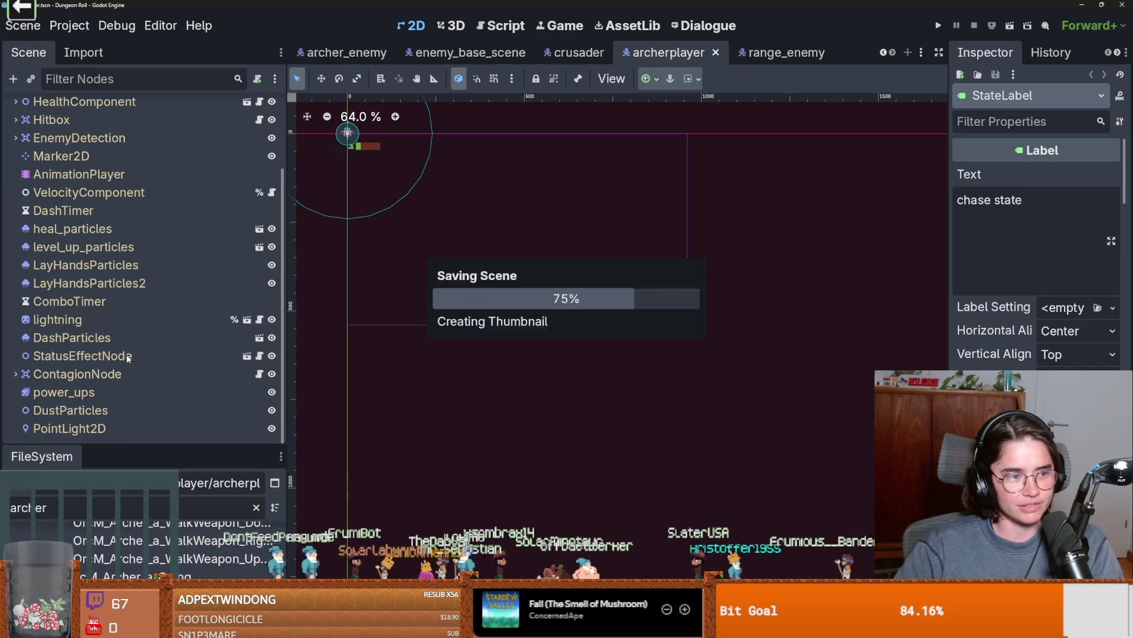
{"action": "scroll", "coordinate": [150, 353], "scroll_direction": "up", "scroll_amount": 2}
{"action": "scroll", "coordinate": [149, 353], "scroll_direction": "up", "scroll_amount": 2}
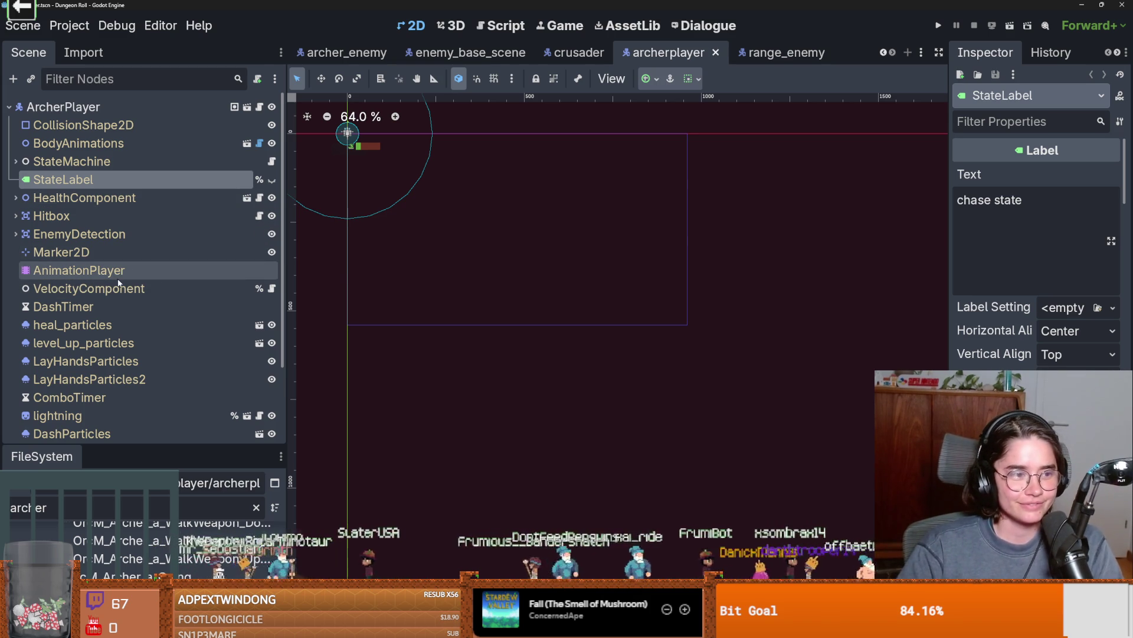
{"action": "scroll", "coordinate": [538, 271], "scroll_direction": "up", "scroll_amount": 1}
{"action": "scroll", "coordinate": [539, 283], "scroll_direction": "down", "scroll_amount": 1}
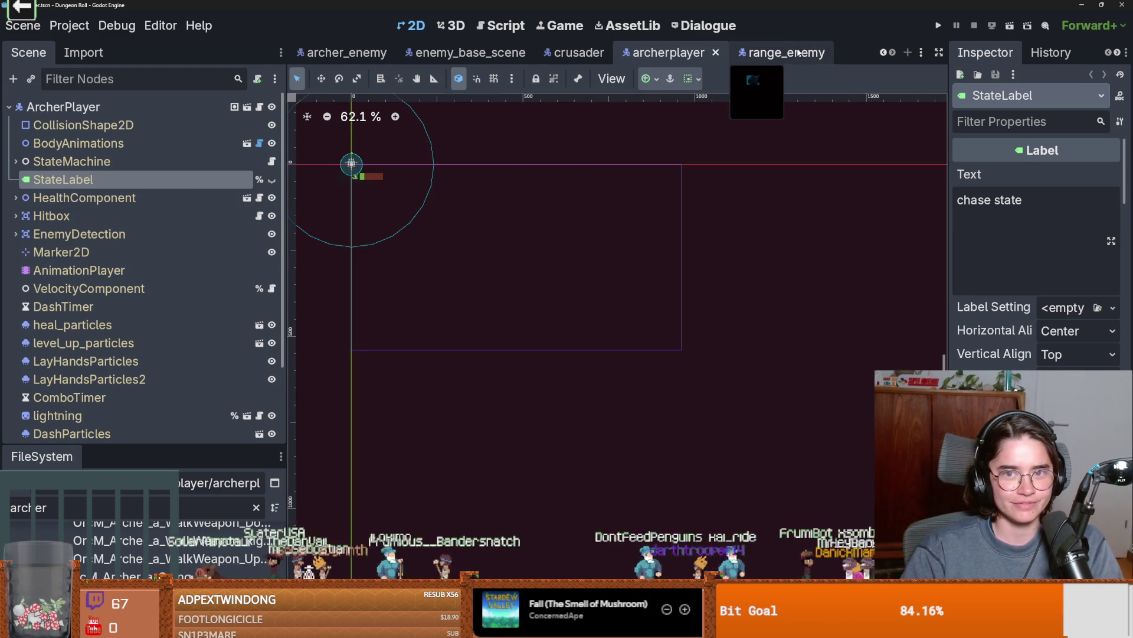
Switch to the range_enemy scene, look over its script, and save it.
{"action": "left_click", "coordinate": [779, 53]}
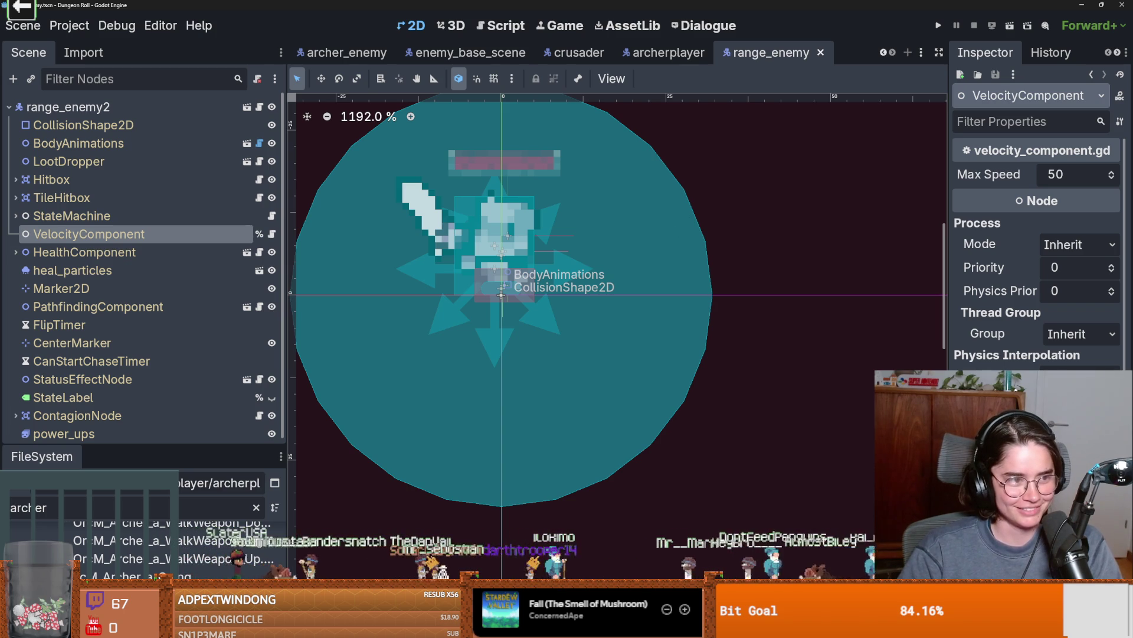
{"action": "scroll", "coordinate": [622, 294], "scroll_direction": "up", "scroll_amount": 2}
{"action": "key", "text": "ctrl+s"}
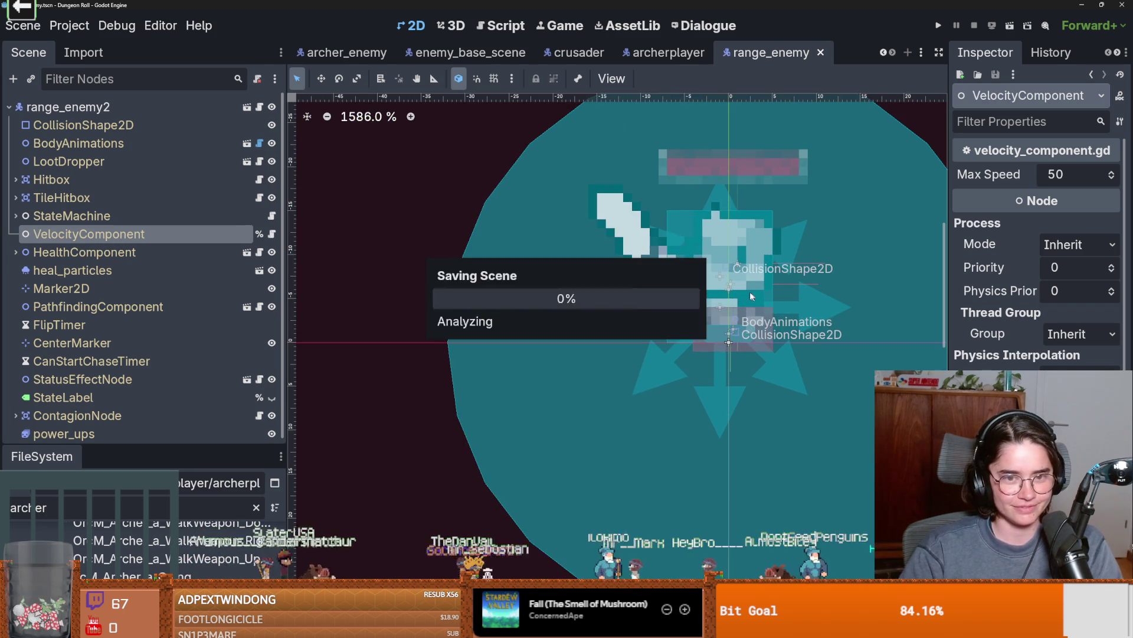
{"action": "scroll", "coordinate": [622, 294], "scroll_direction": "left", "scroll_amount": 3}
{"action": "scroll", "coordinate": [622, 294], "scroll_direction": "down", "scroll_amount": 1}
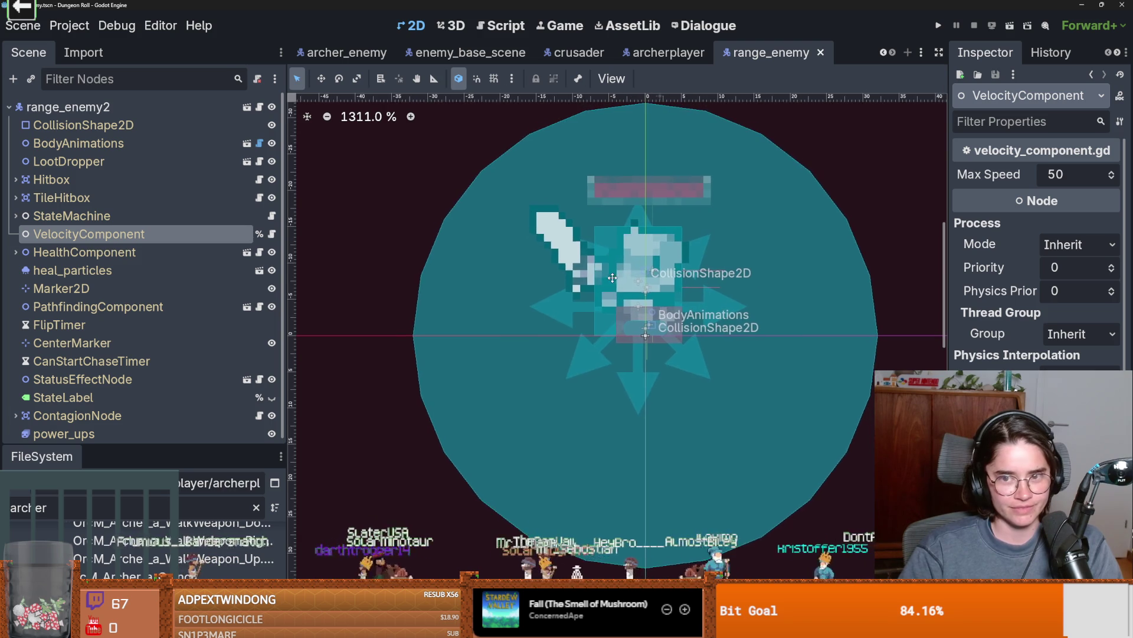
{"action": "scroll", "coordinate": [603, 282], "scroll_direction": "down", "scroll_amount": 1}
{"action": "scroll", "coordinate": [603, 282], "scroll_direction": "up", "scroll_amount": 1}
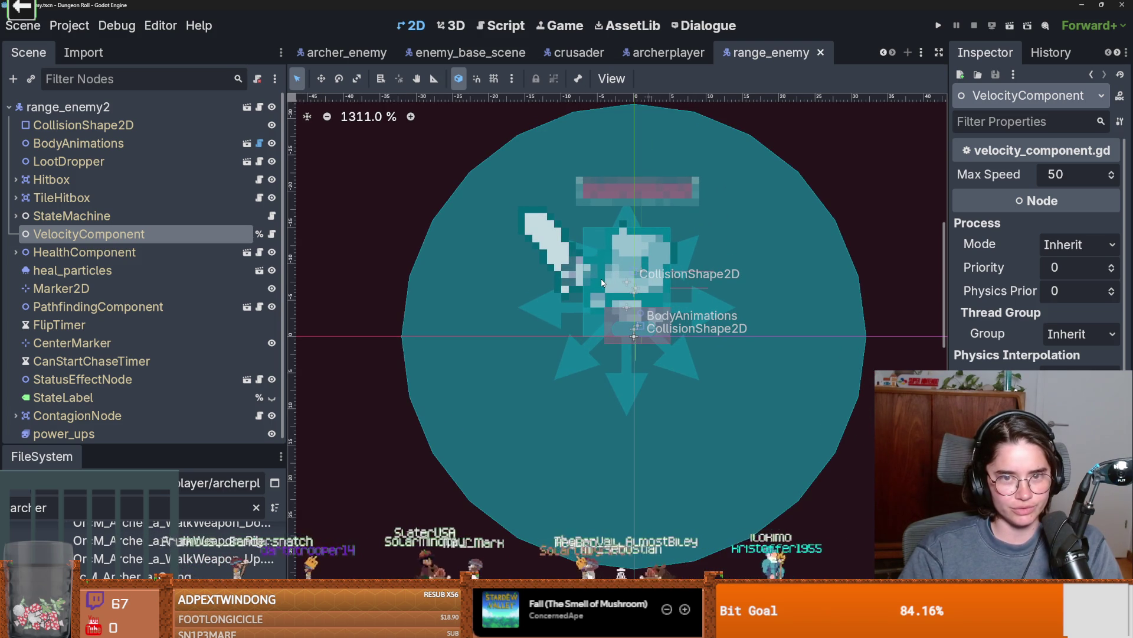
{"action": "scroll", "coordinate": [601, 294], "scroll_direction": "up", "scroll_amount": 1}
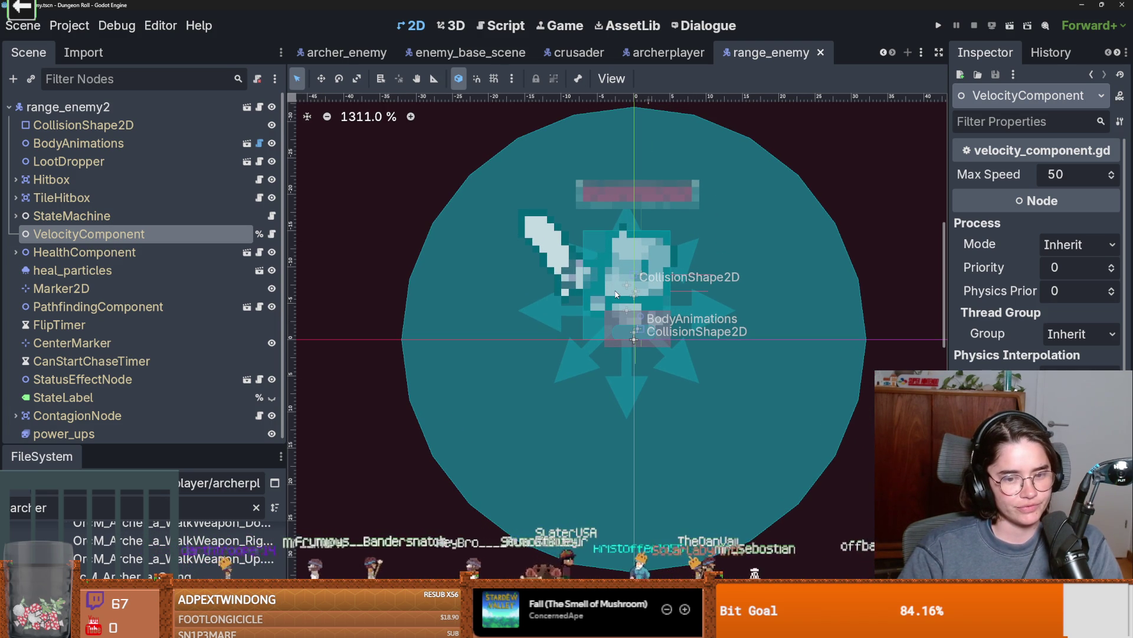
{"action": "scroll", "coordinate": [617, 337], "scroll_direction": "right", "scroll_amount": 3}
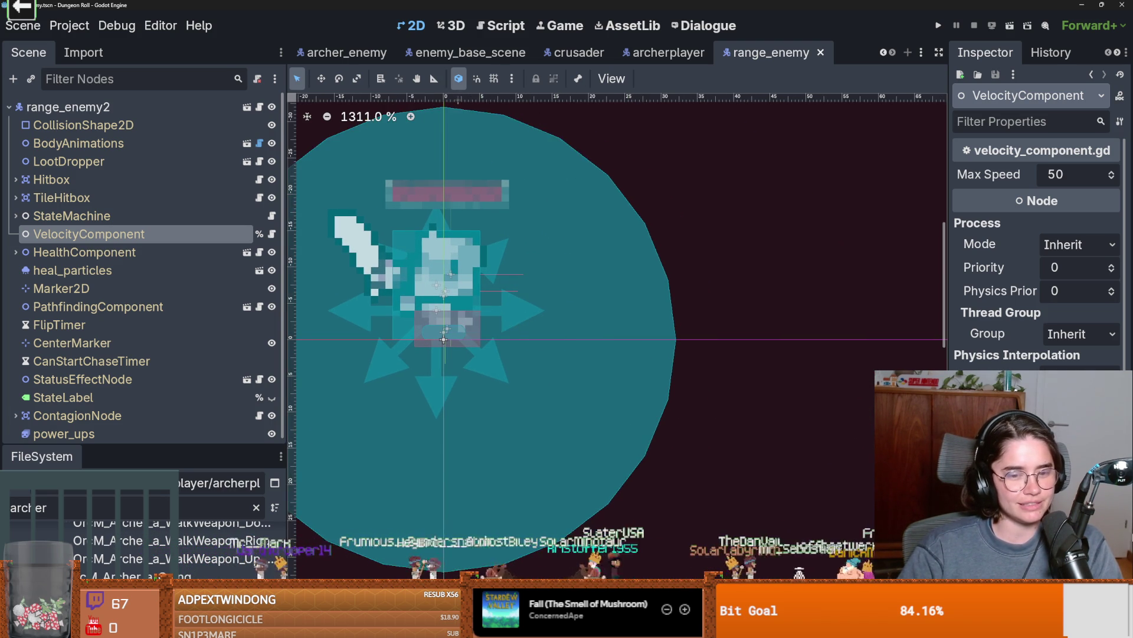
{"action": "scroll", "coordinate": [546, 519], "scroll_direction": "left", "scroll_amount": 2}
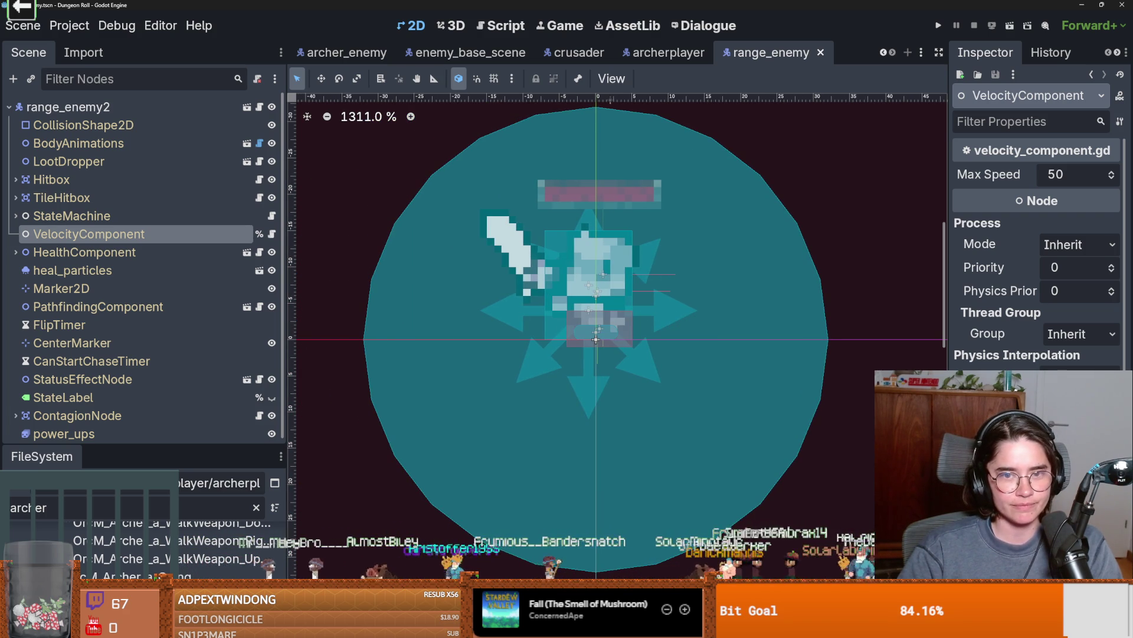
{"action": "scroll", "coordinate": [613, 336], "scroll_direction": "left", "scroll_amount": 1}
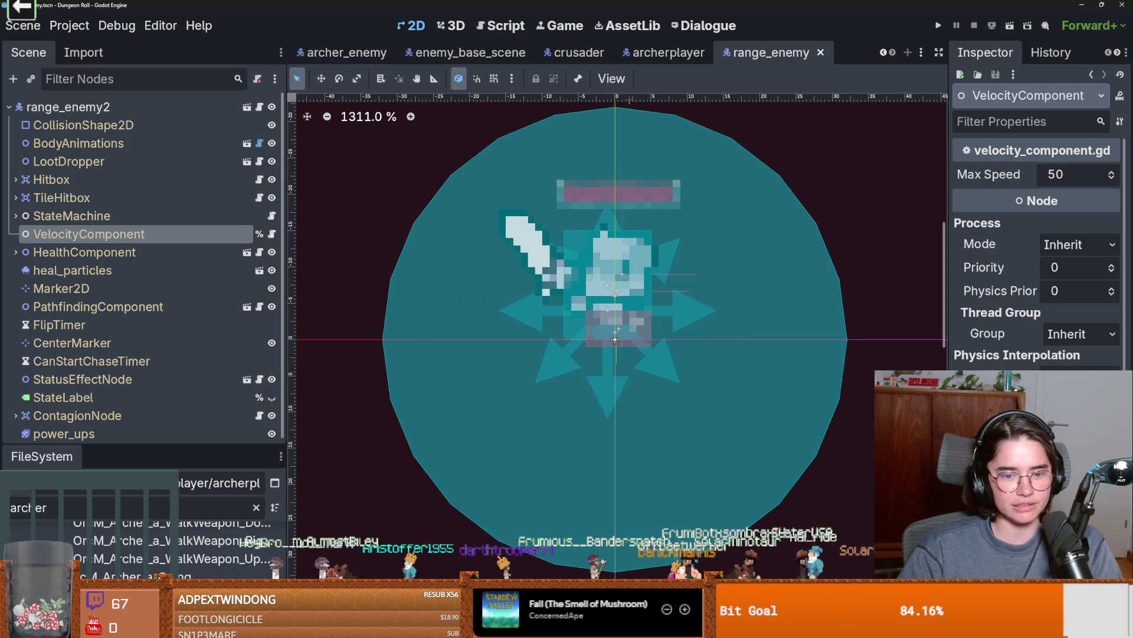
{"action": "scroll", "coordinate": [614, 336], "scroll_direction": "left", "scroll_amount": 1}
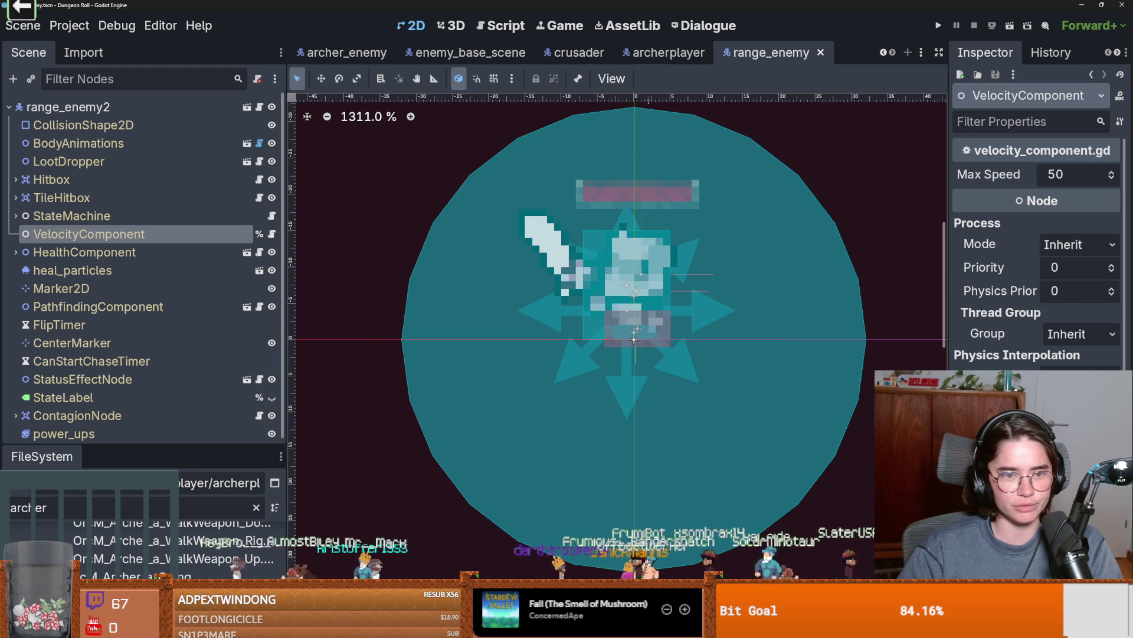
{"action": "scroll", "coordinate": [615, 340], "scroll_direction": "right", "scroll_amount": 2}
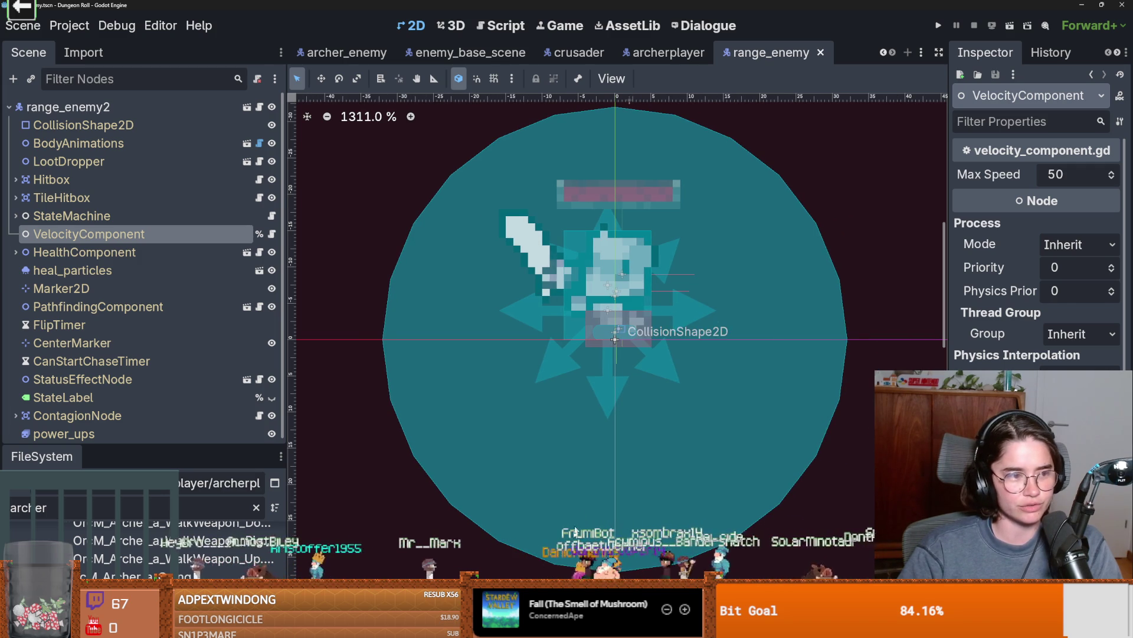
{"action": "scroll", "coordinate": [581, 509], "scroll_direction": "up", "scroll_amount": 1}
{"action": "key", "text": "ctrl+s"}
Save range_enemy once more and close its scene tab.
{"action": "scroll", "coordinate": [581, 509], "scroll_direction": "down", "scroll_amount": 3}
{"action": "scroll", "coordinate": [579, 508], "scroll_direction": "up", "scroll_amount": 3}
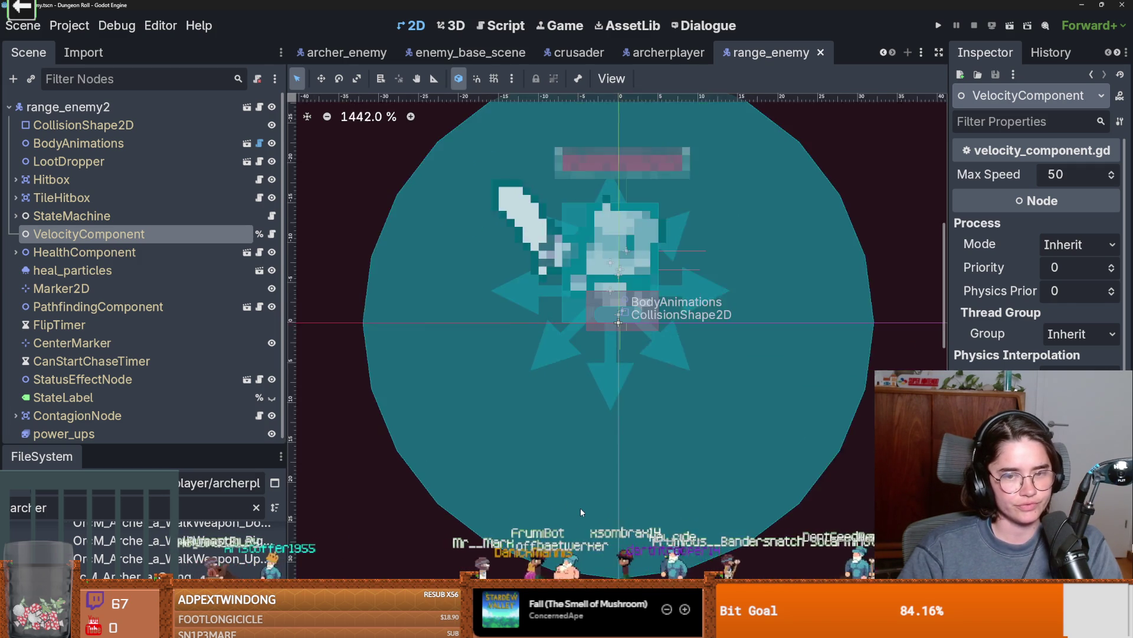
{"action": "scroll", "coordinate": [579, 507], "scroll_direction": "down", "scroll_amount": 2}
{"action": "scroll", "coordinate": [579, 508], "scroll_direction": "up", "scroll_amount": 1}
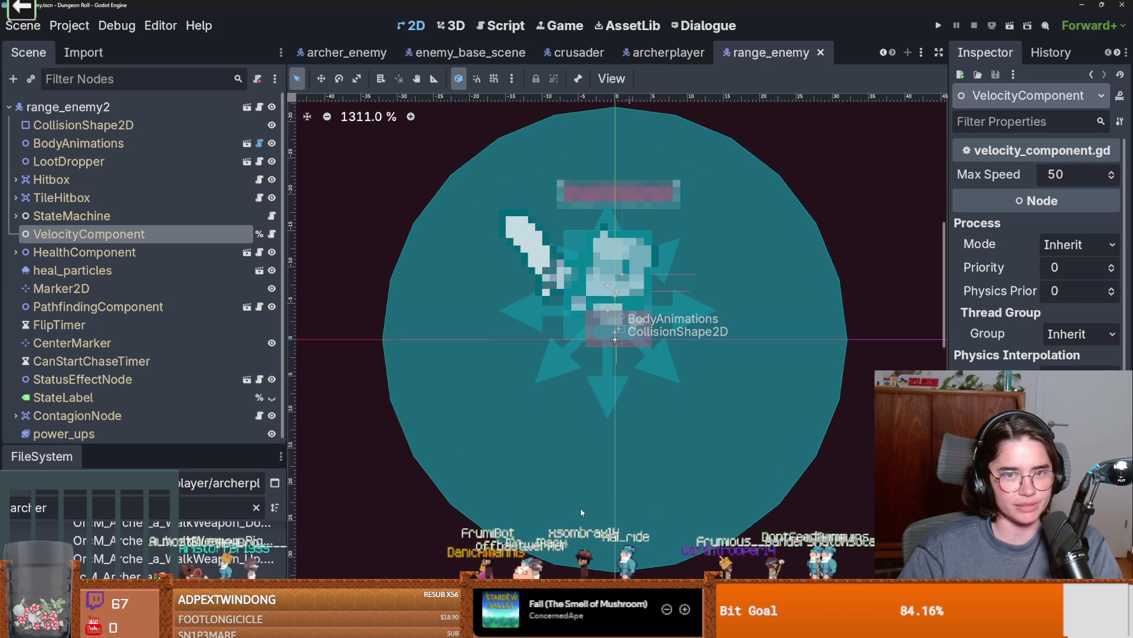
{"action": "mouse_move", "coordinate": [142, 446]}
{"action": "left_mouse_down"}
{"action": "mouse_move", "coordinate": [141, 492]}
{"action": "mouse_move", "coordinate": [142, 461]}
{"action": "left_mouse_up"}
{"action": "key", "text": "ctrl+s"}
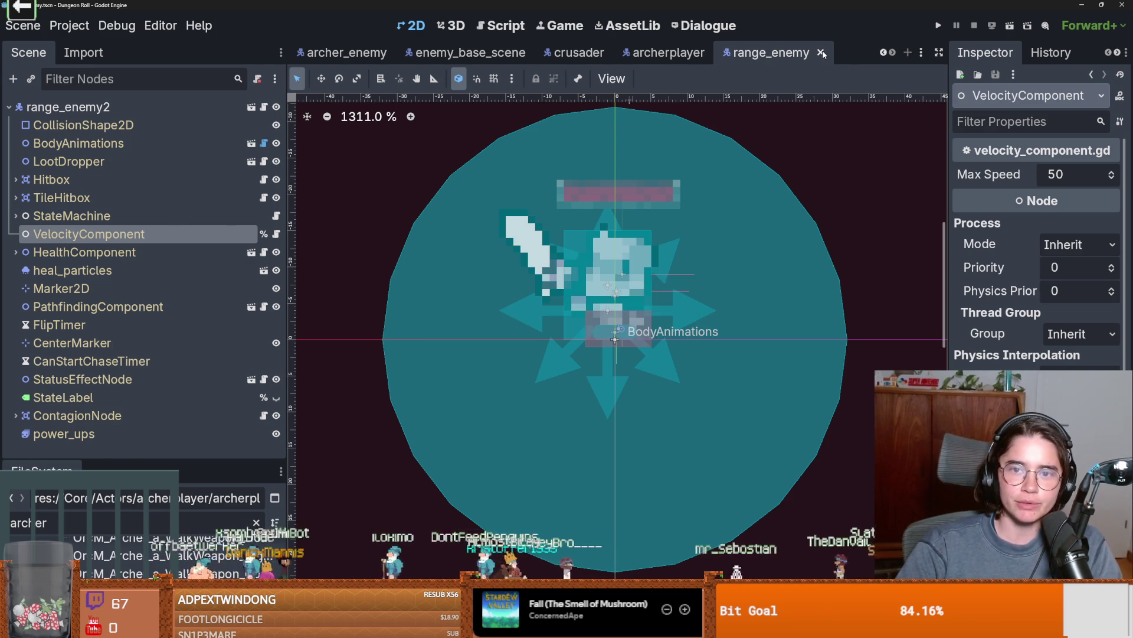
{"action": "left_click", "coordinate": [657, 52]}
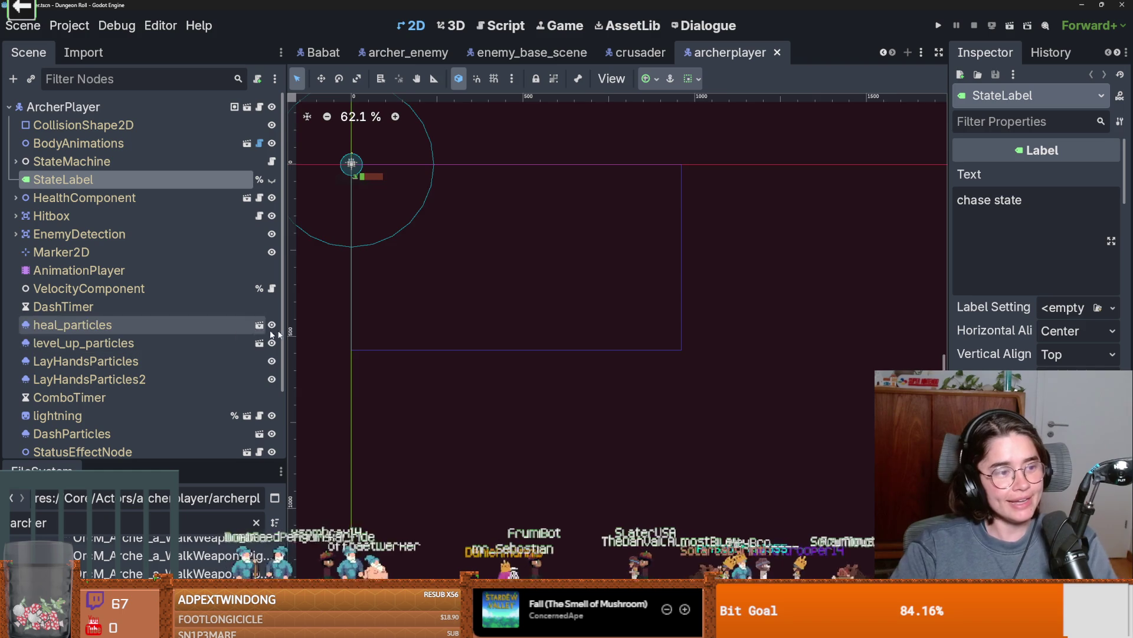
Zoom around the ArcherPlayer in the 2D view and save the archerplayer scene.
{"action": "scroll", "coordinate": [474, 377], "scroll_direction": "up", "scroll_amount": 2}
{"action": "scroll", "coordinate": [388, 306], "scroll_direction": "down", "scroll_amount": 15}
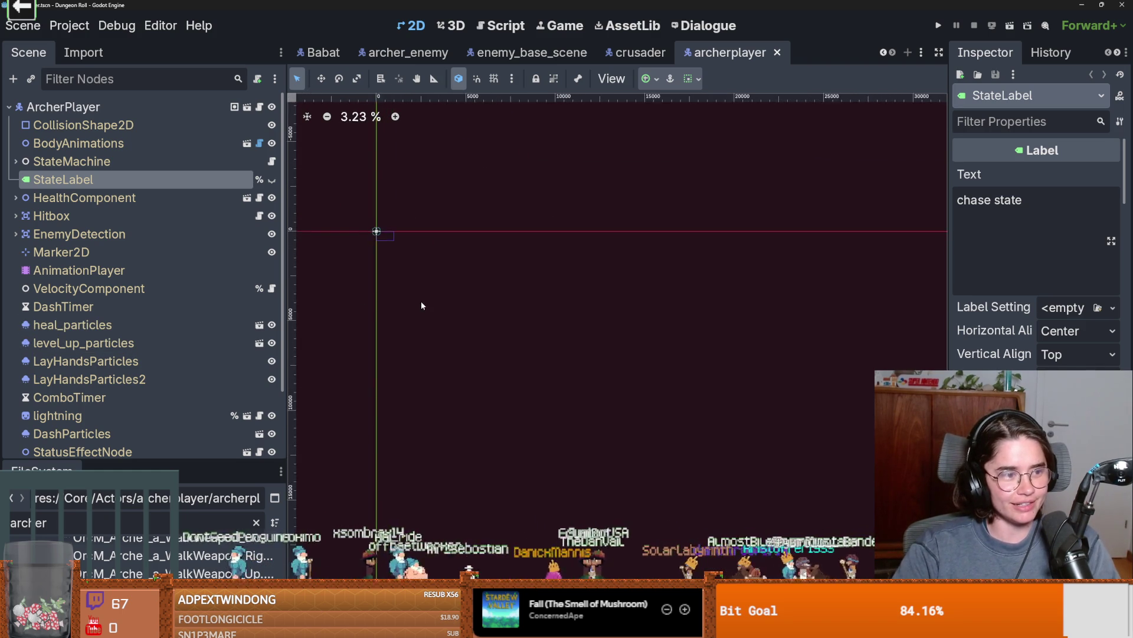
{"action": "scroll", "coordinate": [405, 322], "scroll_direction": "up", "scroll_amount": 11}
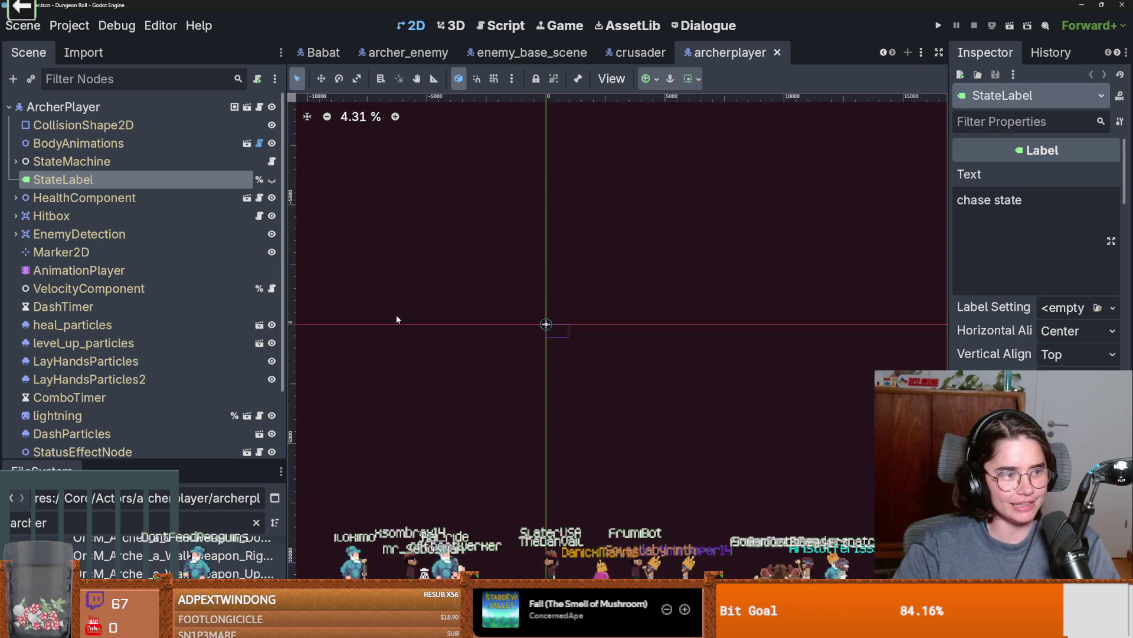
{"action": "scroll", "coordinate": [585, 389], "scroll_direction": "up", "scroll_amount": 5}
{"action": "scroll", "coordinate": [708, 390], "scroll_direction": "up", "scroll_amount": 7}
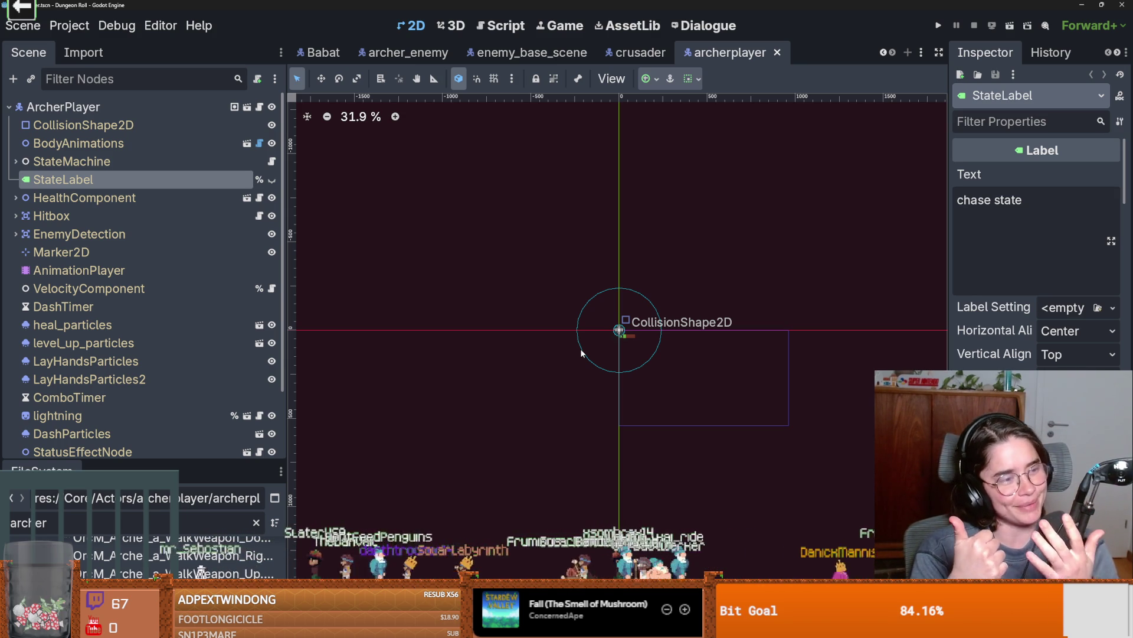
{"action": "scroll", "coordinate": [607, 338], "scroll_direction": "up", "scroll_amount": 6}
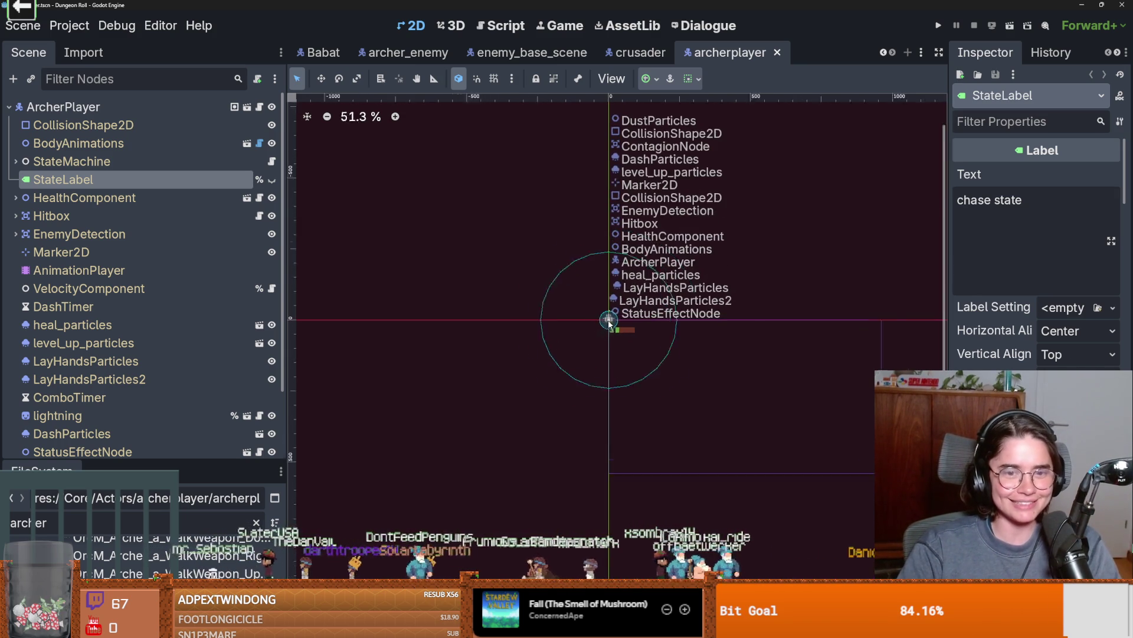
{"action": "scroll", "coordinate": [596, 334], "scroll_direction": "up", "scroll_amount": 5}
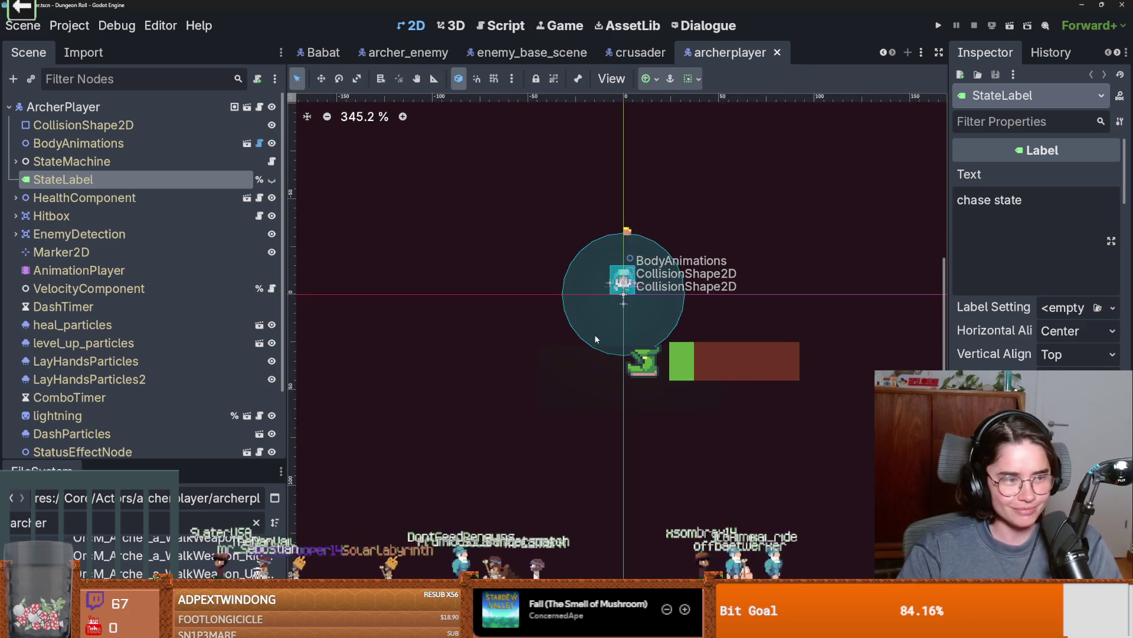
{"action": "key", "text": "ctrl+s"}
{"action": "scroll", "coordinate": [605, 328], "scroll_direction": "up", "scroll_amount": 6}
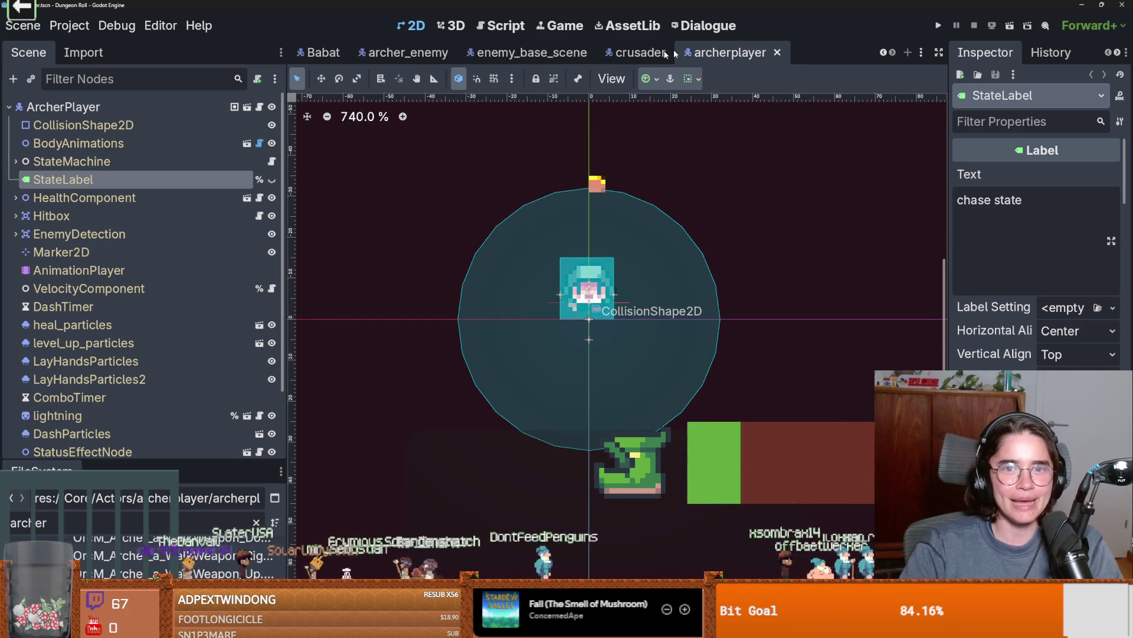
Close archerplayer, filter the FileSystem for 'enemy', and open and save the archer_enemy scene.
{"action": "left_click", "coordinate": [777, 52]}
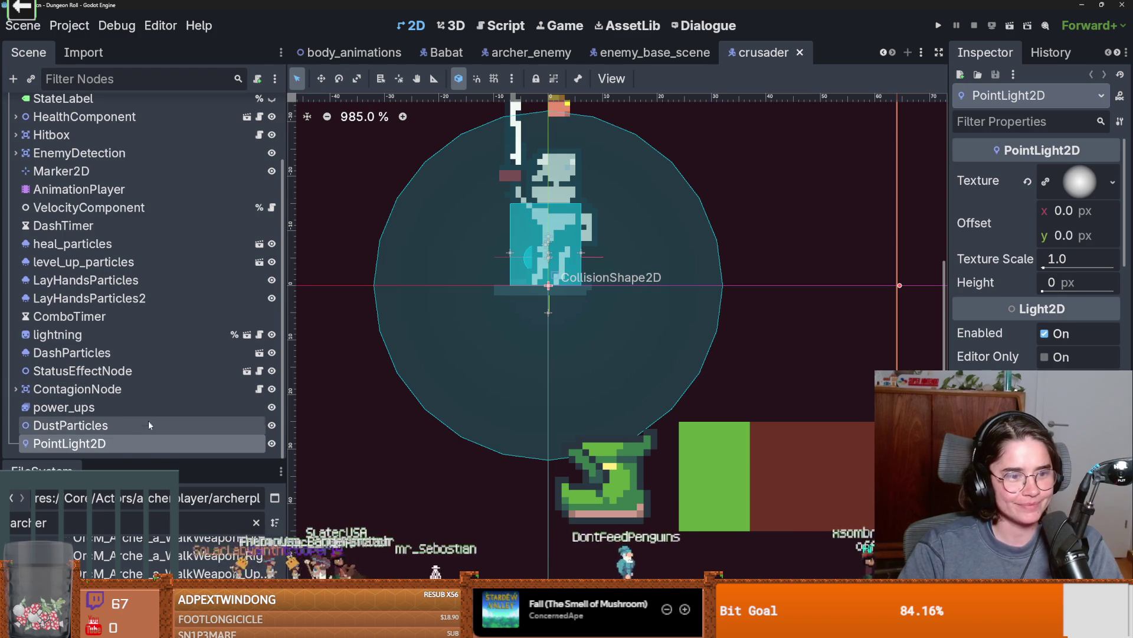
{"action": "left_click_drag", "start_coordinate": [143, 464], "coordinate": [143, 182]}
{"action": "left_click", "coordinate": [134, 242]}
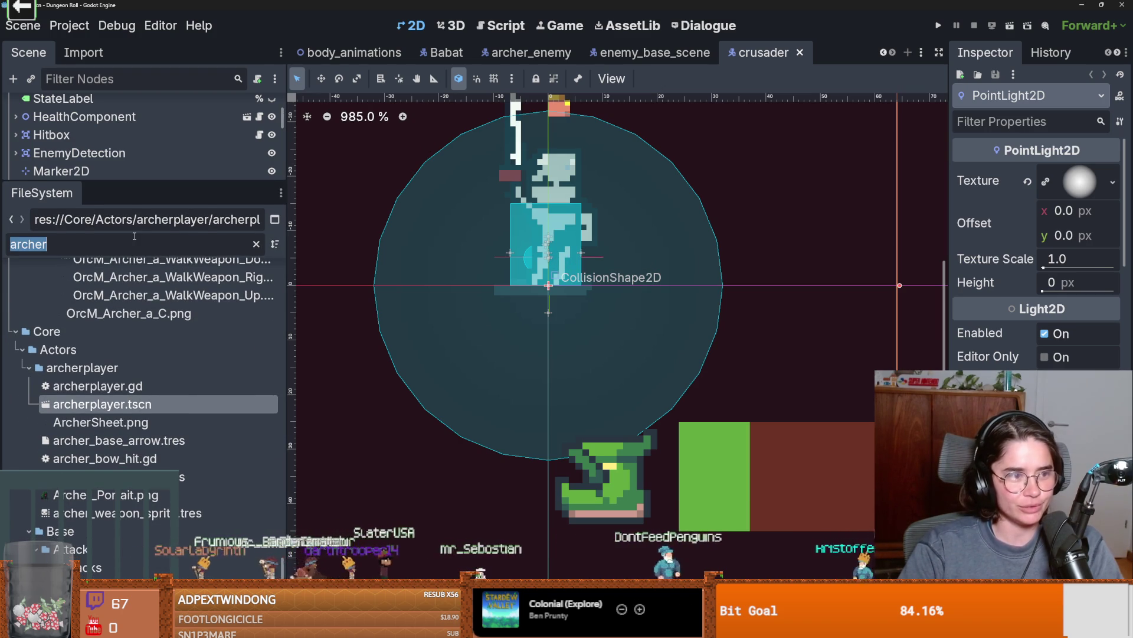
{"action": "type", "text": "enemy"}
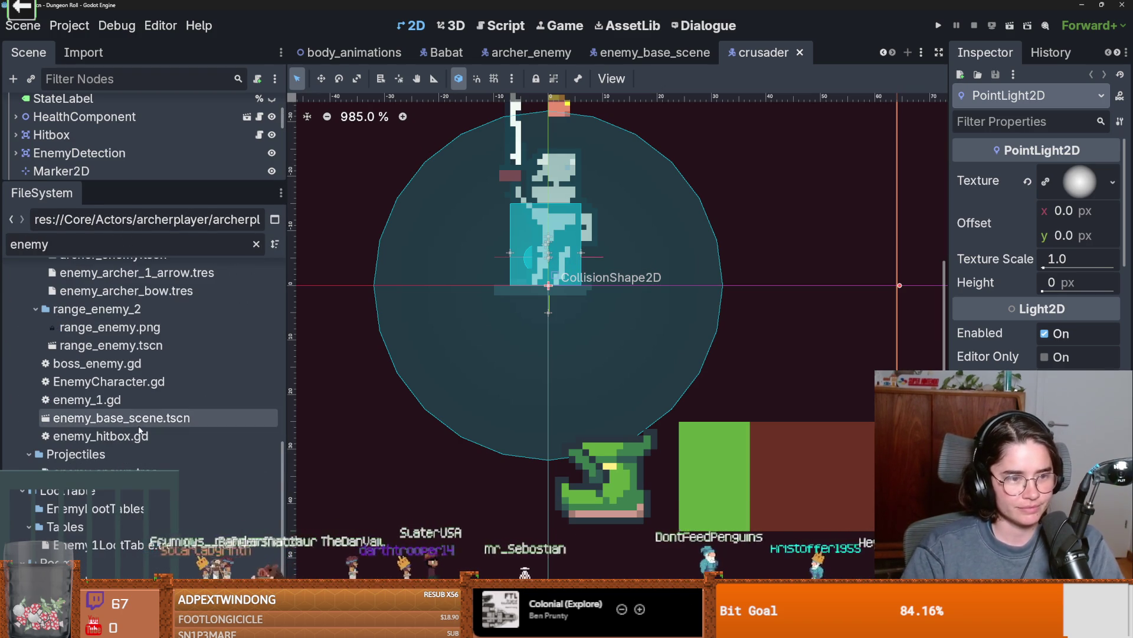
{"action": "scroll", "coordinate": [150, 429], "scroll_direction": "up", "scroll_amount": 5}
{"action": "double_click", "coordinate": [118, 384]}
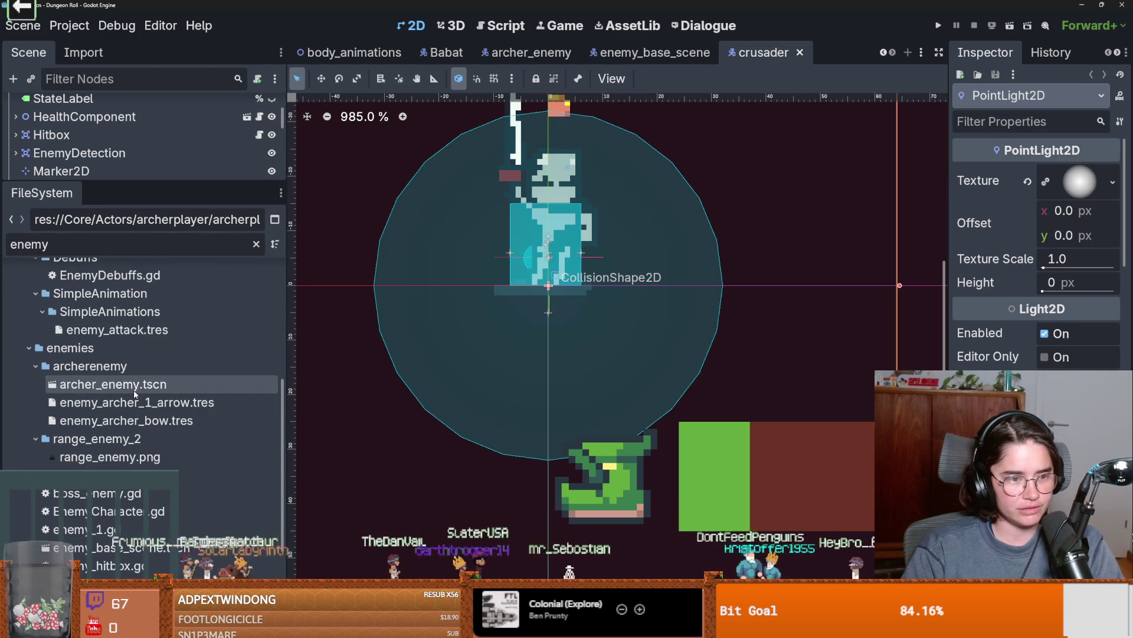
{"action": "key", "text": "ctrl+s"}
Collapse idle_state and attack_state in the archer_enemy tree, select attack_state, and widen the Inspector.
{"action": "left_click_drag", "start_coordinate": [130, 183], "coordinate": [130, 520]}
{"action": "scroll", "coordinate": [119, 254], "scroll_direction": "up", "scroll_amount": 2}
{"action": "left_click", "coordinate": [21, 306]}
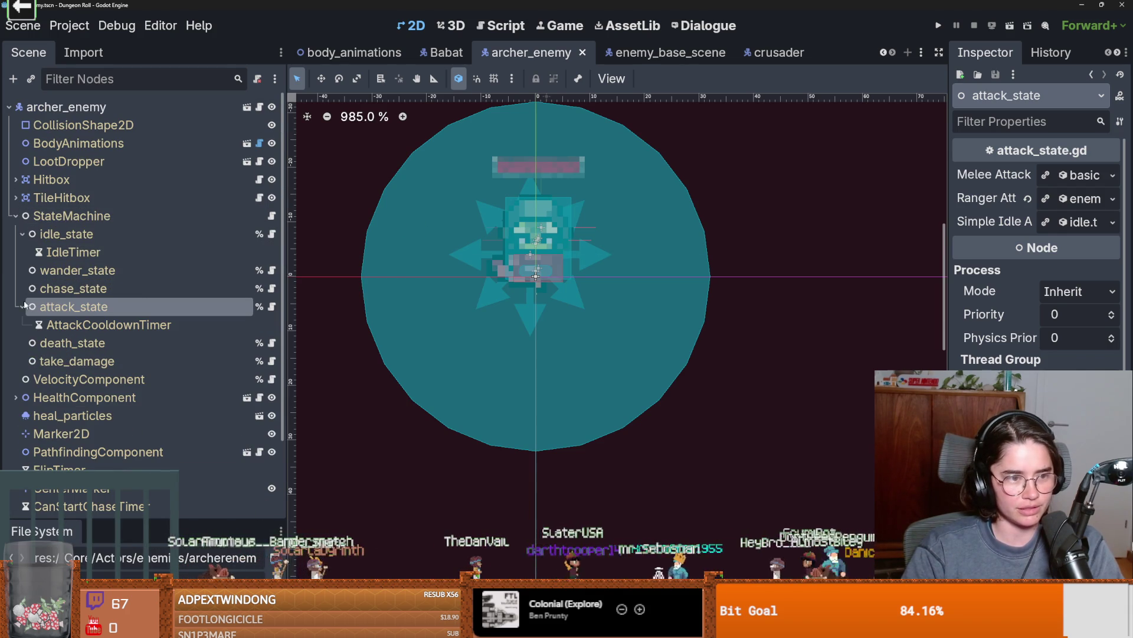
{"action": "left_click", "coordinate": [20, 234]}
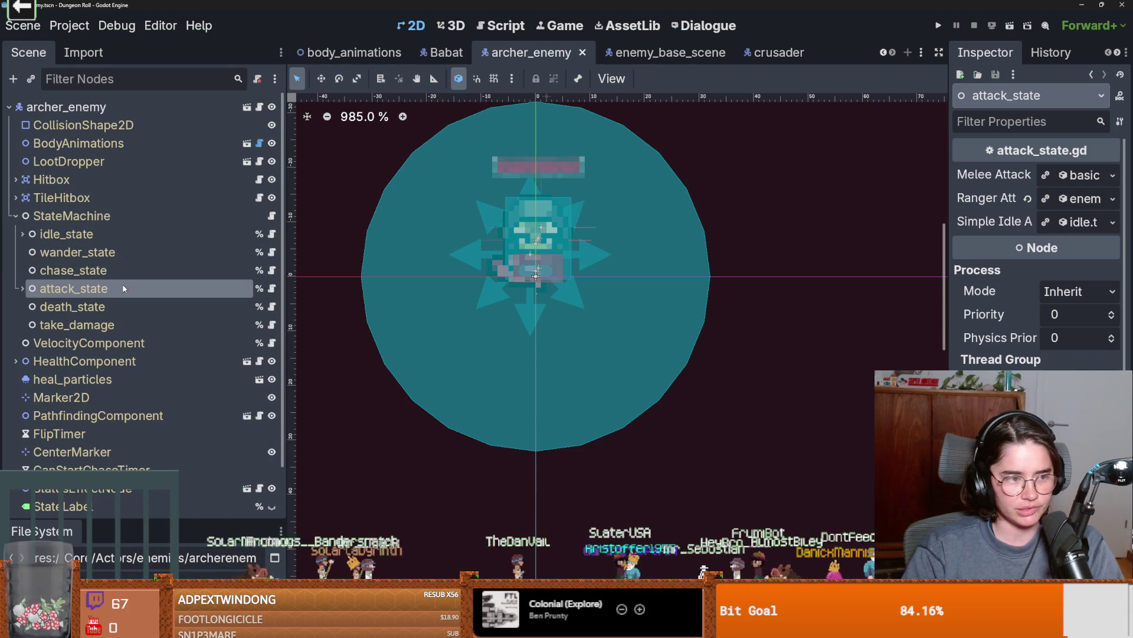
{"action": "key", "text": "Up"}
{"action": "key", "text": "Down"}
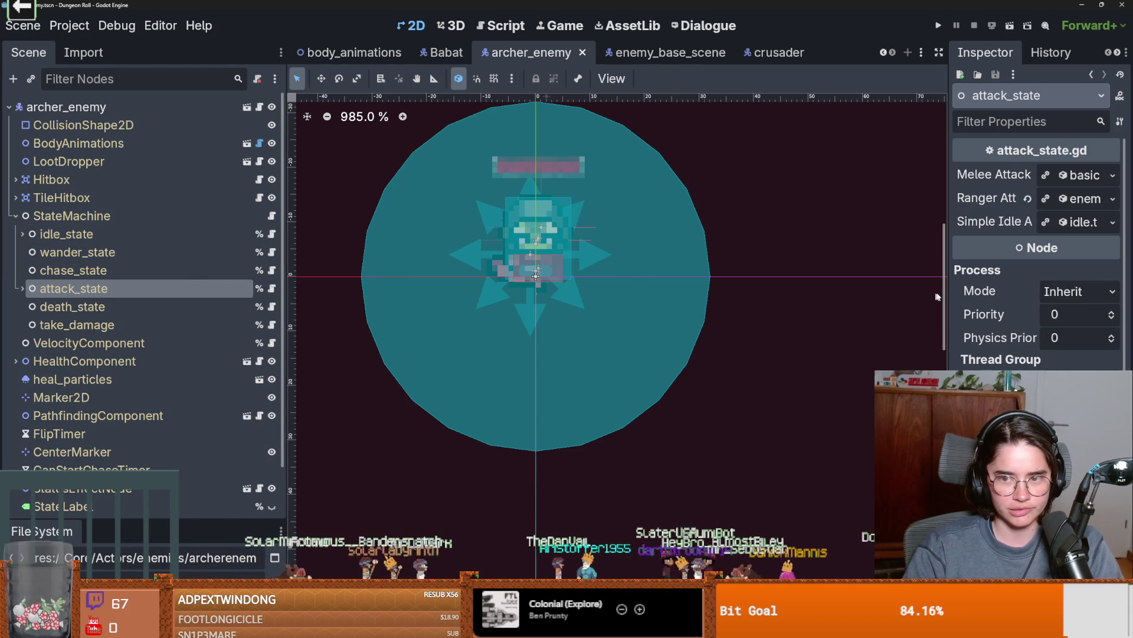
{"action": "left_click_drag", "start_coordinate": [949, 292], "coordinate": [786, 288]}
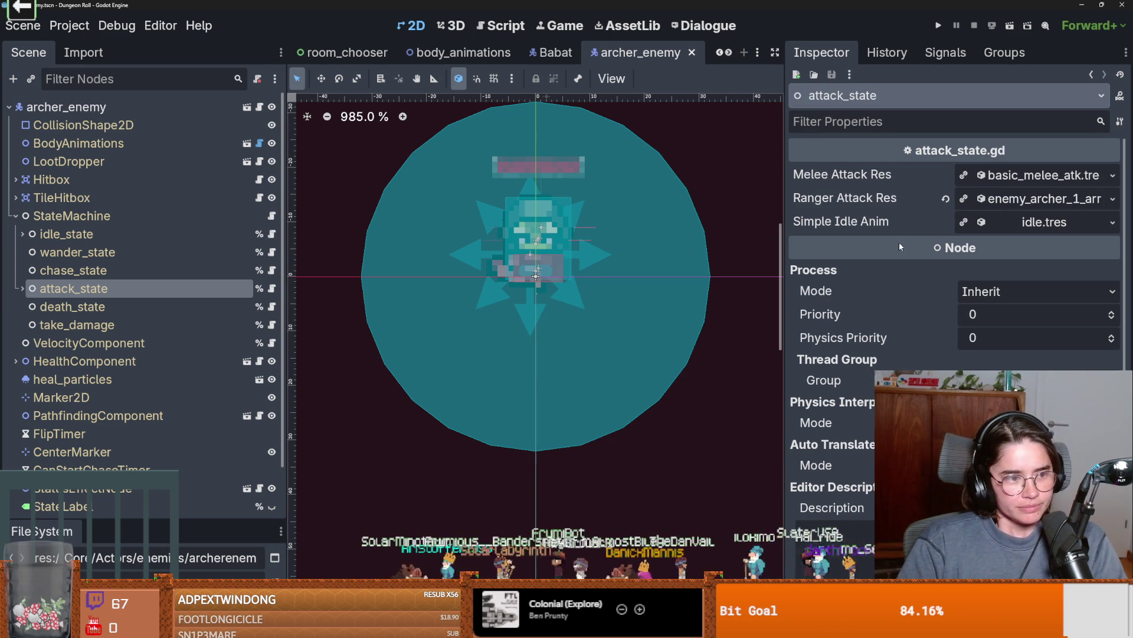
Review the Ranged Attack Res settings, including the attack_down animation and Simple Animation options.
{"action": "left_click", "coordinate": [1037, 200]}
{"action": "scroll", "coordinate": [1032, 304], "scroll_direction": "down", "scroll_amount": 5}
{"action": "scroll", "coordinate": [1031, 298], "scroll_direction": "up", "scroll_amount": 2}
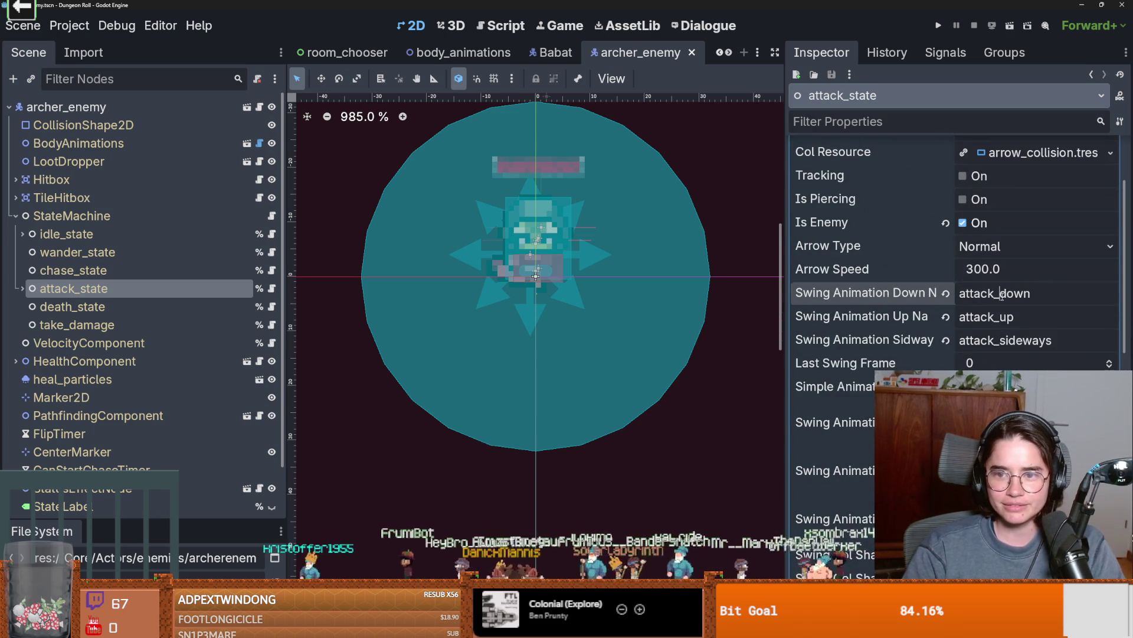
{"action": "double_click", "coordinate": [1027, 293]}
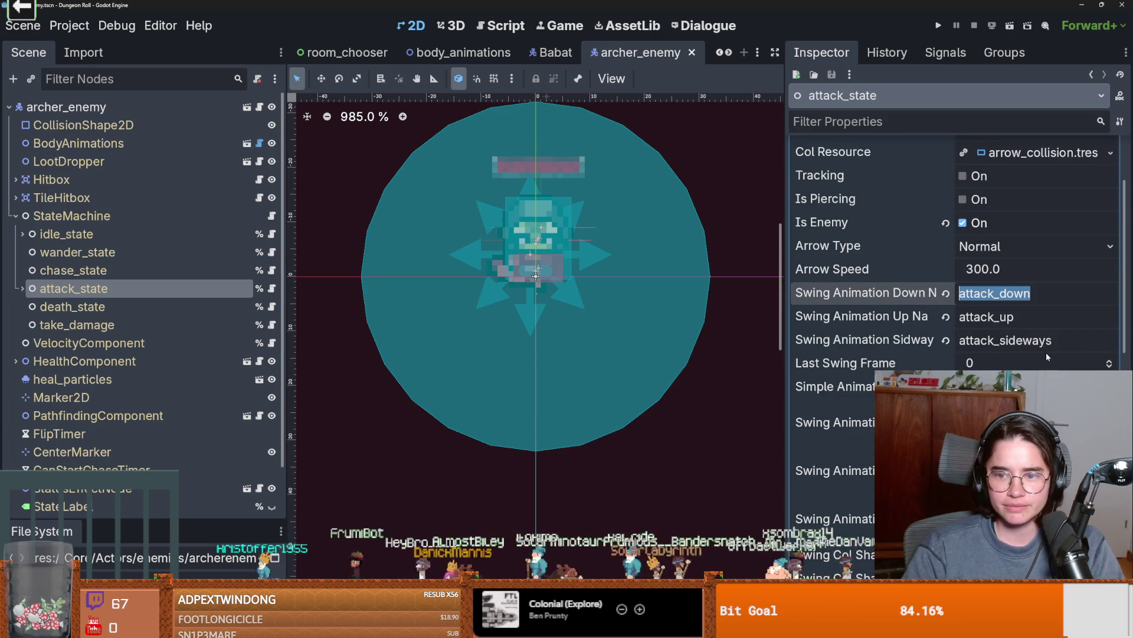
{"action": "scroll", "coordinate": [1046, 352], "scroll_direction": "down", "scroll_amount": 2}
{"action": "left_click", "coordinate": [1042, 333]}
{"action": "left_click", "coordinate": [1042, 333]}
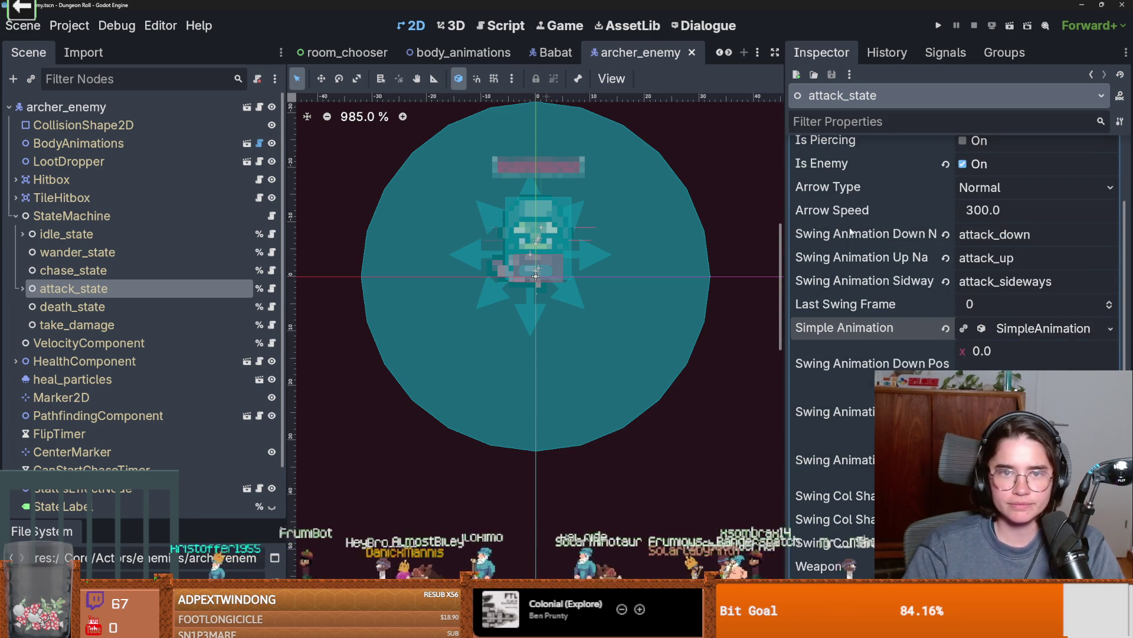
{"action": "scroll", "coordinate": [448, 58], "scroll_direction": "down", "scroll_amount": 1}
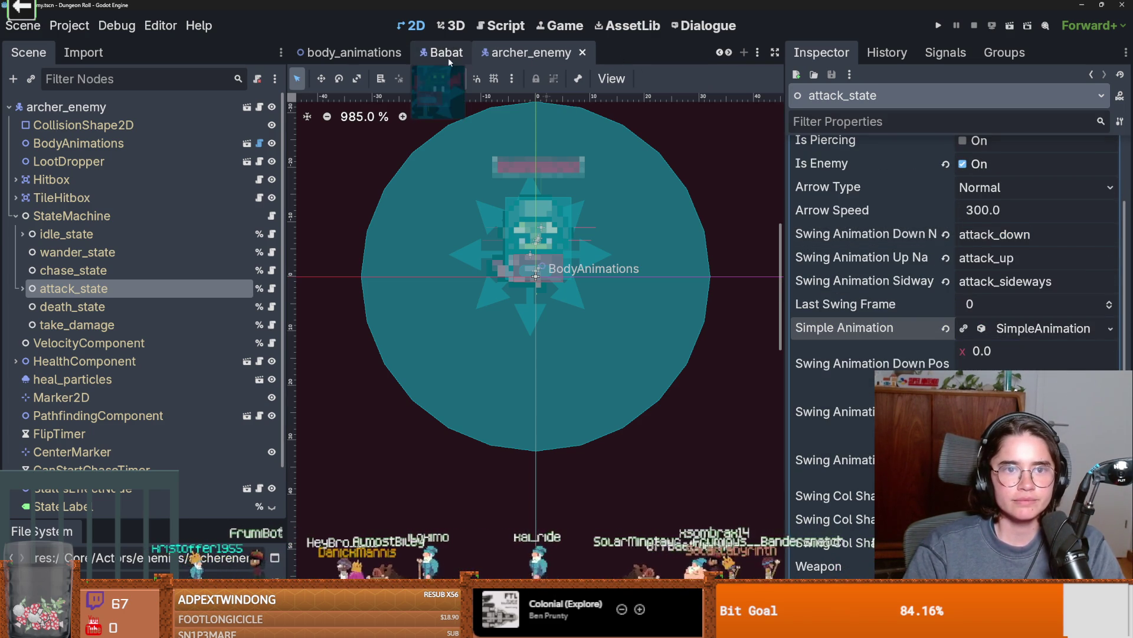
{"action": "scroll", "coordinate": [543, 56], "scroll_direction": "down", "scroll_amount": 1}
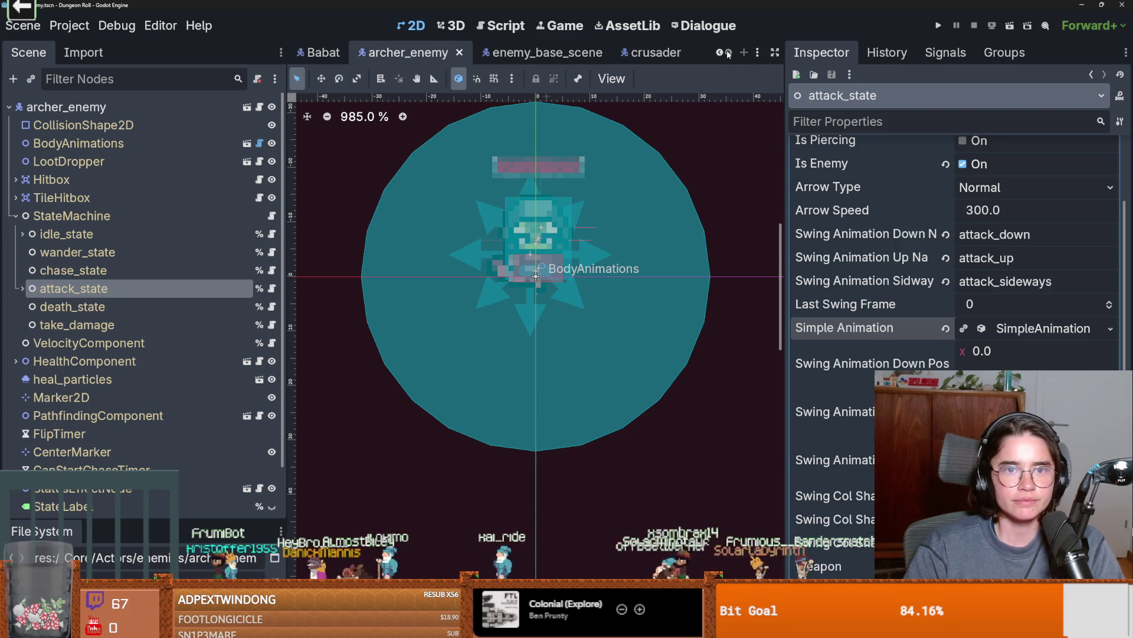
From enemy_base_scene, filter the FileSystem for 'rang' and open range_enemy.tscn.
{"action": "left_click", "coordinate": [543, 56]}
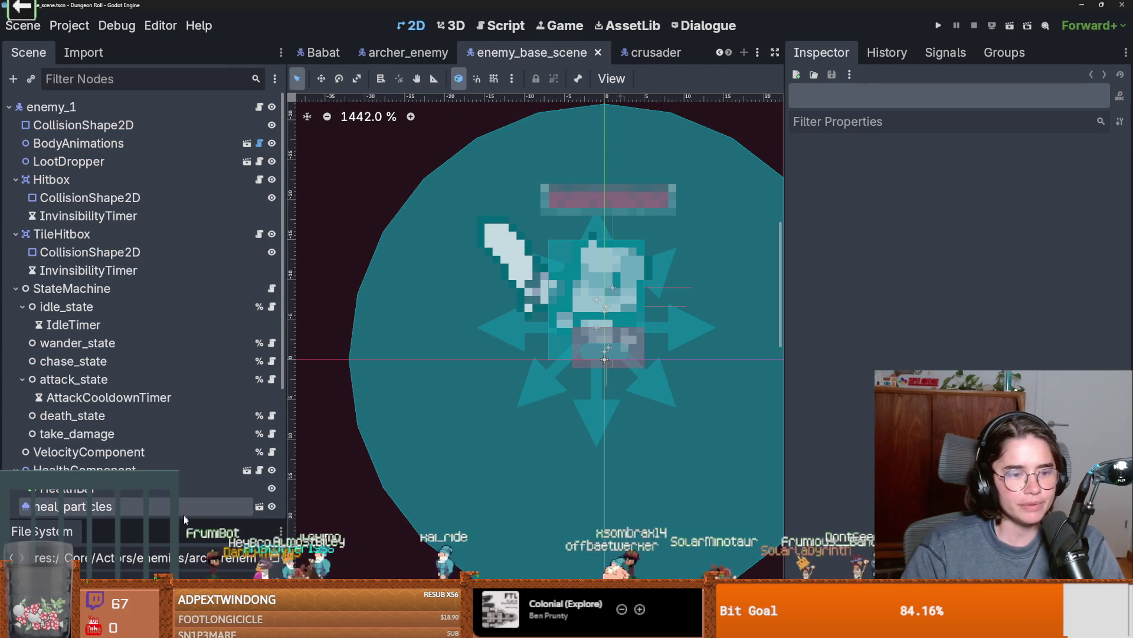
{"action": "left_click_drag", "start_coordinate": [183, 515], "coordinate": [183, 174]}
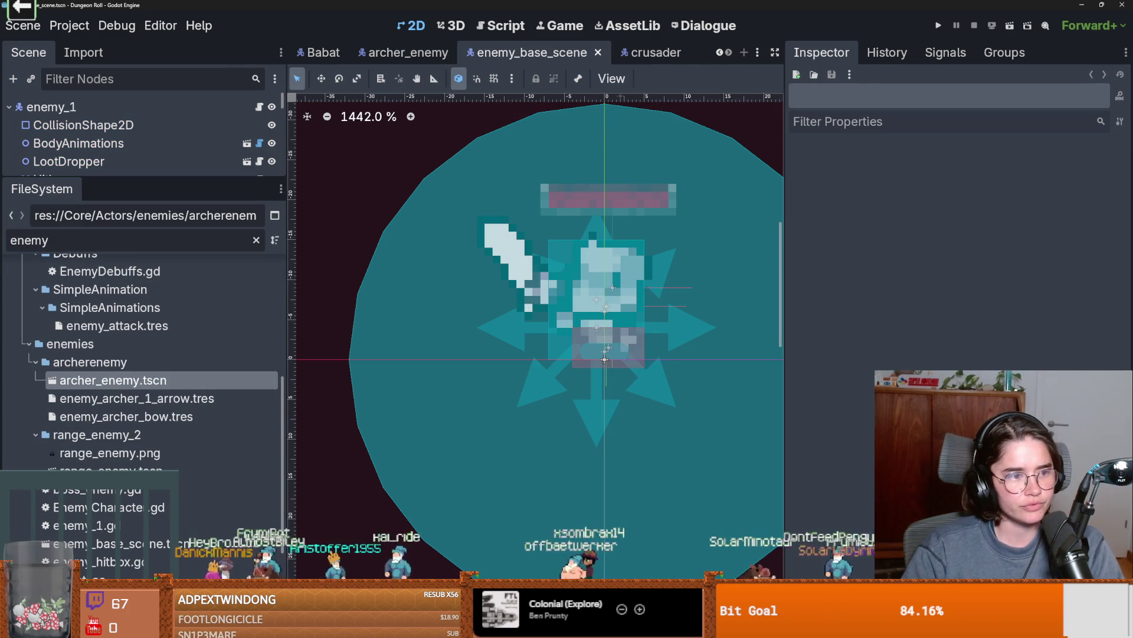
{"action": "double_click", "coordinate": [152, 234]}
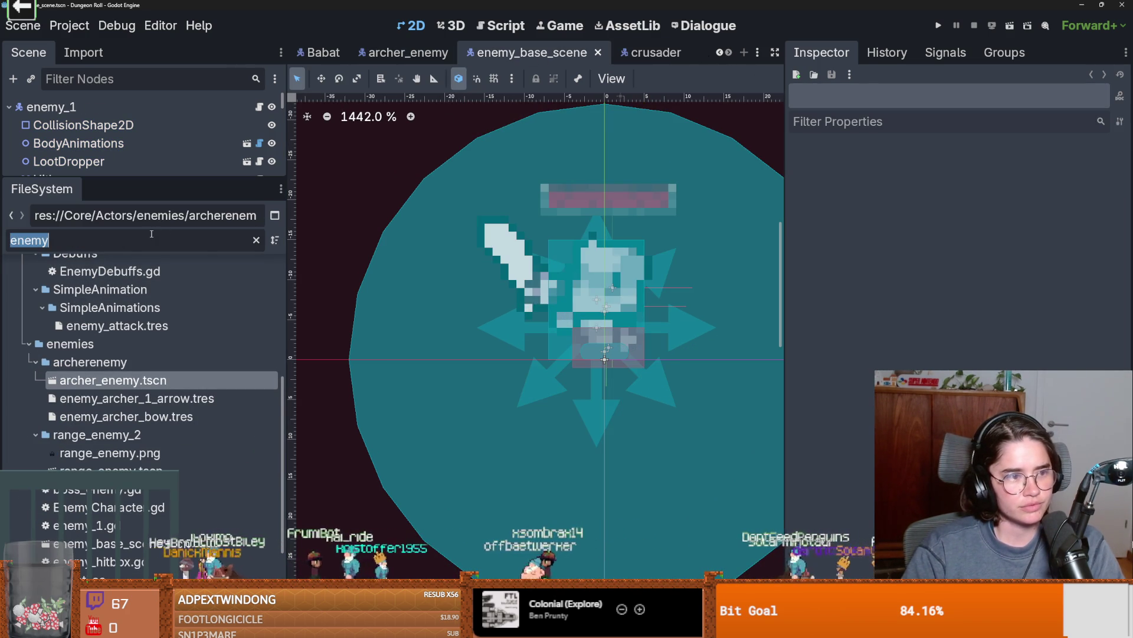
{"action": "type", "text": "rang"}
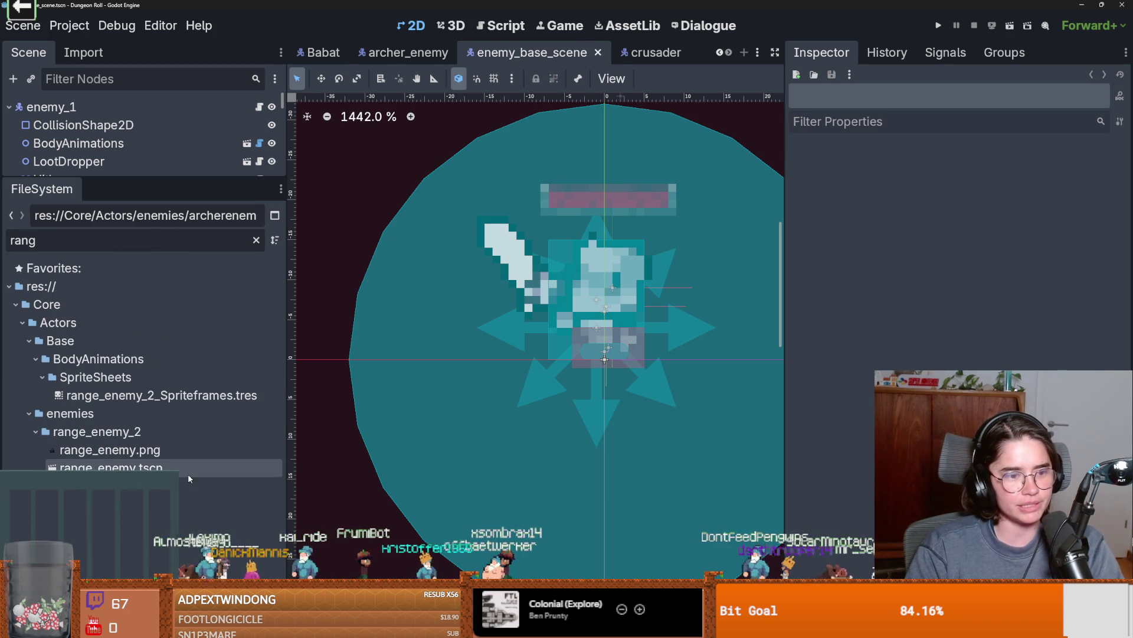
{"action": "double_click", "coordinate": [188, 467]}
{"action": "scroll", "coordinate": [491, 243], "scroll_direction": "down", "scroll_amount": 5}
{"action": "scroll", "coordinate": [491, 243], "scroll_direction": "up", "scroll_amount": 5}
{"action": "left_click_drag", "start_coordinate": [141, 177], "coordinate": [143, 513]}
Expand the range_enemy StateMachine and inspect attack_state's properties, collapsing Simple Animation.
{"action": "left_click", "coordinate": [16, 216]}
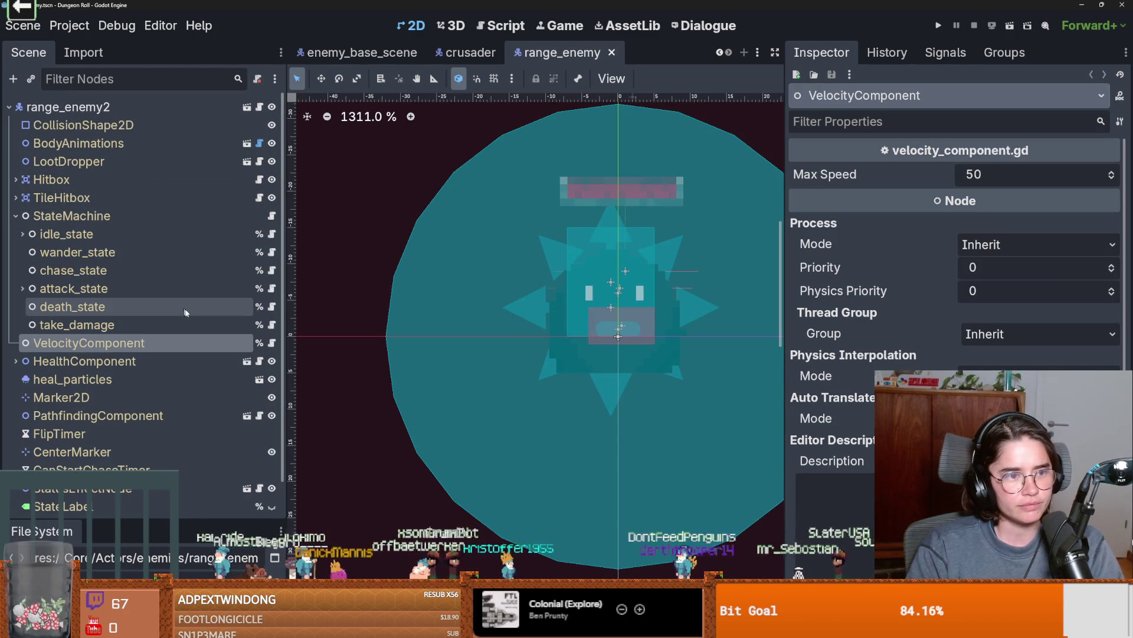
{"action": "left_click", "coordinate": [95, 288]}
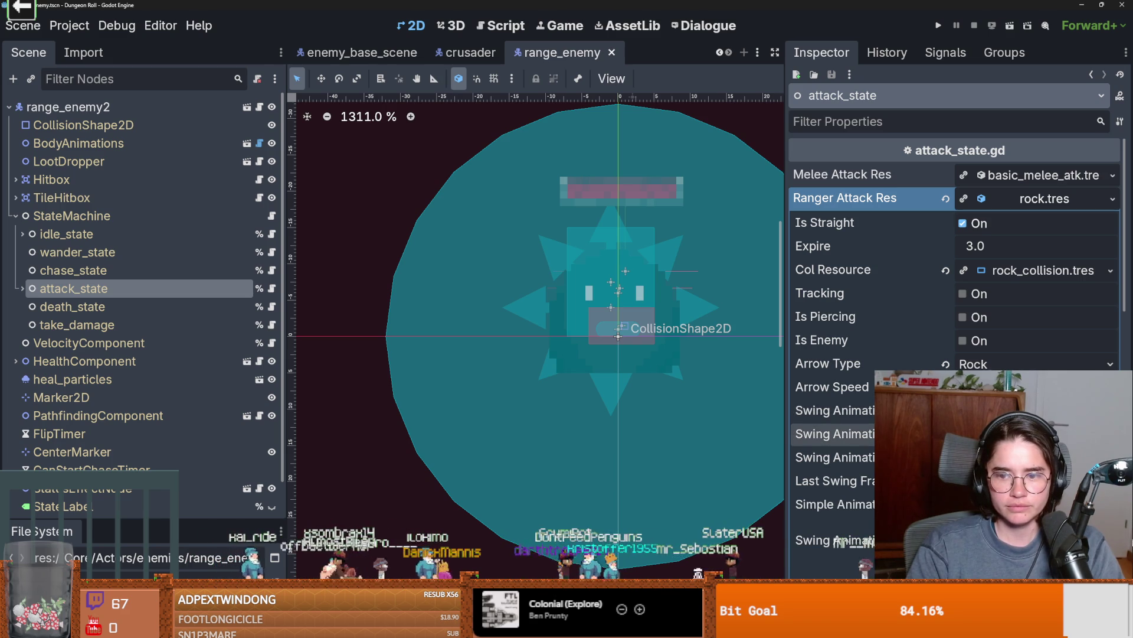
{"action": "scroll", "coordinate": [832, 425], "scroll_direction": "down", "scroll_amount": 5}
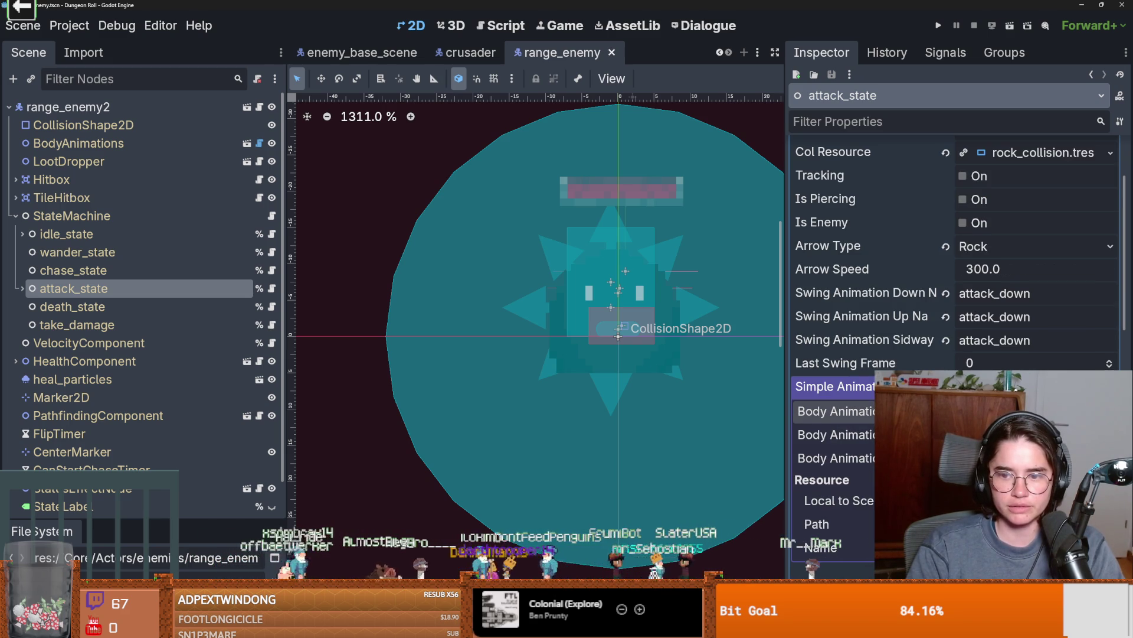
{"action": "left_click", "coordinate": [832, 386]}
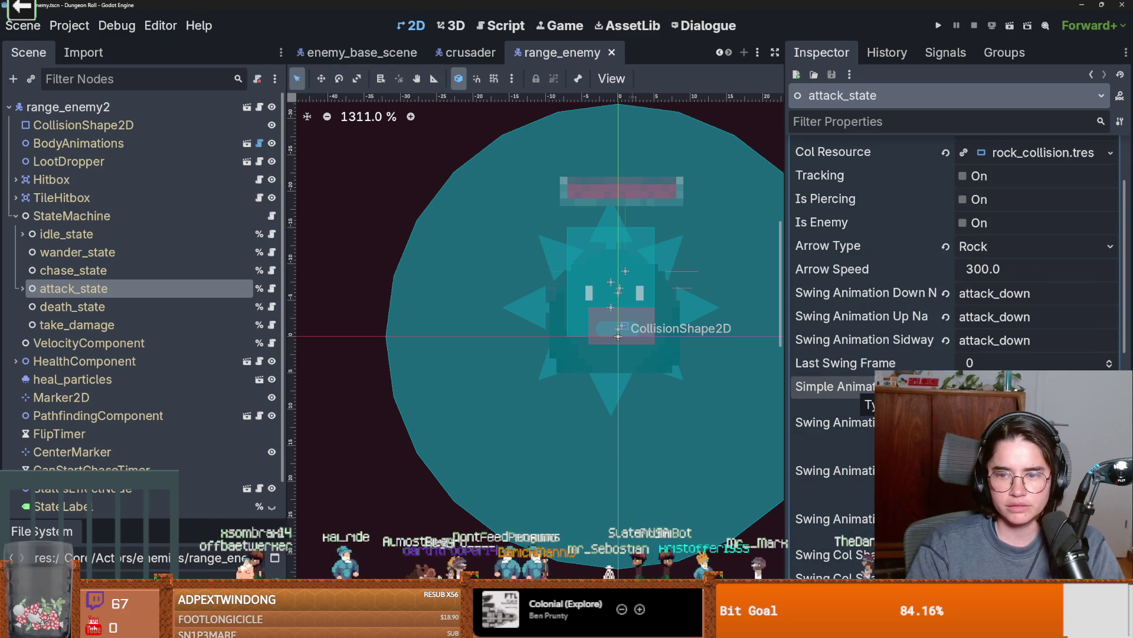
{"action": "scroll", "coordinate": [856, 390], "scroll_direction": "down", "scroll_amount": 2}
{"action": "scroll", "coordinate": [855, 390], "scroll_direction": "down", "scroll_amount": 3}
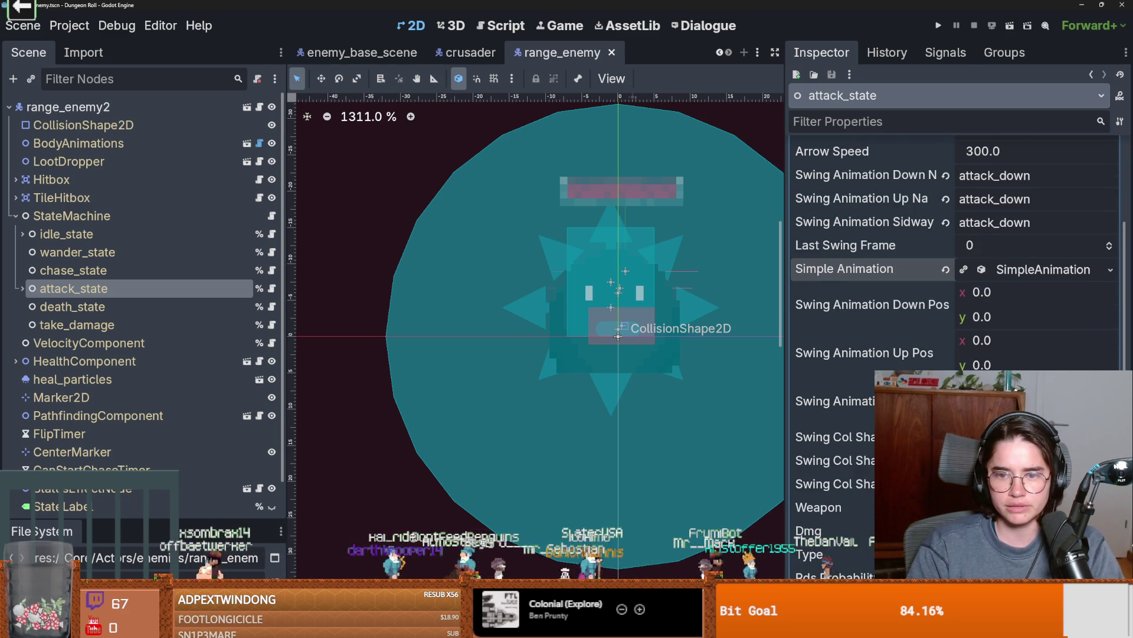
{"action": "scroll", "coordinate": [856, 389], "scroll_direction": "down", "scroll_amount": 2}
{"action": "scroll", "coordinate": [856, 390], "scroll_direction": "down", "scroll_amount": 2}
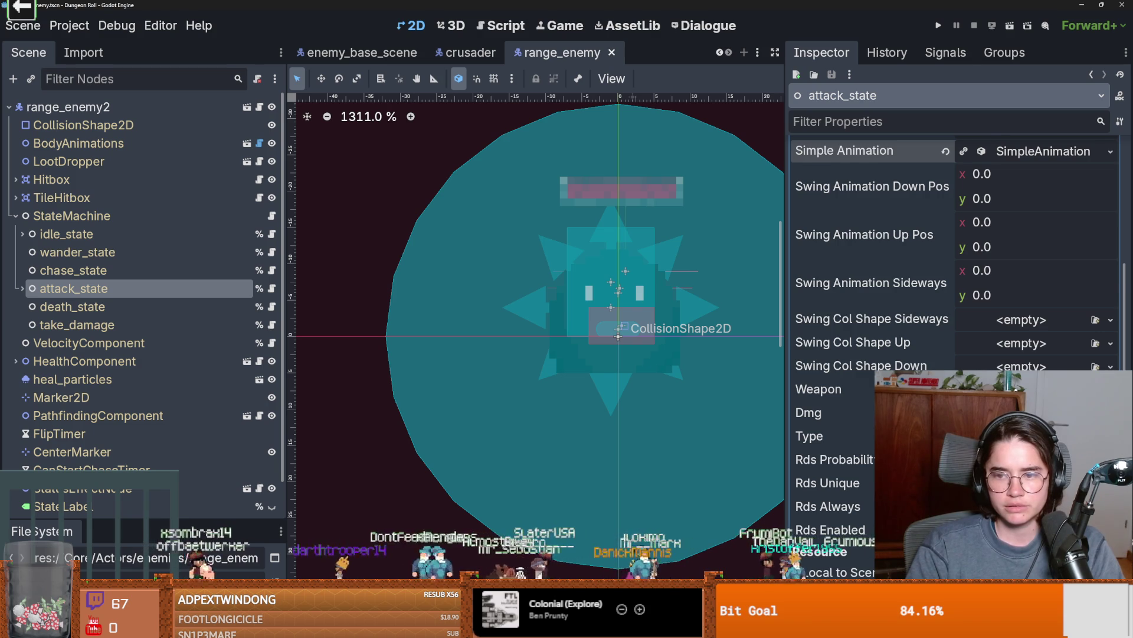
{"action": "scroll", "coordinate": [856, 389], "scroll_direction": "down", "scroll_amount": 2}
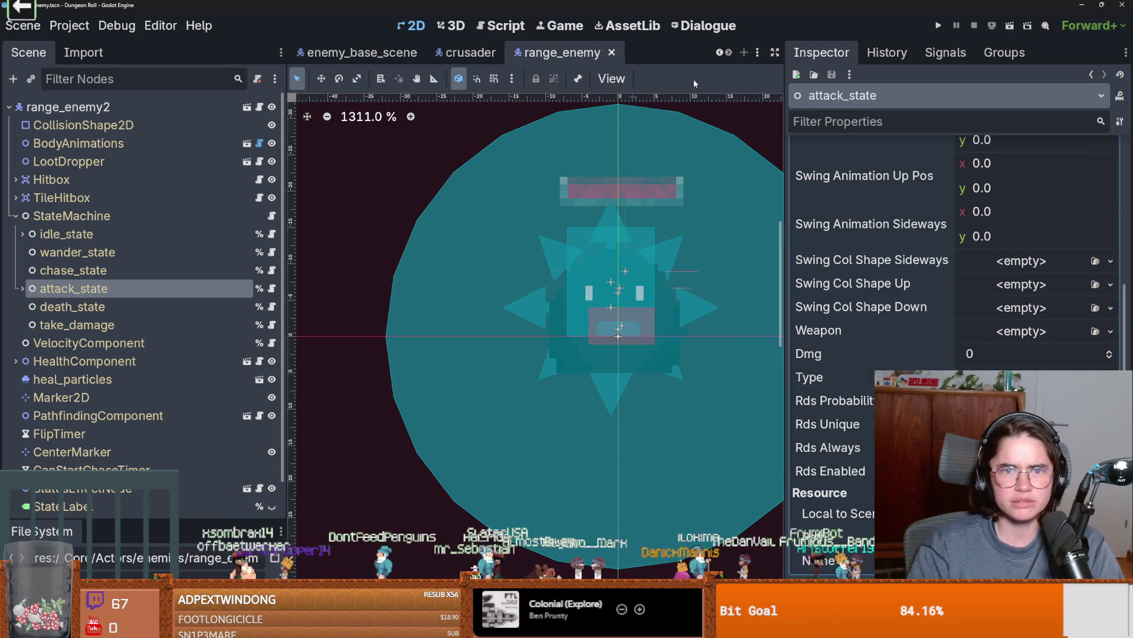
Switch to archer_enemy, save it, and check its attack_state Dmg value of 1.
{"action": "left_click", "coordinate": [719, 52]}
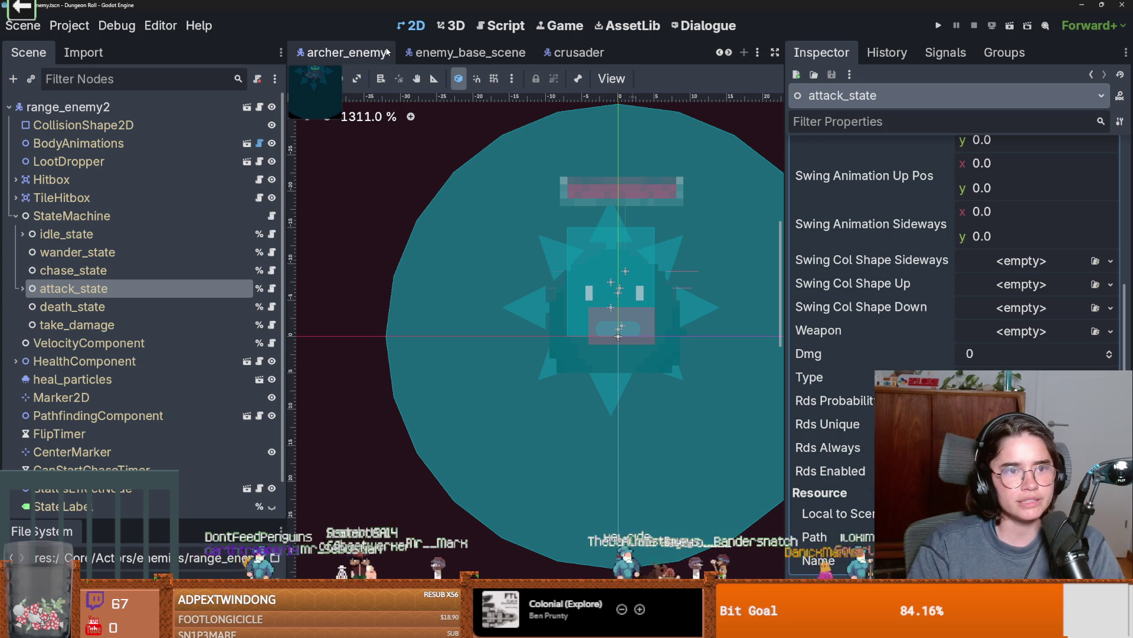
{"action": "left_click", "coordinate": [387, 52]}
{"action": "key", "text": "ctrl+s"}
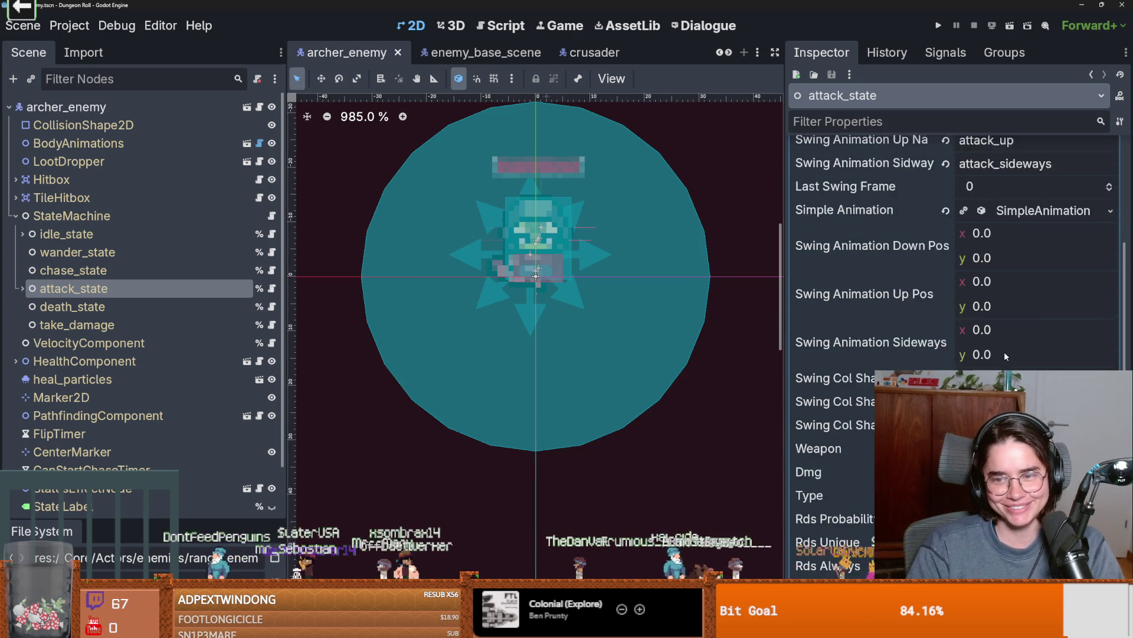
{"action": "scroll", "coordinate": [1004, 352], "scroll_direction": "down", "scroll_amount": 4}
{"action": "left_click", "coordinate": [1004, 353]}
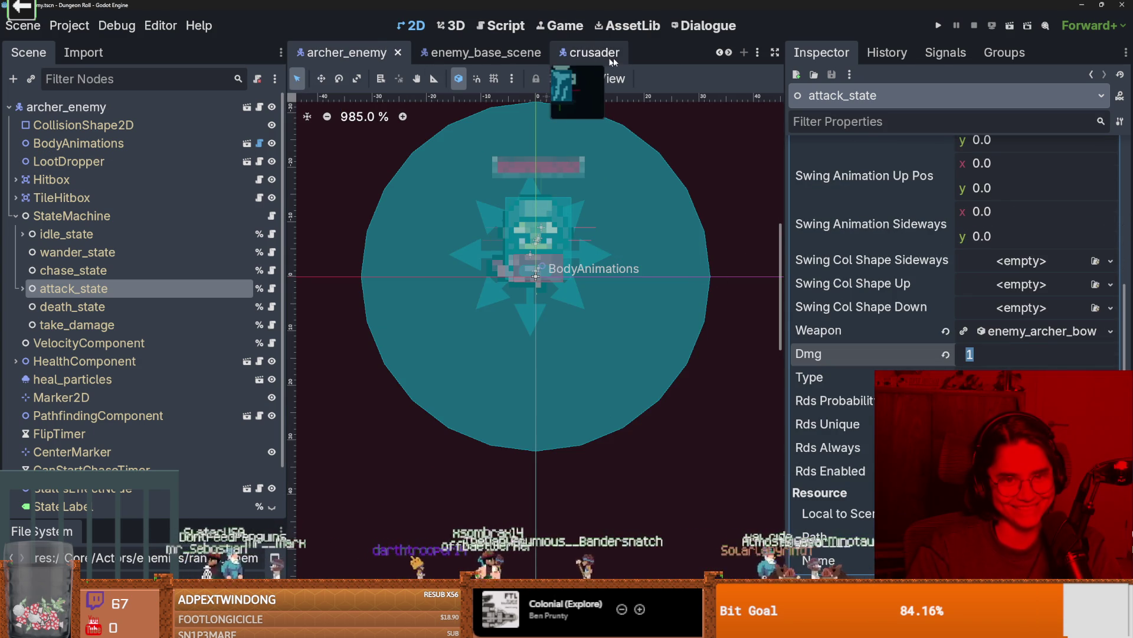
Return to range_enemy and enter 1 in attack_state's Dmg field.
{"action": "left_click", "coordinate": [728, 53]}
{"action": "left_click", "coordinate": [569, 53]}
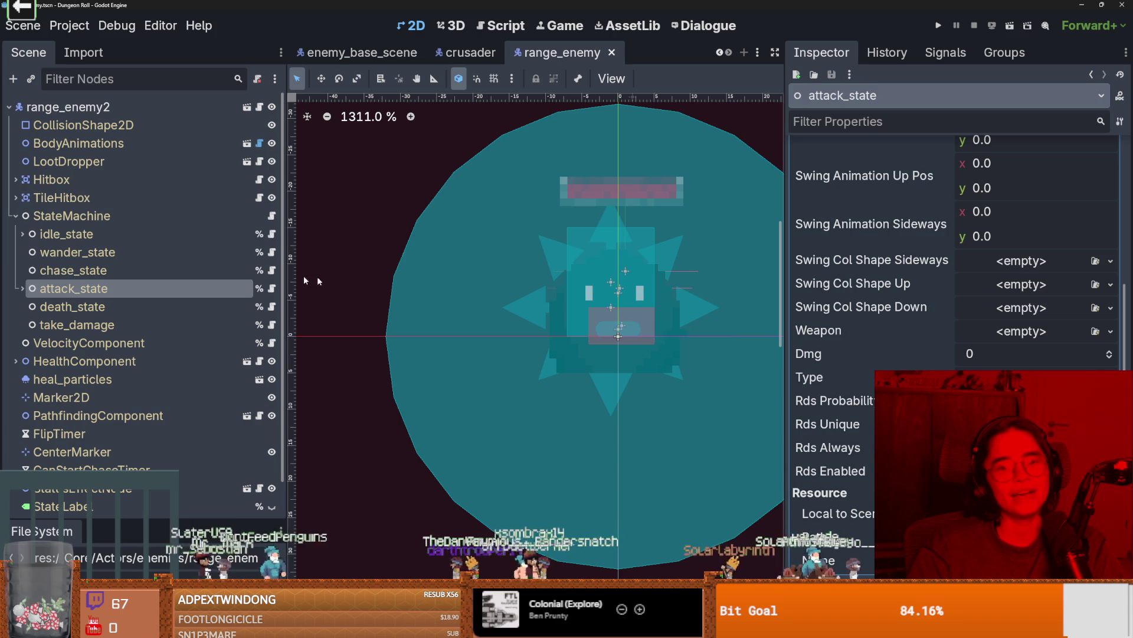
{"action": "left_click", "coordinate": [984, 352]}
{"action": "type", "text": "1"}
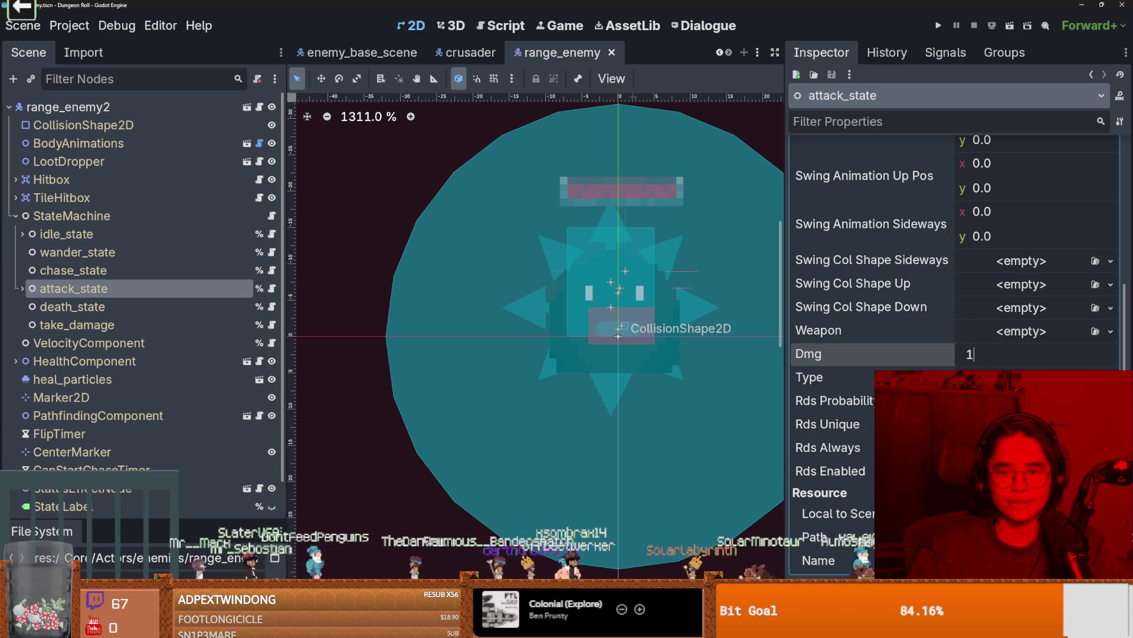
{"action": "scroll", "coordinate": [955, 307], "scroll_direction": "up", "scroll_amount": 2}
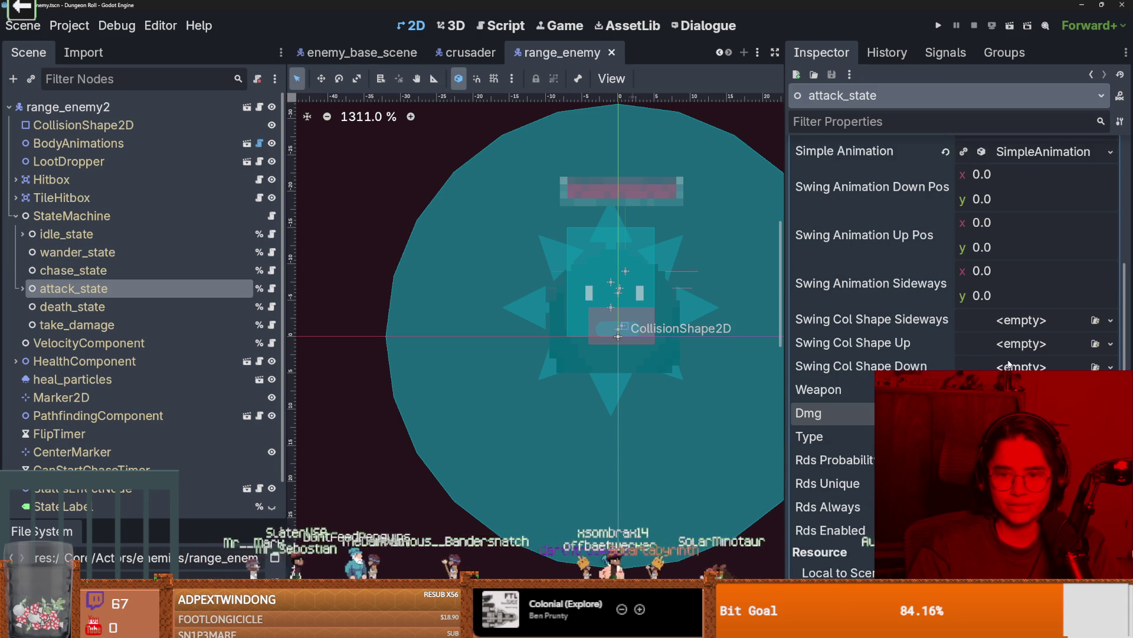
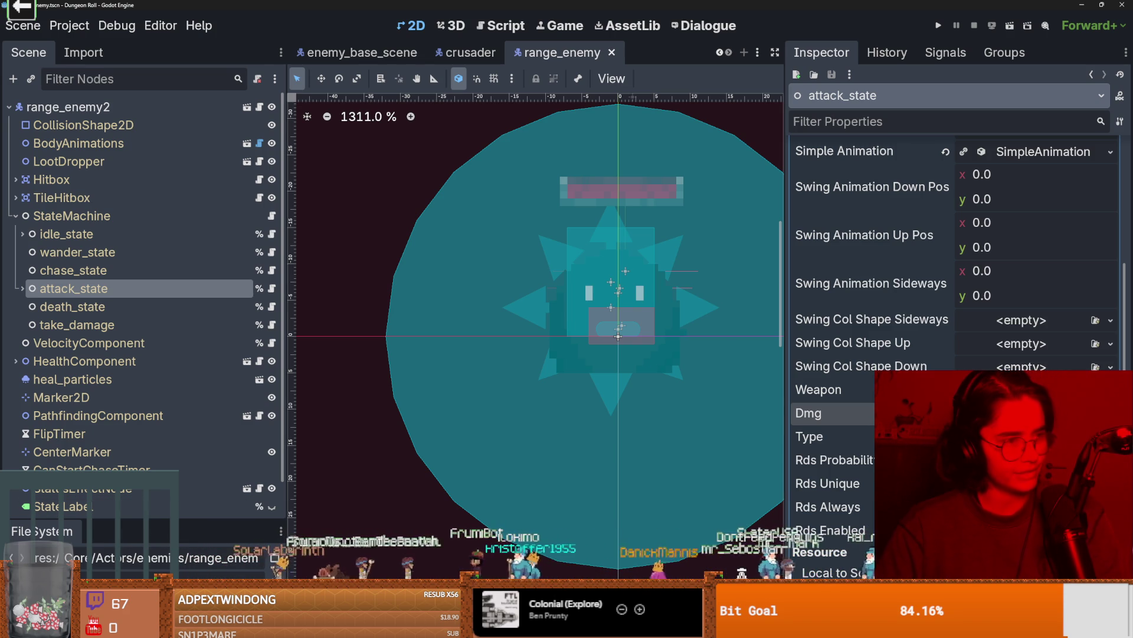
Save the range enemy scene after reviewing chase_state's walk animation and attack_state's settings.
{"action": "scroll", "coordinate": [525, 313], "scroll_direction": "right", "scroll_amount": 2}
{"action": "key", "text": "ctrl+s"}
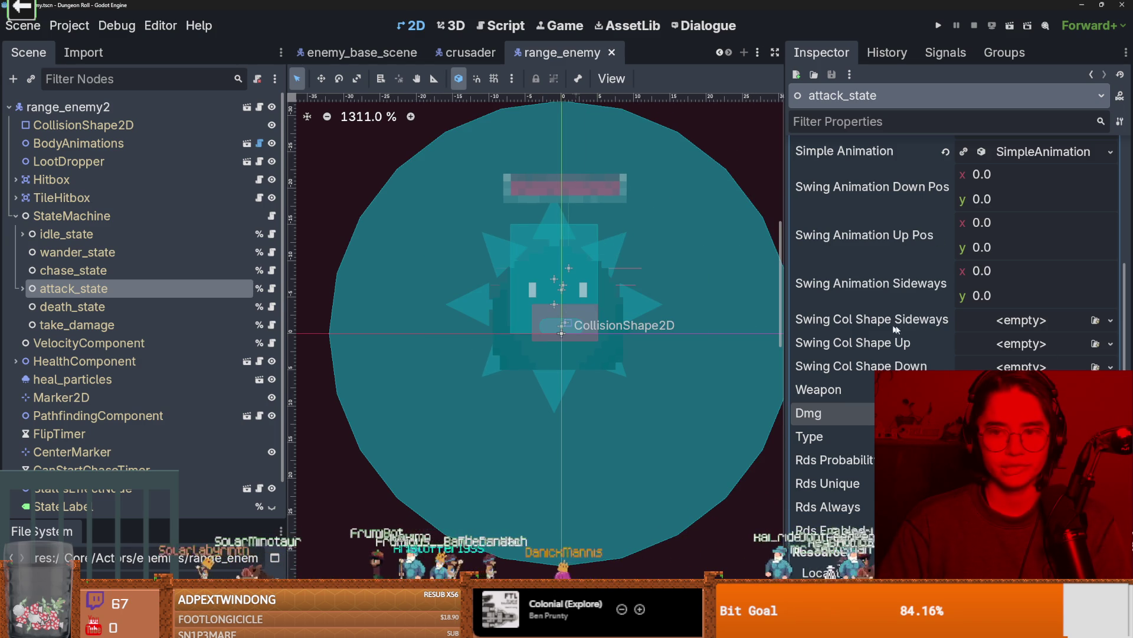
{"action": "scroll", "coordinate": [919, 330], "scroll_direction": "up", "scroll_amount": 10}
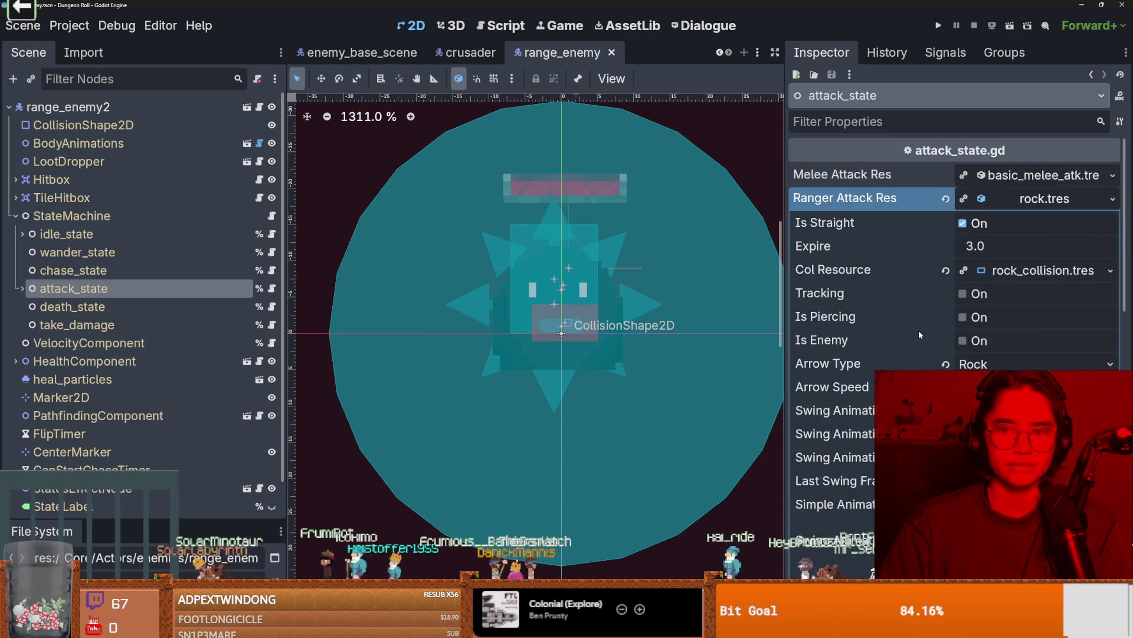
{"action": "scroll", "coordinate": [614, 220], "scroll_direction": "down", "scroll_amount": 1}
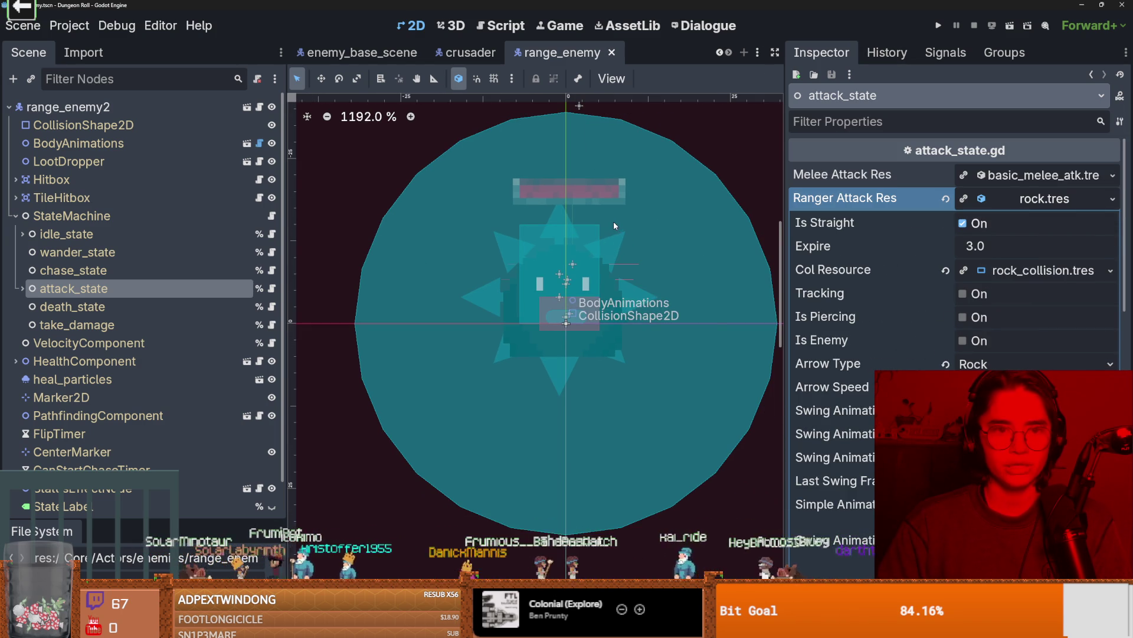
{"action": "left_click", "coordinate": [152, 271]}
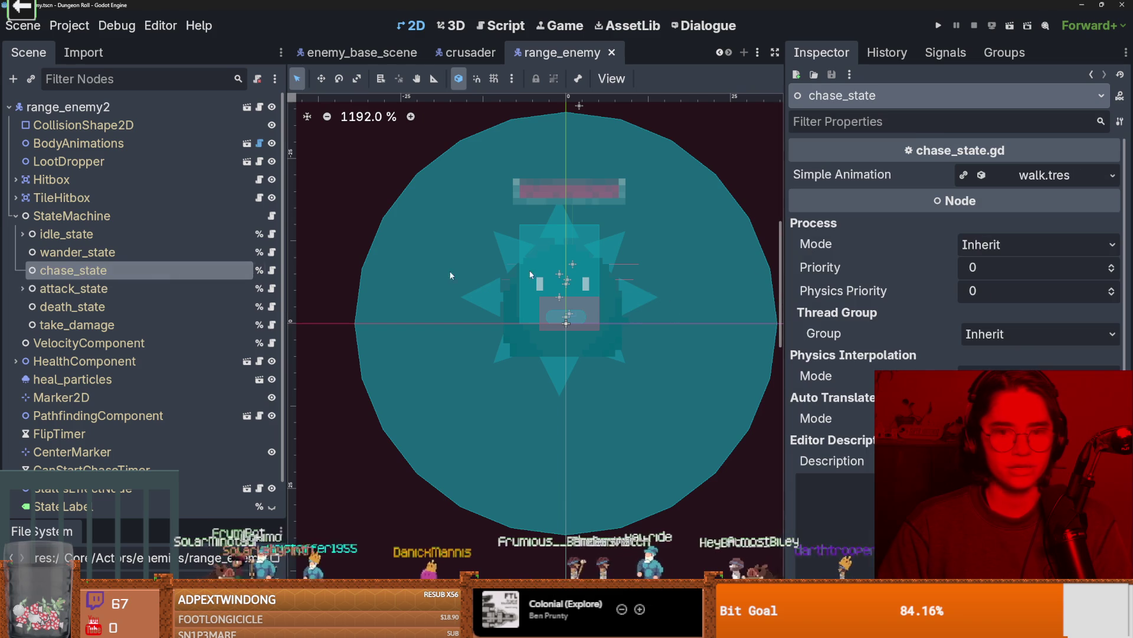
{"action": "left_click", "coordinate": [1039, 175]}
{"action": "key", "text": "ctrl+s"}
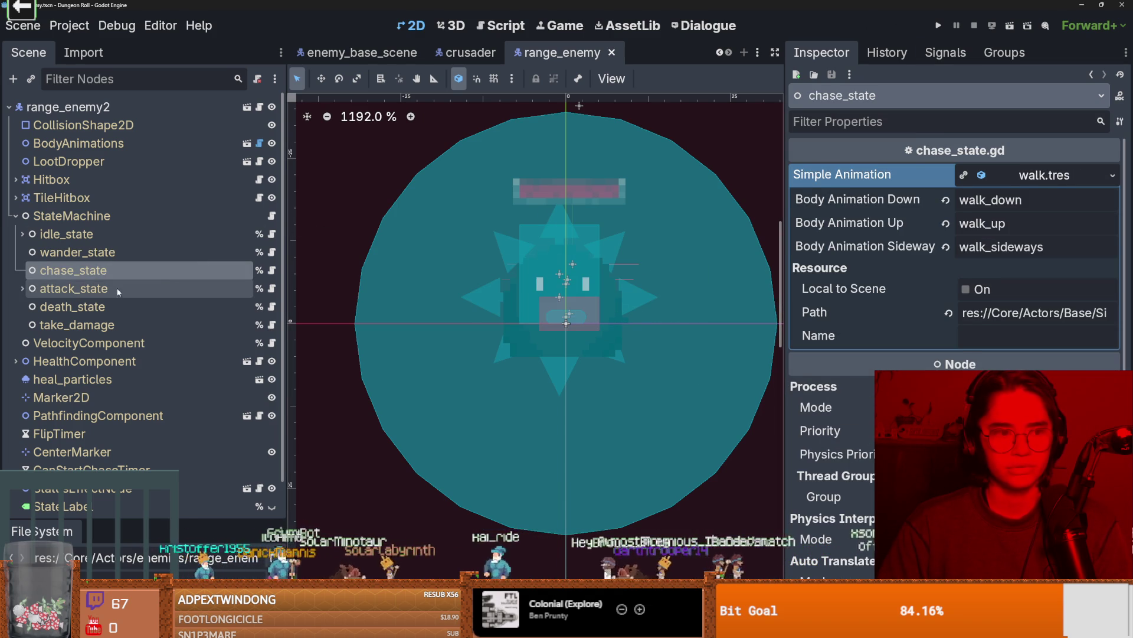
{"action": "left_click", "coordinate": [153, 289]}
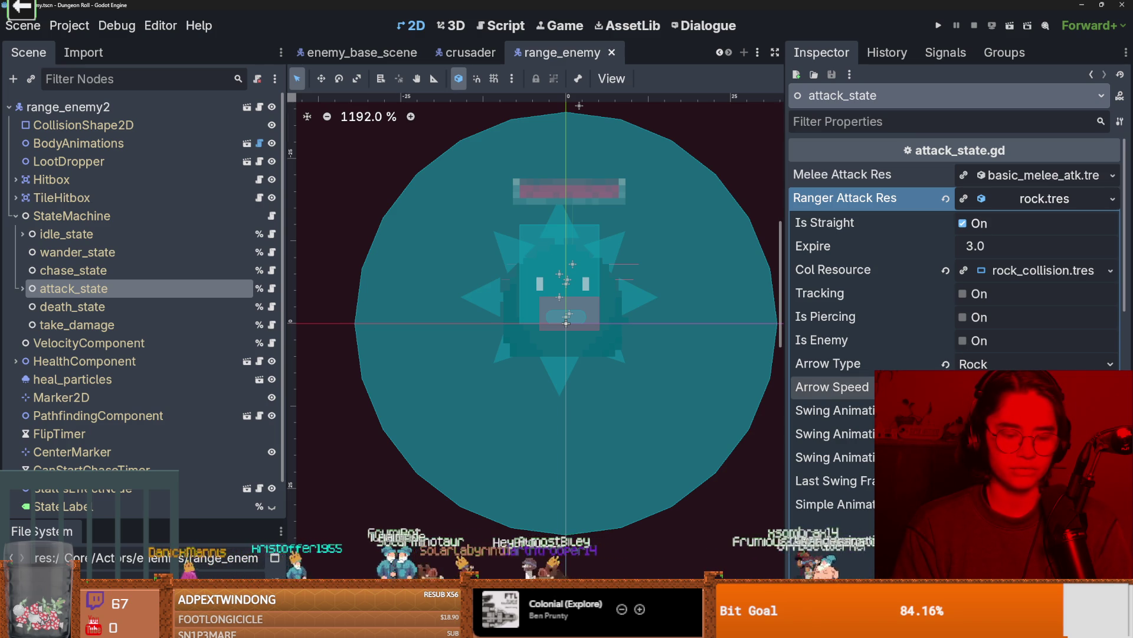
{"action": "key", "text": "ctrl+s"}
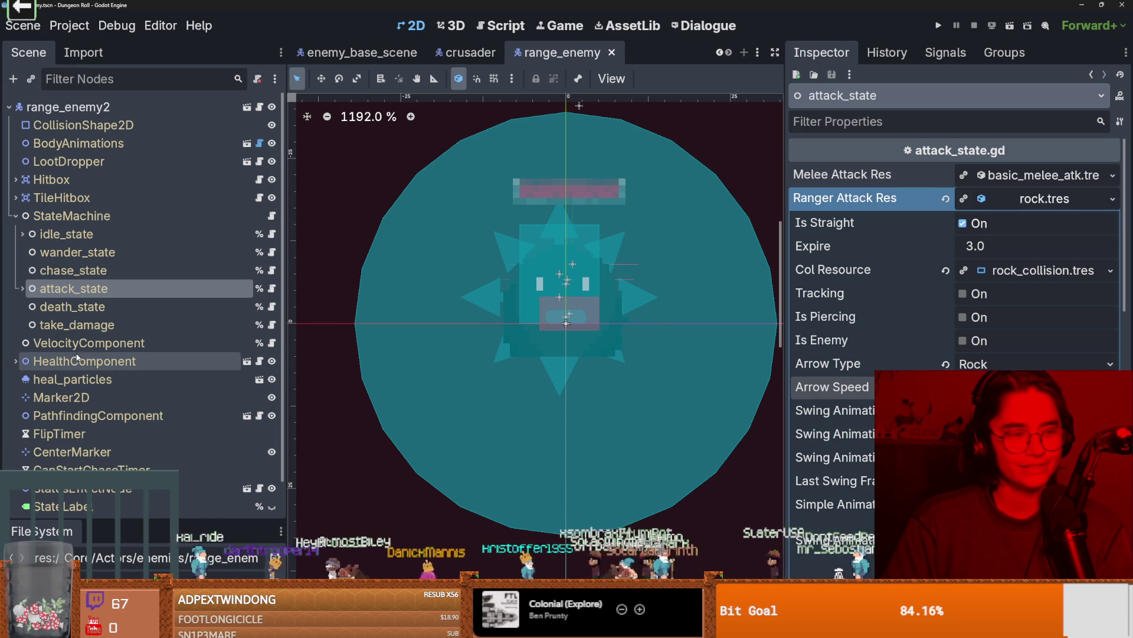
{"action": "key", "text": "ctrl+s"}
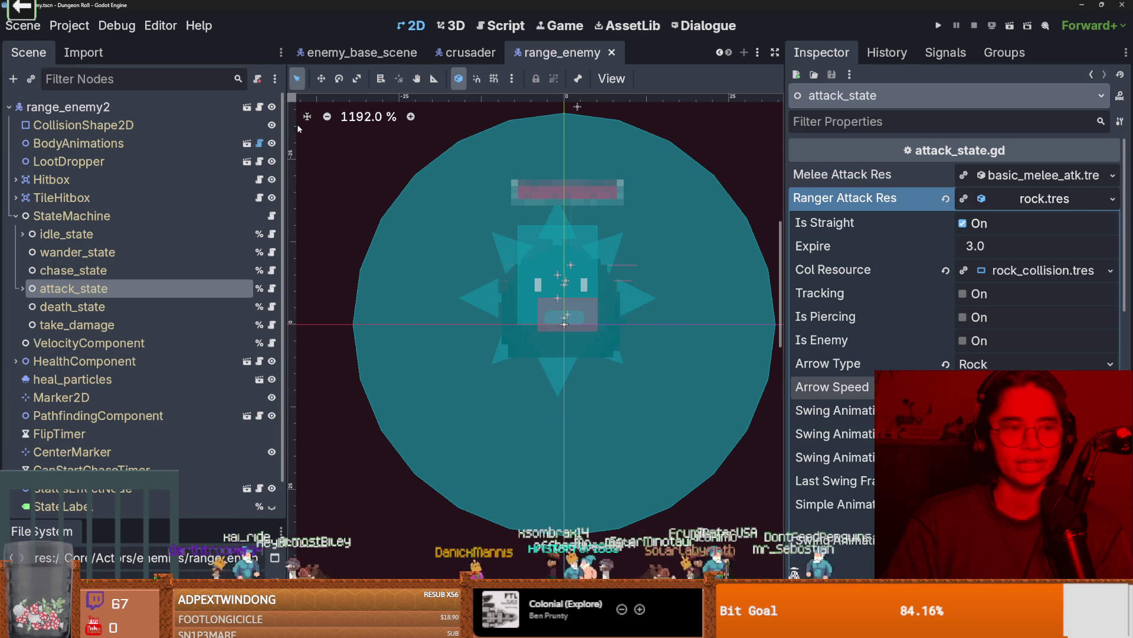
Filter the FileSystem for 'root' and open root_room.tscn.
{"action": "scroll", "coordinate": [377, 190], "scroll_direction": "up", "scroll_amount": 1}
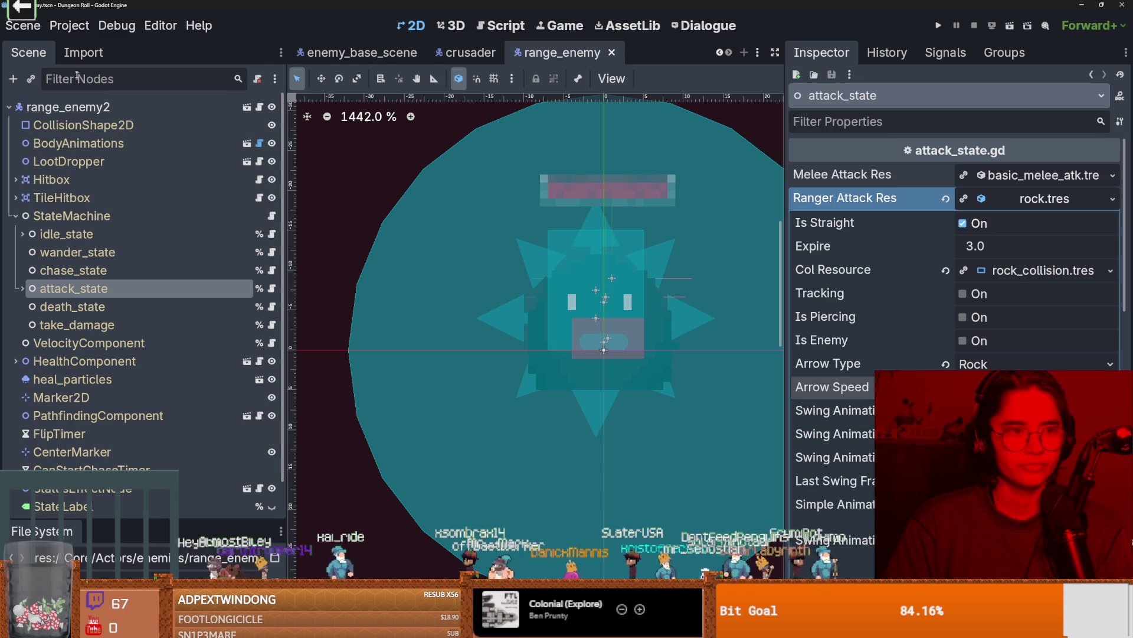
{"action": "left_click_drag", "start_coordinate": [141, 520], "coordinate": [139, 188]}
{"action": "double_click", "coordinate": [109, 255]}
{"action": "key", "text": "BackSpace"}
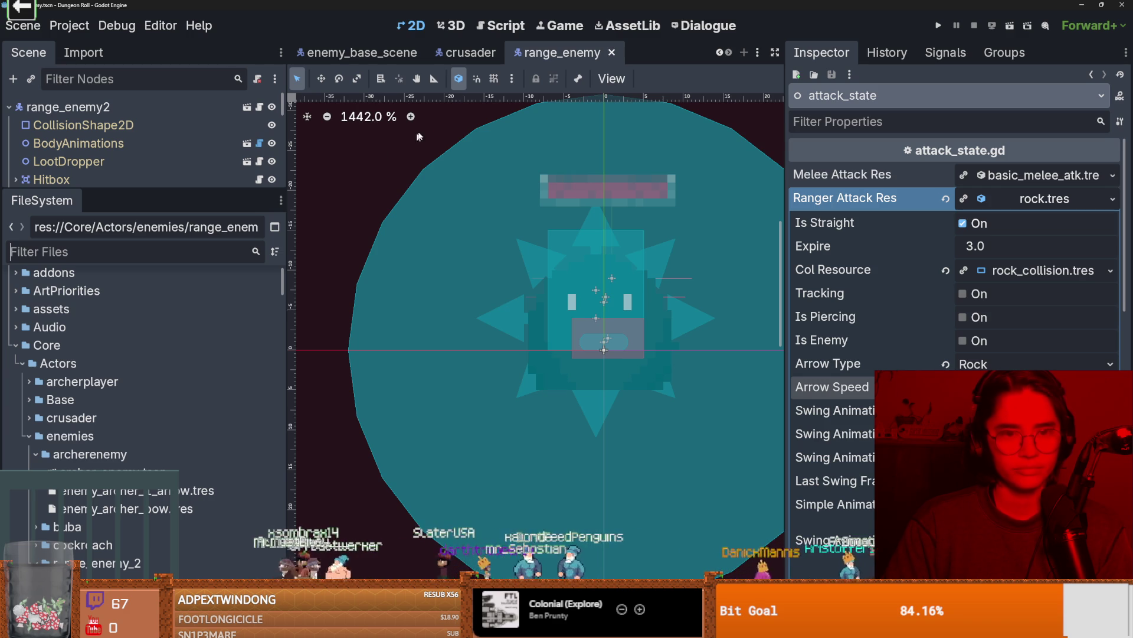
{"action": "left_click_drag", "start_coordinate": [177, 190], "coordinate": [147, 248]}
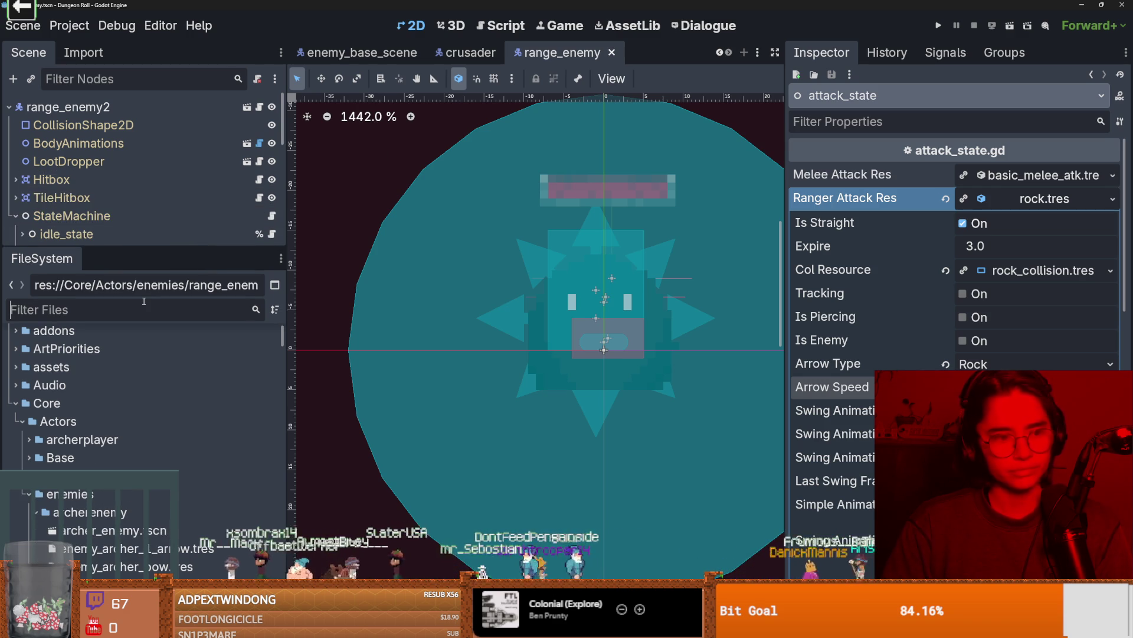
{"action": "type", "text": "root"}
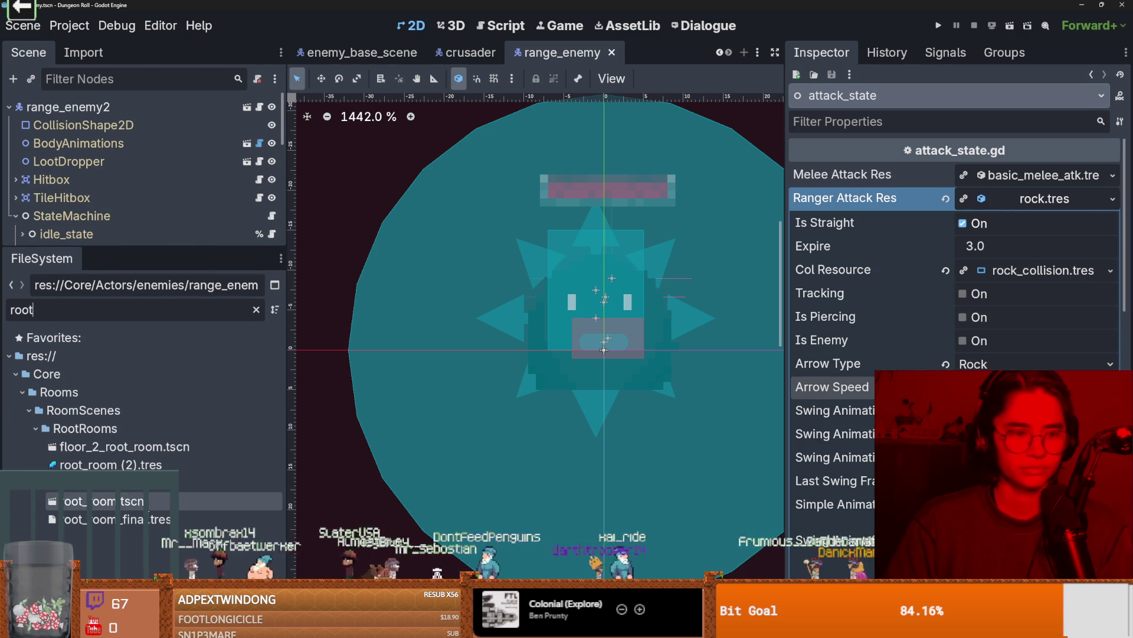
{"action": "key", "text": "Return"}
Collapse the items and MonsterStaticTrap branches and select the Monsters node.
{"action": "left_click_drag", "start_coordinate": [161, 247], "coordinate": [228, 513]}
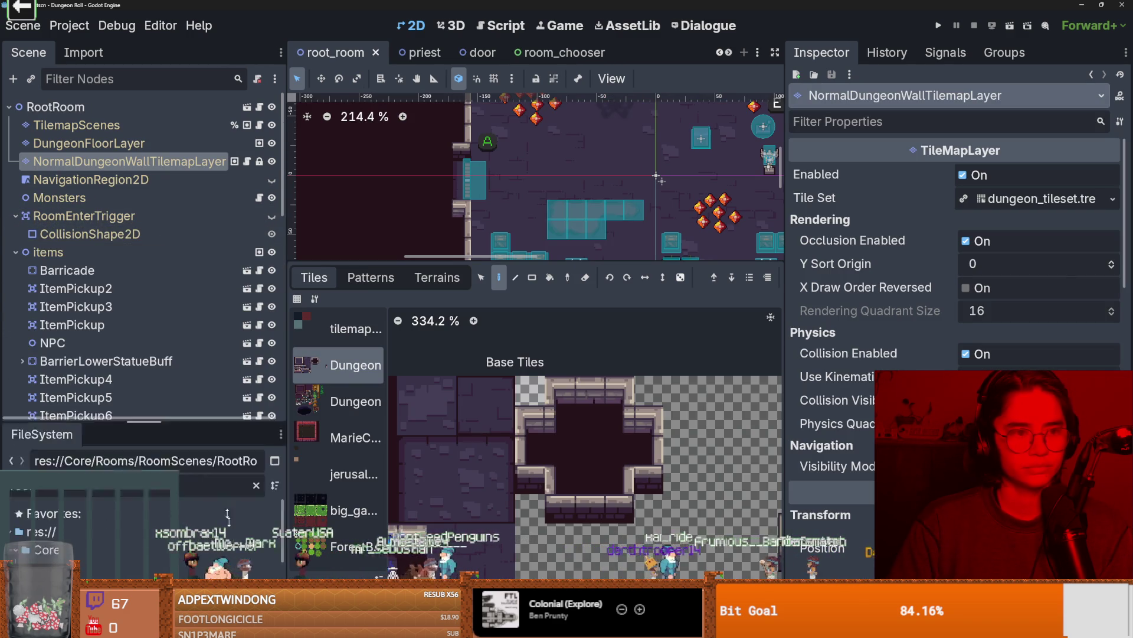
{"action": "left_click", "coordinate": [15, 252]}
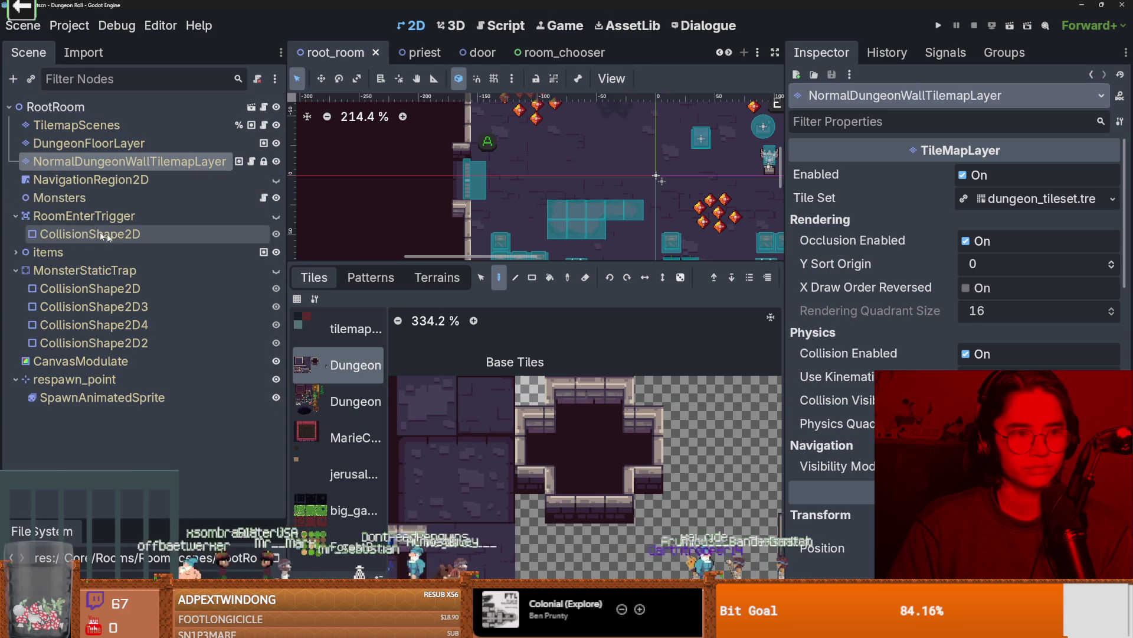
{"action": "left_click", "coordinate": [78, 289]}
{"action": "left_click", "coordinate": [15, 271]}
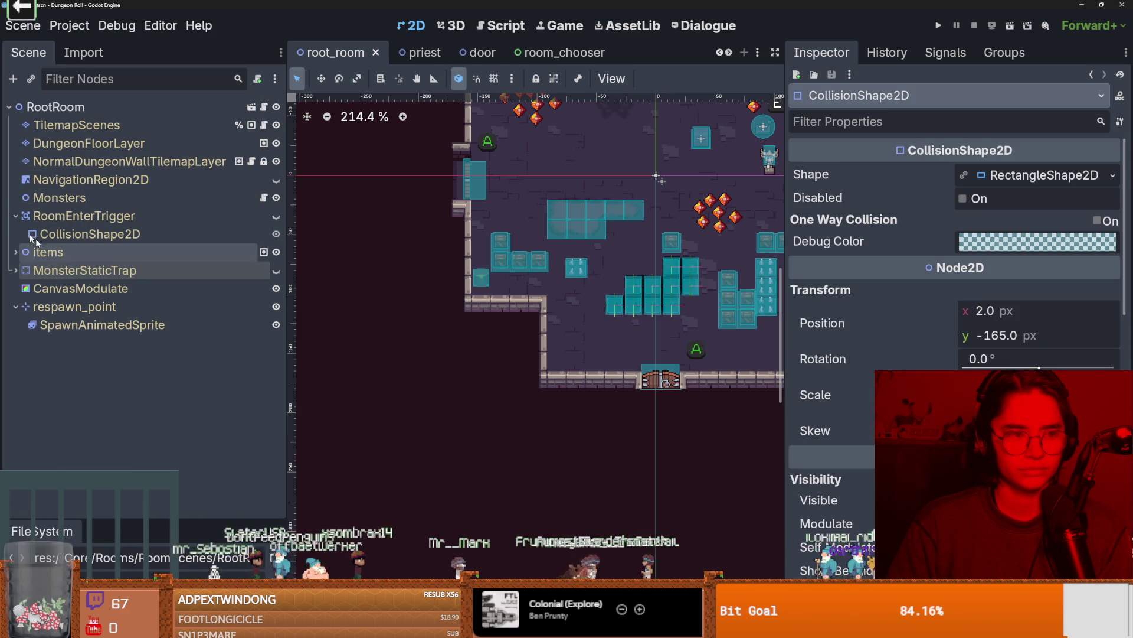
{"action": "left_click", "coordinate": [189, 200]}
Instance monster_marker.tscn under Monsters, keeping Archer as its enemy type.
{"action": "left_click", "coordinate": [31, 80]}
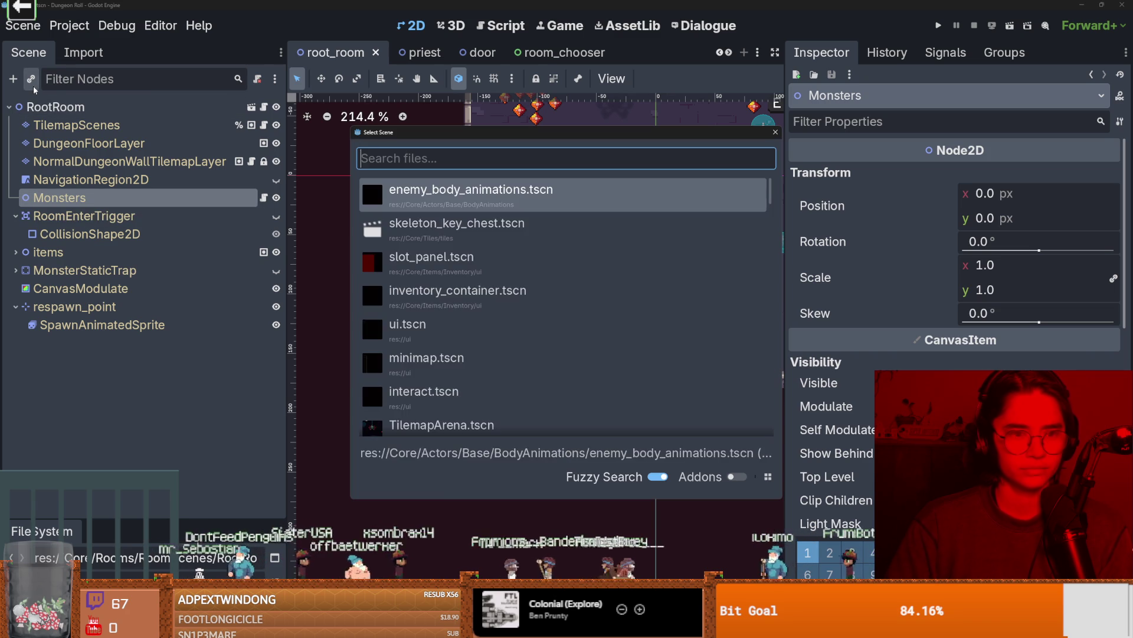
{"action": "type", "text": "monster"}
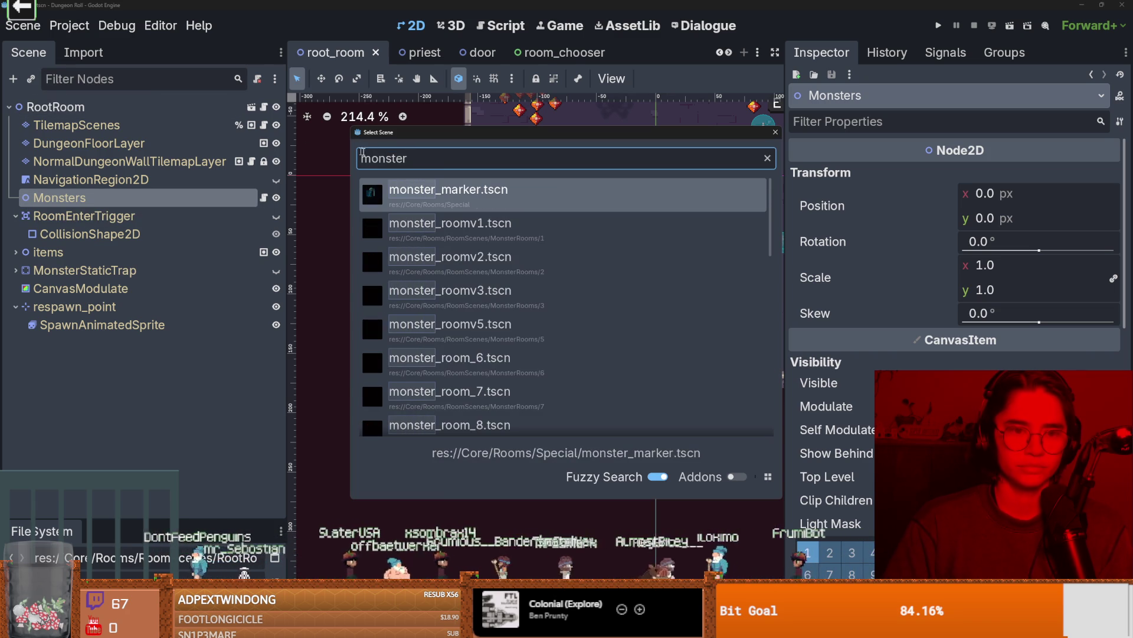
{"action": "double_click", "coordinate": [427, 189]}
{"action": "left_click", "coordinate": [1037, 175]}
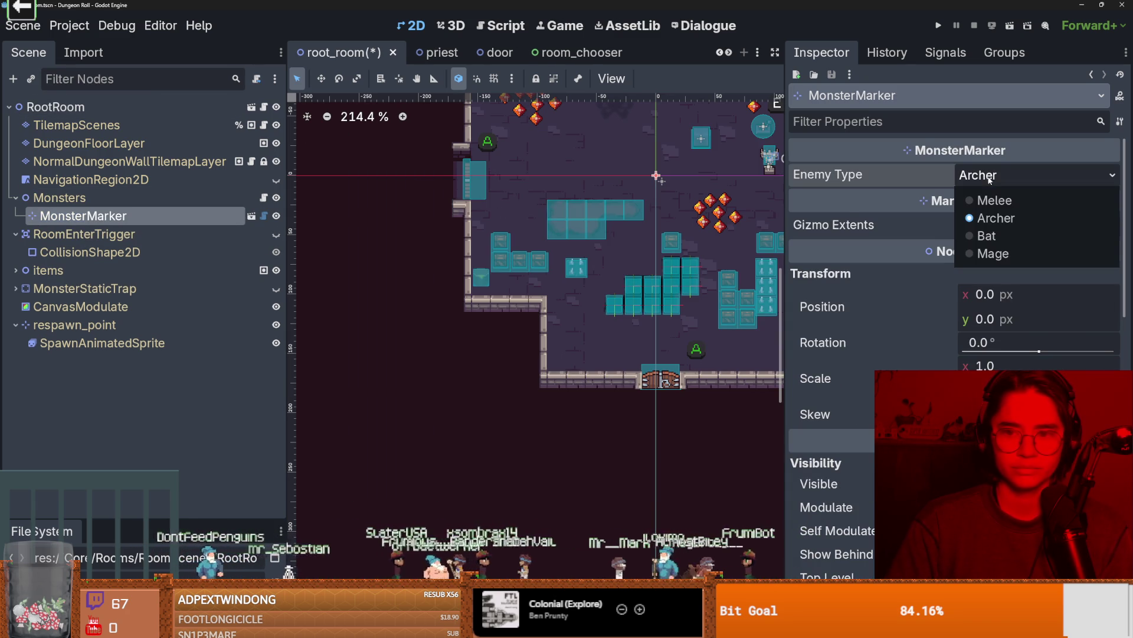
{"action": "key", "text": "Escape"}
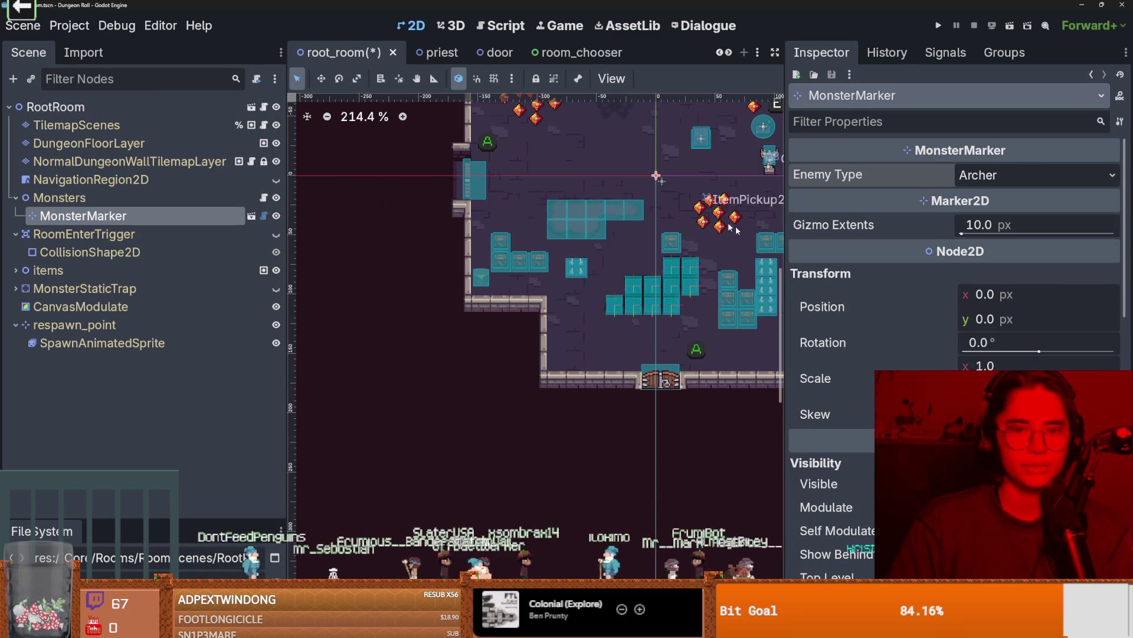
Move the MonsterMarker to (-62, -76) and open its EnemySpawnMarker.gd script.
{"action": "scroll", "coordinate": [676, 292], "scroll_direction": "down", "scroll_amount": 3}
{"action": "left_click_drag", "start_coordinate": [588, 230], "coordinate": [537, 169]}
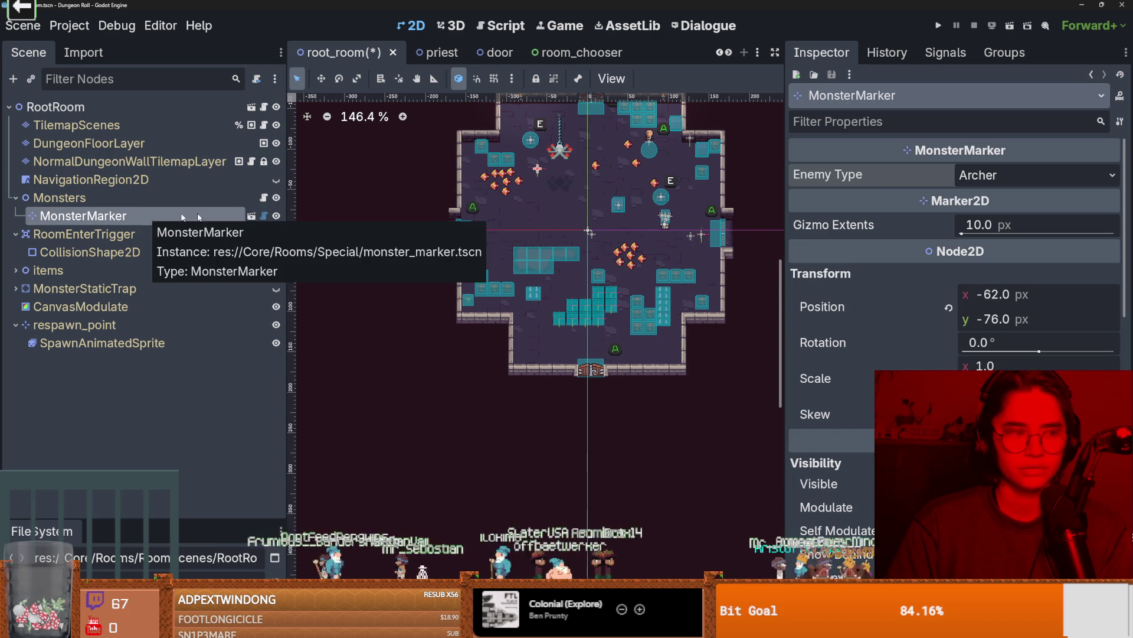
{"action": "left_click", "coordinate": [992, 175]}
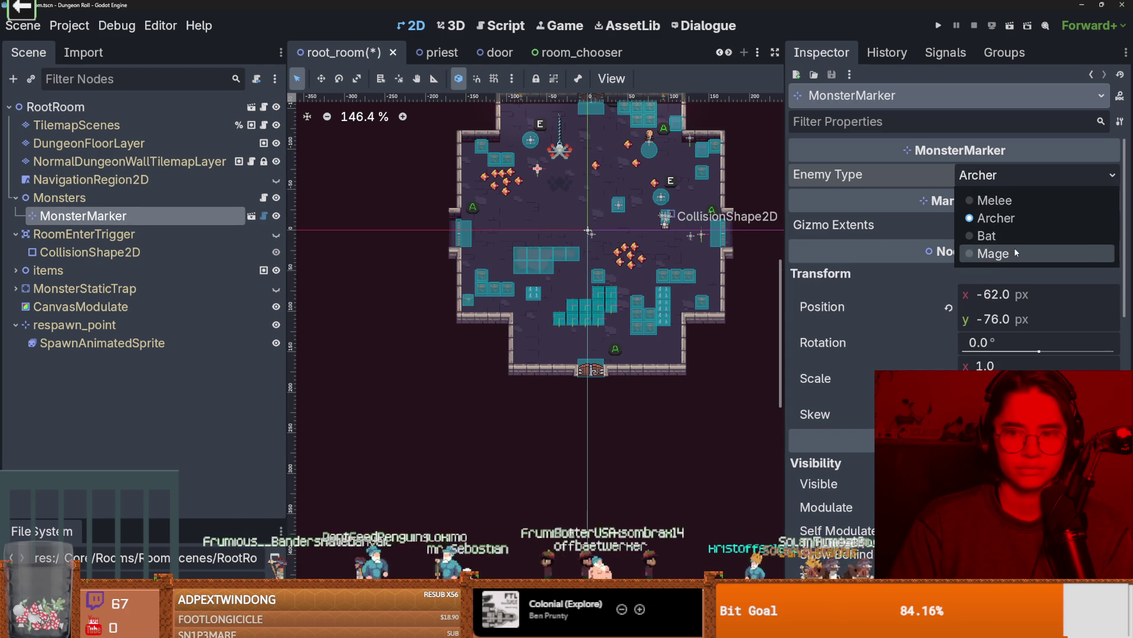
{"action": "left_click", "coordinate": [264, 217]}
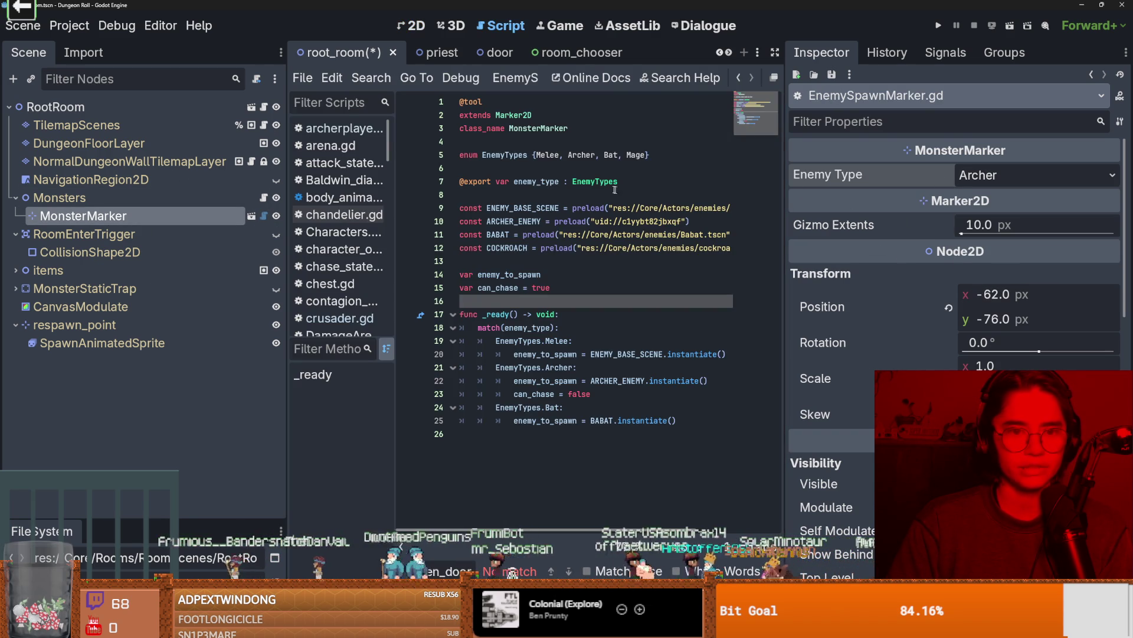
Append EnemyRanger to the EnemyTypes enum, save, and add a blank line after the COCKROACH preload.
{"action": "left_click", "coordinate": [643, 157]}
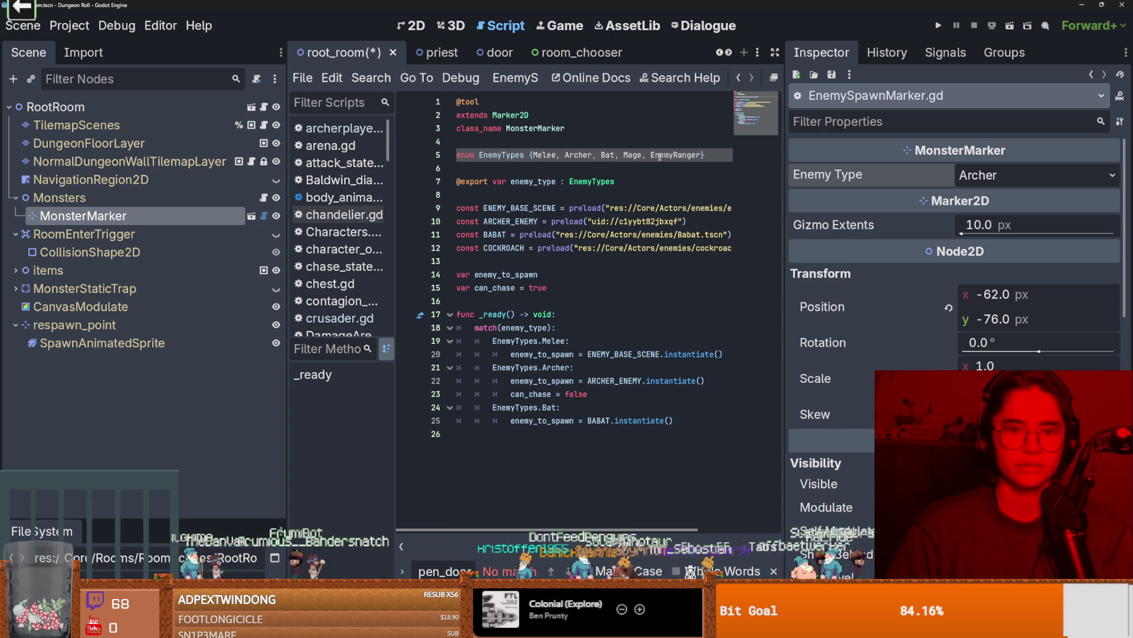
{"action": "key", "text": "ctrl+s"}
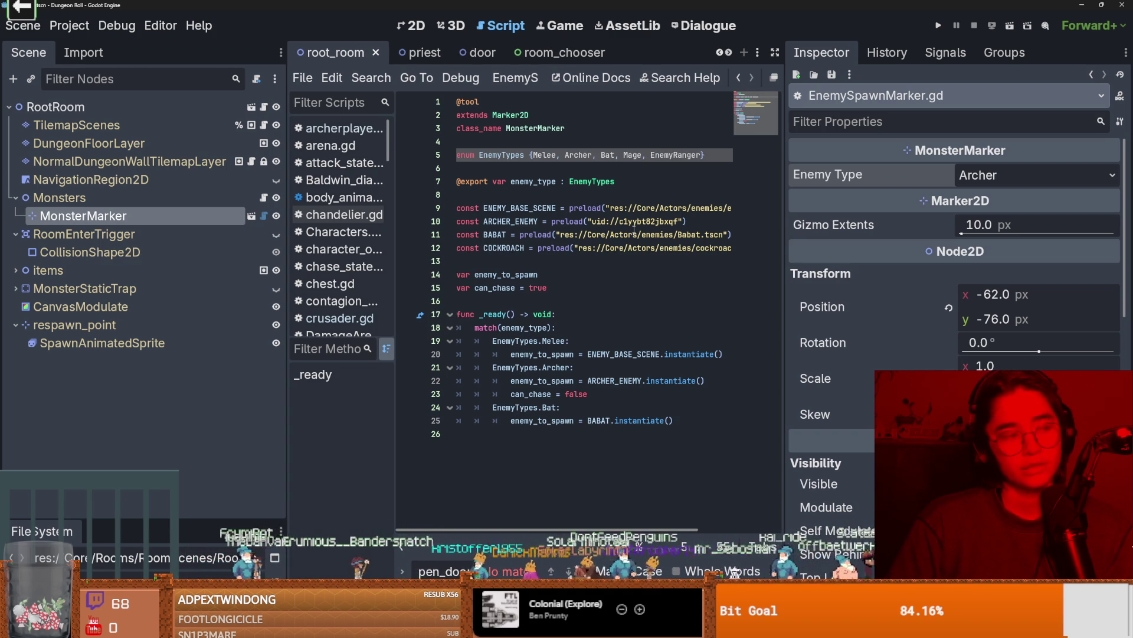
{"action": "double_click", "coordinate": [657, 222]}
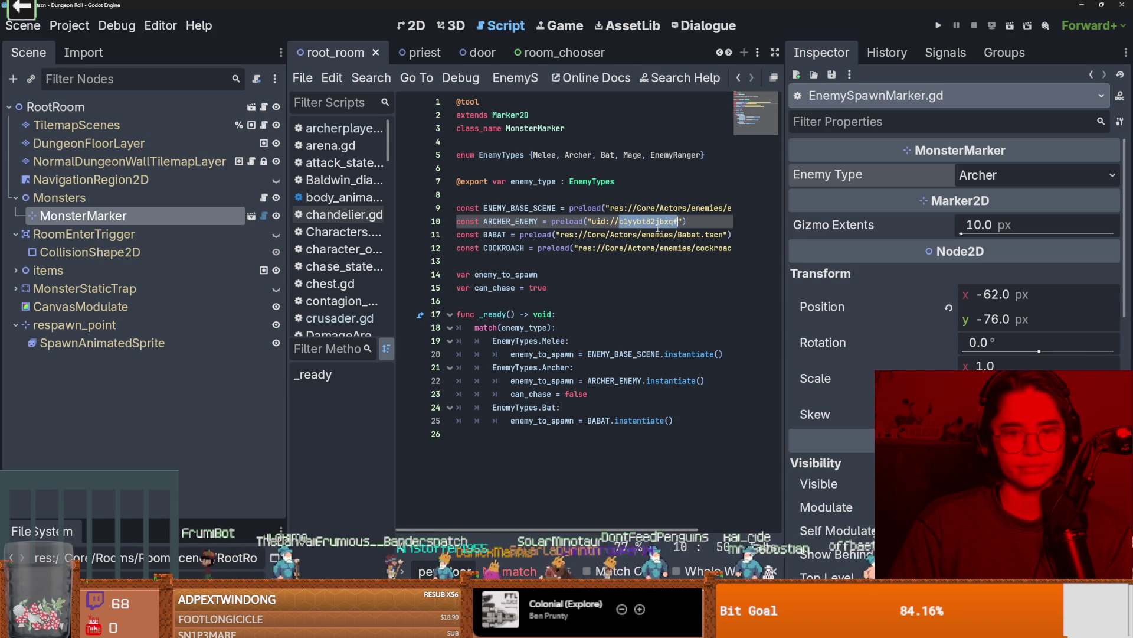
{"action": "left_click", "coordinate": [463, 269]}
{"action": "key", "text": "Up"}
{"action": "key", "text": "Return"}
{"action": "key", "text": "Up"}
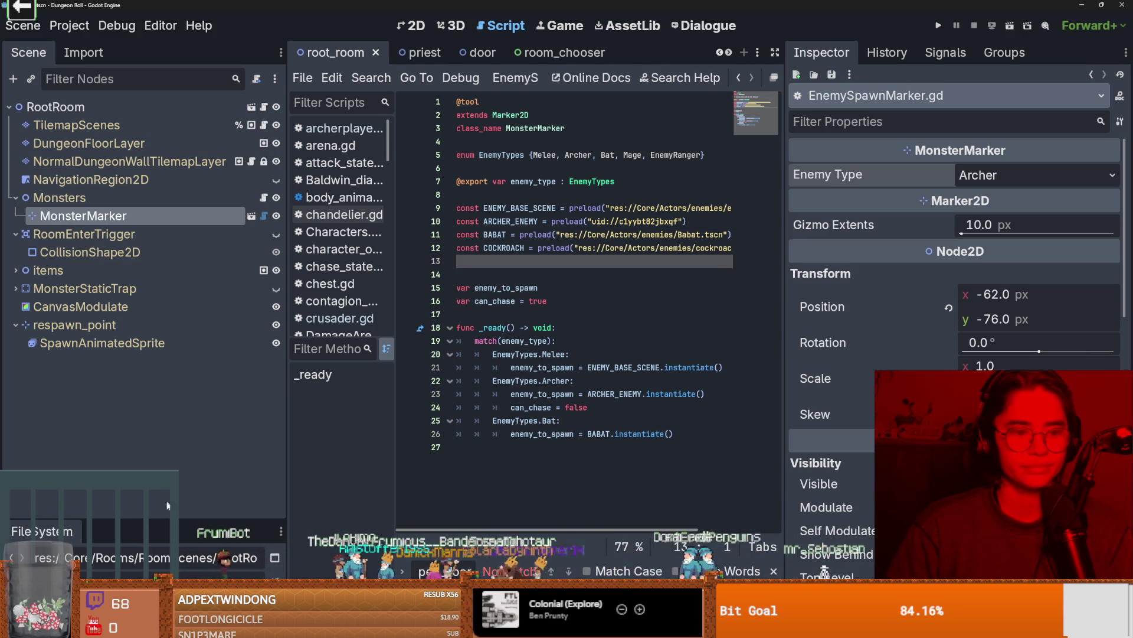
Filter the FileSystem down to the range_enemy scene.
{"action": "left_click_drag", "start_coordinate": [143, 518], "coordinate": [144, 315]}
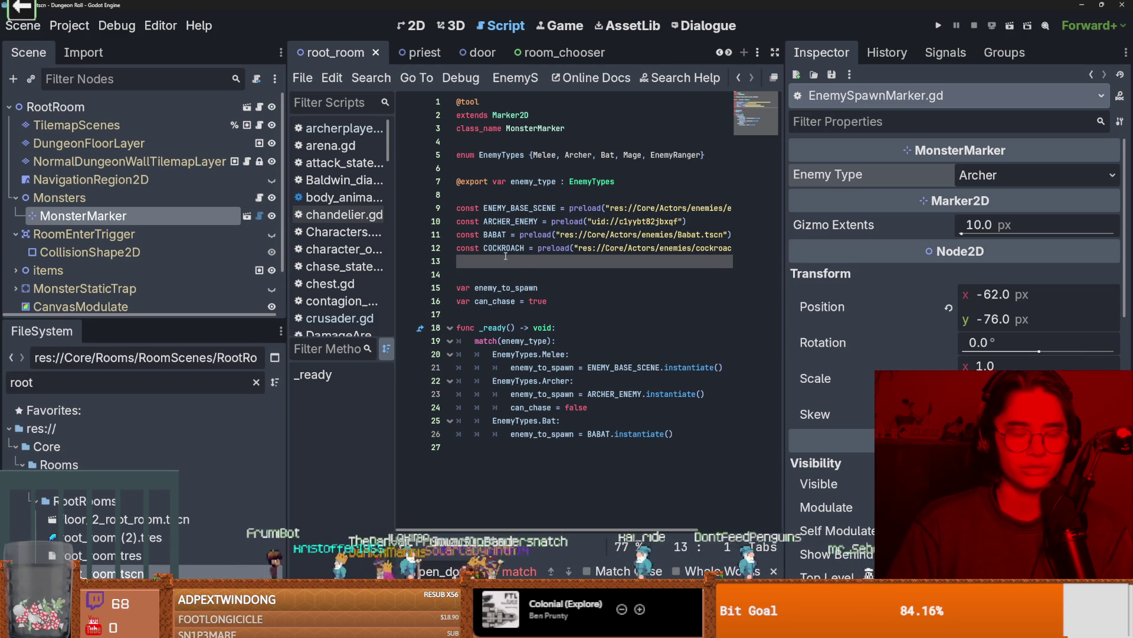
{"action": "key", "text": "BackSpace"}
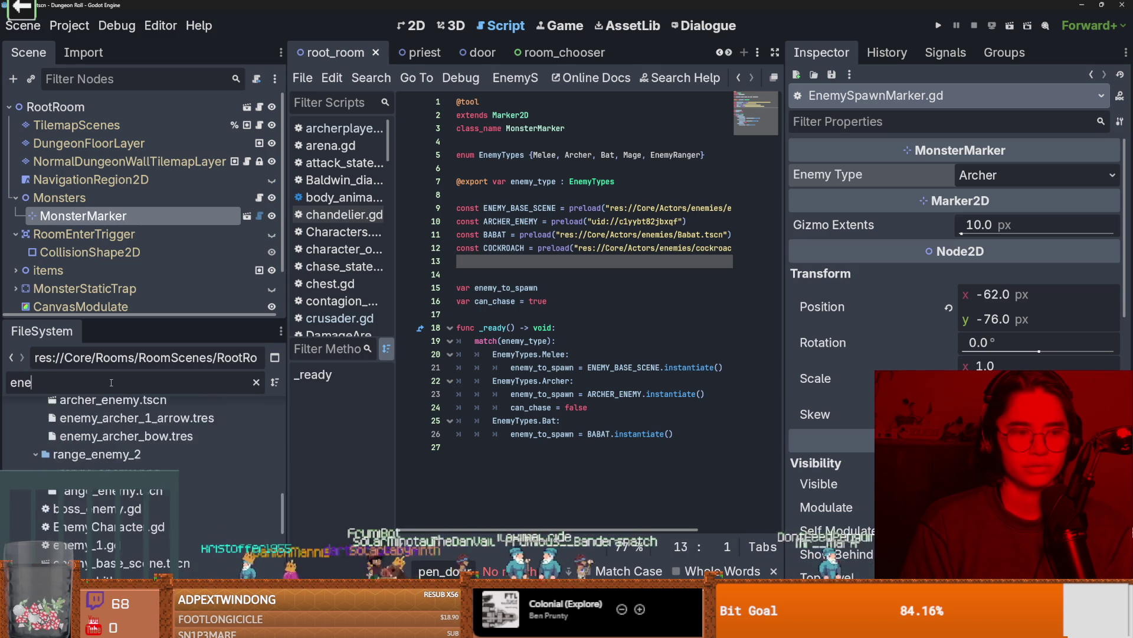
{"action": "type", "text": "range"}
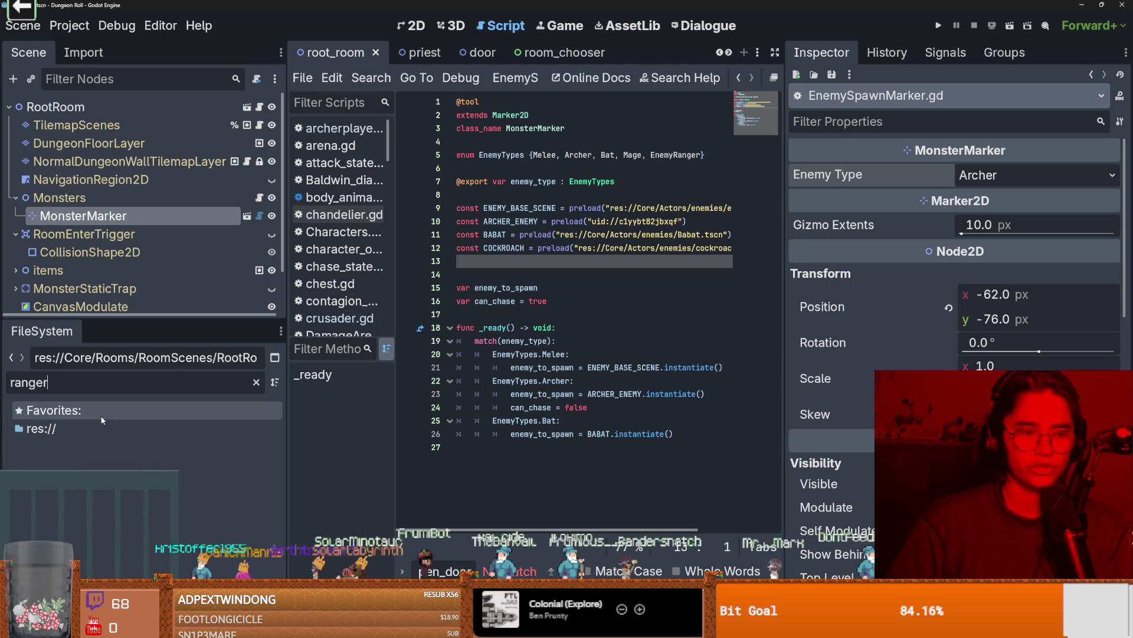
{"action": "key", "text": "BackSpace"}
Drop a RANGE_ENEMY preload onto line 13, delete the blank line below it, and save.
{"action": "mouse_move", "coordinate": [95, 562]}
{"action": "left_mouse_down"}
{"action": "mouse_move", "coordinate": [236, 413]}
{"action": "mouse_move", "coordinate": [435, 267]}
{"action": "mouse_move", "coordinate": [522, 269]}
{"action": "left_mouse_up"}
{"action": "double_click", "coordinate": [512, 263]}
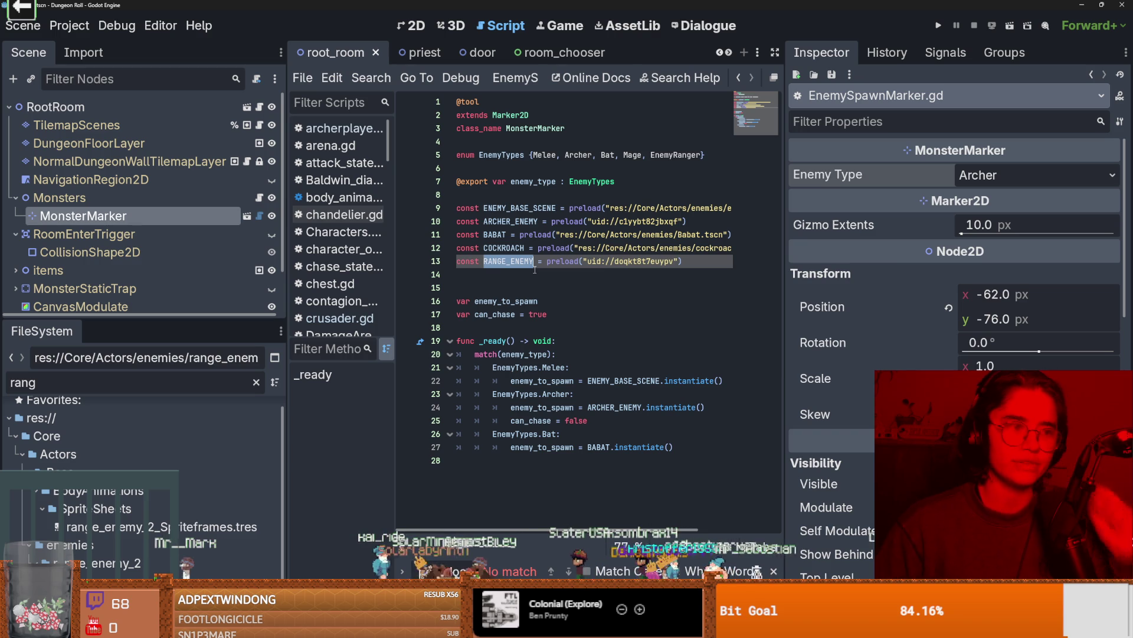
{"action": "left_click", "coordinate": [531, 273]}
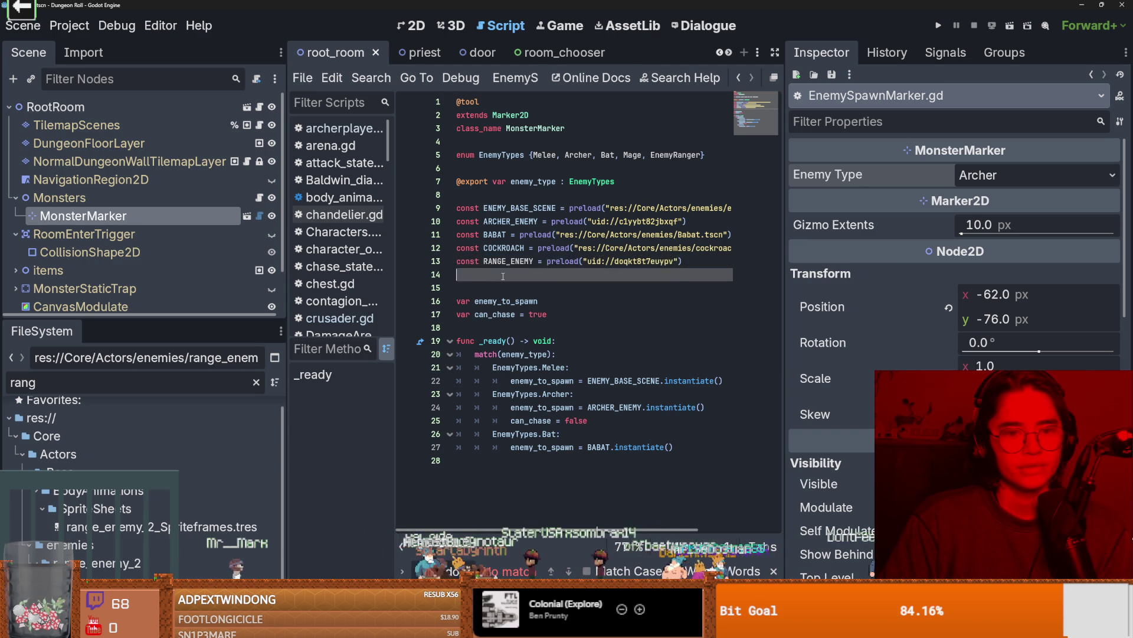
{"action": "key", "text": "Delete"}
{"action": "key", "text": "ctrl+s"}
Select RANGE_ENEMY and ENEMY_BASE_SCENE in the Melee spawn line to inspect them.
{"action": "triple_click", "coordinate": [513, 263]}
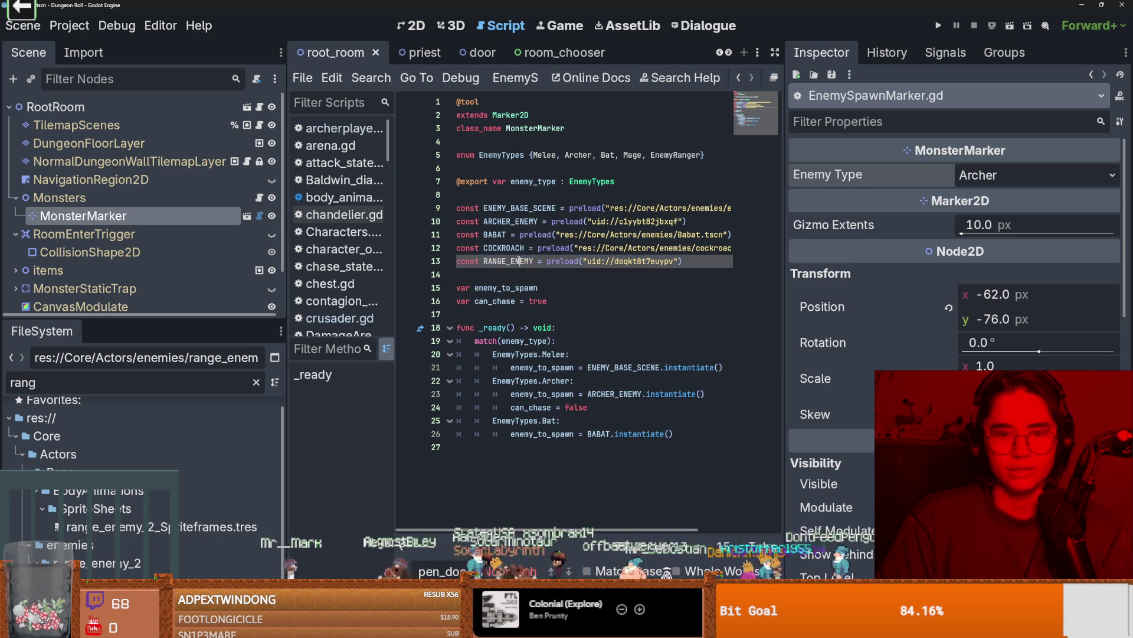
{"action": "double_click", "coordinate": [511, 262]}
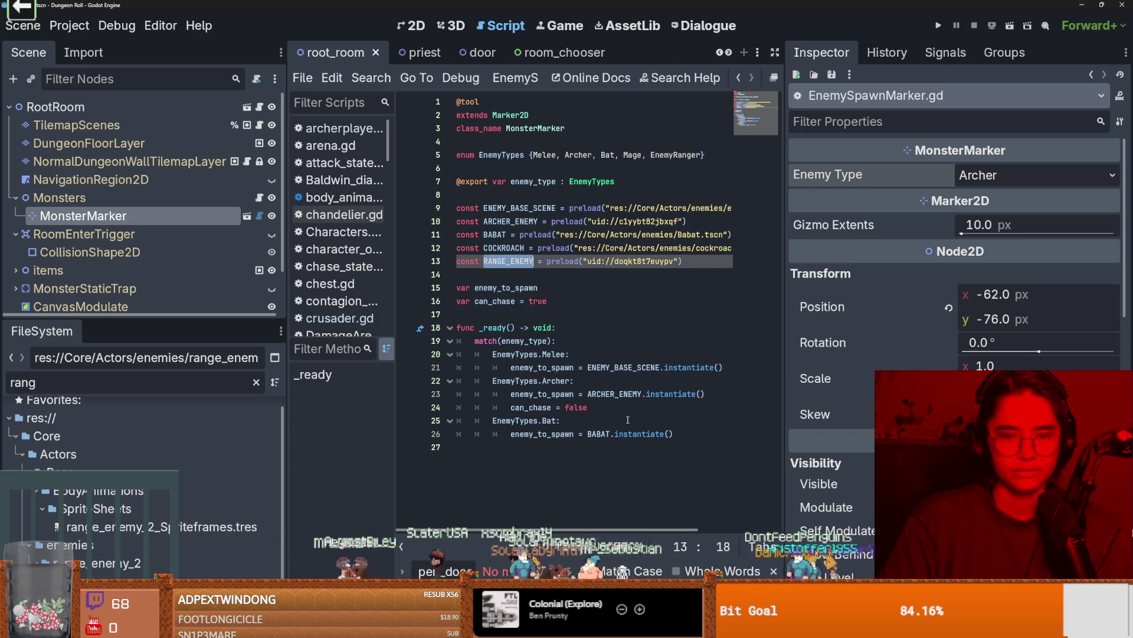
{"action": "left_click", "coordinate": [517, 355]}
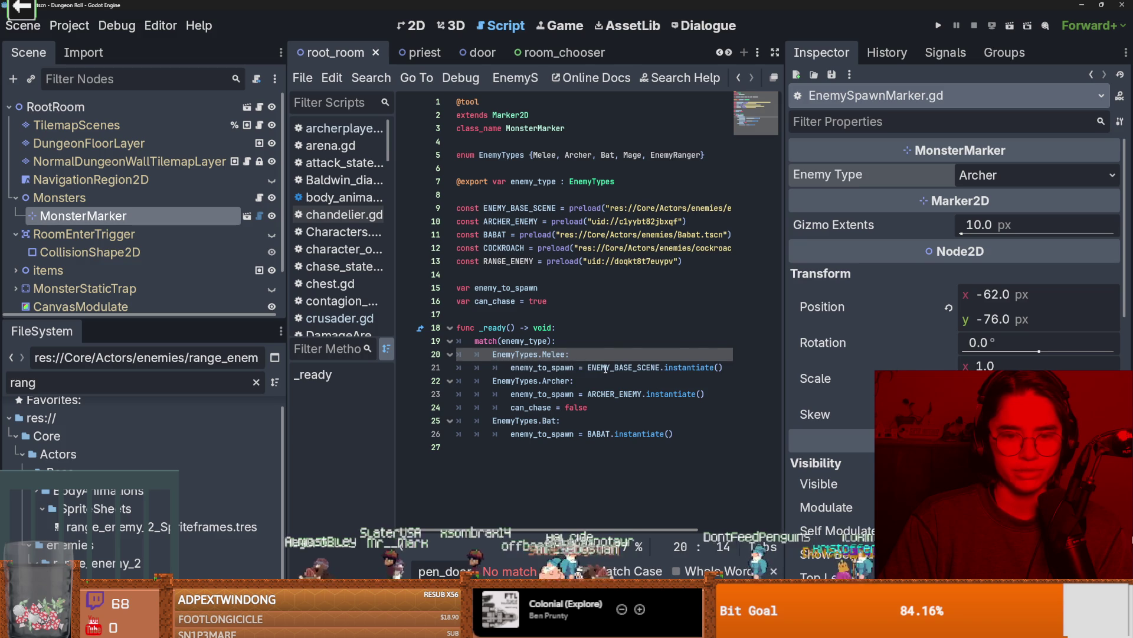
{"action": "double_click", "coordinate": [593, 368]}
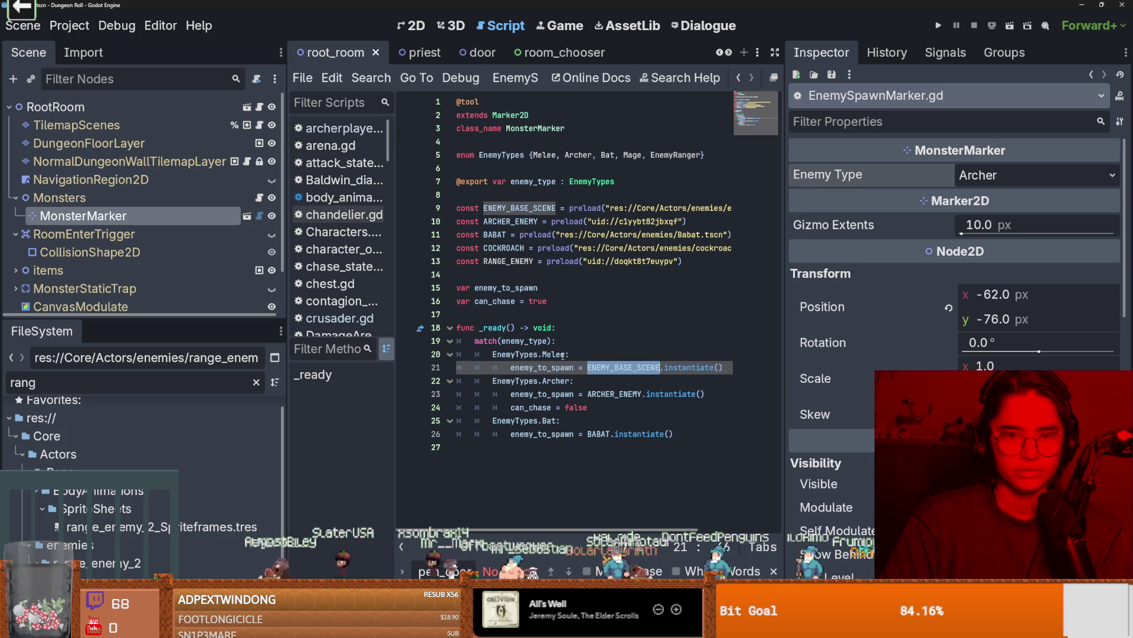
Add an 'EnemyTypes.EnemyRanger:' match case after the Bat case.
{"action": "left_click", "coordinate": [667, 433]}
{"action": "key", "text": "Return"}
{"action": "key", "text": "Down"}
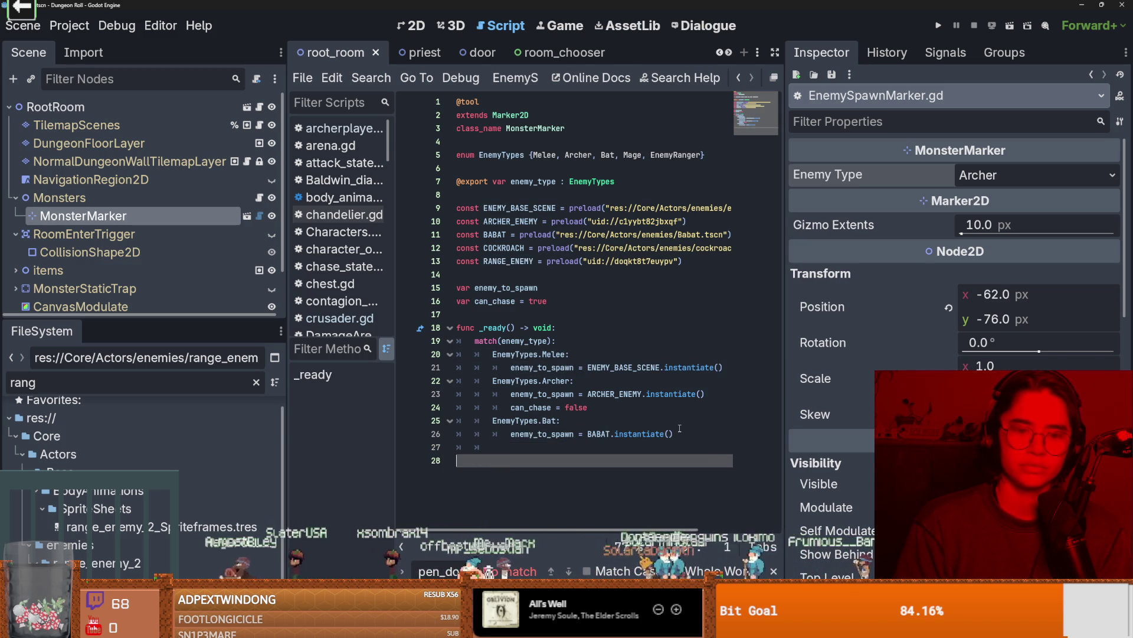
{"action": "key", "text": "BackSpace"}
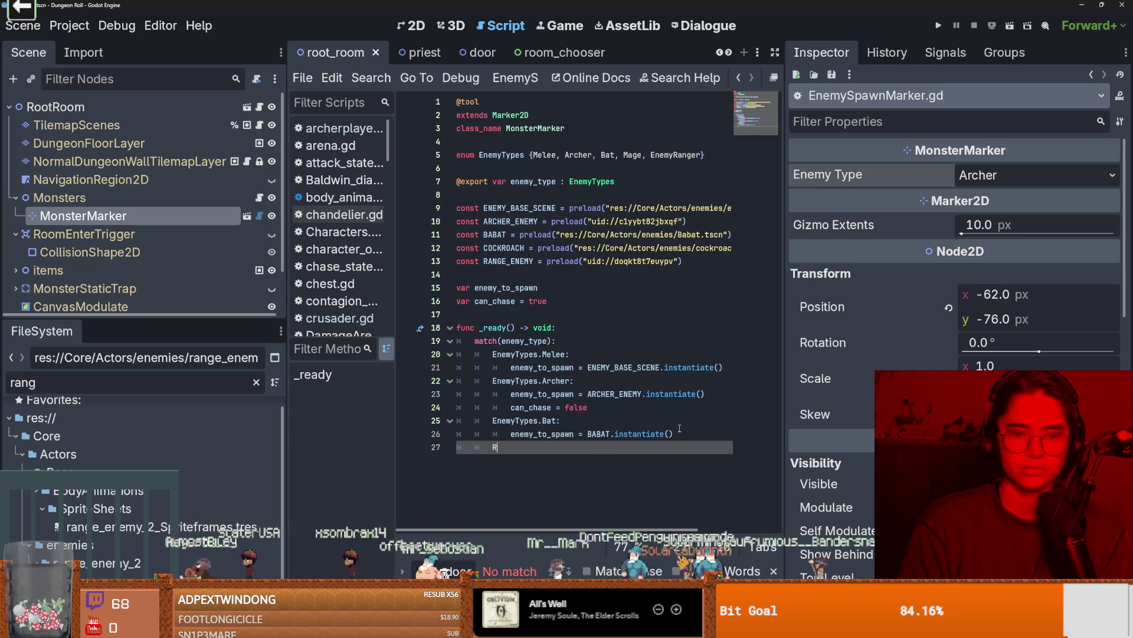
{"action": "key", "text": "BackSpace"}
{"action": "type", "text": "e"}
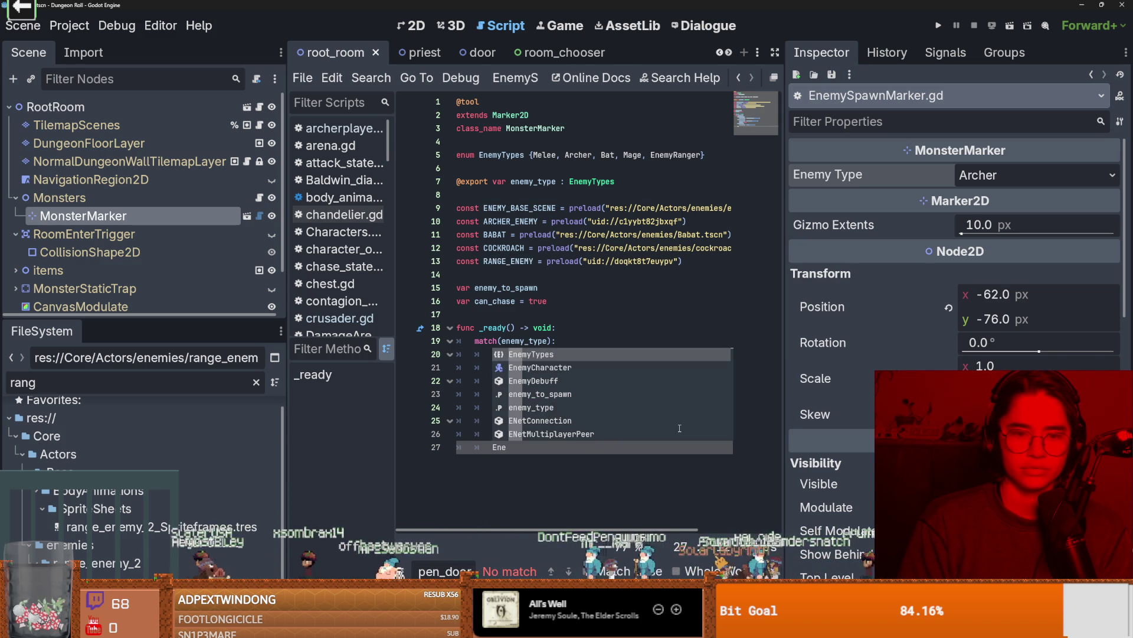
{"action": "key", "text": "Return"}
{"action": "type", "text": "."}
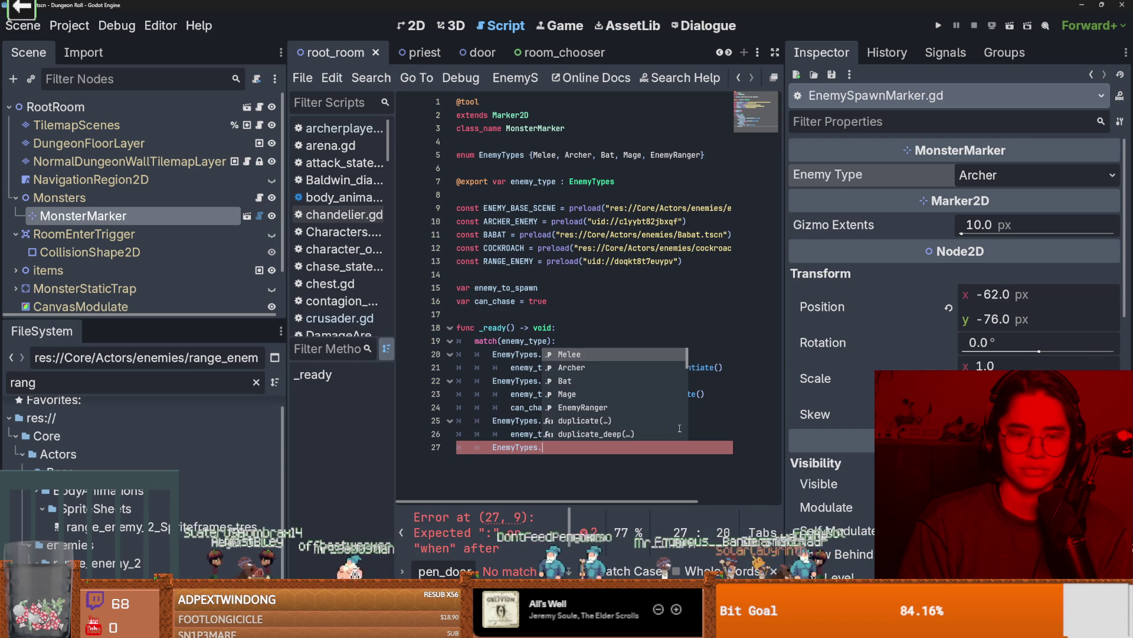
{"action": "key", "text": "Down"}
{"action": "key", "text": "Down"}
{"action": "key", "text": "Down"}
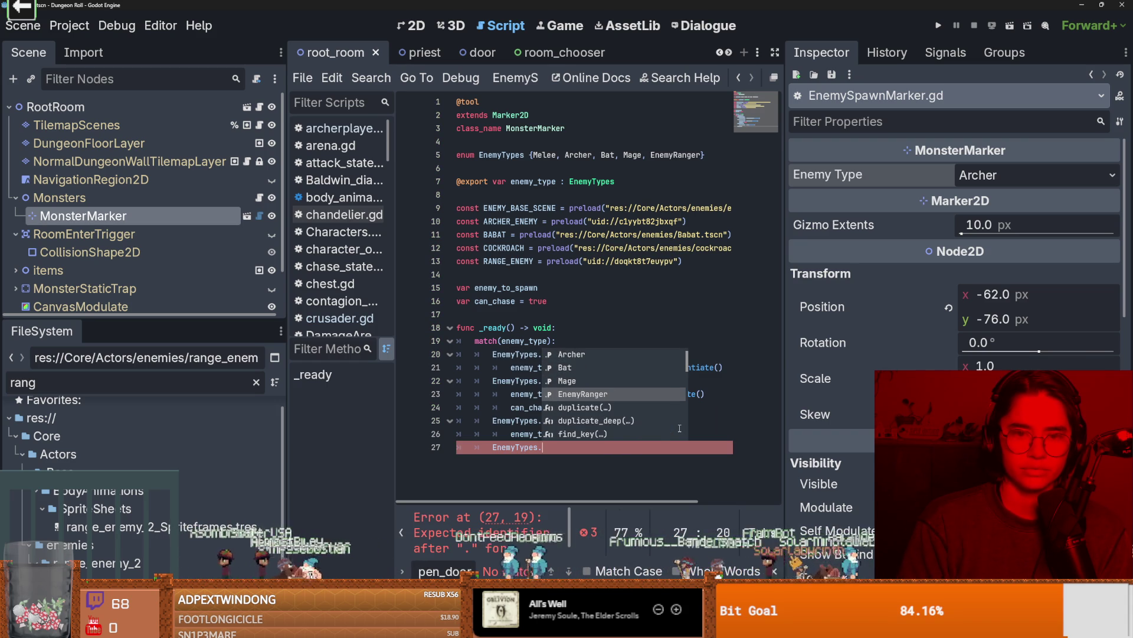
{"action": "key", "text": "Return"}
{"action": "type", "text": ":"}
{"action": "key", "text": "Return"}
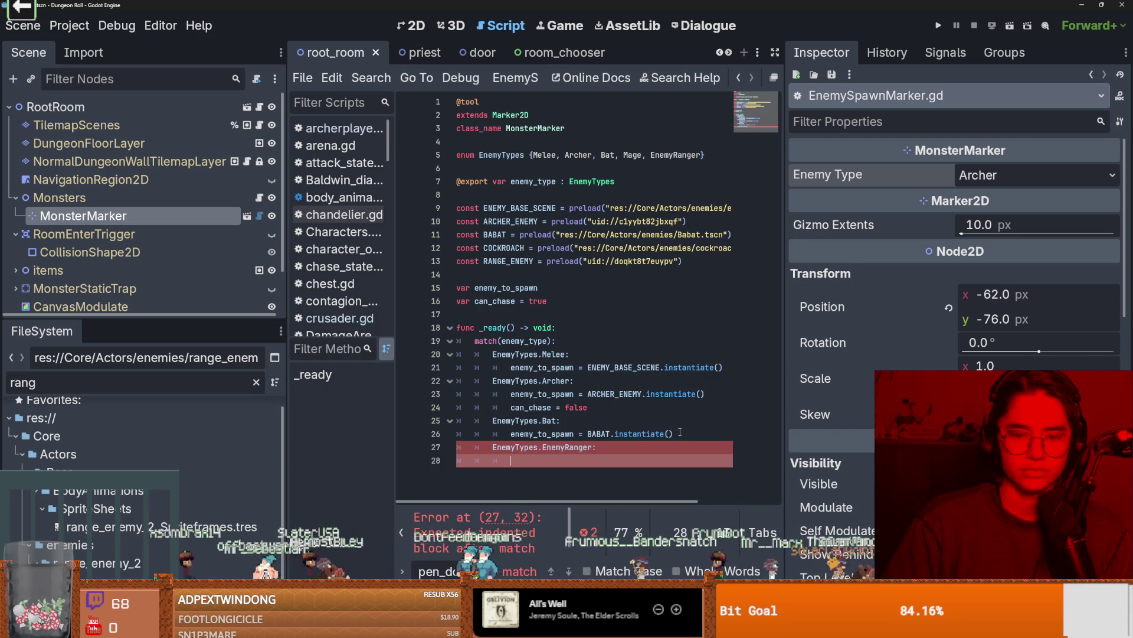
Copy the Bat spawn line into the new case, replace BABAT with RANGE_ENEMY, and save.
{"action": "left_click_drag", "start_coordinate": [673, 434], "coordinate": [510, 435]}
{"action": "key", "text": "ctrl+c"}
{"action": "left_click", "coordinate": [525, 458]}
{"action": "key", "text": "ctrl+v"}
{"action": "double_click", "coordinate": [509, 261]}
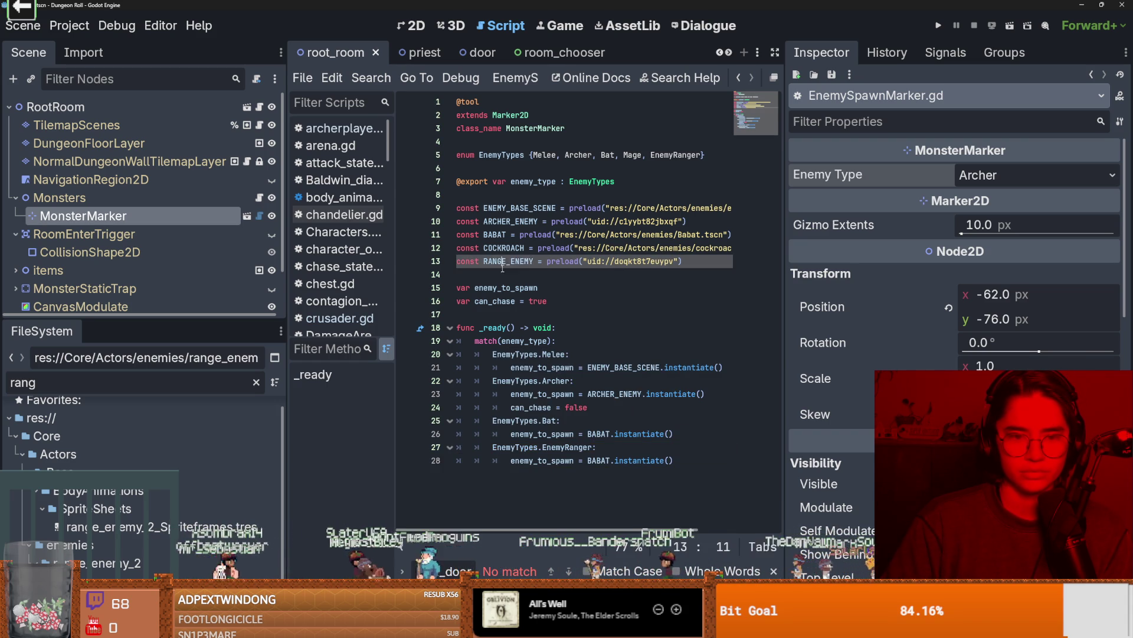
{"action": "left_click", "coordinate": [594, 461]}
{"action": "double_click", "coordinate": [598, 461]}
{"action": "key", "text": "ctrl+v"}
{"action": "key", "text": "ctrl+s"}
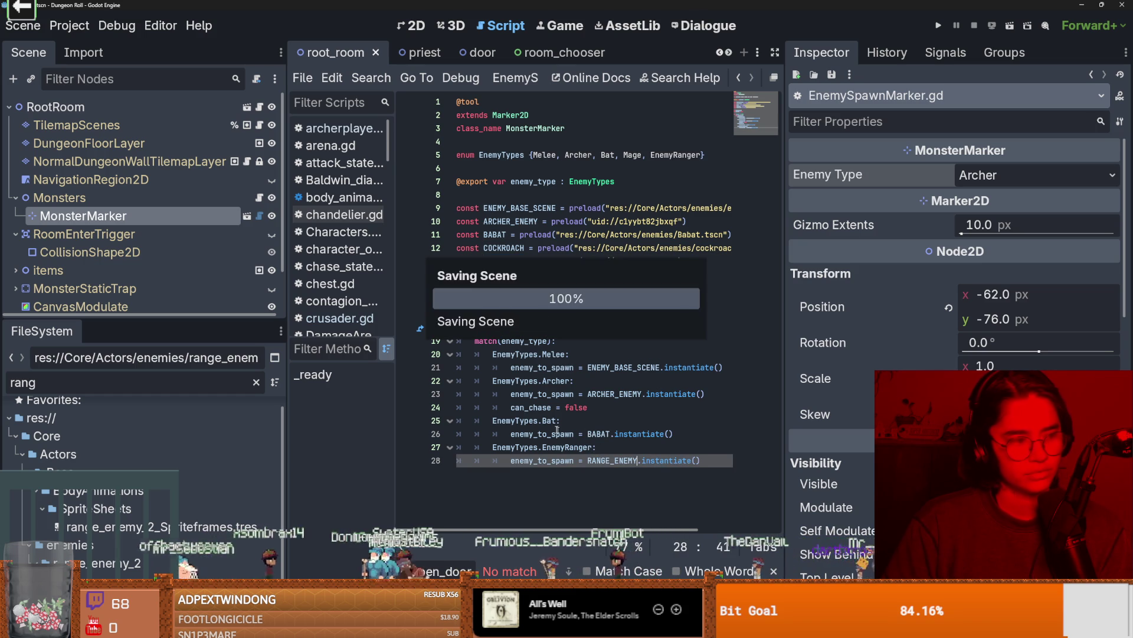
{"action": "double_click", "coordinate": [626, 459]}
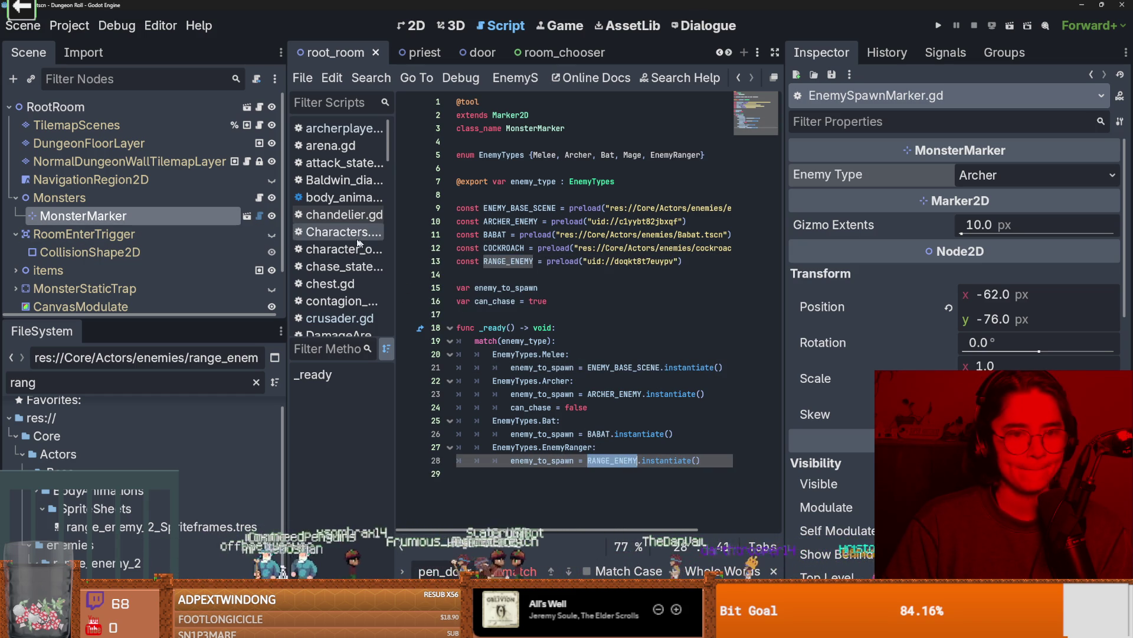
Select the MonsterMarker and check that Enemy Ranger now appears among its Enemy Type options.
{"action": "left_click", "coordinate": [992, 175]}
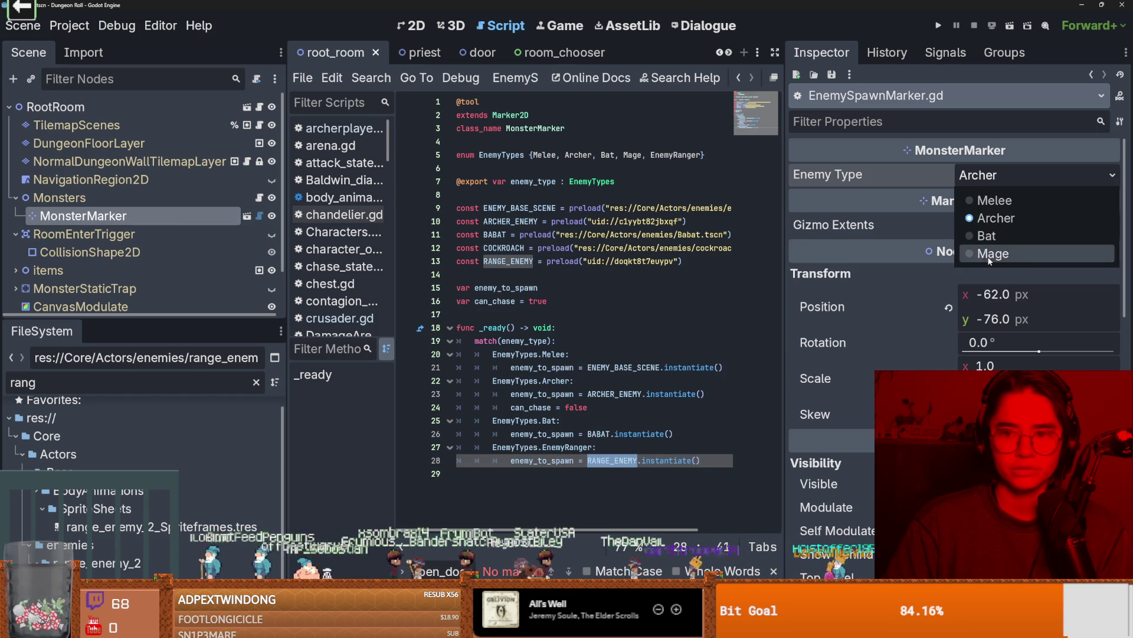
{"action": "left_click", "coordinate": [147, 179]}
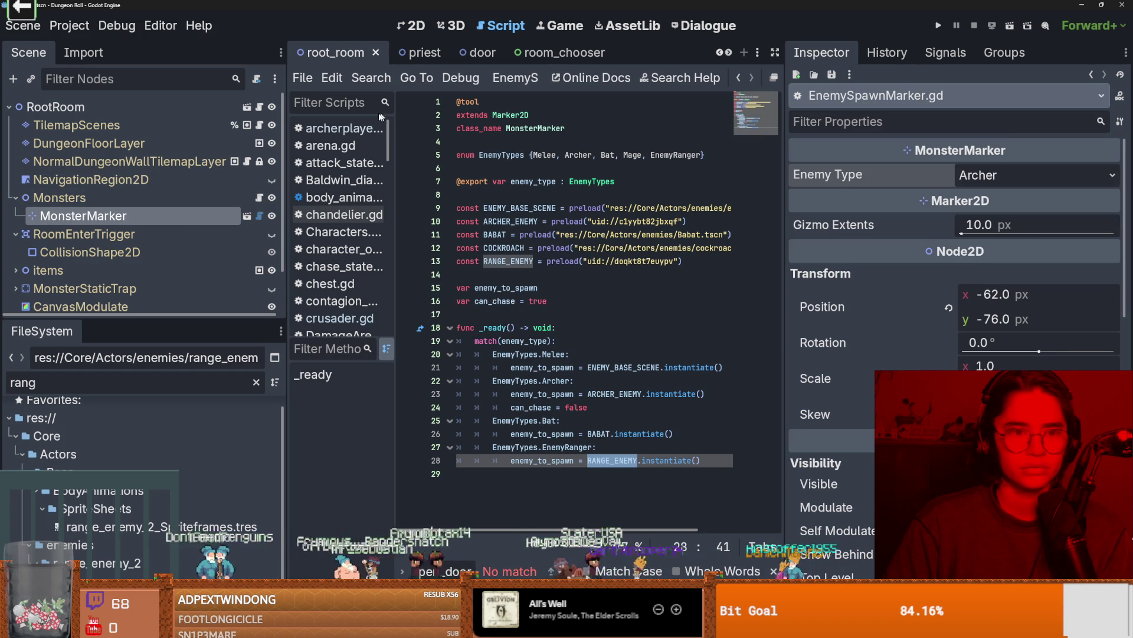
{"action": "right_click", "coordinate": [347, 197]}
{"action": "left_click", "coordinate": [235, 274]}
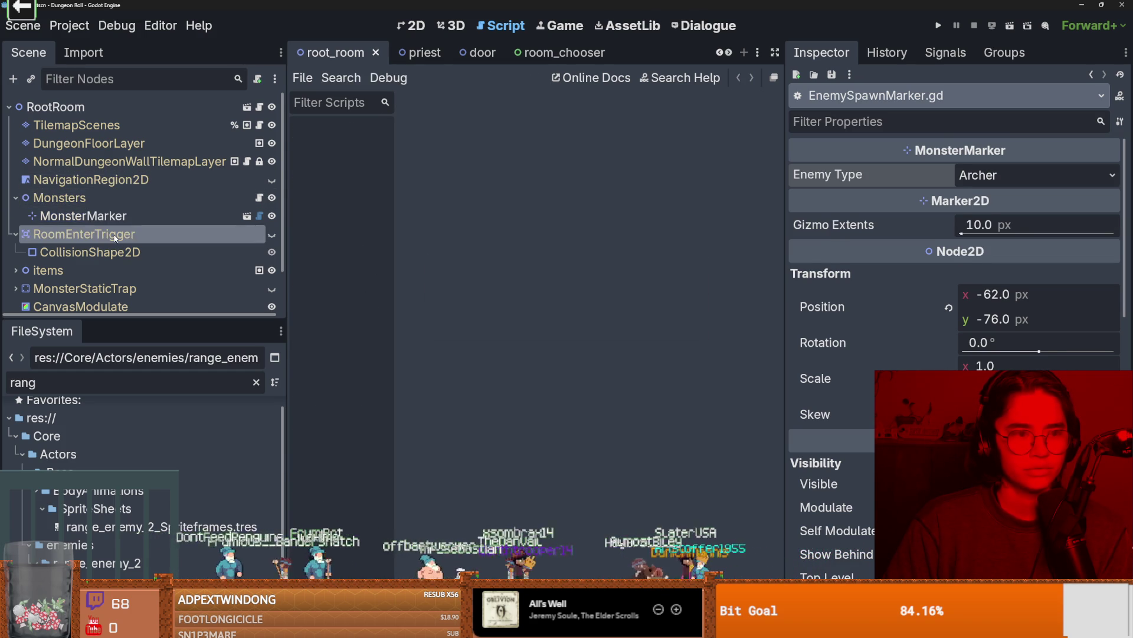
{"action": "left_click", "coordinate": [83, 215]}
{"action": "left_click", "coordinate": [988, 175]}
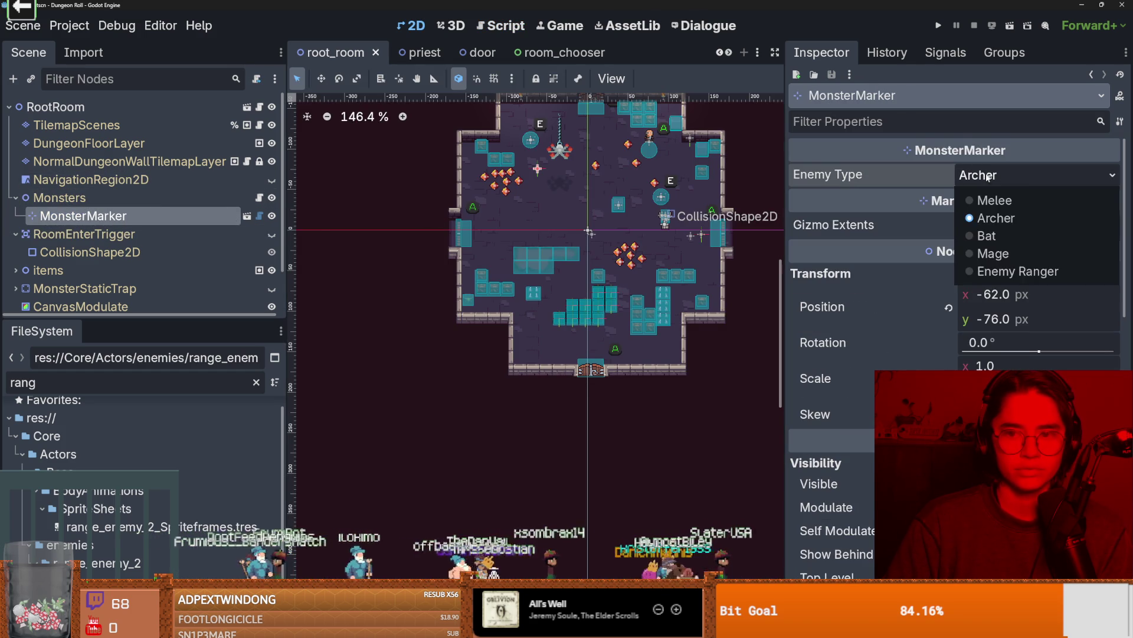
Set the marker to Enemy Ranger, playtest the room as the Crusader, then stop the game.
{"action": "left_click", "coordinate": [1018, 271]}
{"action": "scroll", "coordinate": [551, 201], "scroll_direction": "up", "scroll_amount": 2}
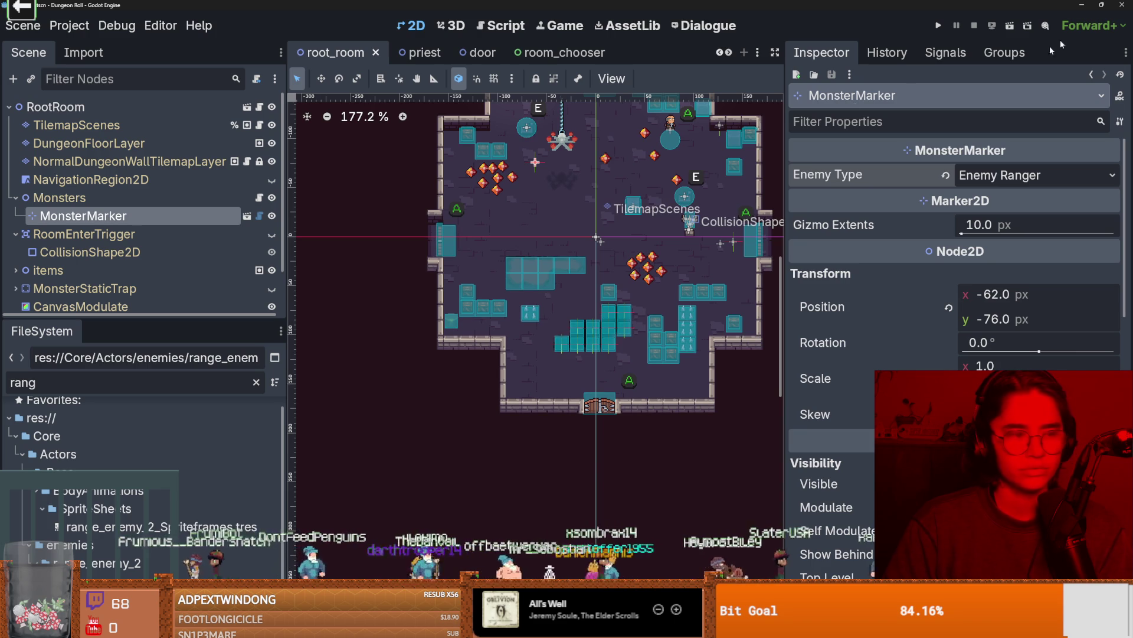
{"action": "key", "text": "F5"}
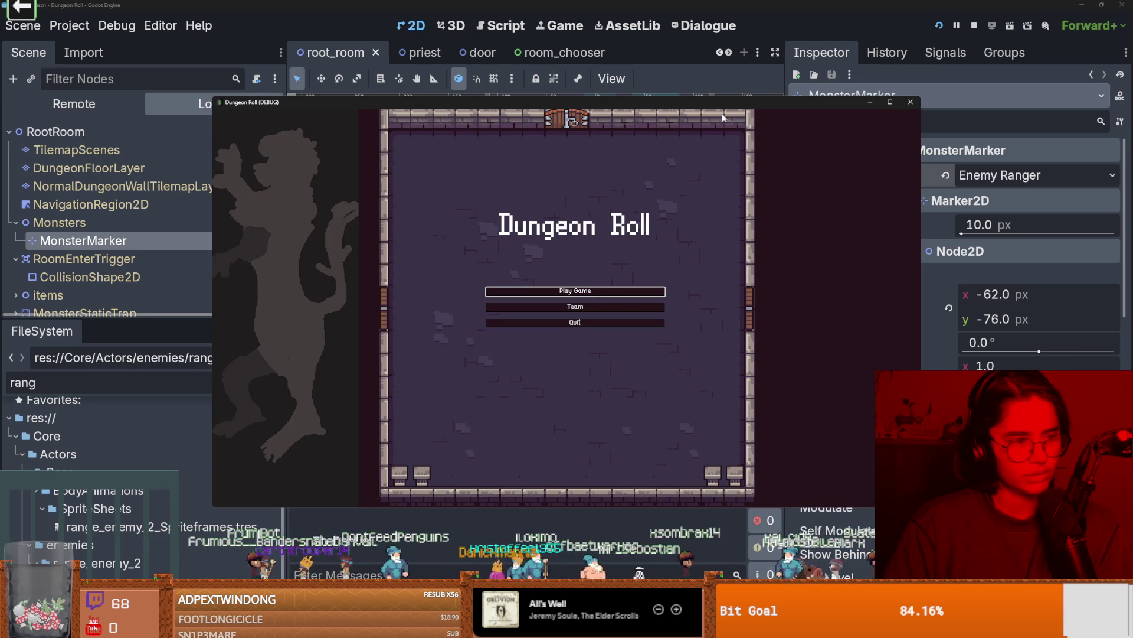
{"action": "left_click", "coordinate": [560, 292]}
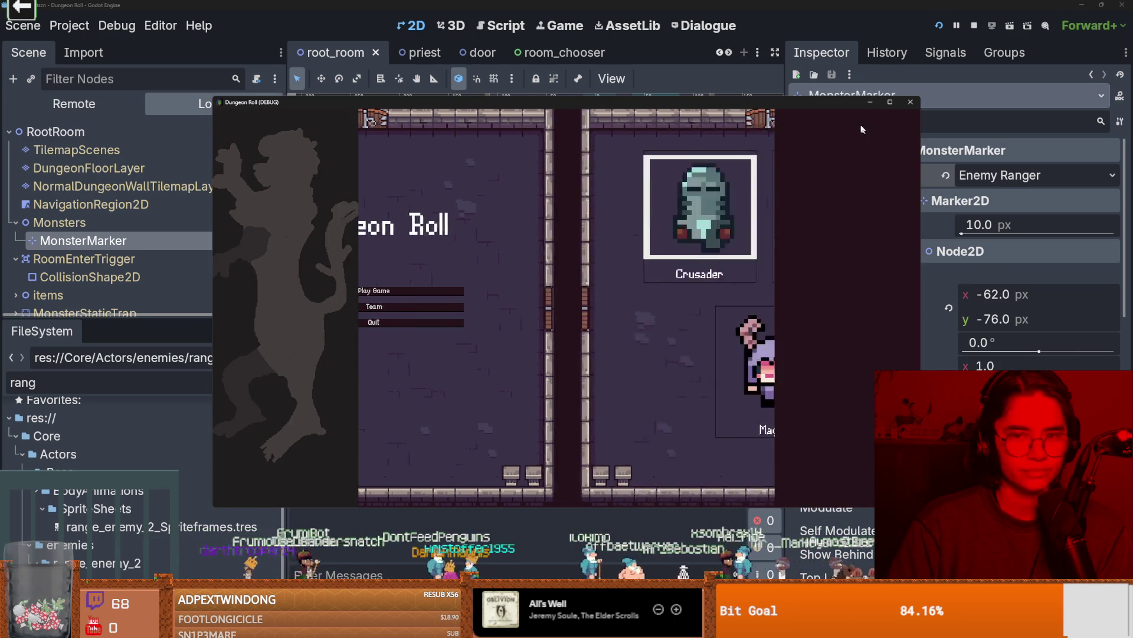
{"action": "left_click", "coordinate": [889, 101]}
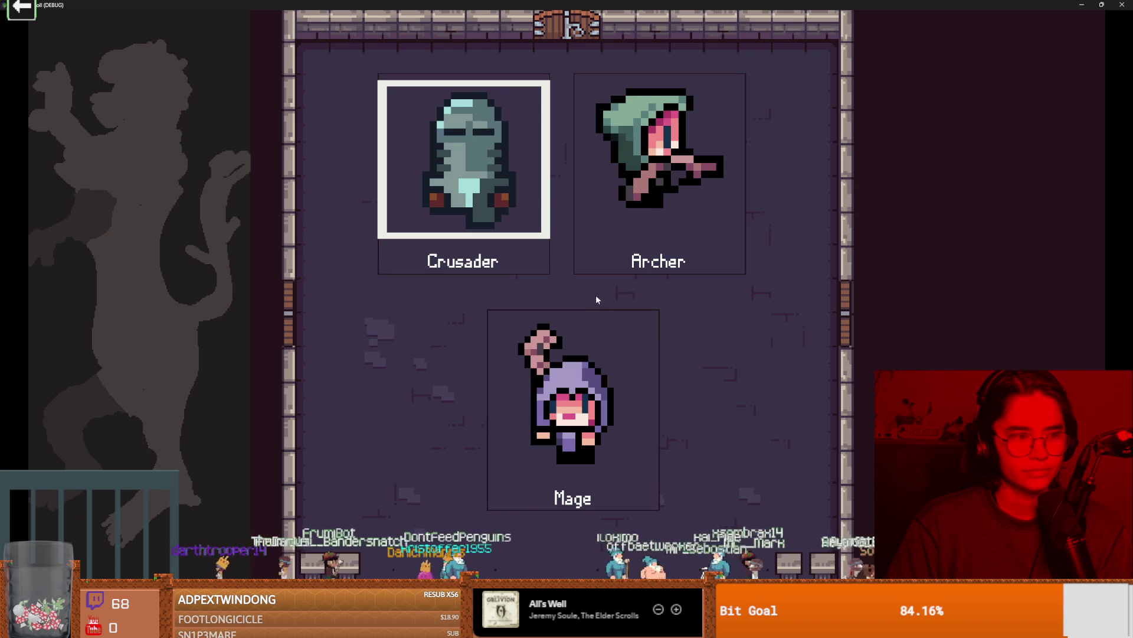
{"action": "left_click", "coordinate": [504, 216]}
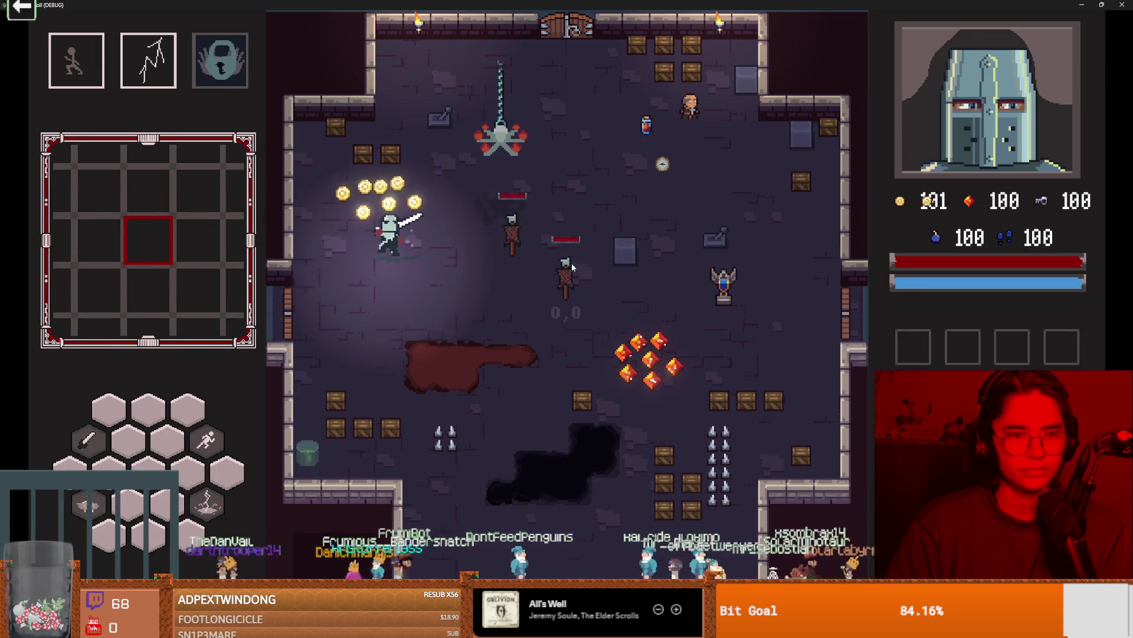
{"action": "left_click_drag", "start_coordinate": [1039, 5], "coordinate": [752, 222]}
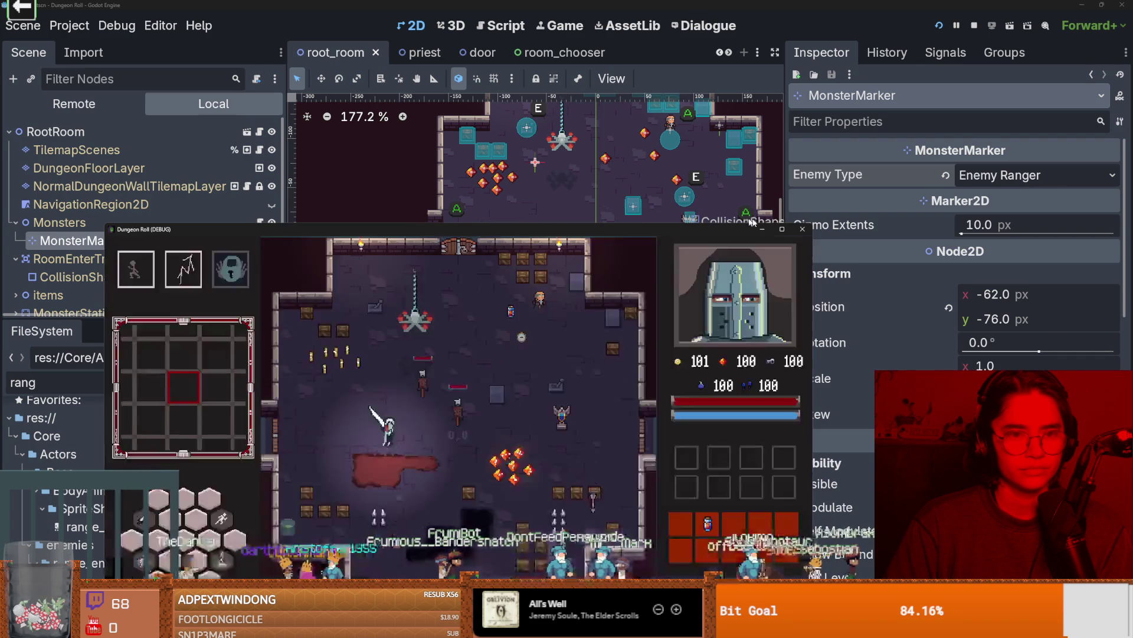
{"action": "left_click", "coordinate": [802, 229]}
{"action": "left_click", "coordinate": [535, 164]}
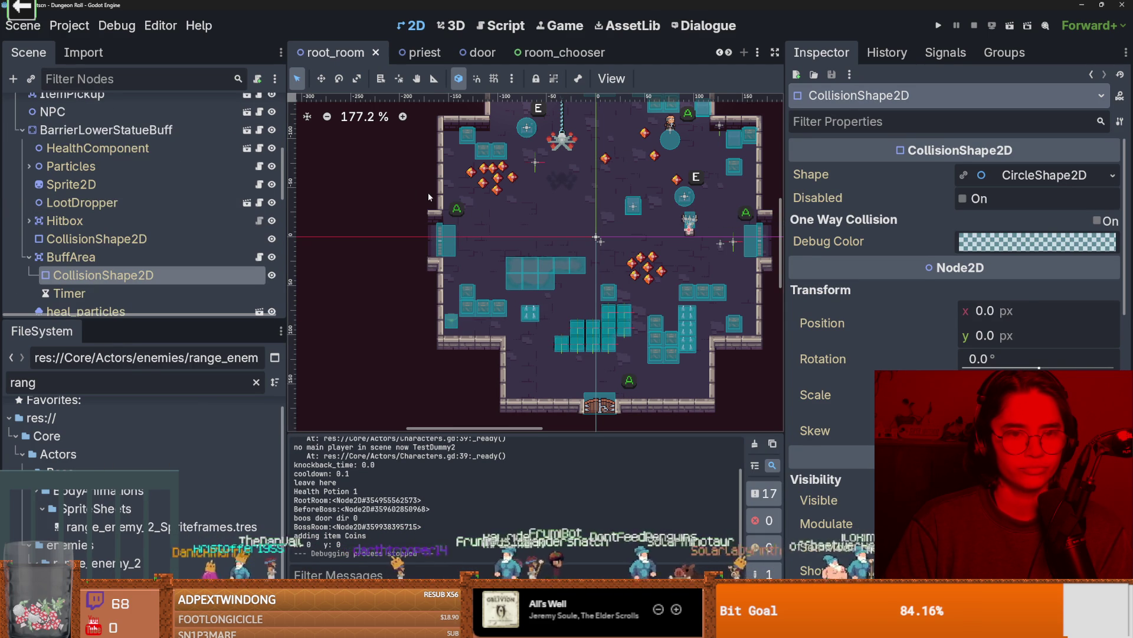
Collapse the BuffArea, BarrierLowerStatueBuff, items and RoomEnterTrigger nodes in the Scene tree.
{"action": "scroll", "coordinate": [236, 239], "scroll_direction": "down", "scroll_amount": 3}
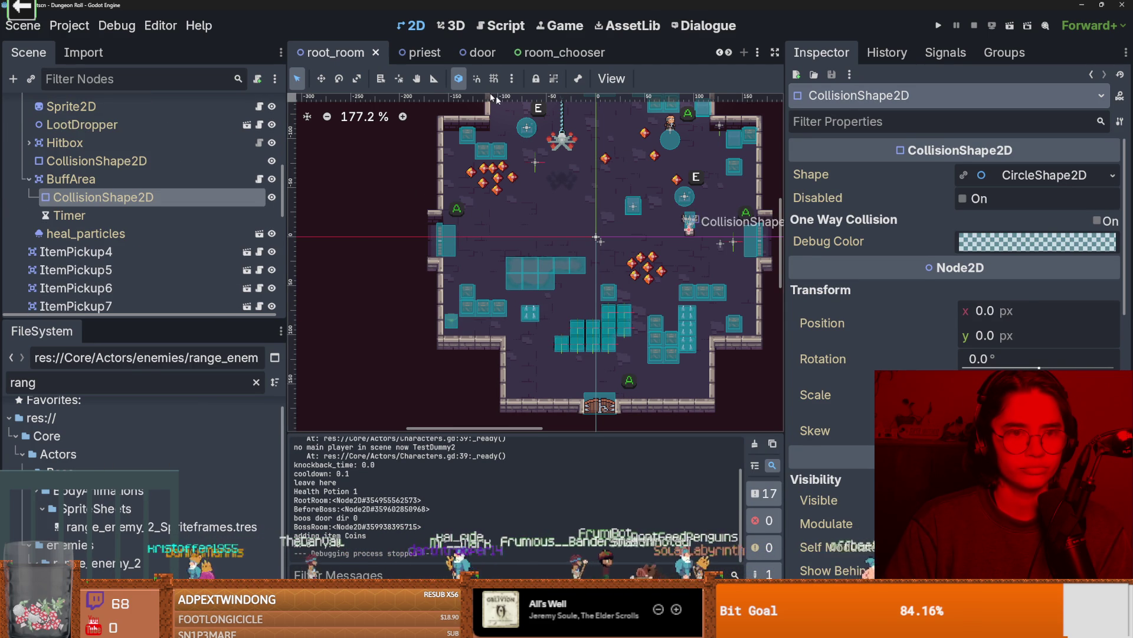
{"action": "mouse_move", "coordinate": [442, 60]}
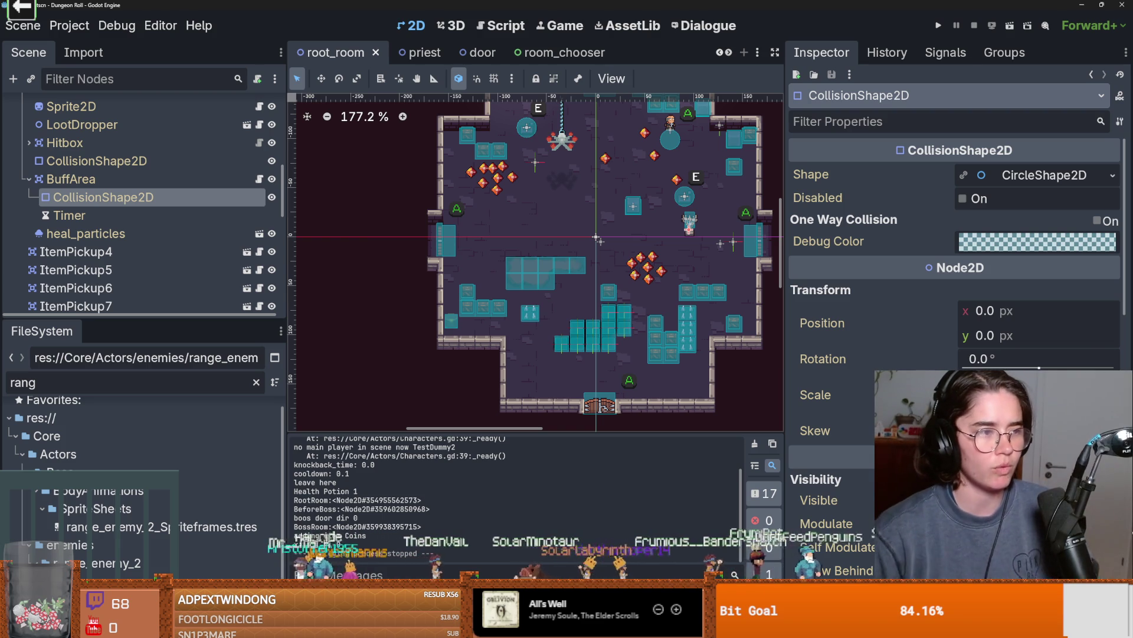
{"action": "left_click", "coordinate": [27, 179]}
{"action": "scroll", "coordinate": [28, 180], "scroll_direction": "up", "scroll_amount": 5}
{"action": "left_click", "coordinate": [22, 157]}
{"action": "scroll", "coordinate": [94, 193], "scroll_direction": "up", "scroll_amount": 3}
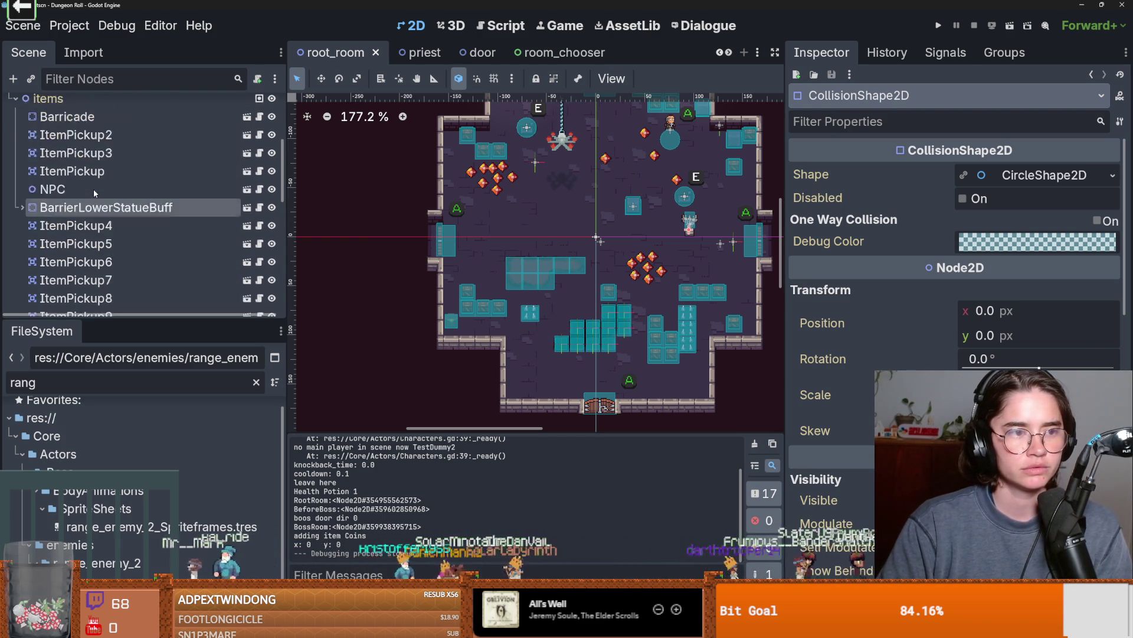
{"action": "scroll", "coordinate": [95, 193], "scroll_direction": "up", "scroll_amount": 3}
{"action": "left_click", "coordinate": [13, 177]}
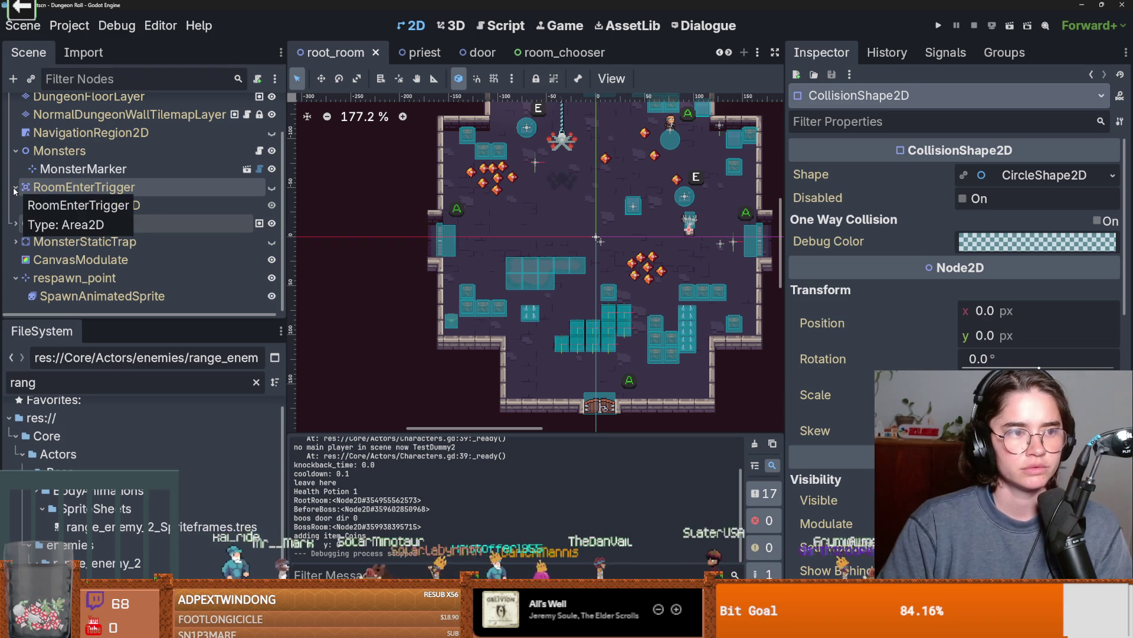
{"action": "left_click", "coordinate": [17, 189]}
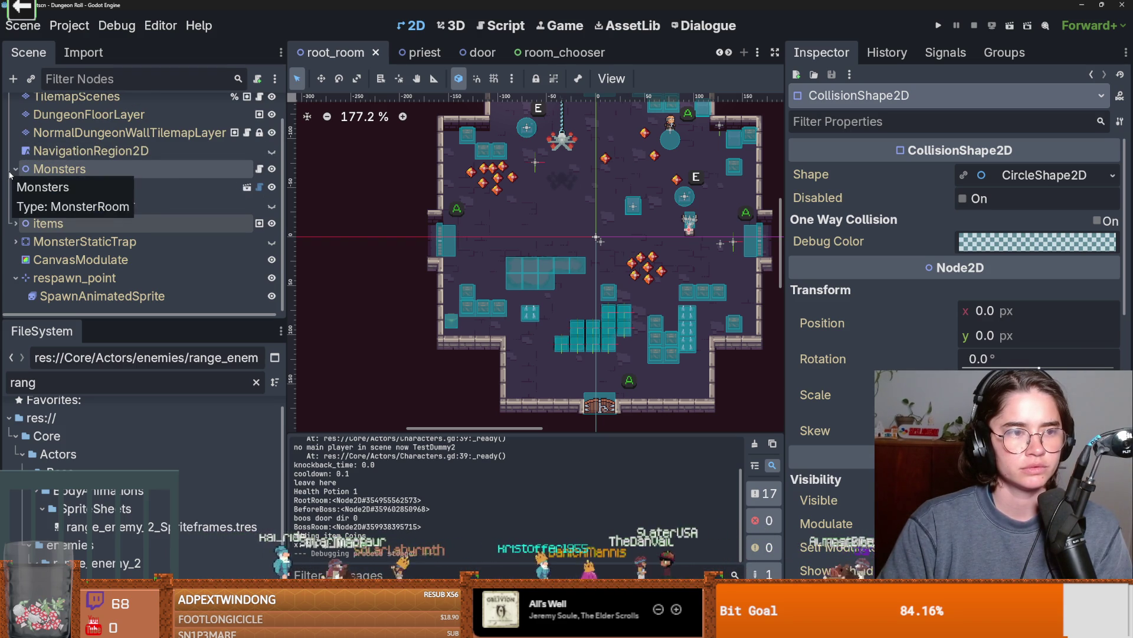
Delete the MonsterMarker node, confirm the deletion, and save root_room.
{"action": "right_click", "coordinate": [120, 187]}
{"action": "key", "text": "Delete"}
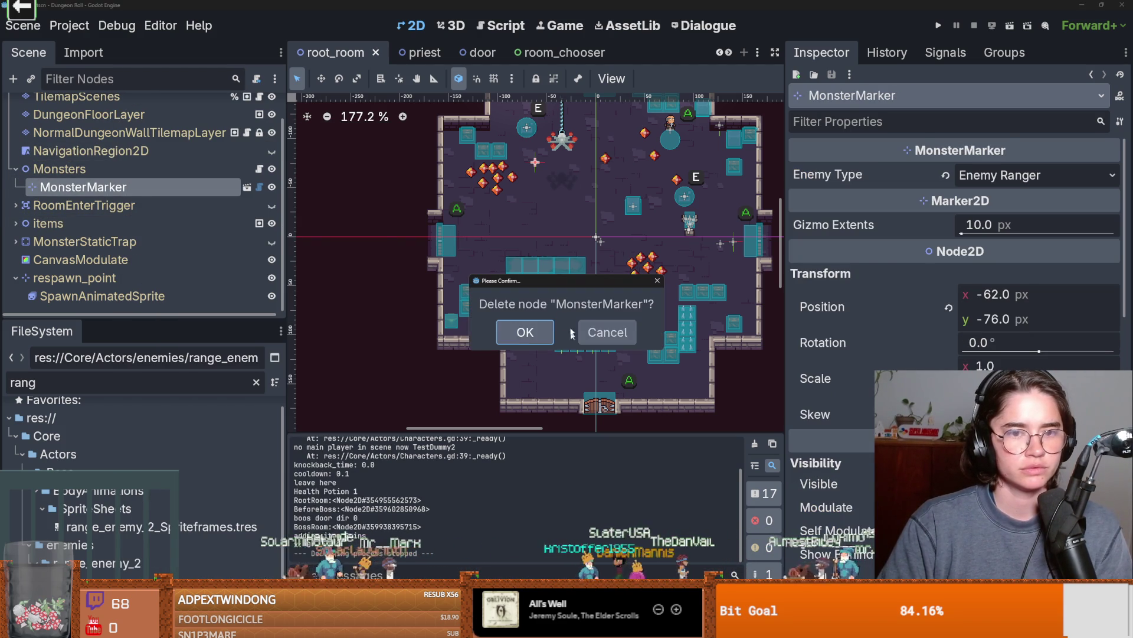
{"action": "left_click", "coordinate": [519, 332]}
{"action": "key", "text": "ctrl+s"}
Filter the FileSystem for 'monster' and open monster_roomv1, inspecting its DungeonFloorLayer.
{"action": "double_click", "coordinate": [99, 382]}
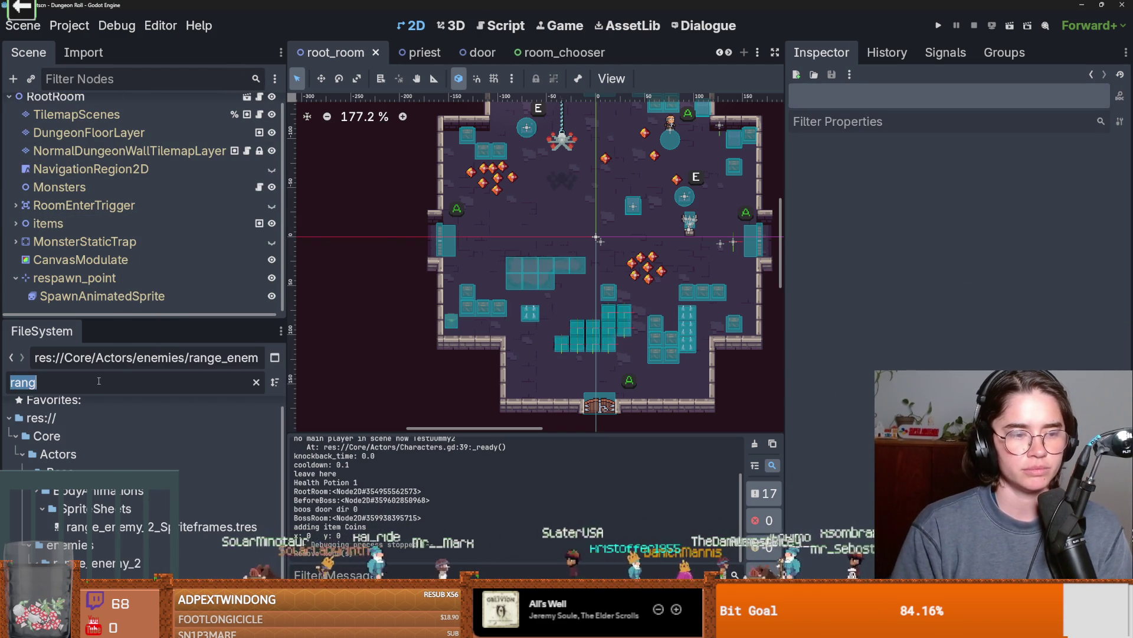
{"action": "type", "text": "monster"}
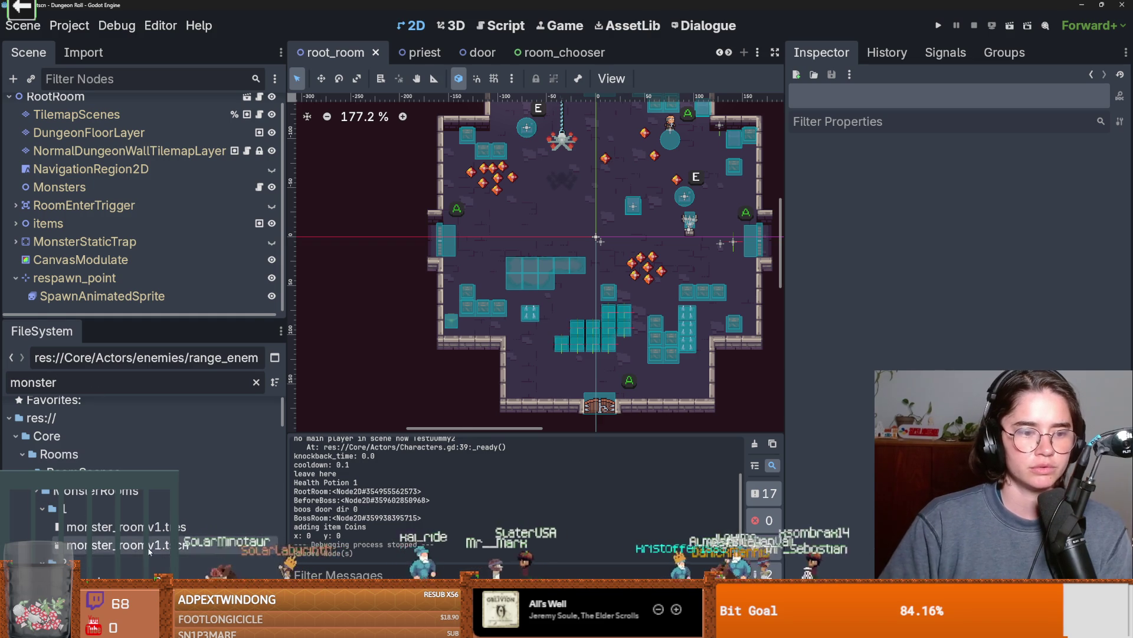
{"action": "double_click", "coordinate": [112, 544]}
{"action": "scroll", "coordinate": [614, 270], "scroll_direction": "up", "scroll_amount": 10}
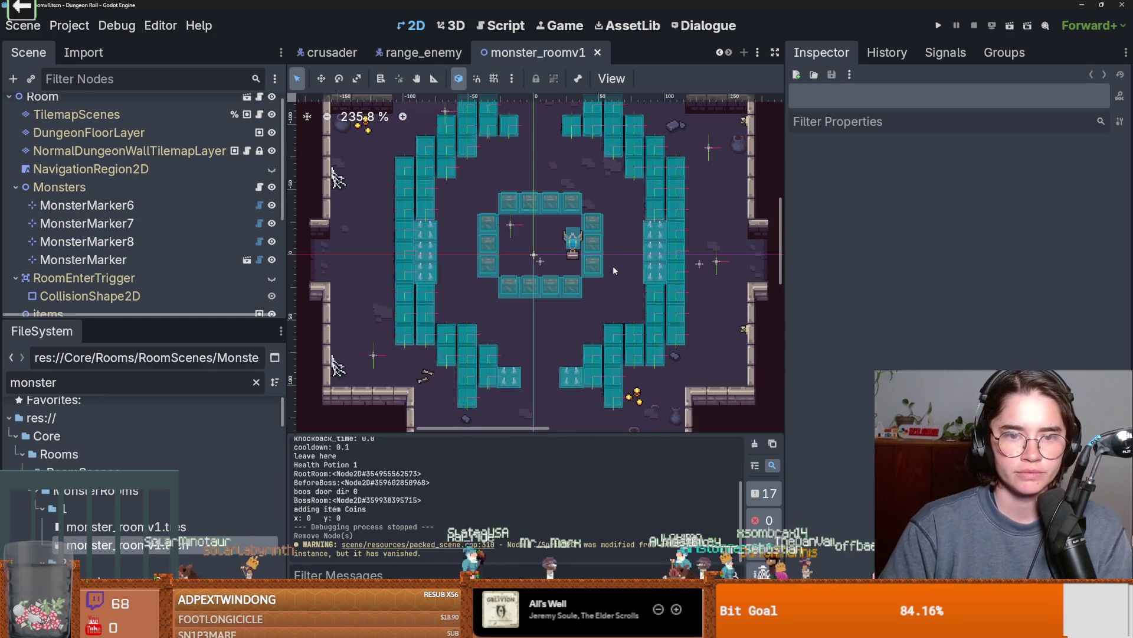
{"action": "left_click", "coordinate": [718, 153]}
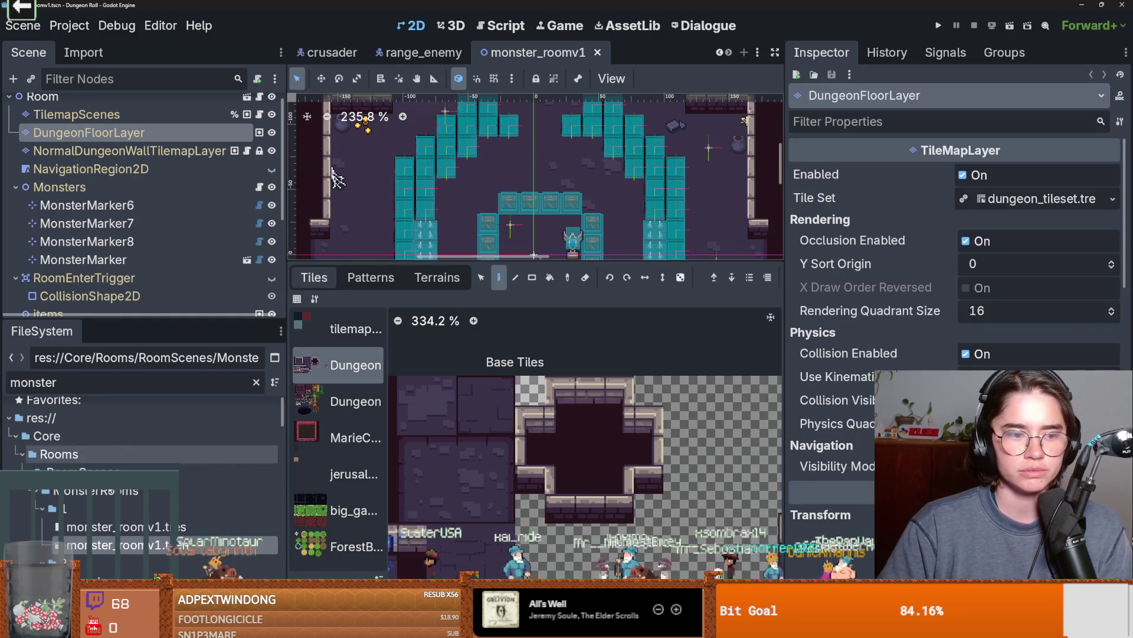
{"action": "scroll", "coordinate": [148, 449], "scroll_direction": "down", "scroll_amount": 3}
Open monster_roomv2 and compare the enemy types of MonsterMarker3, 4, 7 and 9.
{"action": "double_click", "coordinate": [147, 477]}
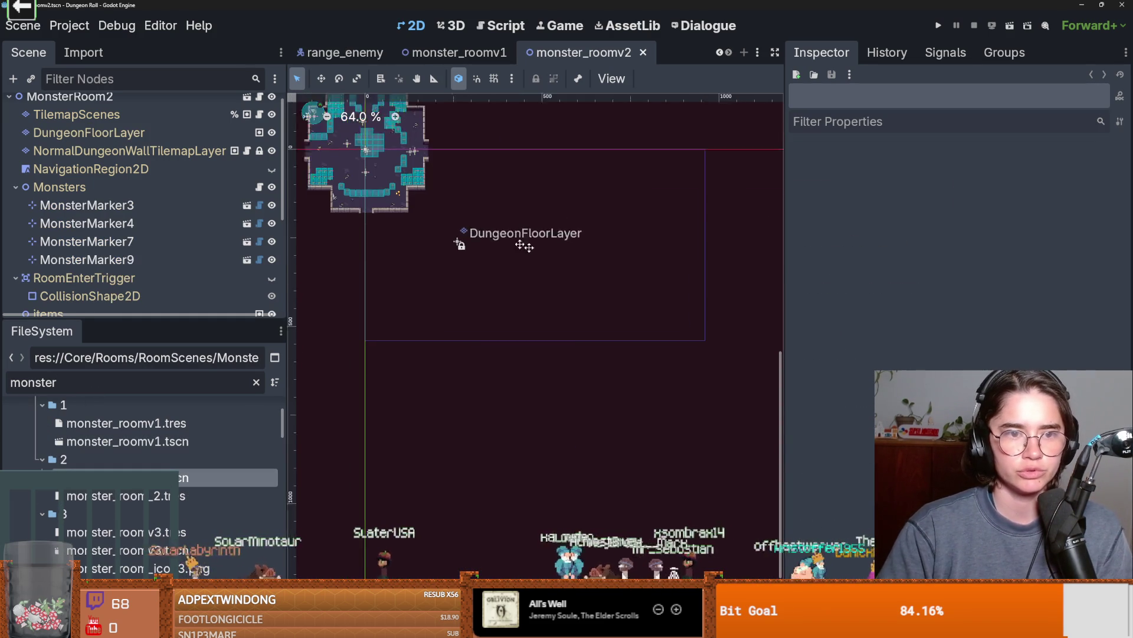
{"action": "scroll", "coordinate": [554, 239], "scroll_direction": "up", "scroll_amount": 2}
{"action": "left_click", "coordinate": [86, 205]}
{"action": "scroll", "coordinate": [531, 216], "scroll_direction": "up", "scroll_amount": 2}
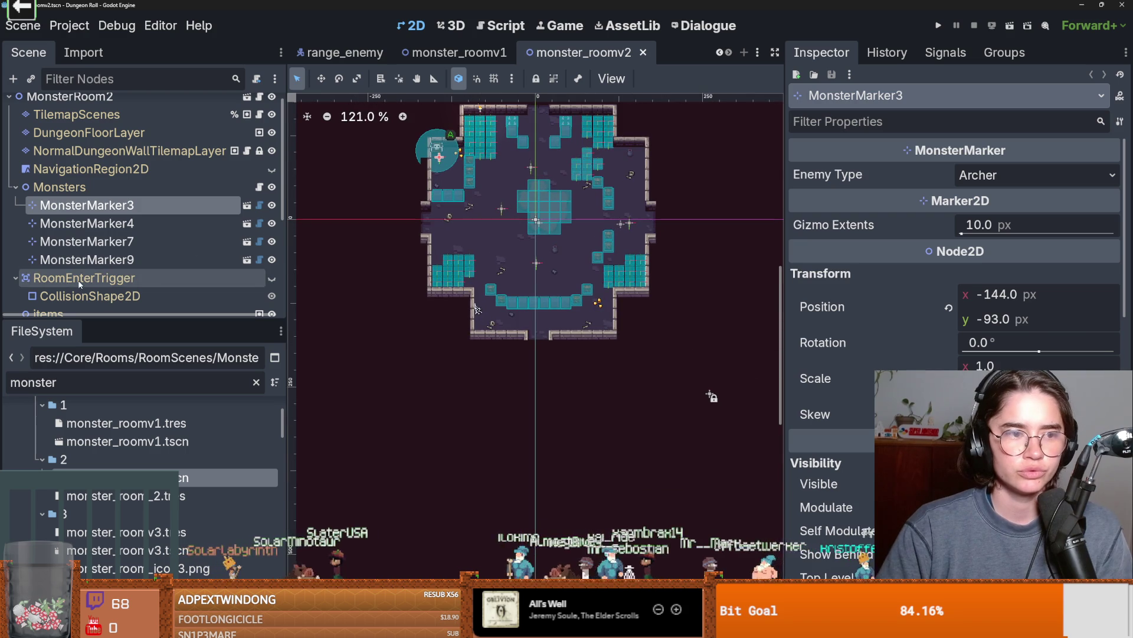
{"action": "left_click", "coordinate": [87, 223]}
{"action": "left_click", "coordinate": [87, 242]}
{"action": "left_click", "coordinate": [117, 276]}
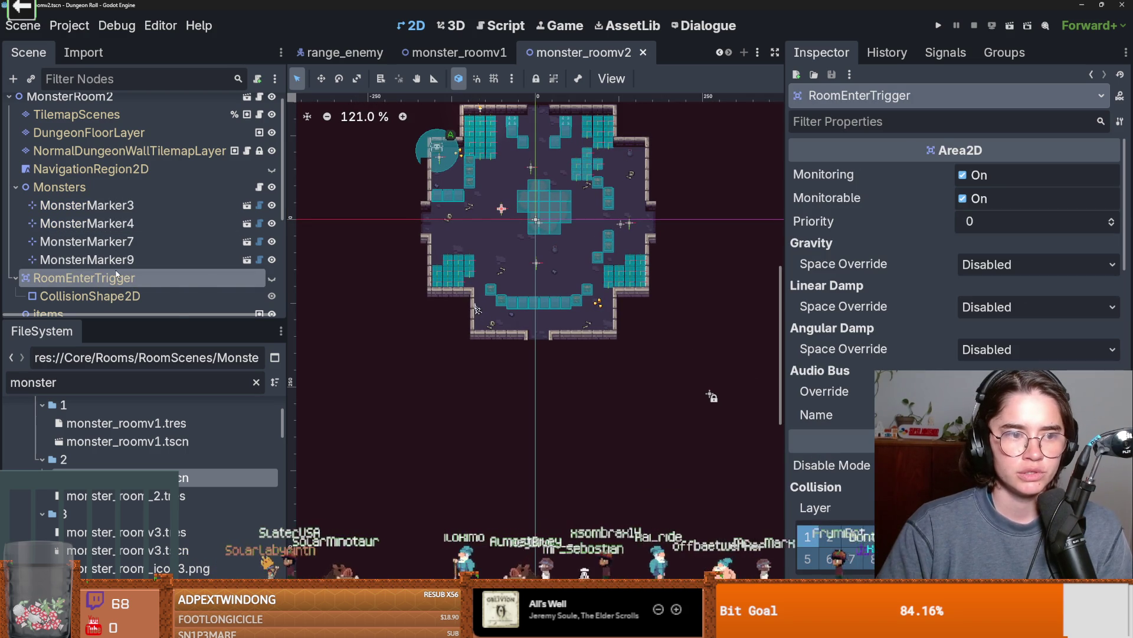
{"action": "left_click", "coordinate": [118, 259]}
{"action": "left_click", "coordinate": [122, 241]}
{"action": "left_click", "coordinate": [123, 223]}
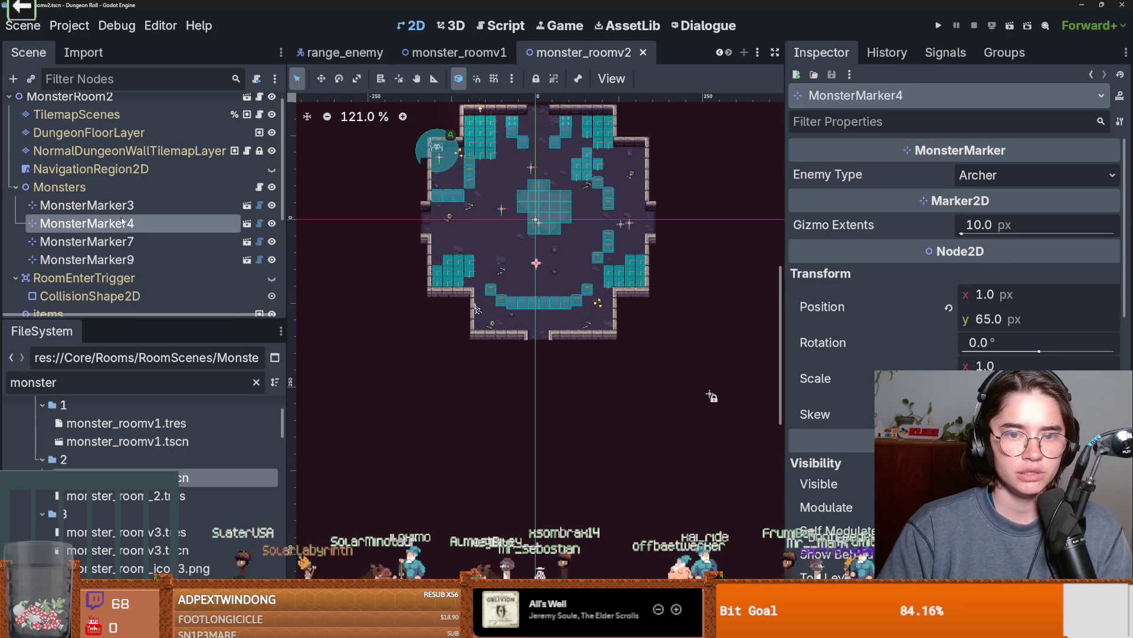
{"action": "left_click", "coordinate": [123, 204]}
{"action": "left_click", "coordinate": [122, 223]}
{"action": "left_click", "coordinate": [122, 241]}
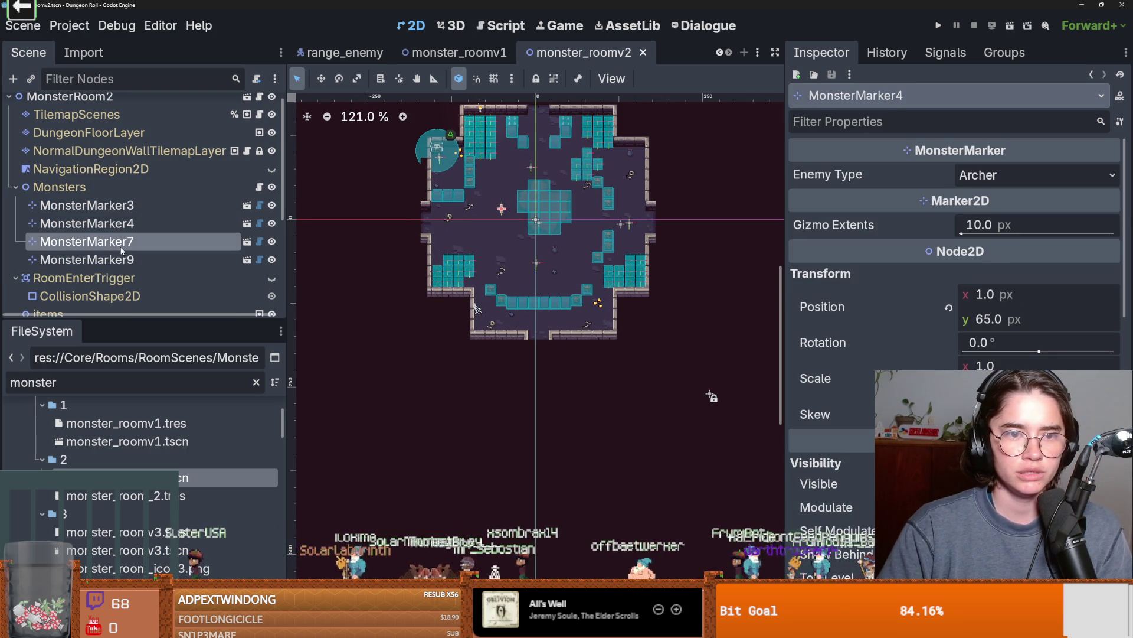
{"action": "left_click", "coordinate": [121, 260]}
{"action": "left_click", "coordinate": [122, 205]}
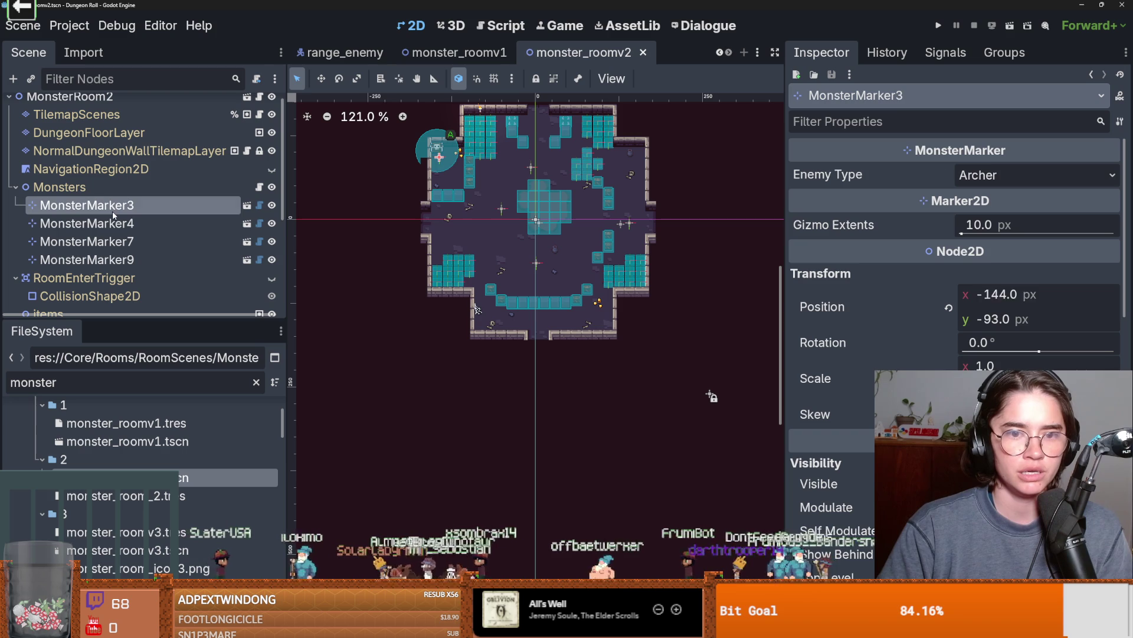
Set MonsterMarker4's Enemy Type to Enemy Ranger and run the game with F5.
{"action": "left_click", "coordinate": [122, 223]}
{"action": "left_click", "coordinate": [992, 174]}
{"action": "left_click", "coordinate": [997, 271]}
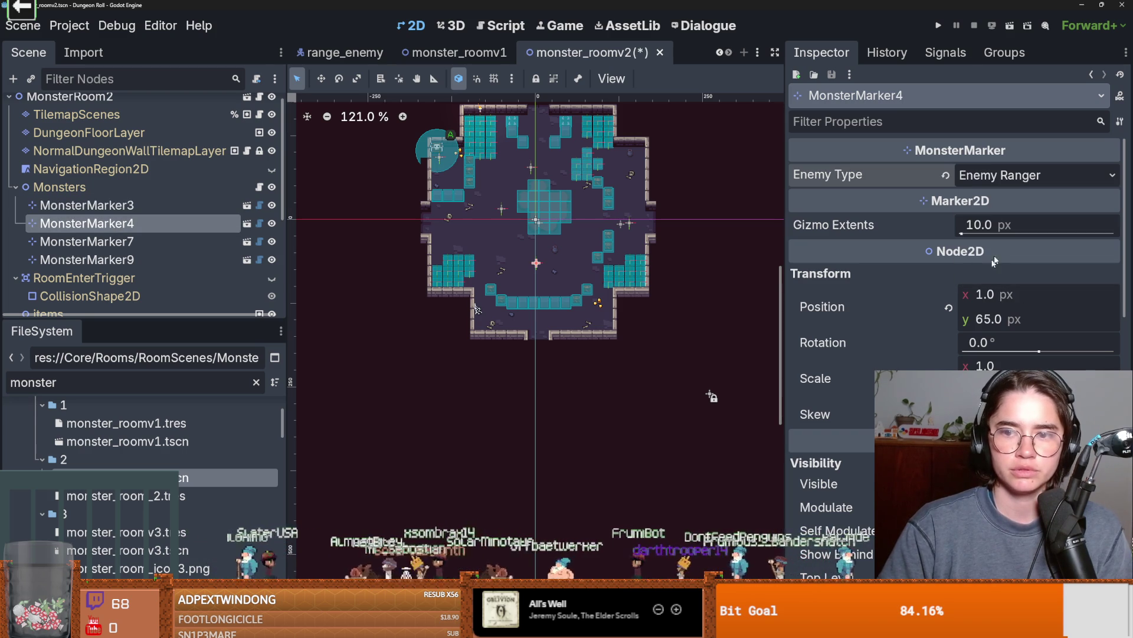
{"action": "key", "text": "F5"}
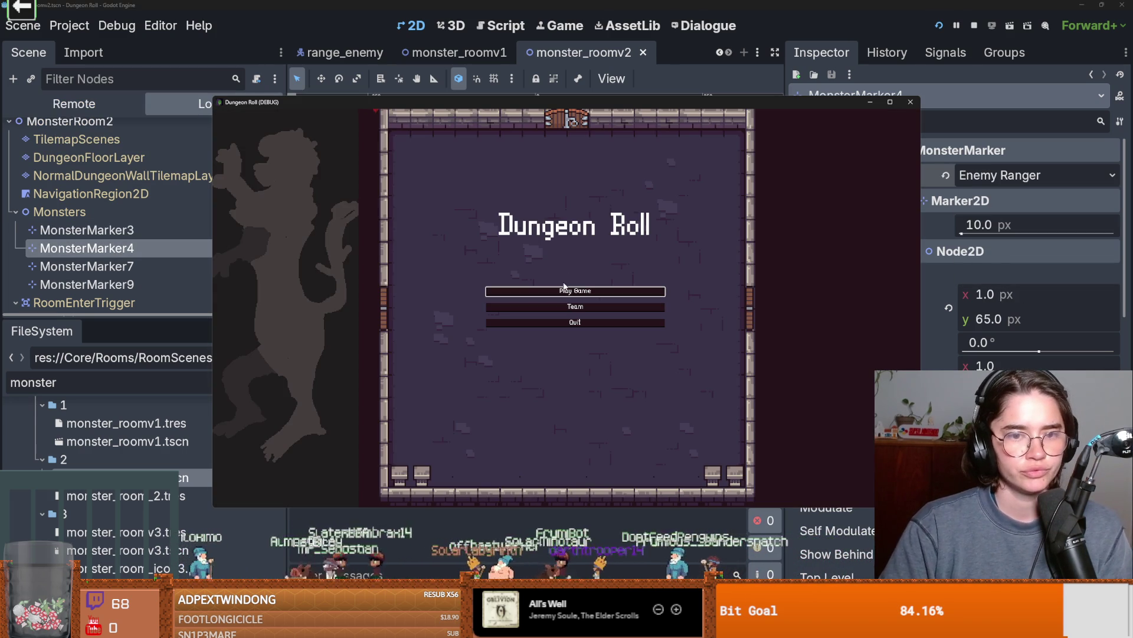
Start a new game as the Crusader, reroll rooms, enable the debug list and enter a monster room.
{"action": "left_click", "coordinate": [564, 289]}
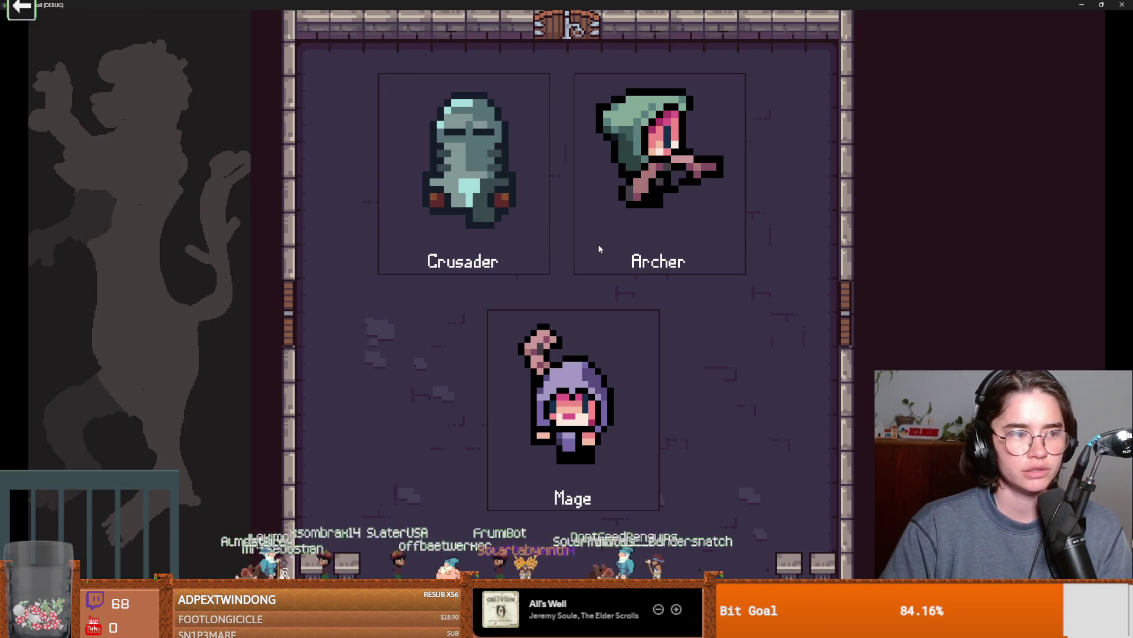
{"action": "left_click", "coordinate": [599, 249]}
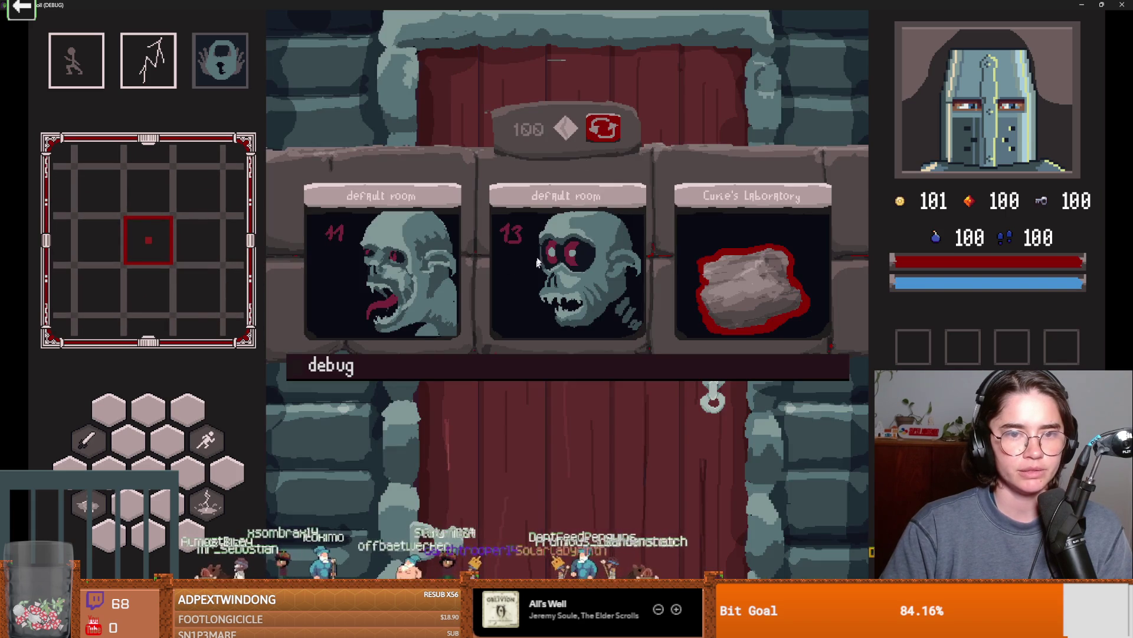
{"action": "left_click", "coordinate": [603, 129]}
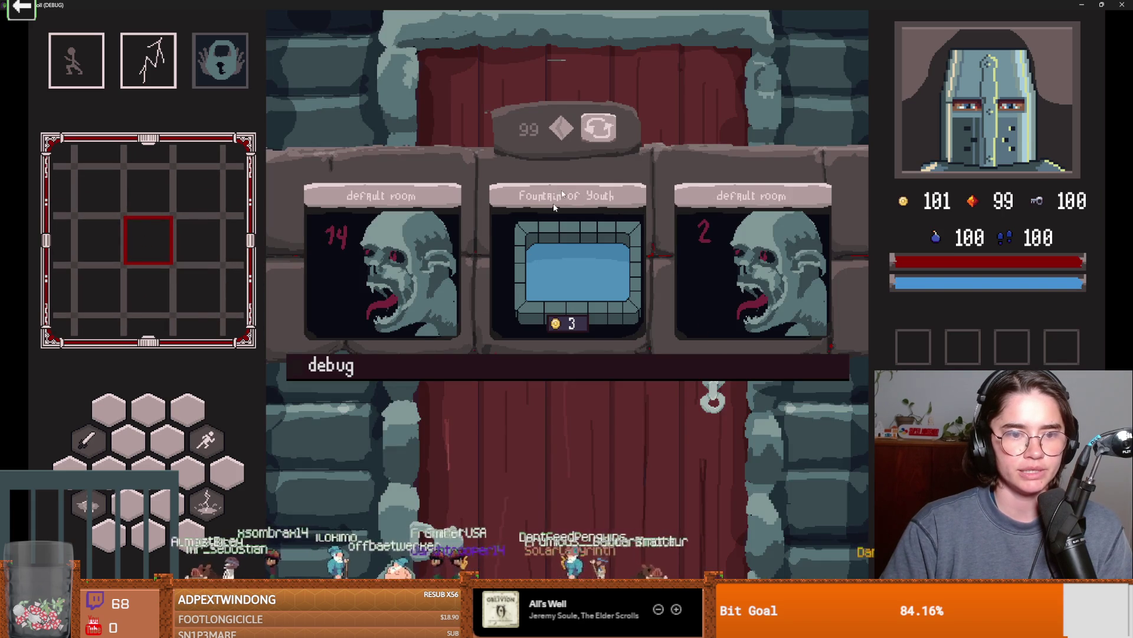
{"action": "left_click", "coordinate": [607, 367]}
{"action": "scroll", "coordinate": [481, 498], "scroll_direction": "down", "scroll_amount": 2}
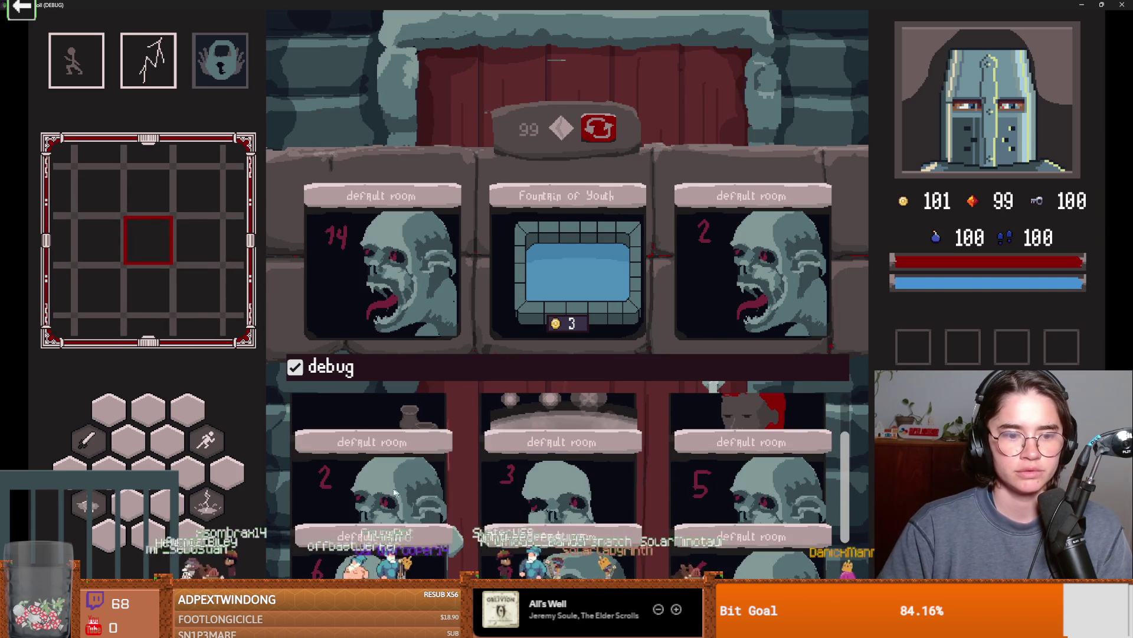
{"action": "left_click", "coordinate": [531, 448]}
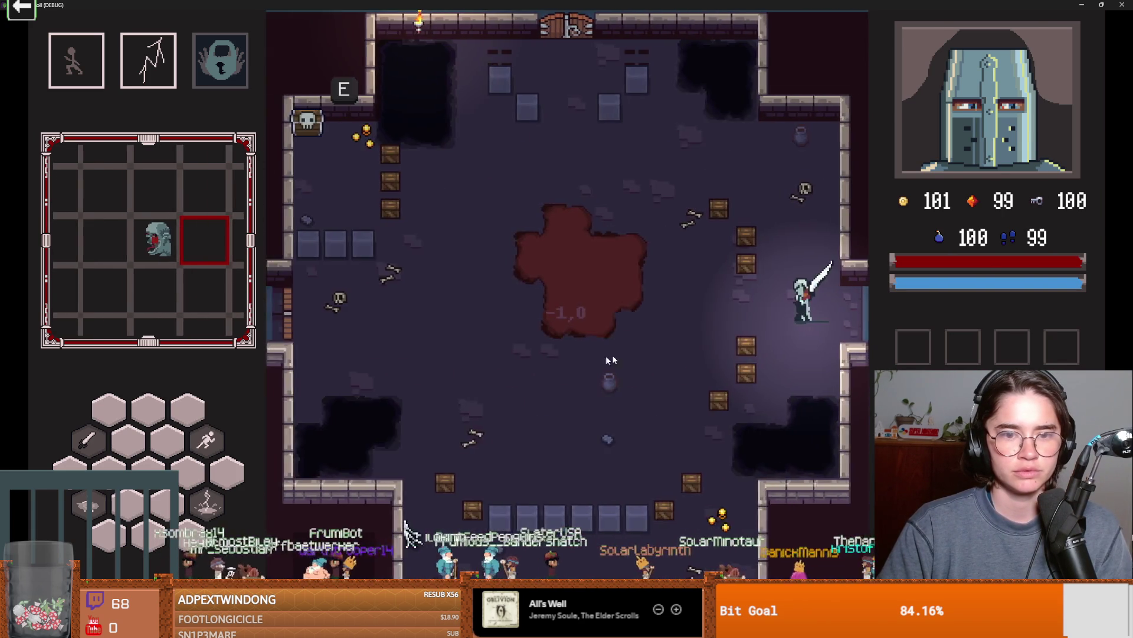
{"action": "scroll", "coordinate": [549, 348], "scroll_direction": "up", "scroll_amount": 2}
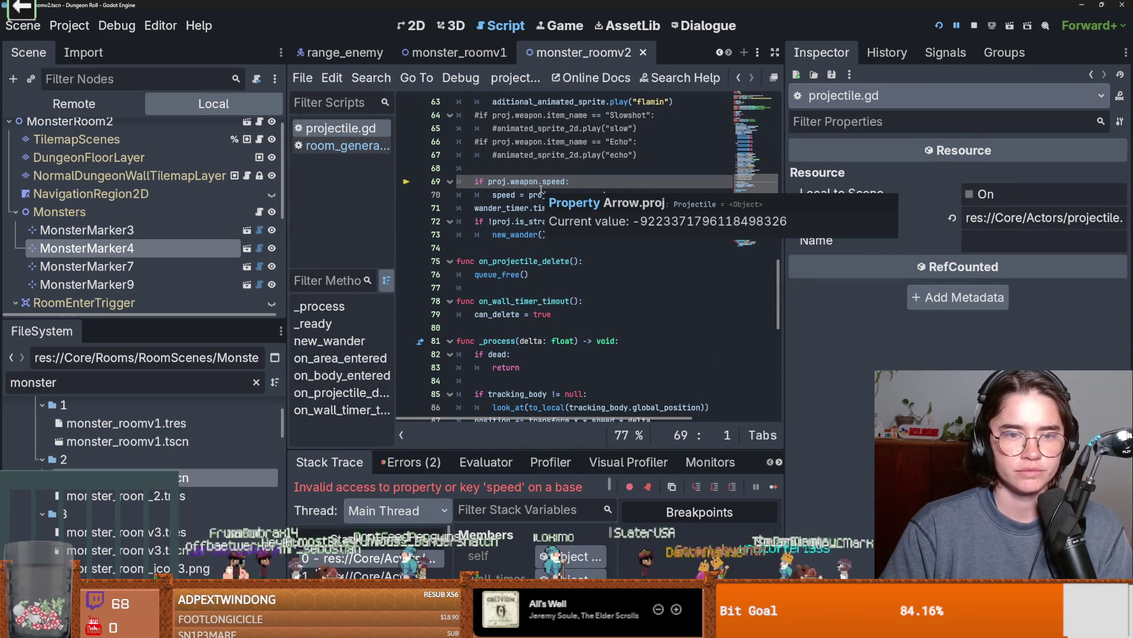
Remove the speed = proj.arrow_speed line from projectile.gd's _ready, save, and switch to range_enemy.
{"action": "left_click", "coordinate": [511, 181]}
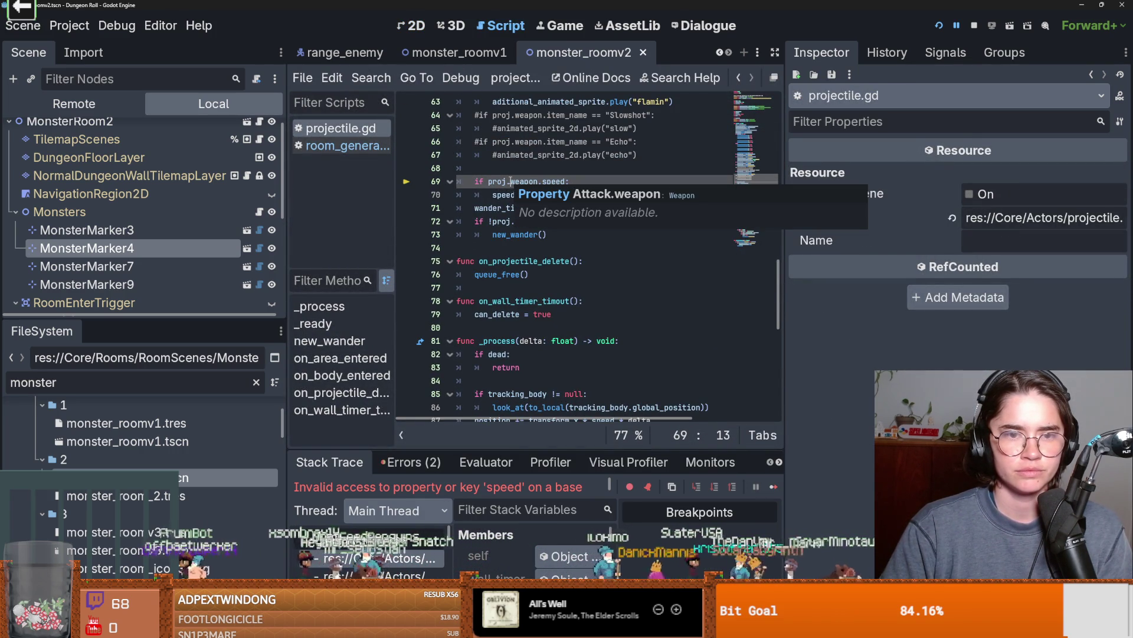
{"action": "left_click", "coordinate": [494, 183]}
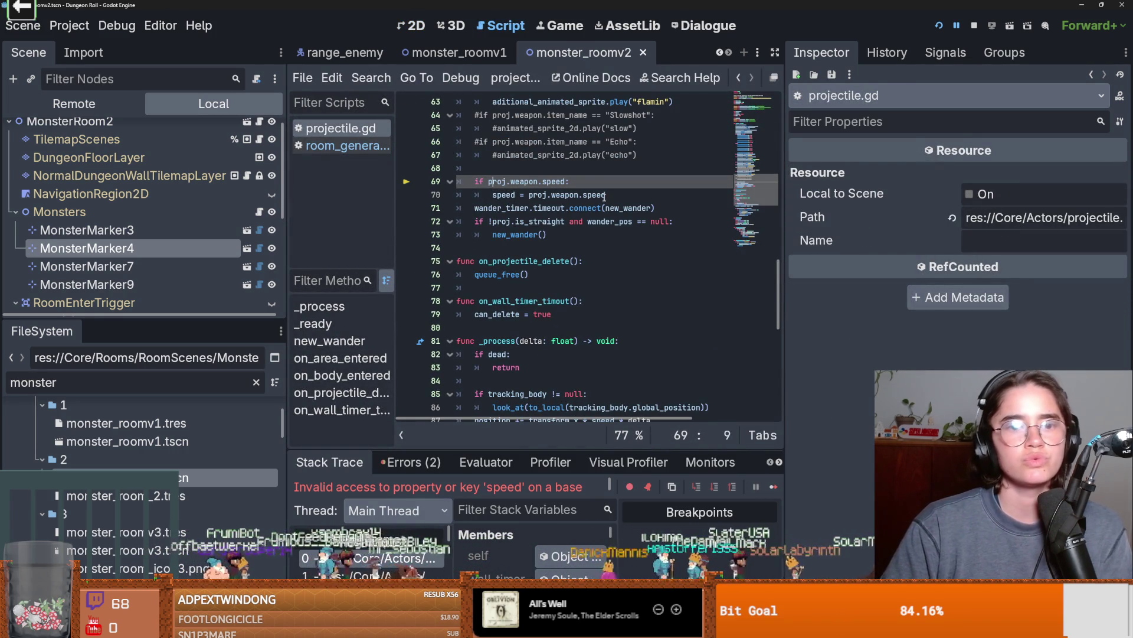
{"action": "scroll", "coordinate": [551, 307], "scroll_direction": "up", "scroll_amount": 1}
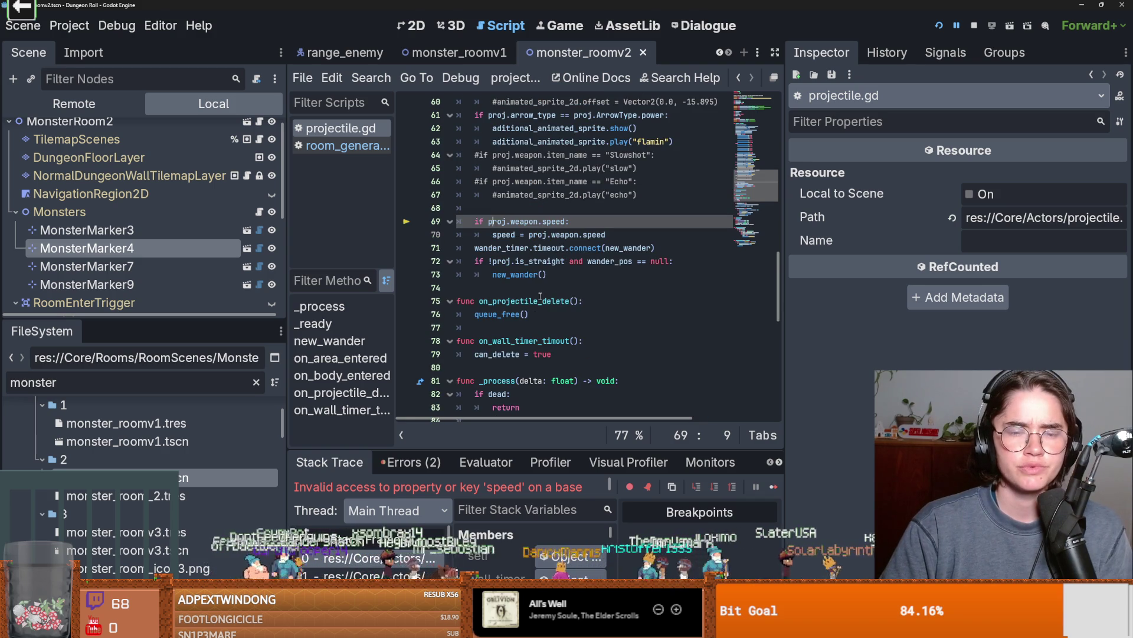
{"action": "scroll", "coordinate": [577, 131], "scroll_direction": "up", "scroll_amount": 14}
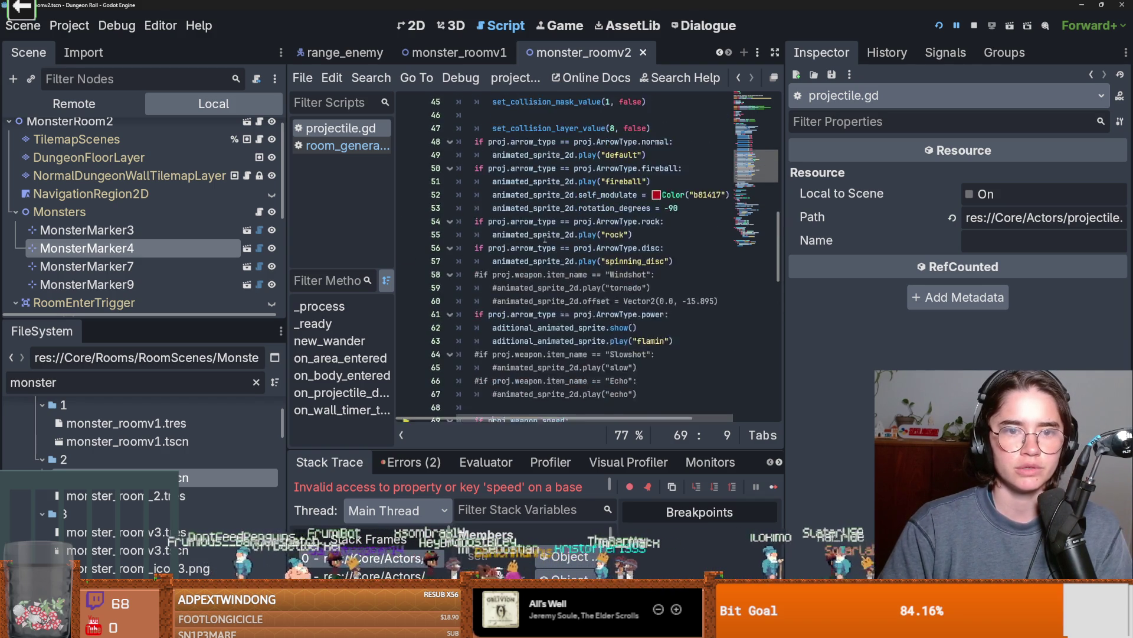
{"action": "triple_click", "coordinate": [556, 212]}
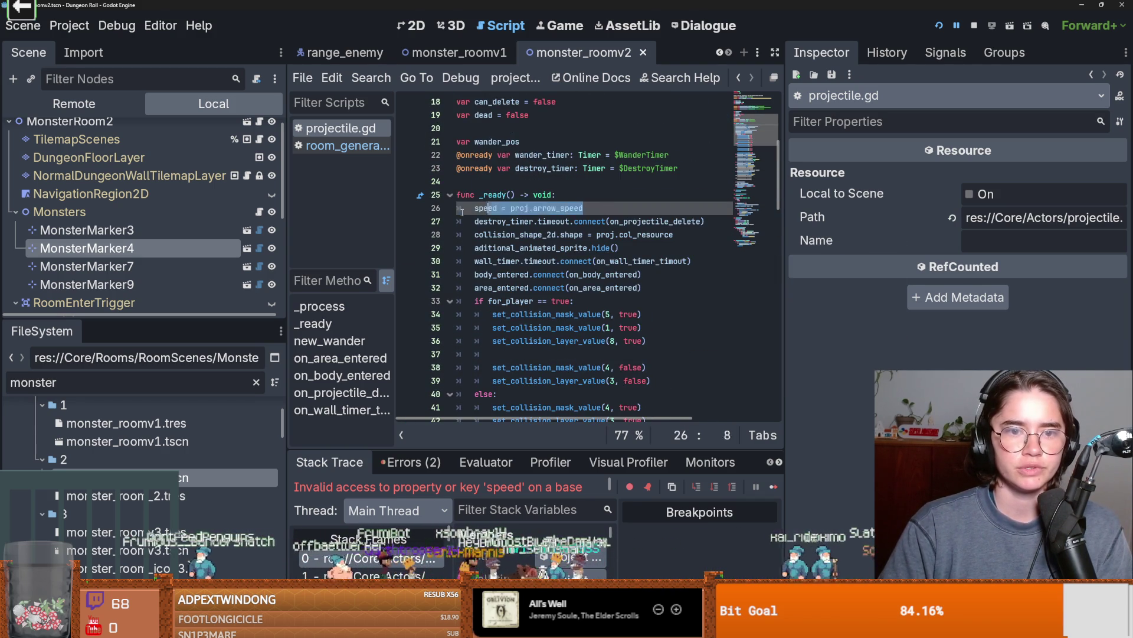
{"action": "key", "text": "BackSpace"}
{"action": "key", "text": "ctrl+s"}
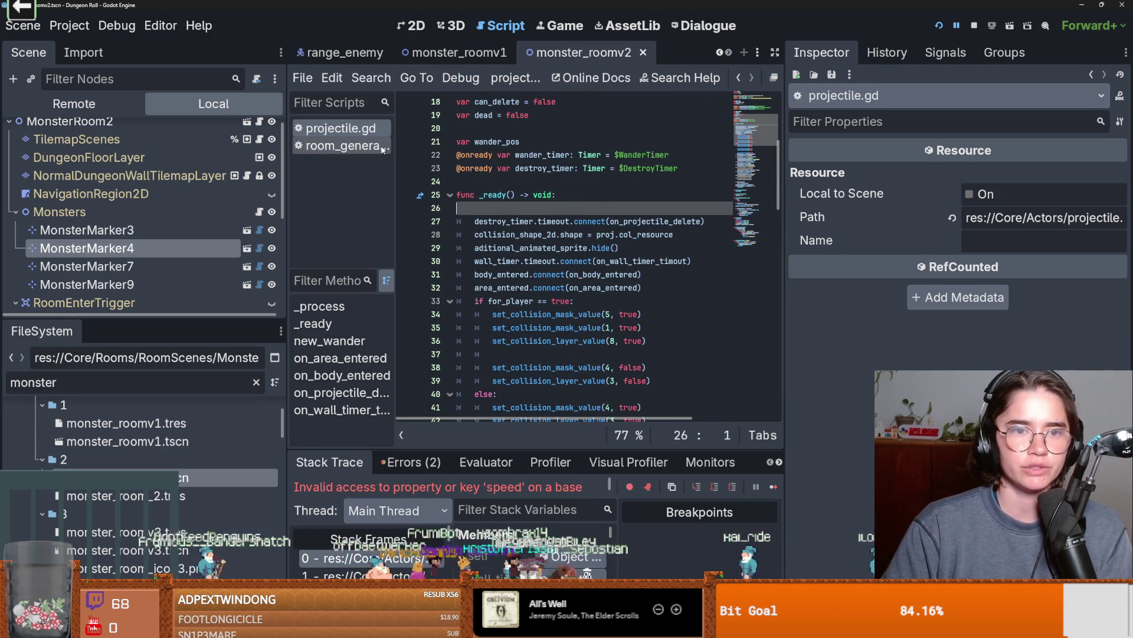
{"action": "left_click", "coordinate": [339, 53]}
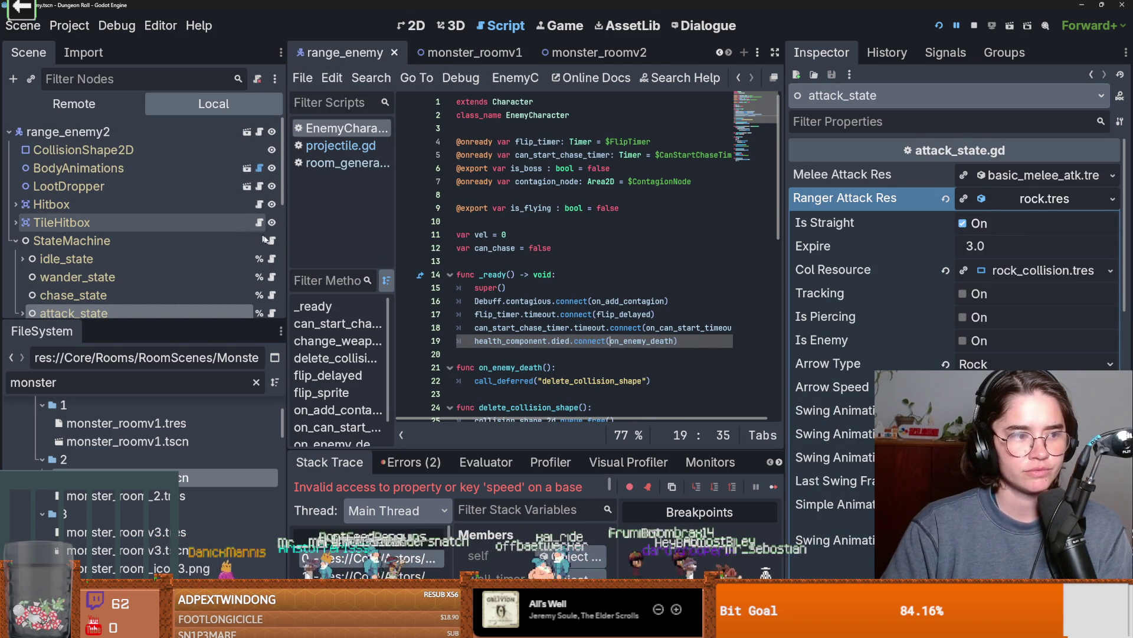
Review attack_state's rock.tres attack resource and save the range_enemy scene.
{"action": "scroll", "coordinate": [127, 293], "scroll_direction": "down", "scroll_amount": 1}
{"action": "key", "text": "Down"}
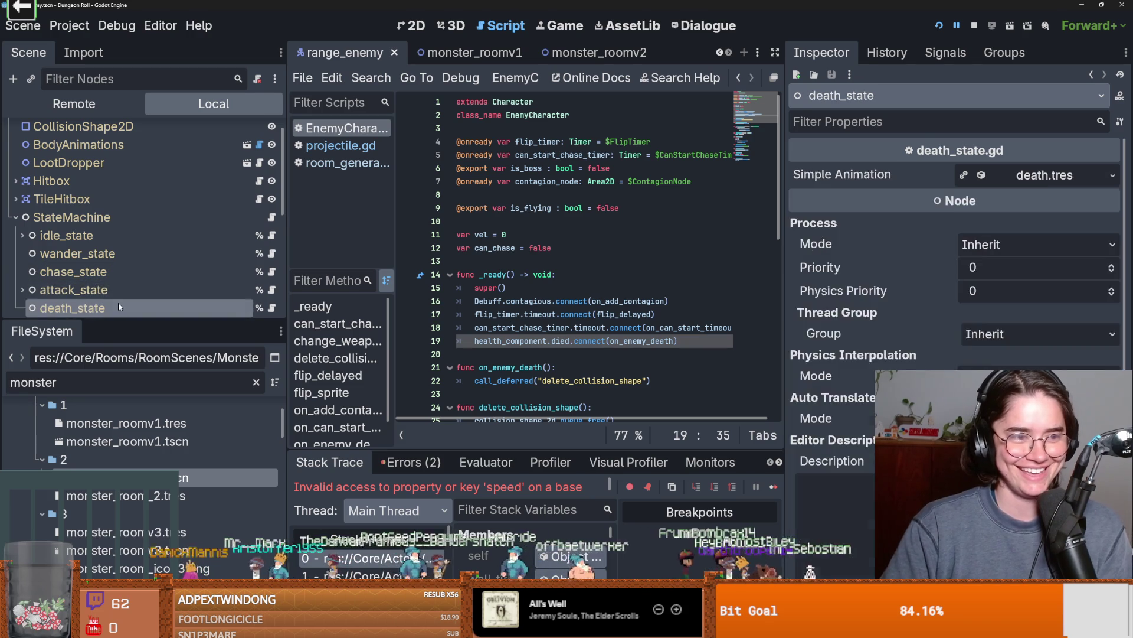
{"action": "key", "text": "Up"}
{"action": "left_click", "coordinate": [1006, 200]}
{"action": "key", "text": "ctrl+s"}
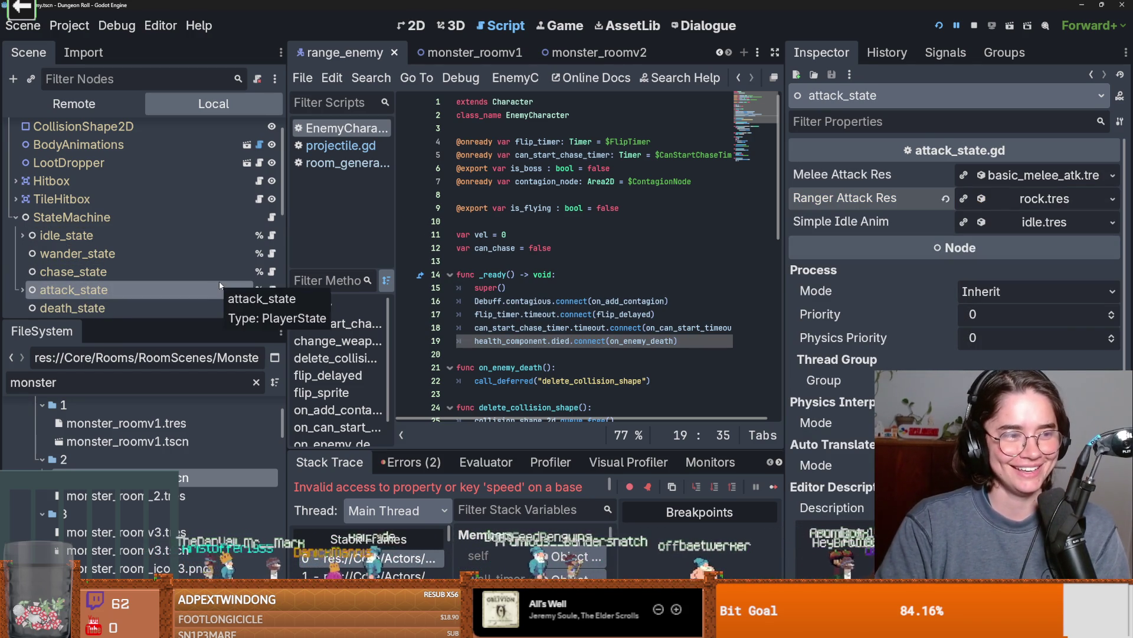
Delete the arrow_speed export line from the Projectile class script.
{"action": "left_click", "coordinate": [271, 290]}
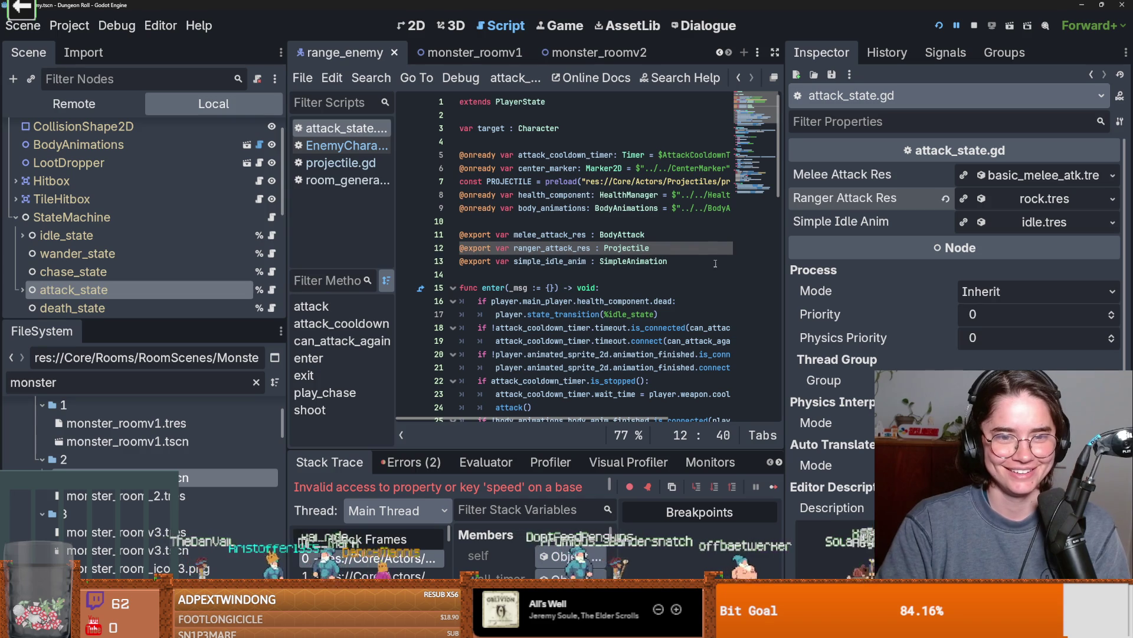
{"action": "left_click", "coordinate": [638, 249], "text": "ctrl"}
{"action": "triple_click", "coordinate": [652, 287]}
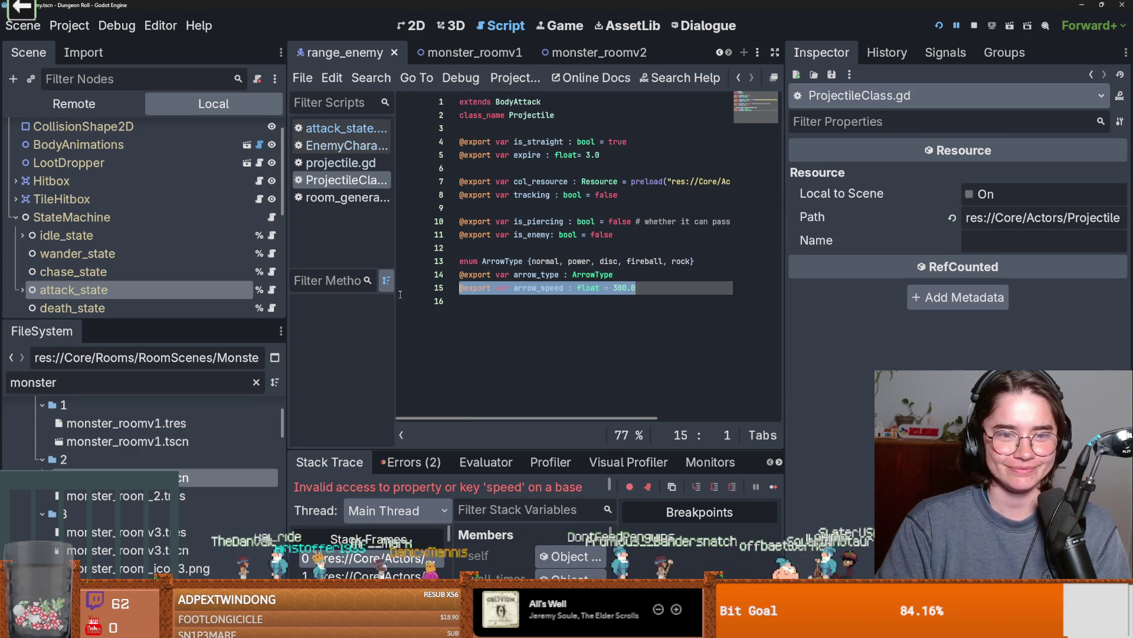
{"action": "key", "text": "BackSpace"}
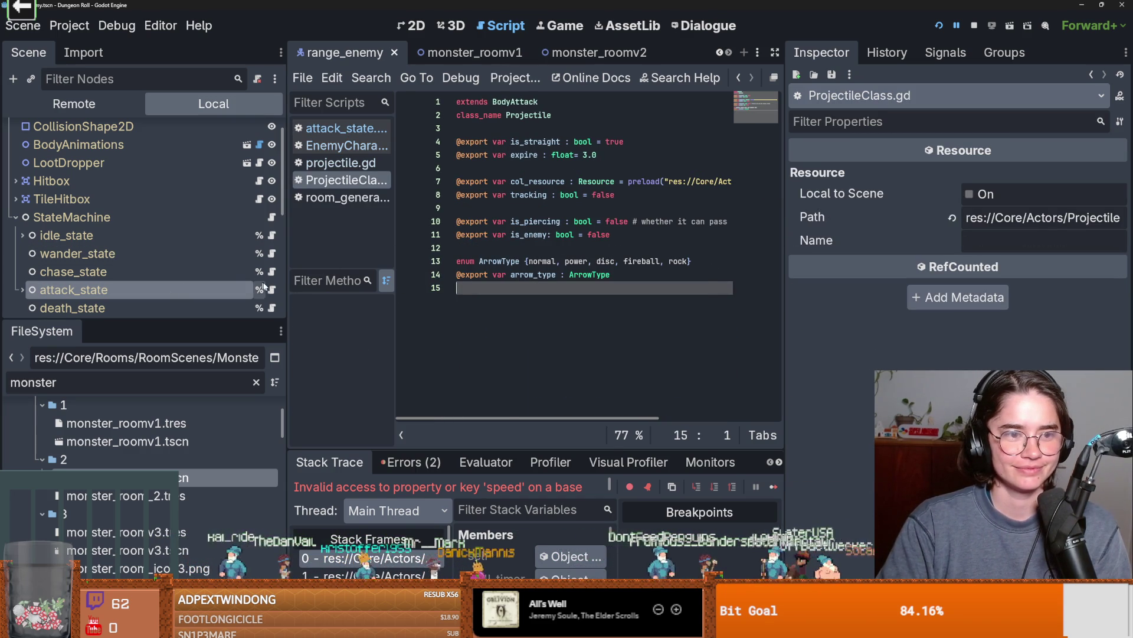
{"action": "left_click", "coordinate": [272, 290]}
{"action": "left_click", "coordinate": [619, 248], "text": "ctrl"}
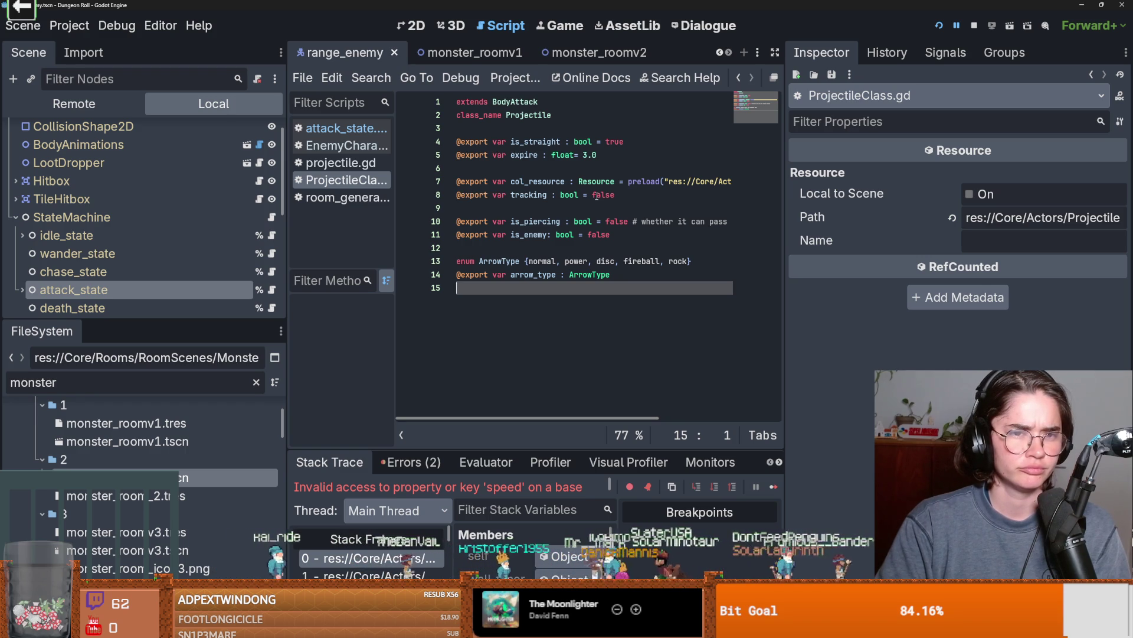
Recheck attack_state's Ranger Attack Res, then expand range_enemy2's Weapon properties.
{"action": "left_click", "coordinate": [83, 289]}
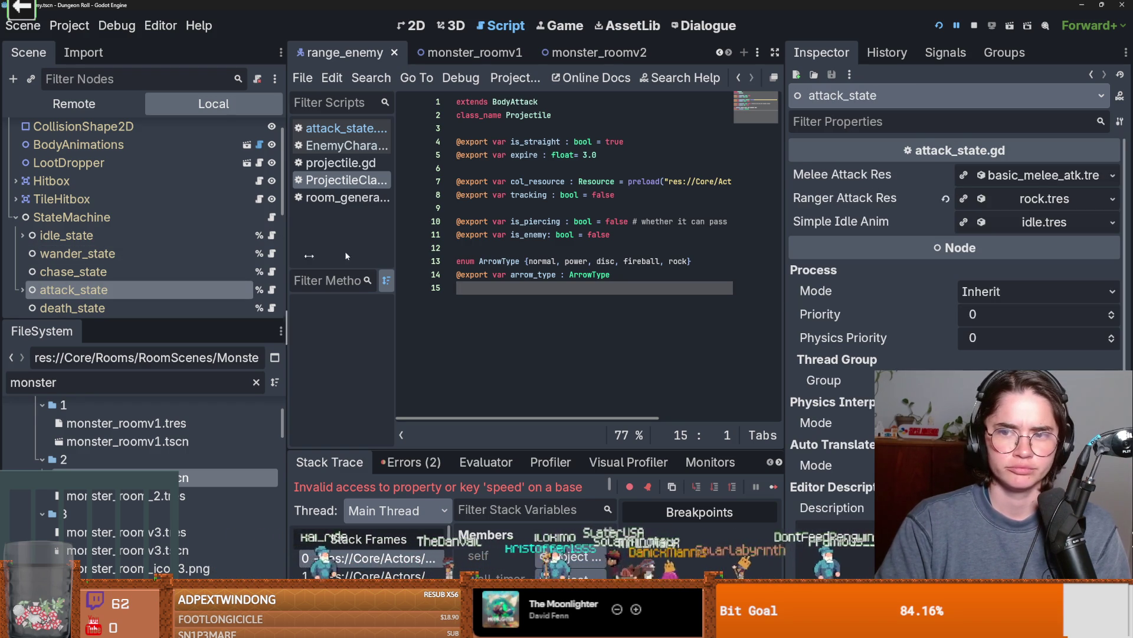
{"action": "left_click", "coordinate": [1025, 197]}
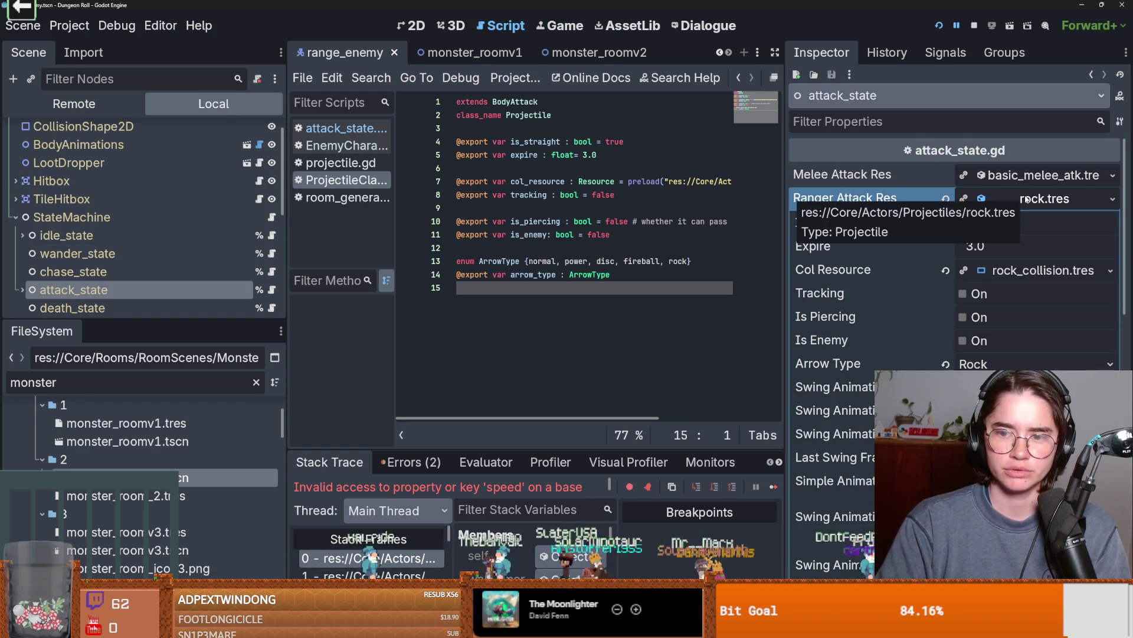
{"action": "left_click", "coordinate": [1033, 199]}
{"action": "scroll", "coordinate": [219, 224], "scroll_direction": "up", "scroll_amount": 1}
{"action": "left_click", "coordinate": [68, 131]}
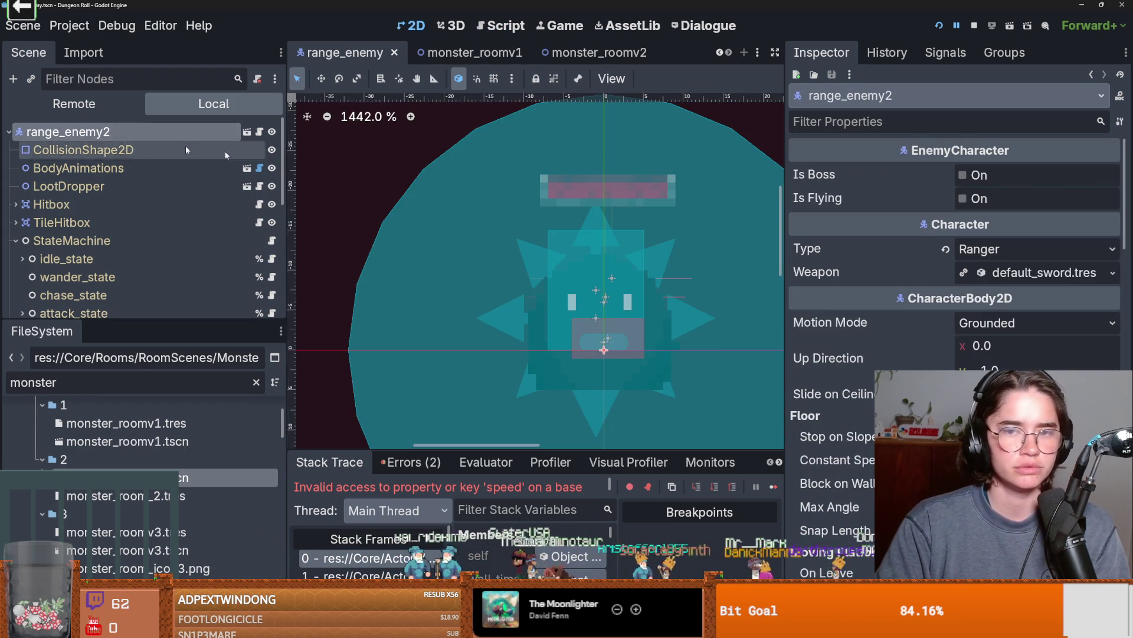
{"action": "left_click", "coordinate": [1015, 272]}
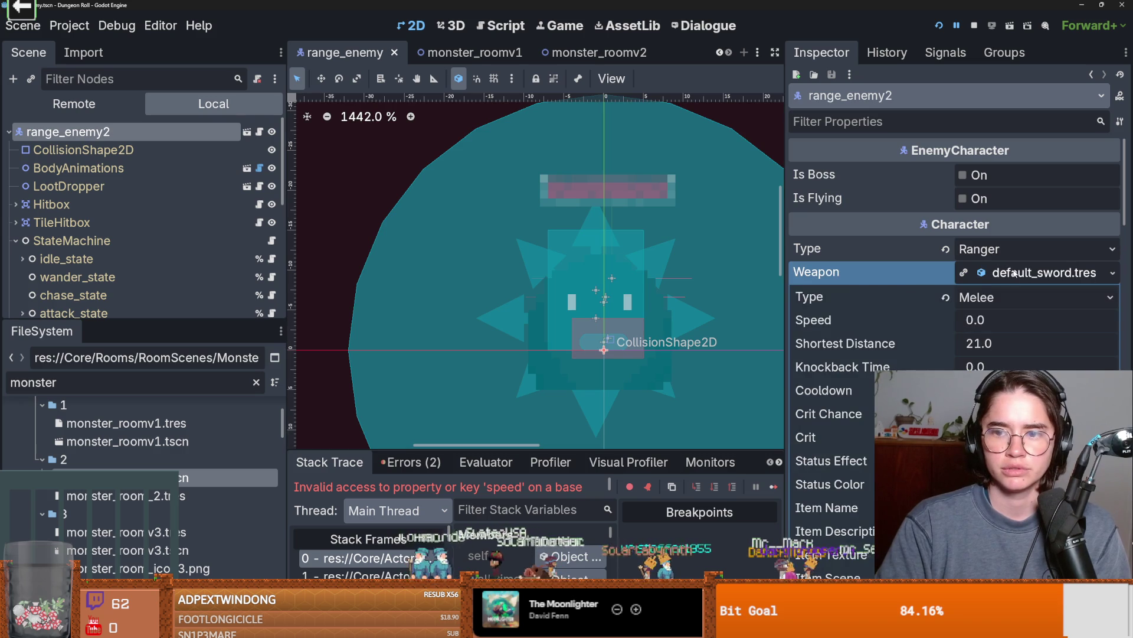
Quick Load archer_player_bow.tres into range_enemy2's Weapon in place of default_sword.tres.
{"action": "left_click", "coordinate": [1114, 275]}
{"action": "left_click", "coordinate": [1016, 340]}
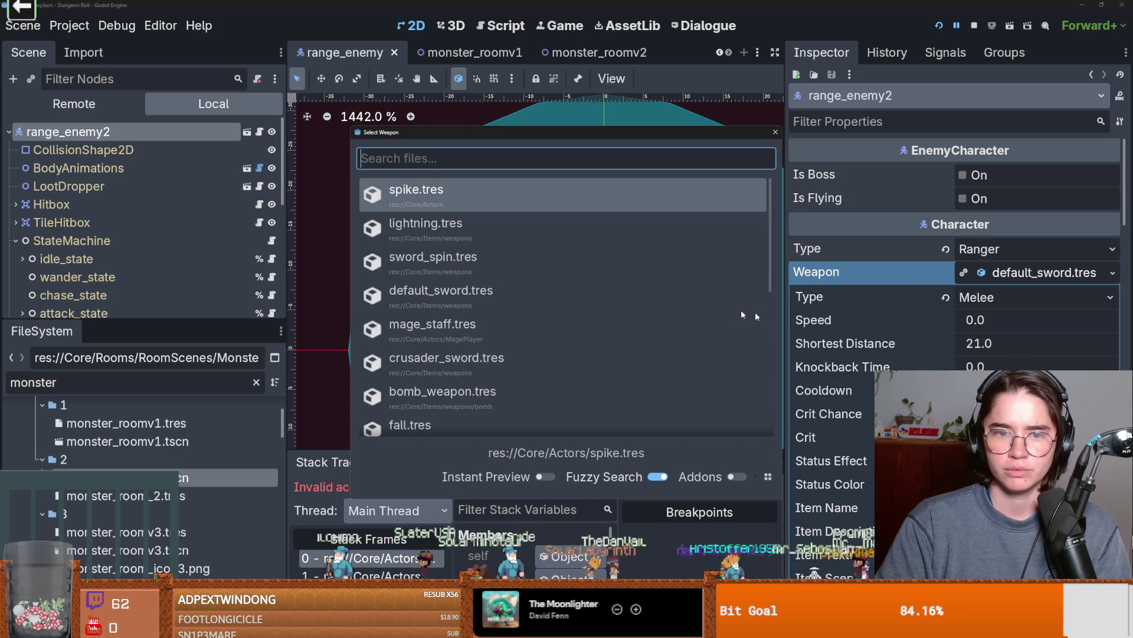
{"action": "scroll", "coordinate": [518, 291], "scroll_direction": "down", "scroll_amount": 6}
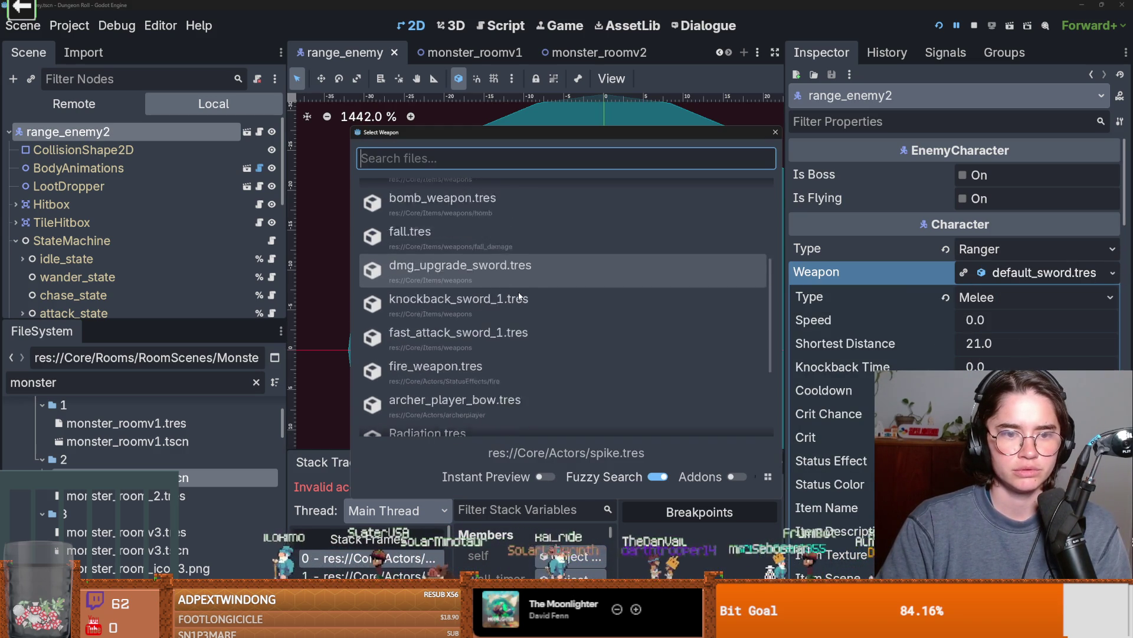
{"action": "scroll", "coordinate": [519, 292], "scroll_direction": "down", "scroll_amount": 1}
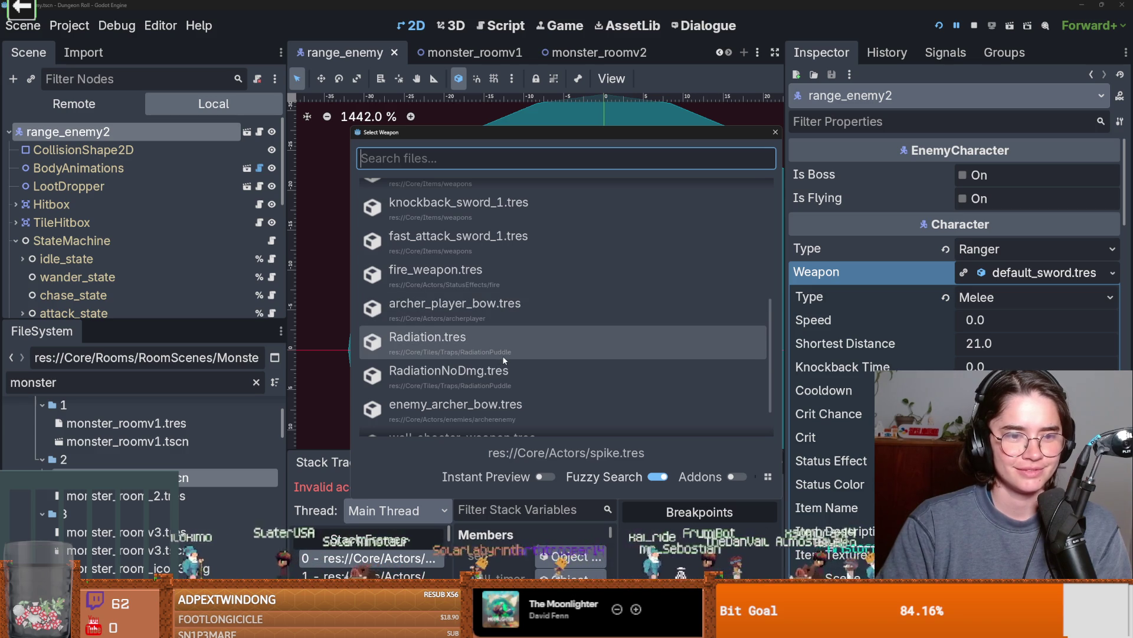
{"action": "scroll", "coordinate": [502, 355], "scroll_direction": "down", "scroll_amount": 2}
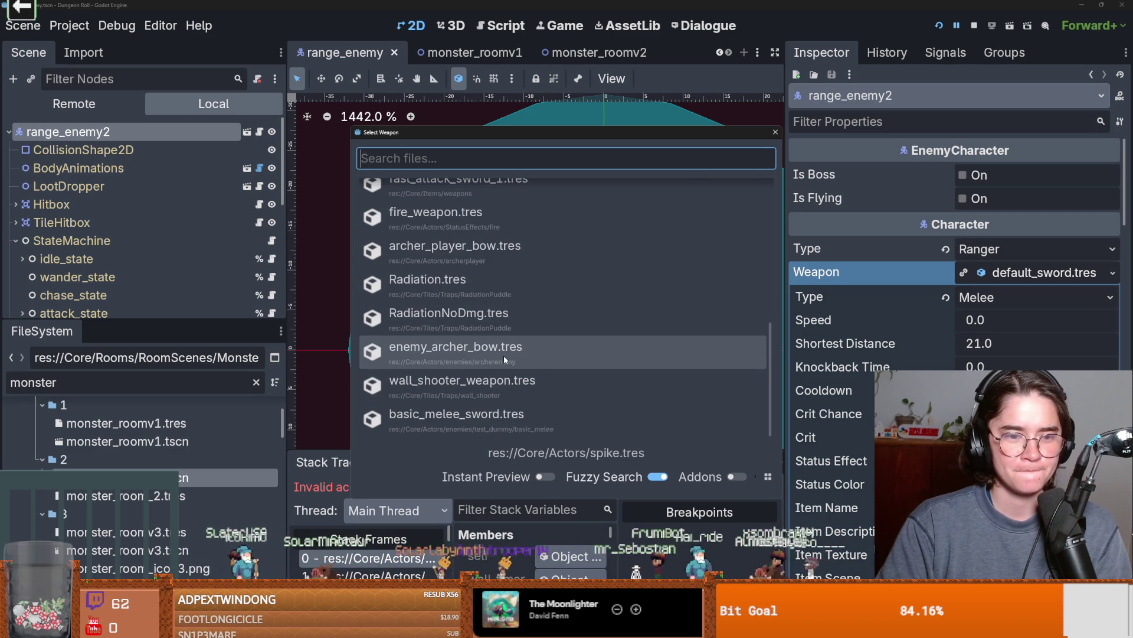
{"action": "scroll", "coordinate": [507, 394], "scroll_direction": "up", "scroll_amount": 1}
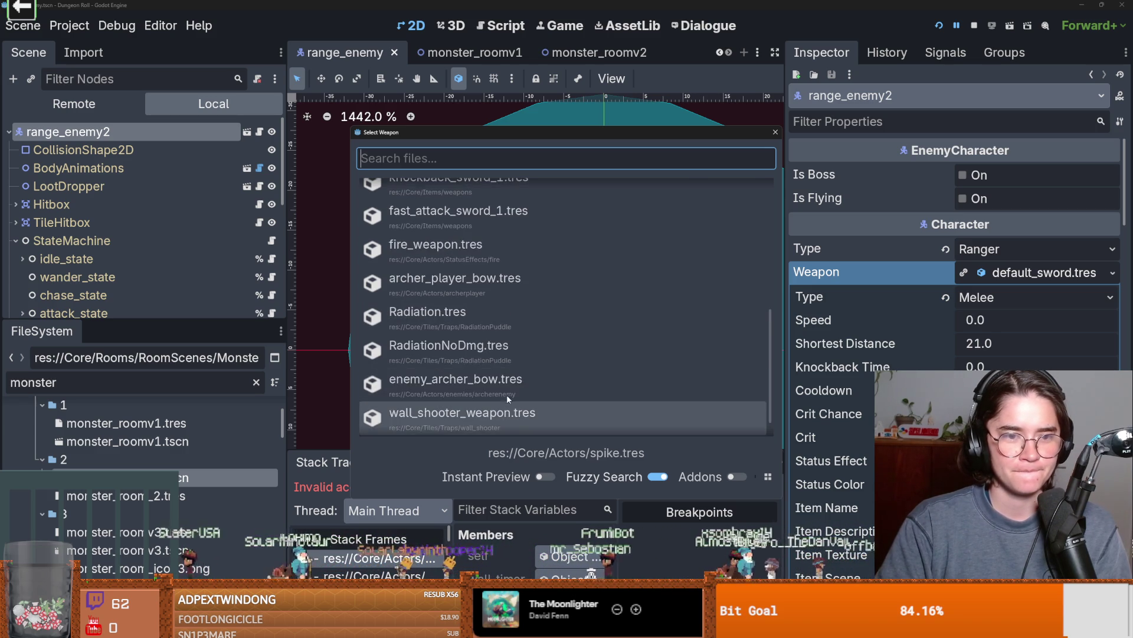
{"action": "scroll", "coordinate": [507, 394], "scroll_direction": "up", "scroll_amount": 2}
{"action": "scroll", "coordinate": [493, 371], "scroll_direction": "down", "scroll_amount": 1}
{"action": "scroll", "coordinate": [479, 351], "scroll_direction": "up", "scroll_amount": 3}
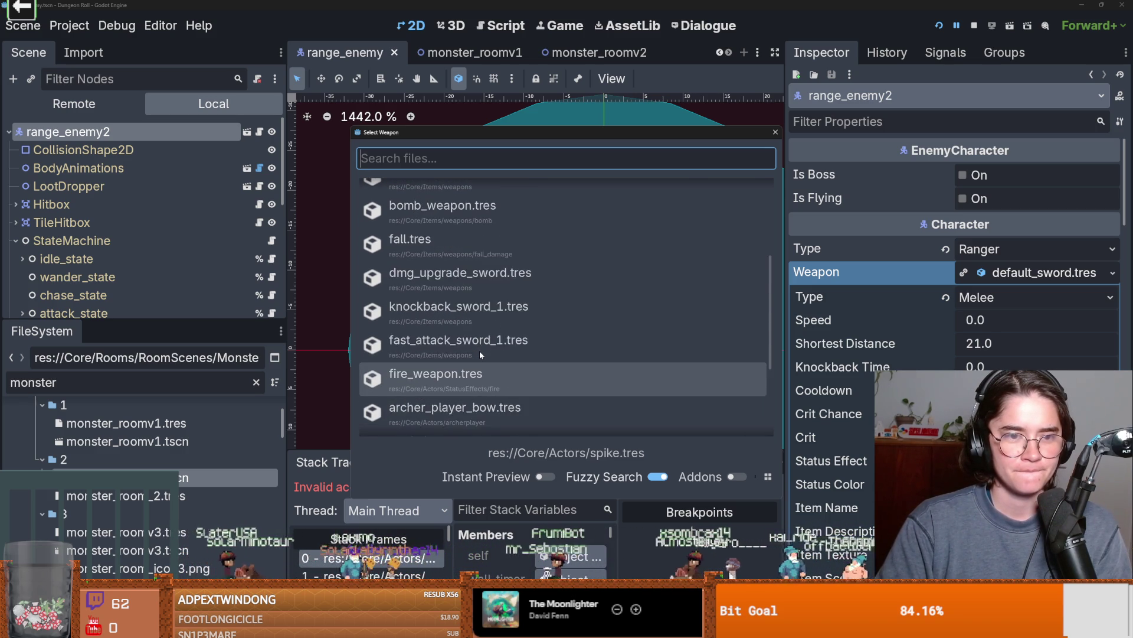
{"action": "scroll", "coordinate": [479, 351], "scroll_direction": "up", "scroll_amount": 5}
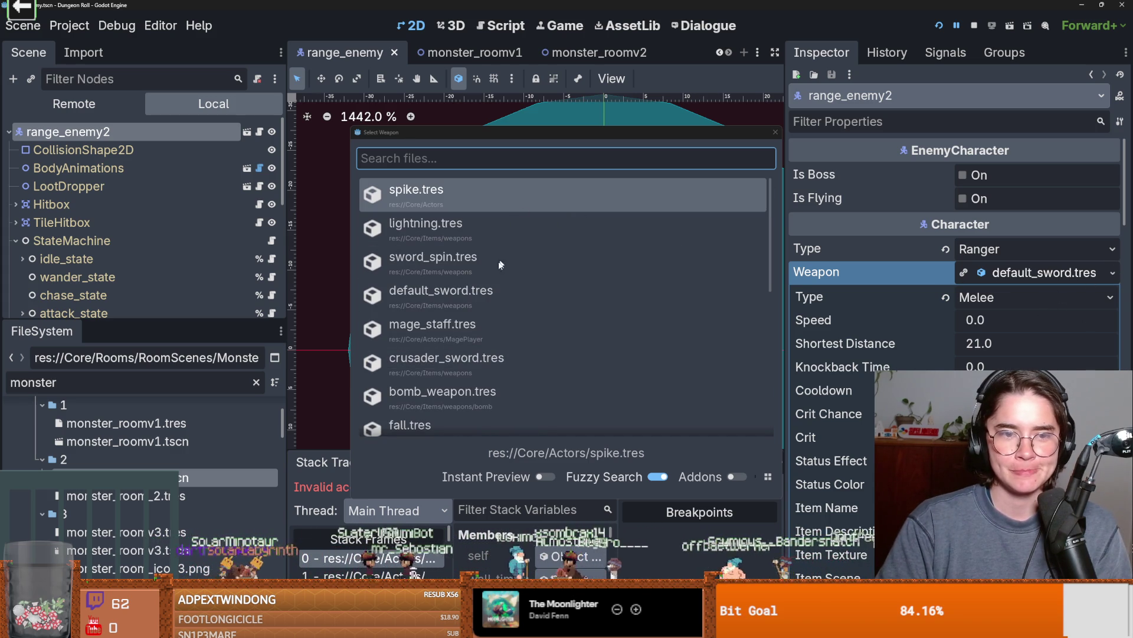
{"action": "key", "text": "Down"}
{"action": "key", "text": "Down"}
{"action": "key", "text": "Down"}
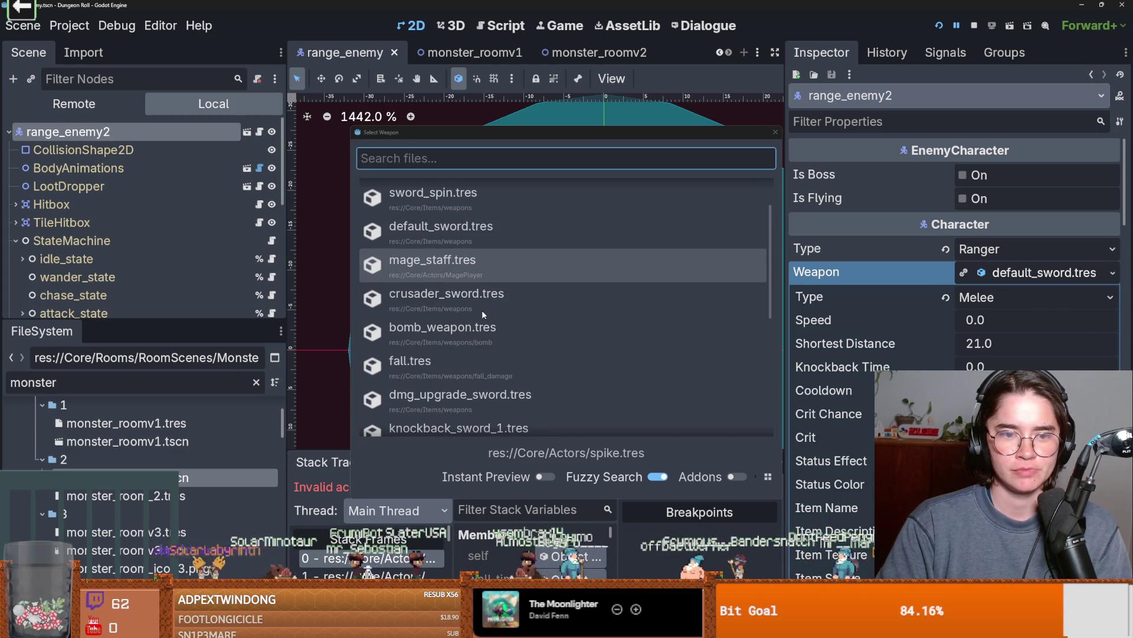
{"action": "key", "text": "Down"}
{"action": "key", "text": "Down"}
{"action": "key", "text": "Down"}
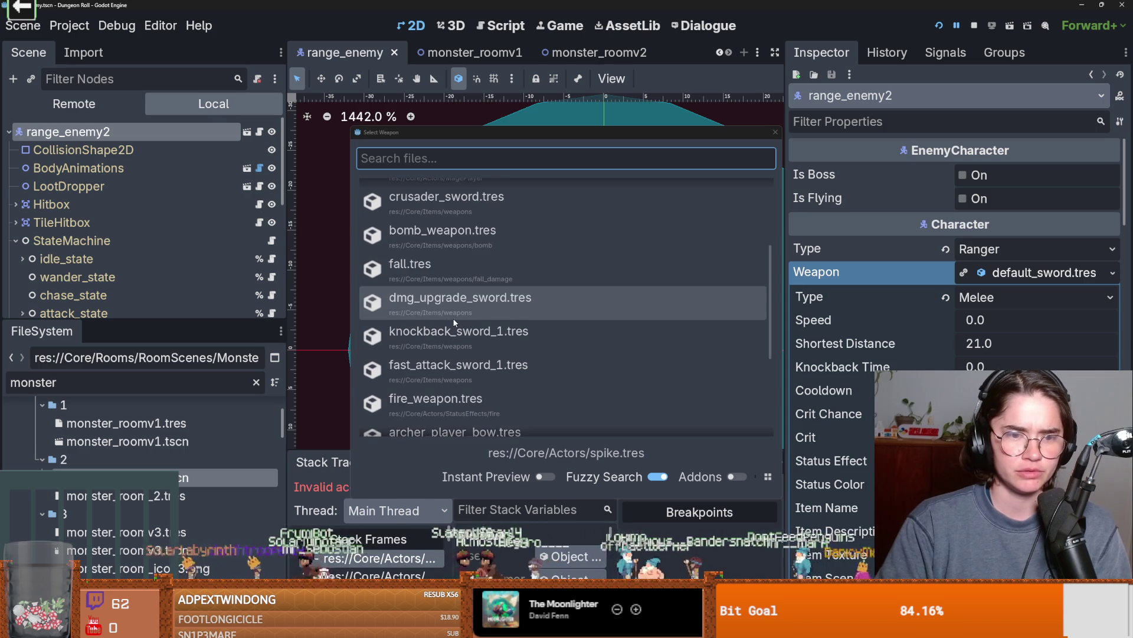
{"action": "key", "text": "Down"}
{"action": "key", "text": "Down"}
{"action": "key", "text": "Down"}
{"action": "key", "text": "Down"}
{"action": "key", "text": "Return"}
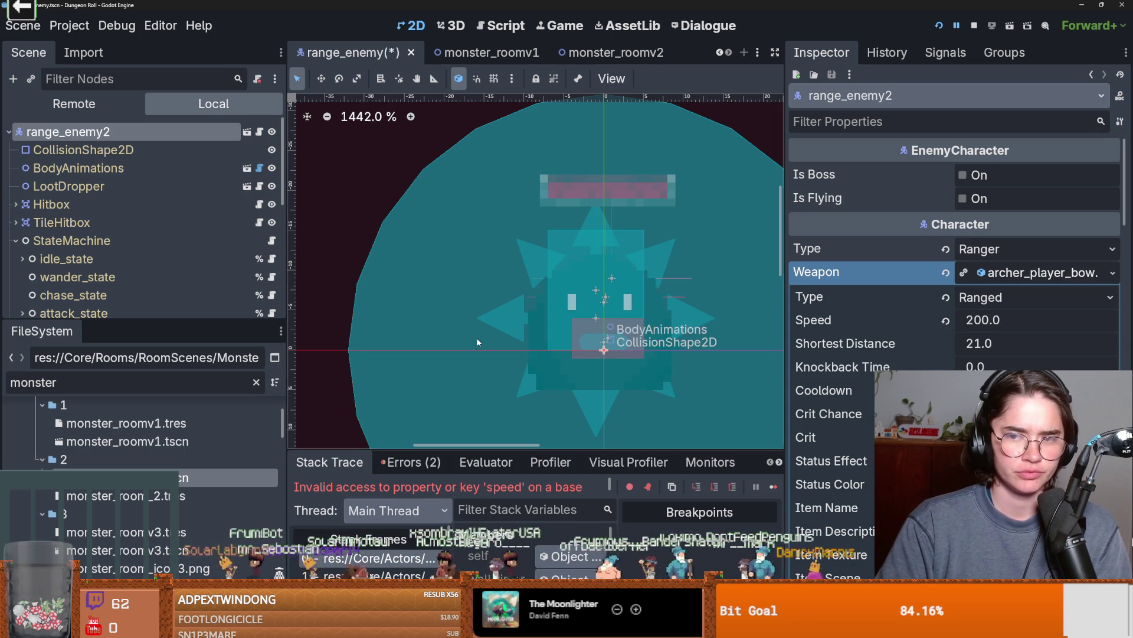
Save range_enemy2's weapon as its own resource, rock_weapon.tres.
{"action": "left_click", "coordinate": [1113, 273]}
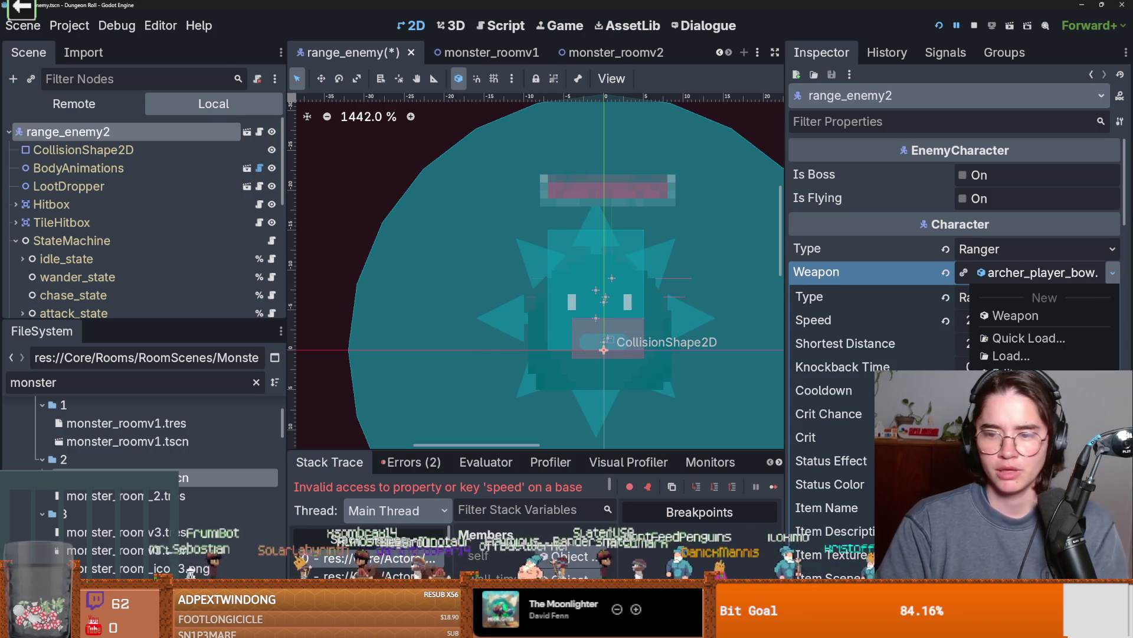
{"action": "left_click", "coordinate": [1015, 407]}
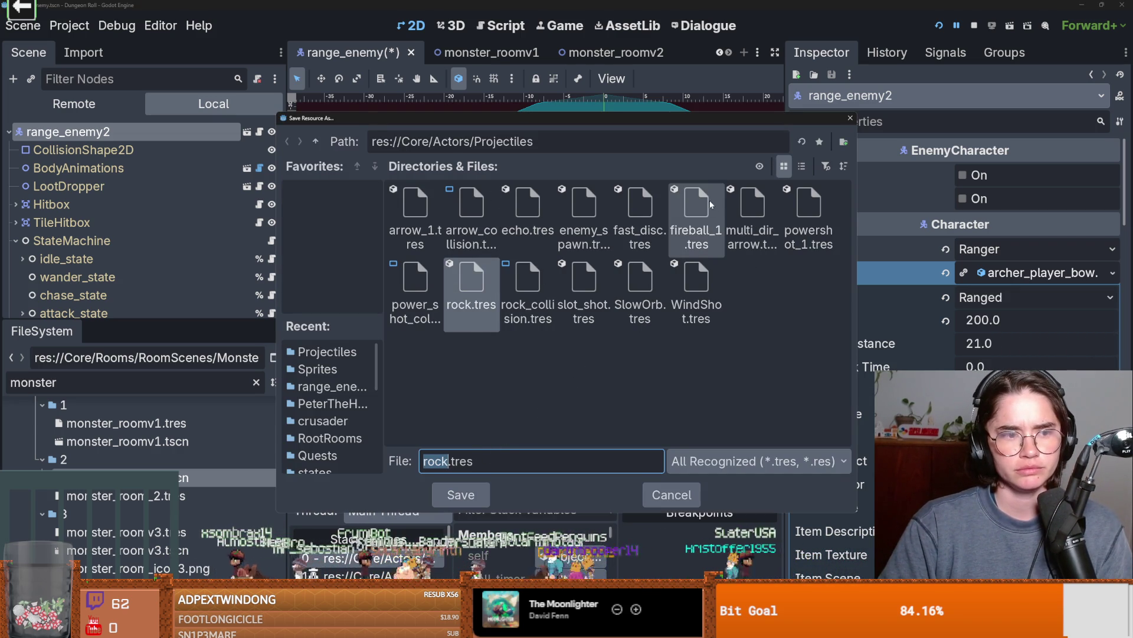
{"action": "left_click_drag", "start_coordinate": [797, 119], "coordinate": [509, 222]}
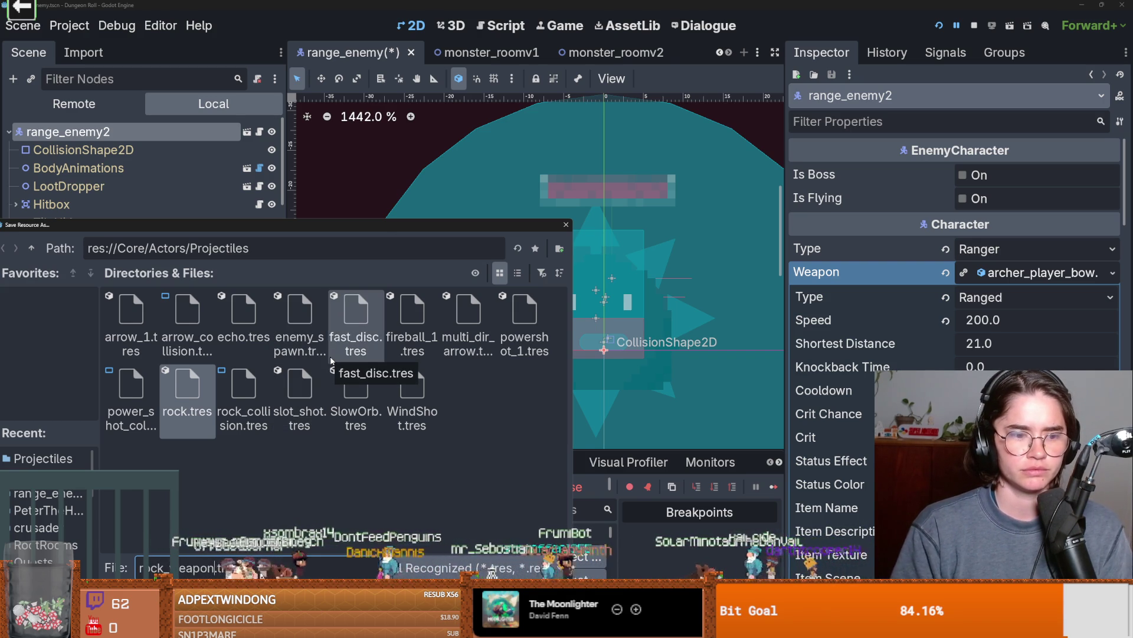
{"action": "key", "text": "Return"}
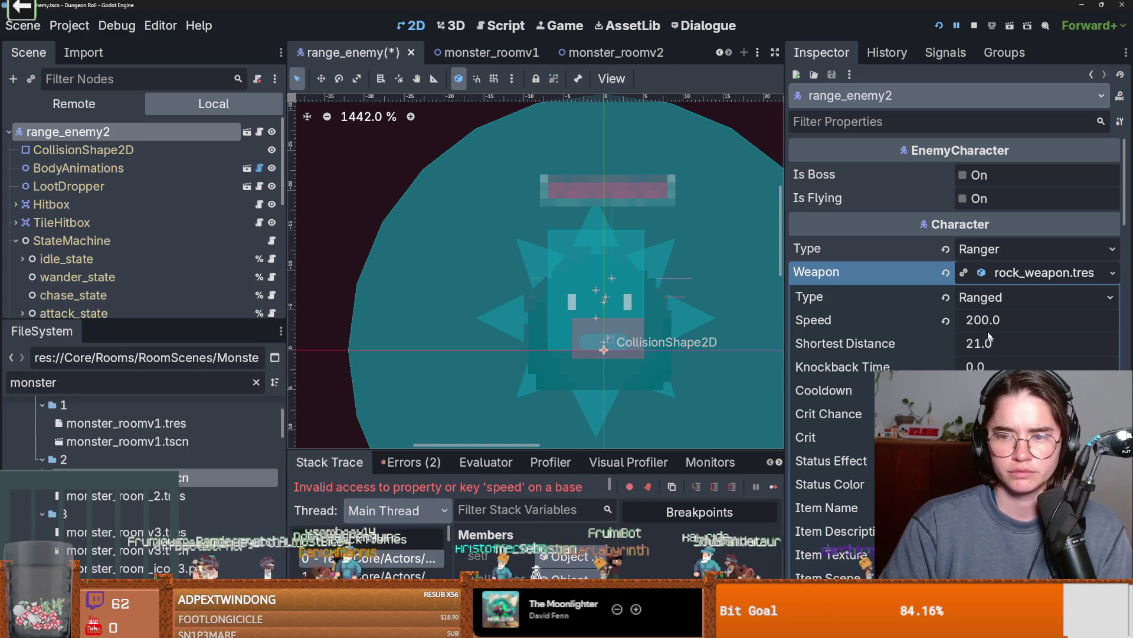
Set the rock weapon's Speed to 100 and Knockback Time to 1.0, saving the scene.
{"action": "left_click", "coordinate": [980, 320]}
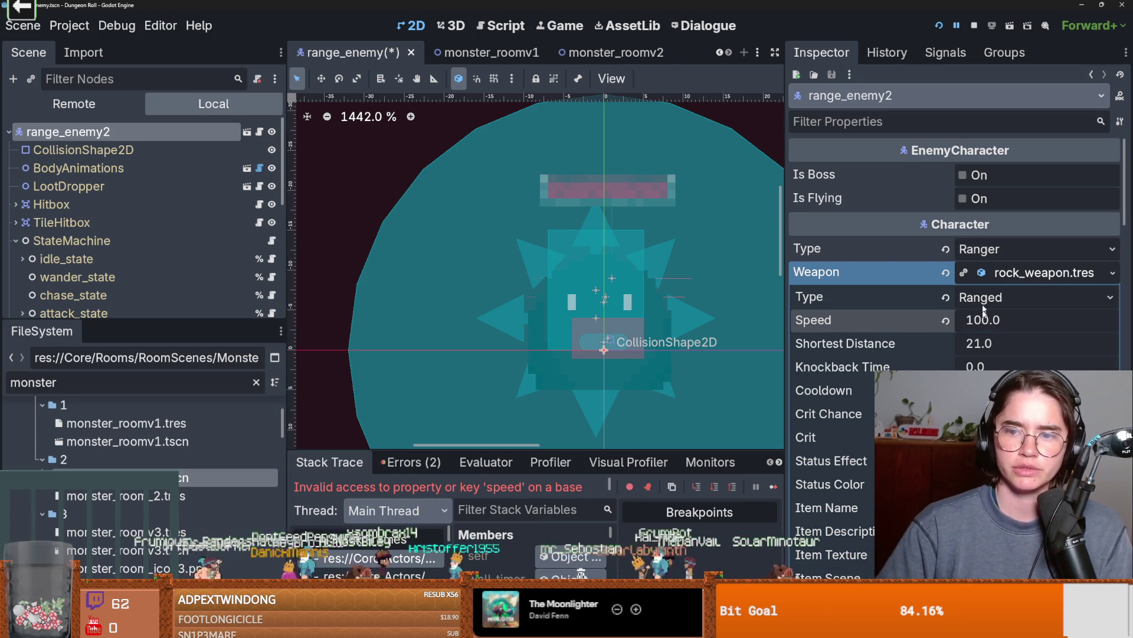
{"action": "key", "text": "ctrl+s"}
{"action": "scroll", "coordinate": [915, 333], "scroll_direction": "down", "scroll_amount": 2}
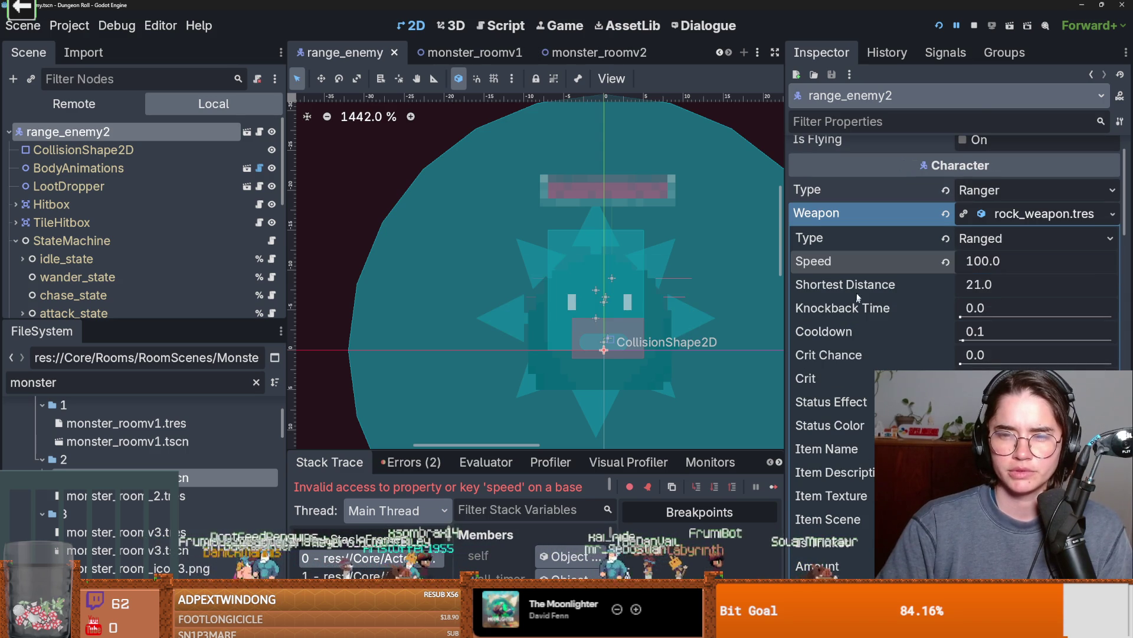
{"action": "left_click", "coordinate": [976, 309]}
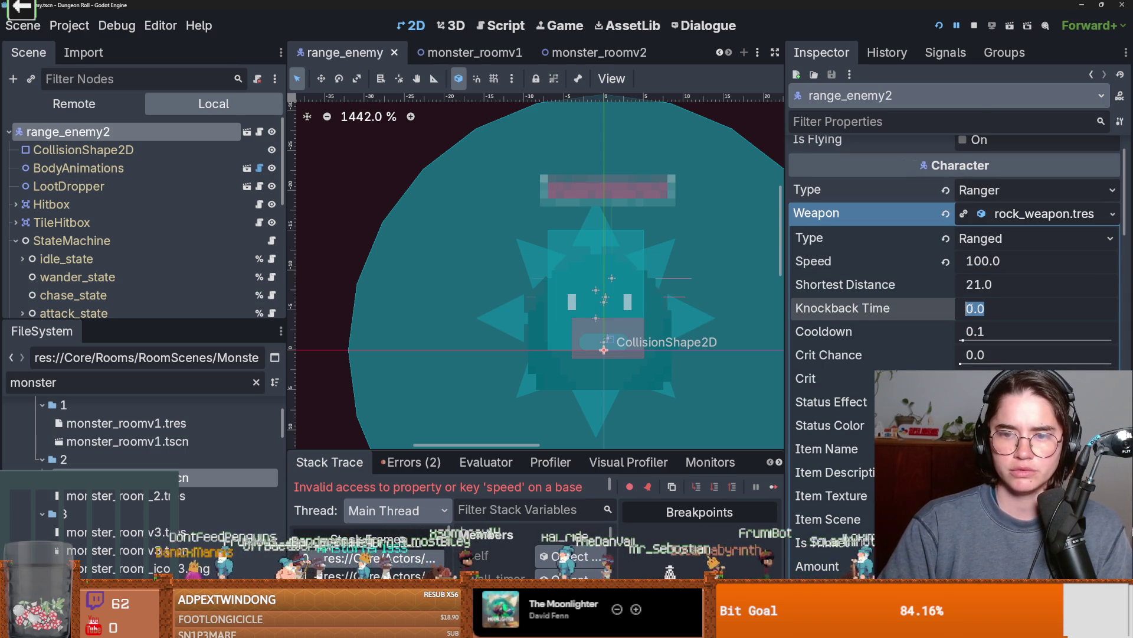
{"action": "key", "text": "Return"}
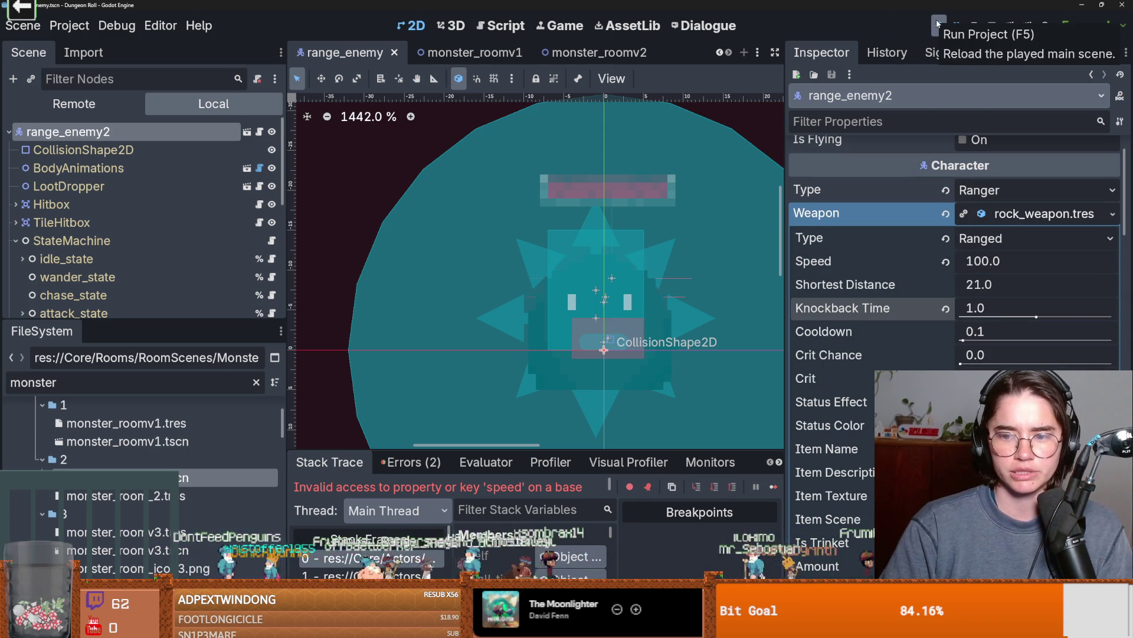
Run the project, start a Crusader run and take the skull-head item card until the debugger breaks.
{"action": "left_click", "coordinate": [938, 23]}
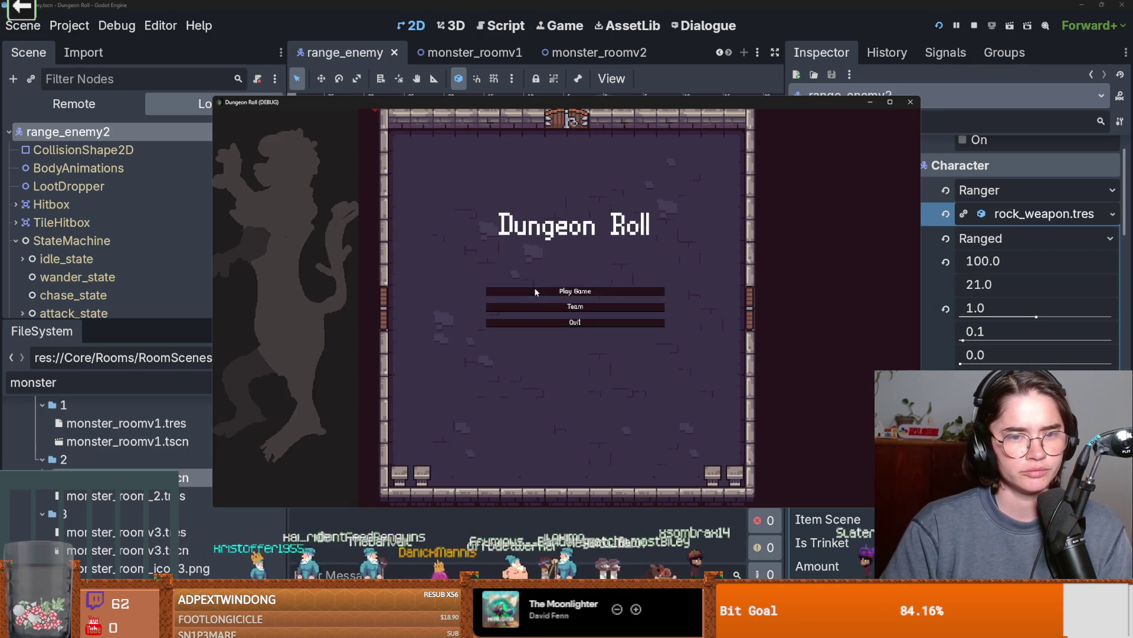
{"action": "left_click", "coordinate": [523, 291]}
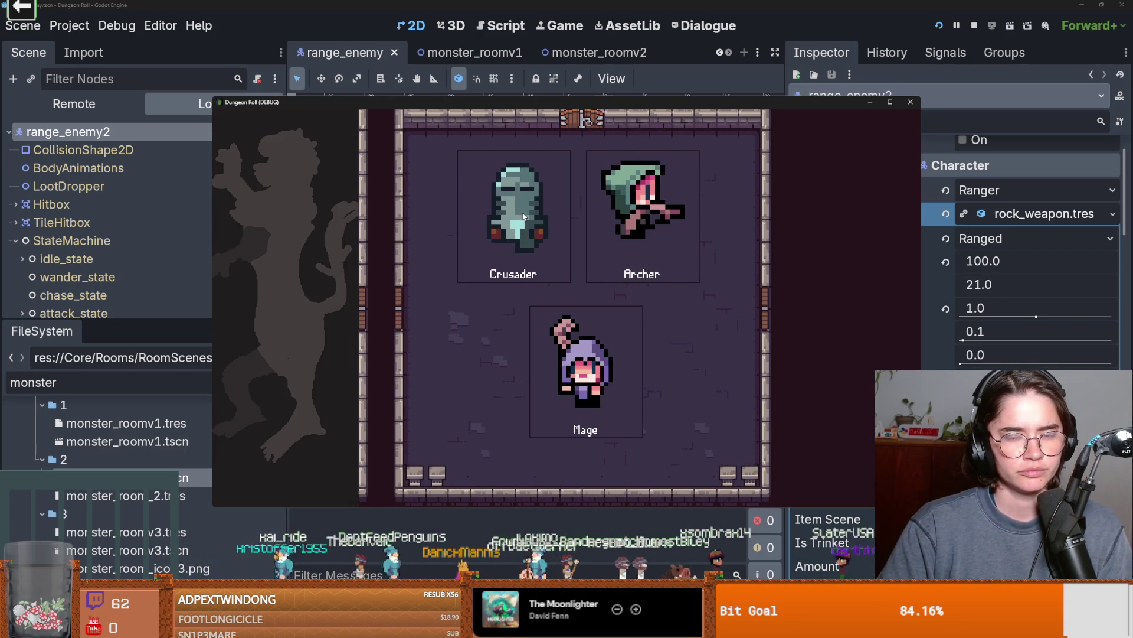
{"action": "left_click", "coordinate": [523, 216]}
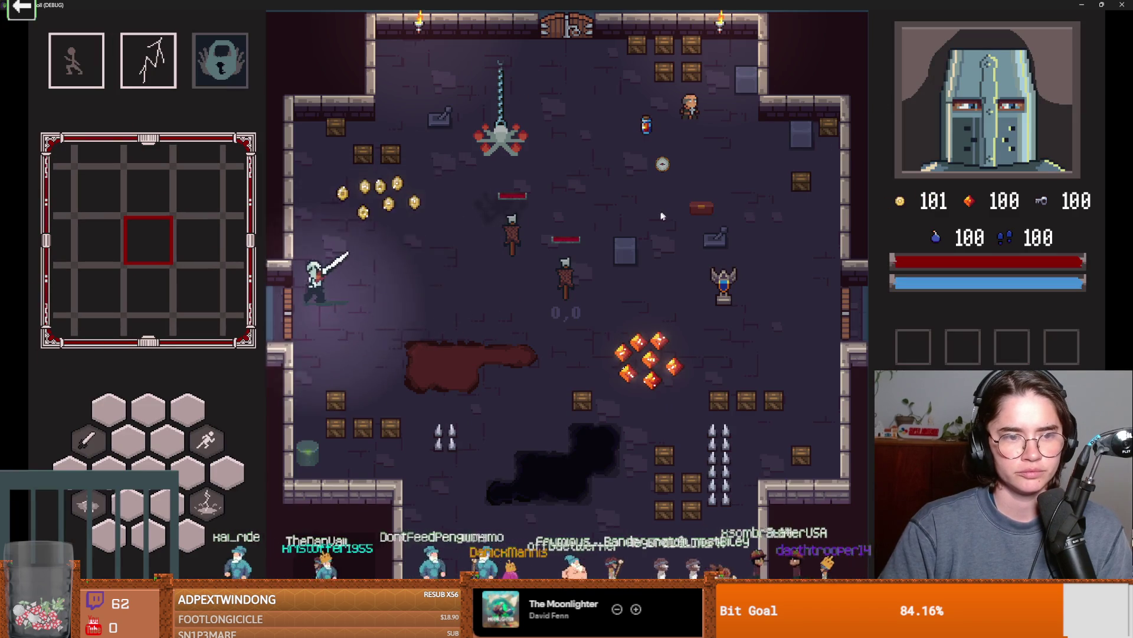
{"action": "key", "text": "Tab"}
{"action": "left_click", "coordinate": [380, 455]}
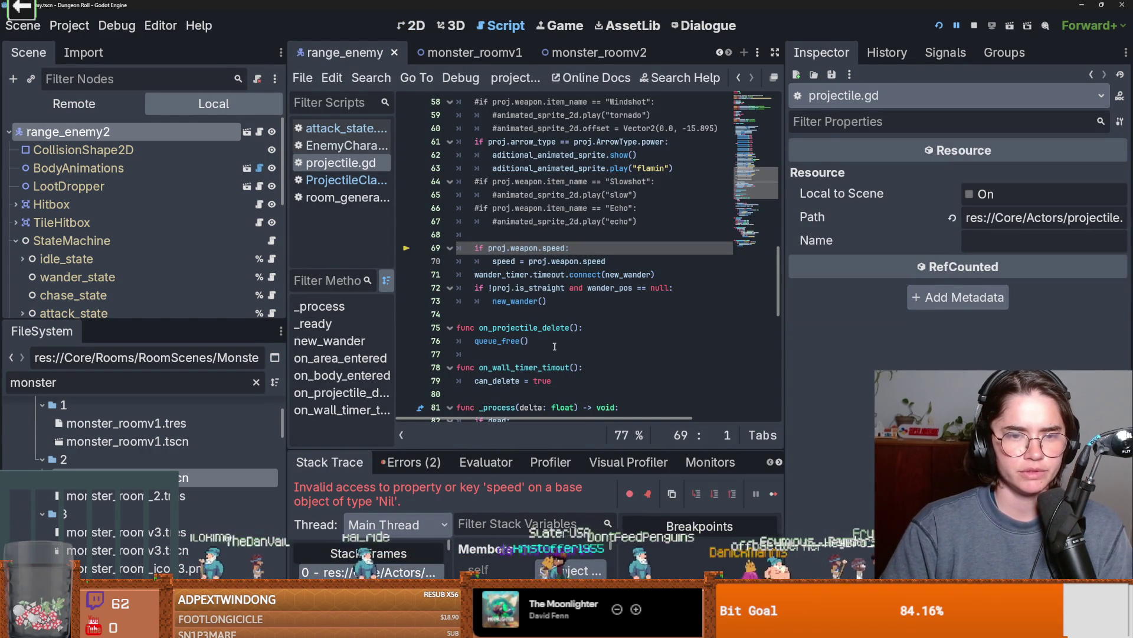
Look up the Projectile type on line 6, then open the EnemyCharacter script.
{"action": "mouse_move", "coordinate": [549, 450]}
{"action": "left_mouse_down"}
{"action": "mouse_move", "coordinate": [549, 294]}
{"action": "mouse_move", "coordinate": [549, 417]}
{"action": "left_mouse_up"}
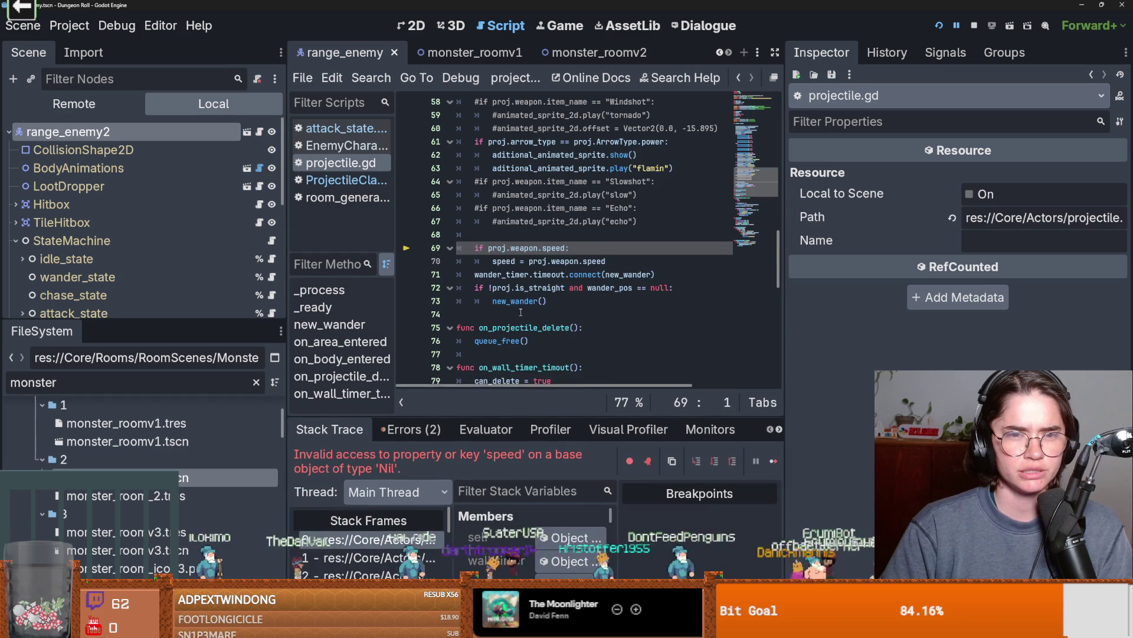
{"action": "scroll", "coordinate": [522, 314], "scroll_direction": "up", "scroll_amount": 10}
{"action": "scroll", "coordinate": [522, 314], "scroll_direction": "up", "scroll_amount": 7}
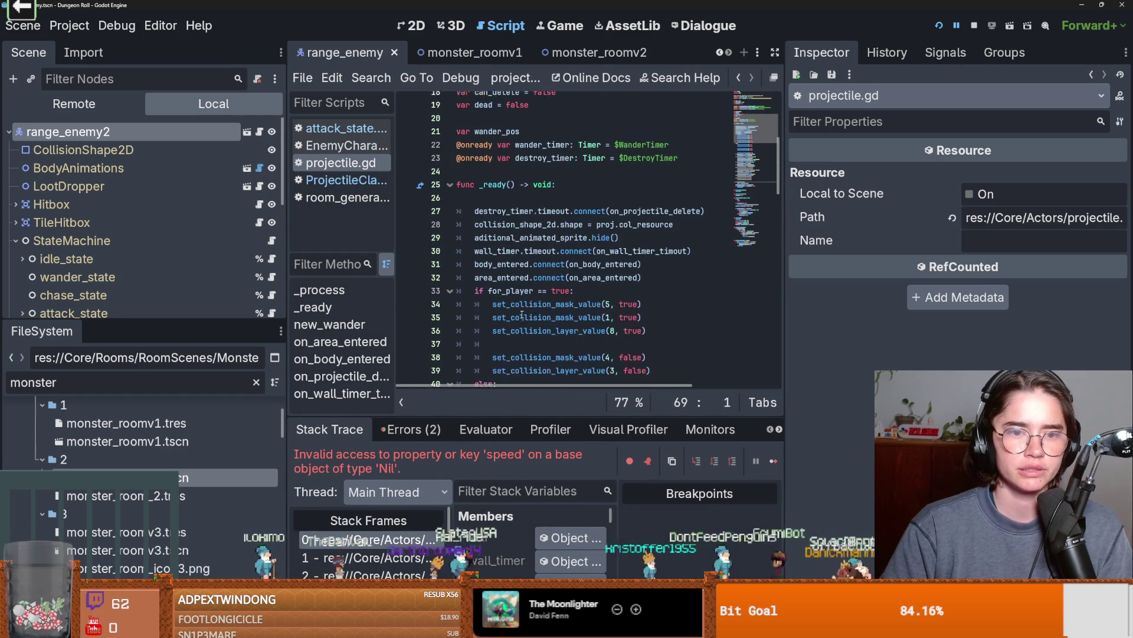
{"action": "scroll", "coordinate": [522, 315], "scroll_direction": "up", "scroll_amount": 2}
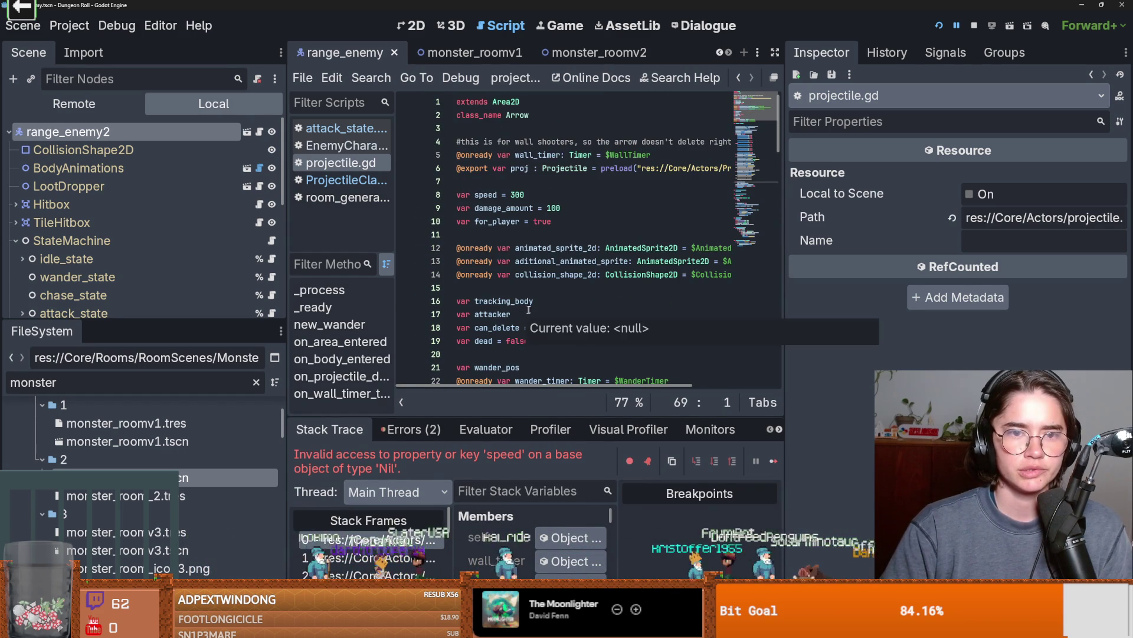
{"action": "double_click", "coordinate": [570, 169]}
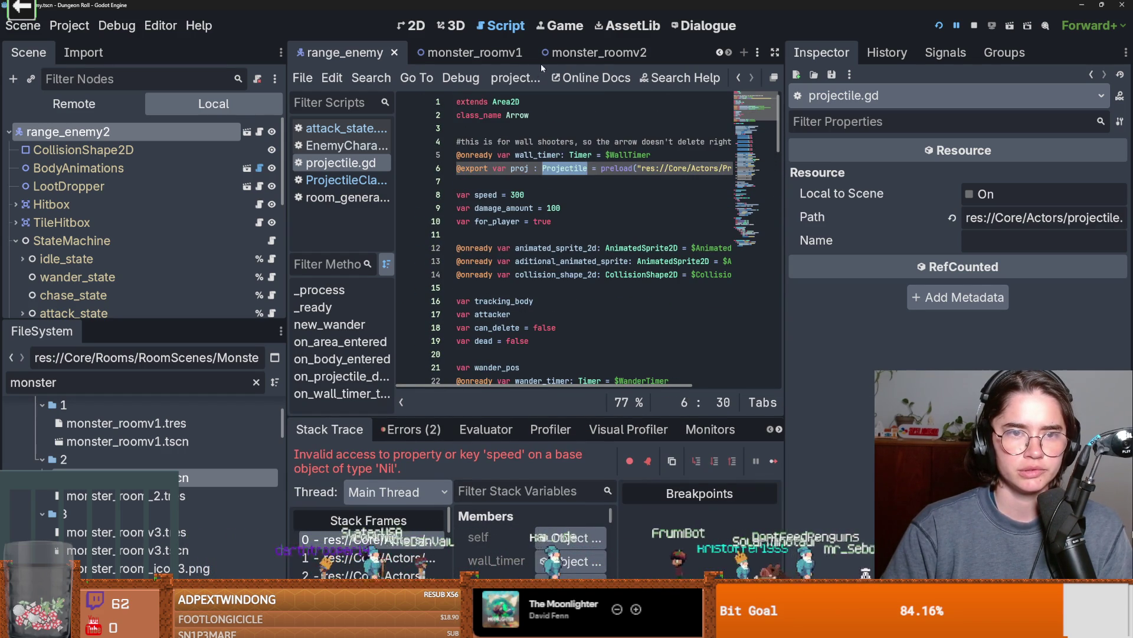
{"action": "left_click", "coordinate": [719, 53]}
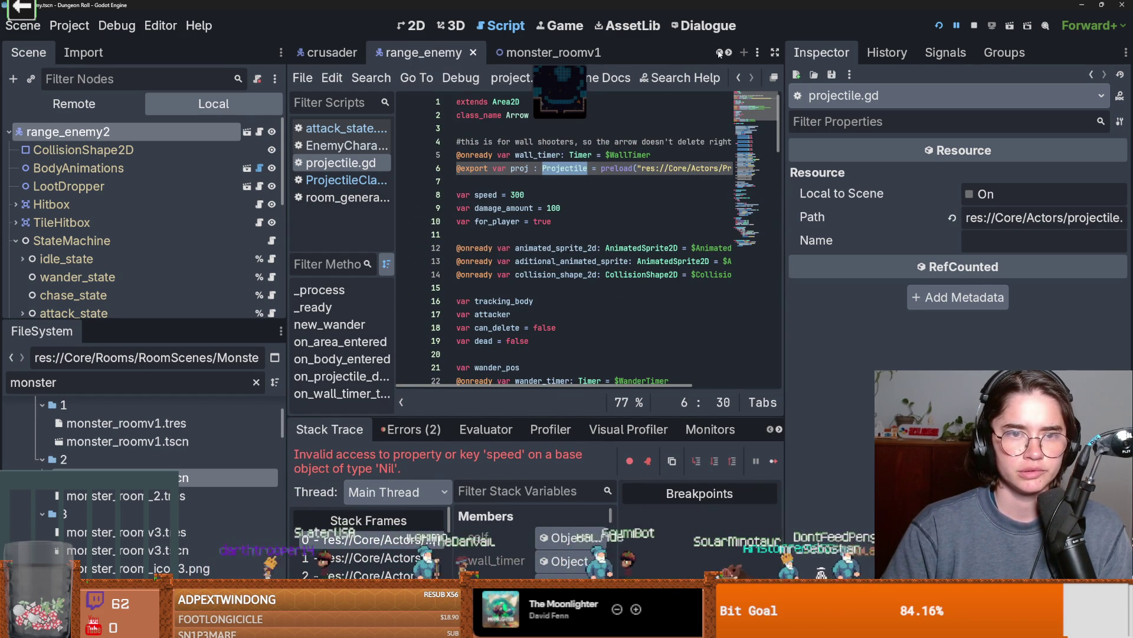
{"action": "left_click", "coordinate": [720, 52]}
{"action": "left_click", "coordinate": [533, 58]}
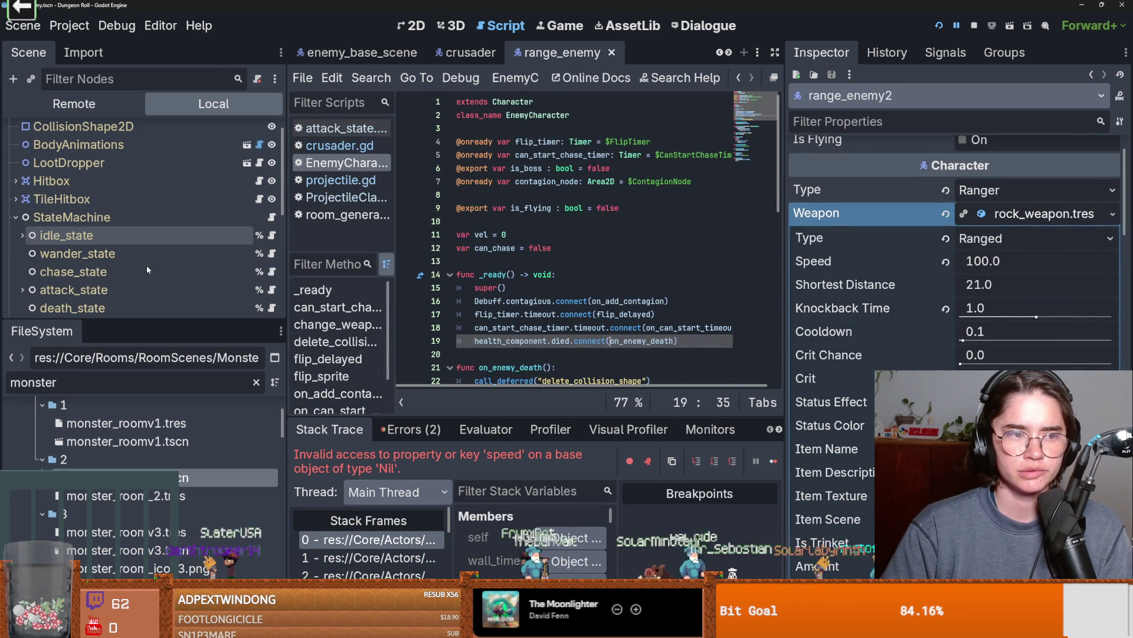
Assign archer_player_bow.tres as the weapon of attack_state's rock.tres ranger attack.
{"action": "scroll", "coordinate": [139, 292], "scroll_direction": "down", "scroll_amount": 2}
{"action": "scroll", "coordinate": [139, 289], "scroll_direction": "down", "scroll_amount": 2}
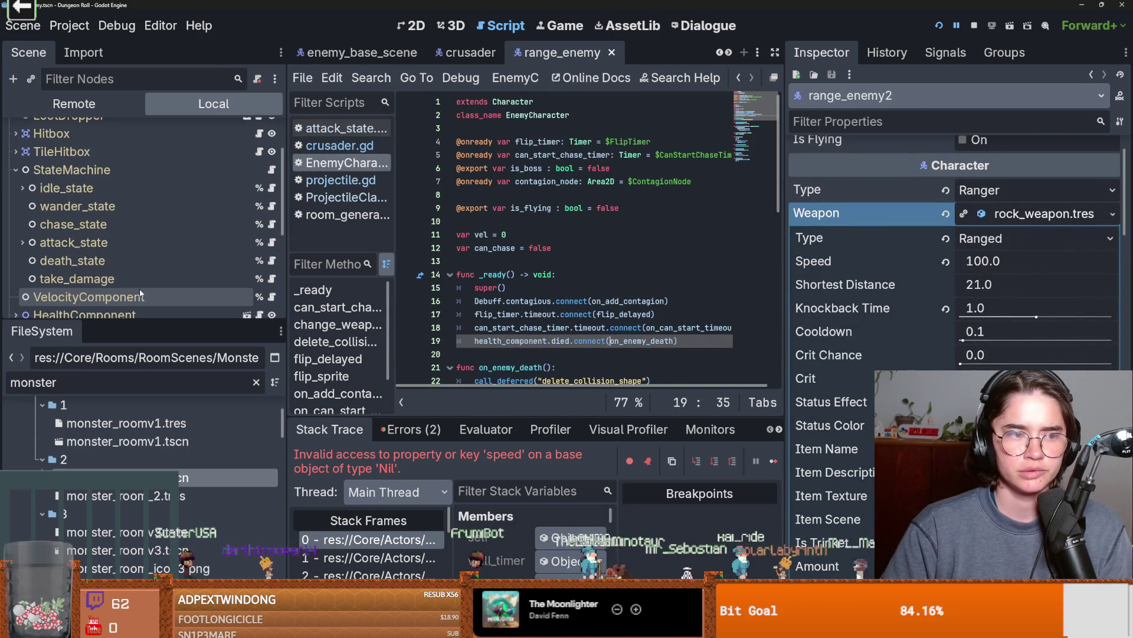
{"action": "left_click", "coordinate": [236, 222]}
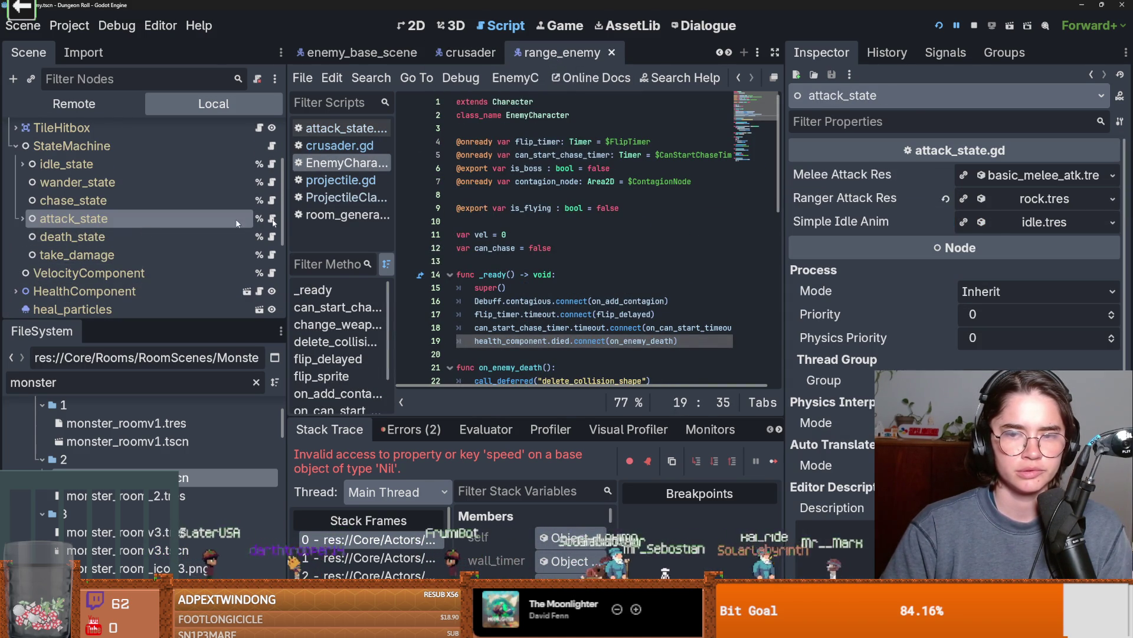
{"action": "left_click", "coordinate": [1030, 198]}
{"action": "scroll", "coordinate": [861, 319], "scroll_direction": "down", "scroll_amount": 3}
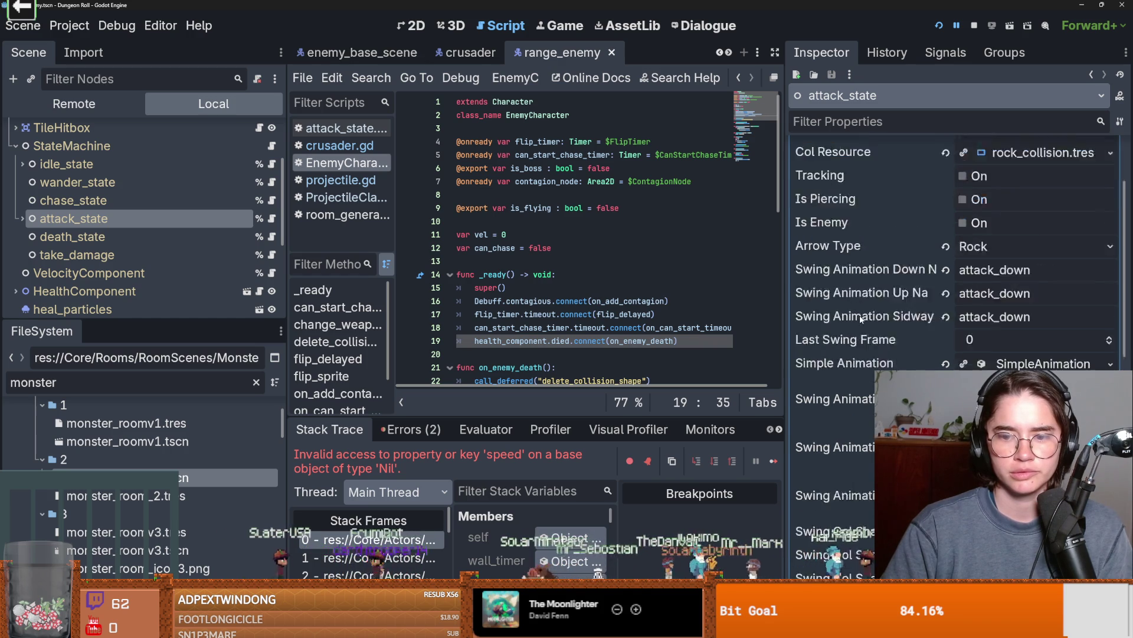
{"action": "scroll", "coordinate": [860, 319], "scroll_direction": "down", "scroll_amount": 5}
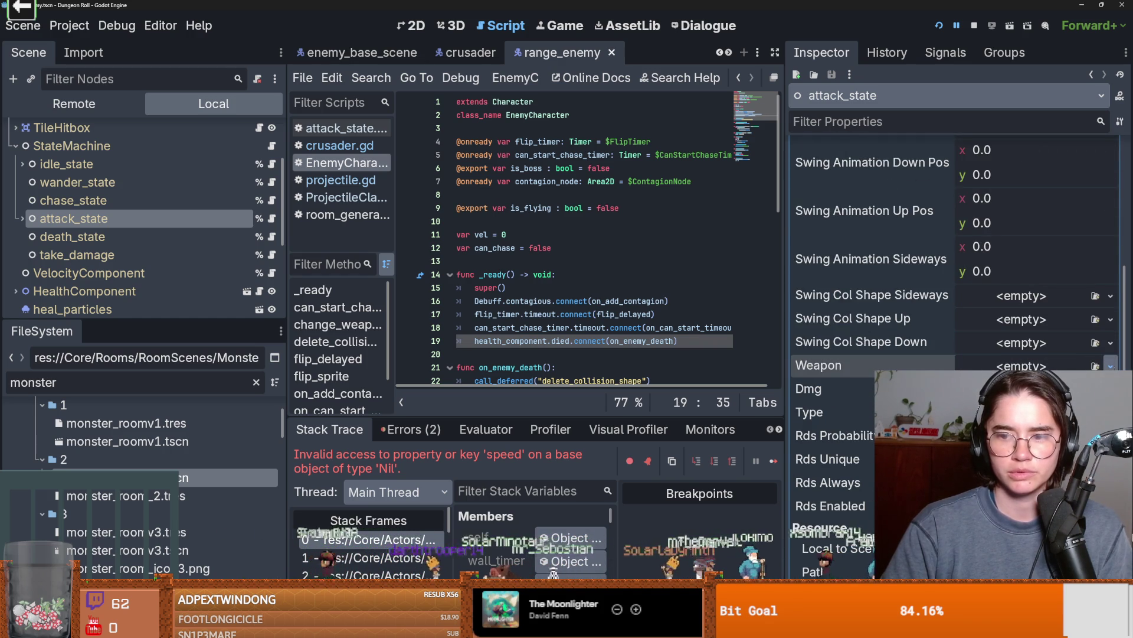
{"action": "left_click", "coordinate": [1110, 365]}
{"action": "double_click", "coordinate": [460, 198]}
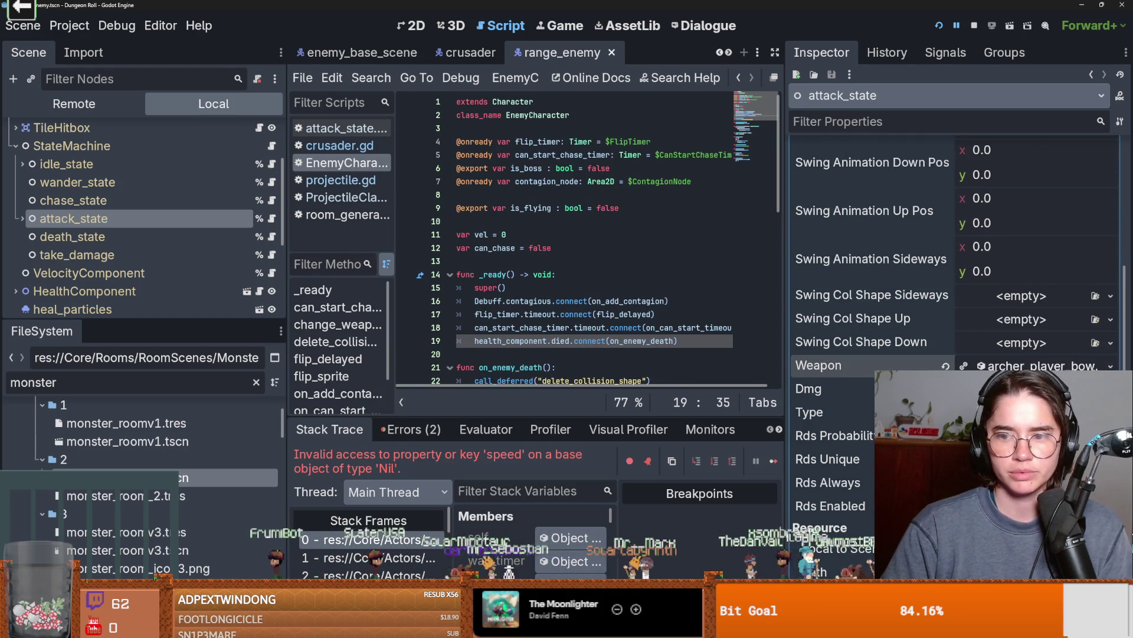
Check range_enemy2's weapon without changes, recheck attack_state, and run the project.
{"action": "scroll", "coordinate": [111, 176], "scroll_direction": "up", "scroll_amount": 5}
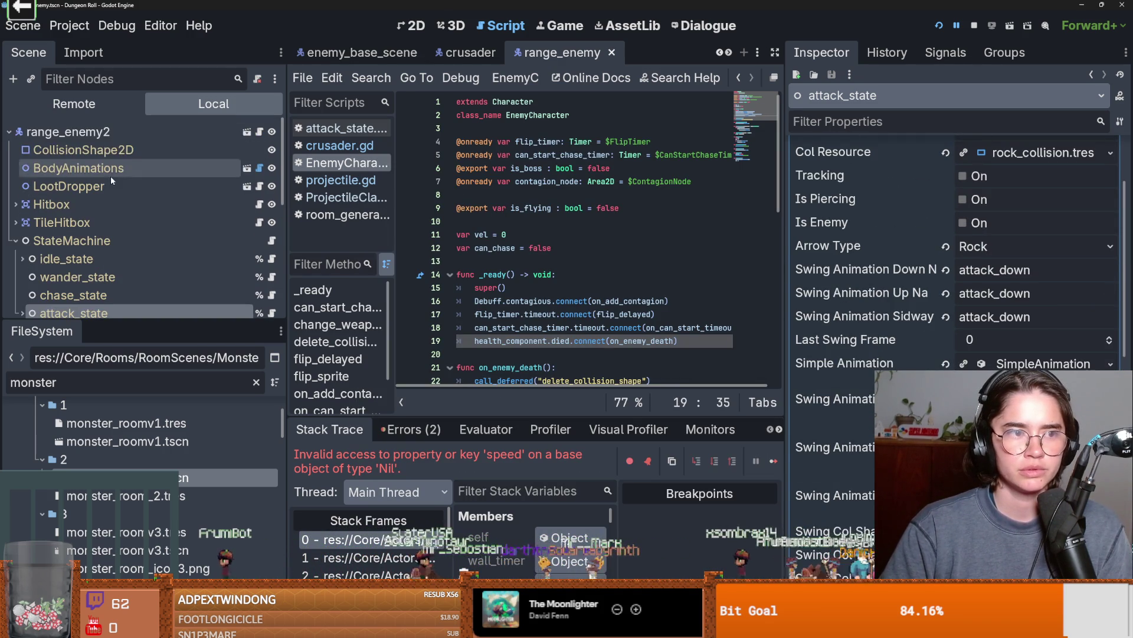
{"action": "double_click", "coordinate": [88, 132]}
{"action": "left_click", "coordinate": [1115, 215]}
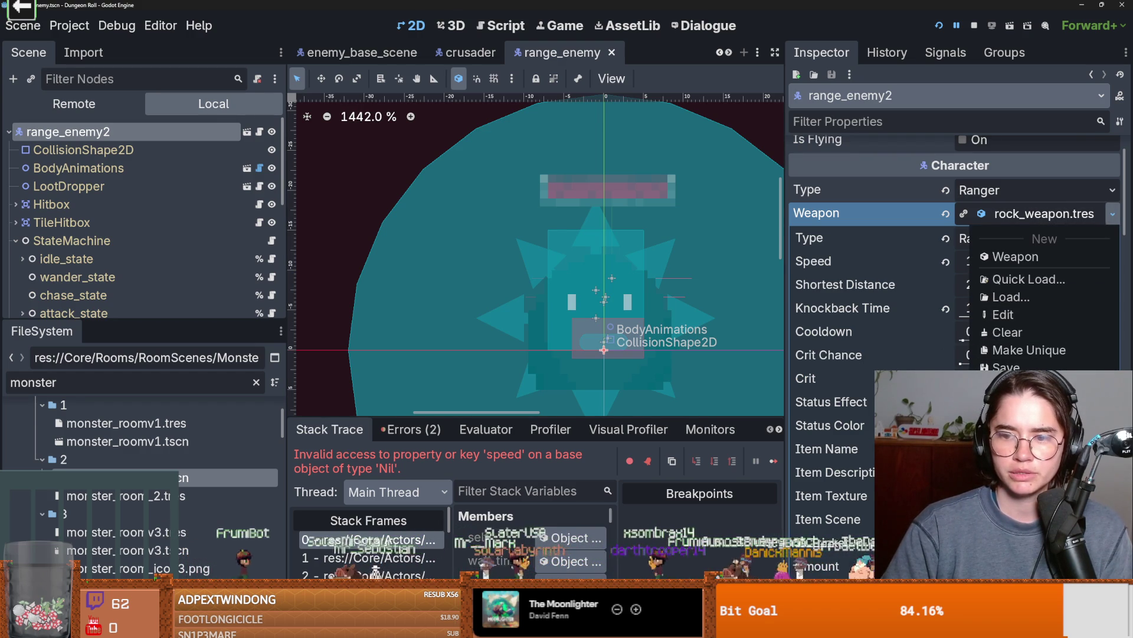
{"action": "left_click", "coordinate": [388, 313]}
{"action": "scroll", "coordinate": [123, 243], "scroll_direction": "down", "scroll_amount": 3}
{"action": "left_click", "coordinate": [126, 247]}
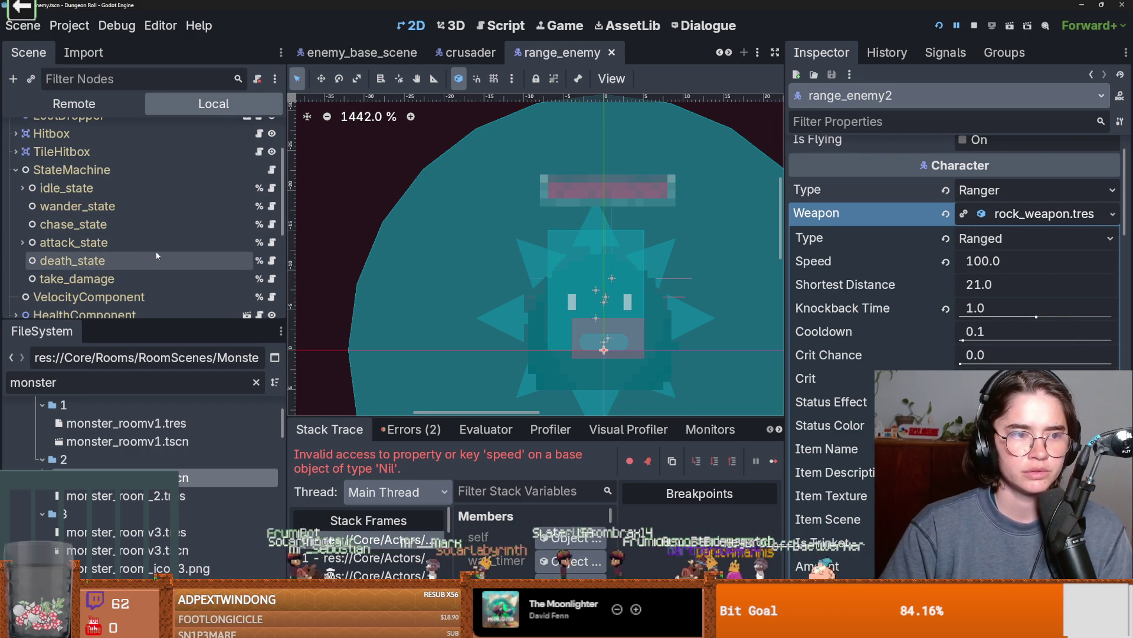
{"action": "scroll", "coordinate": [957, 253], "scroll_direction": "down", "scroll_amount": 5}
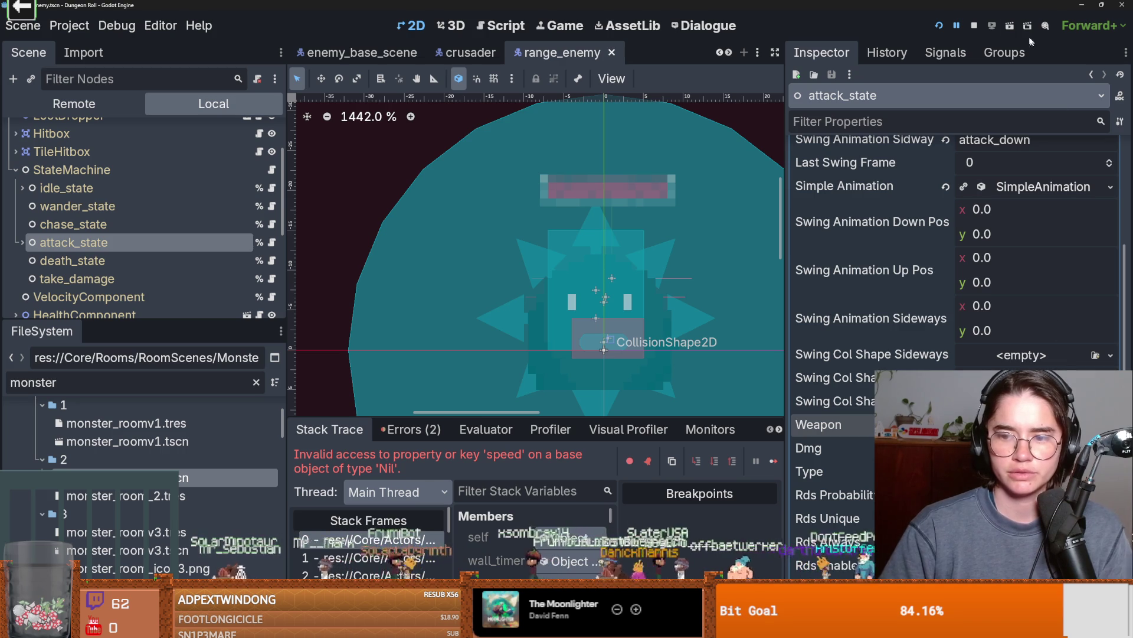
{"action": "left_click", "coordinate": [939, 26]}
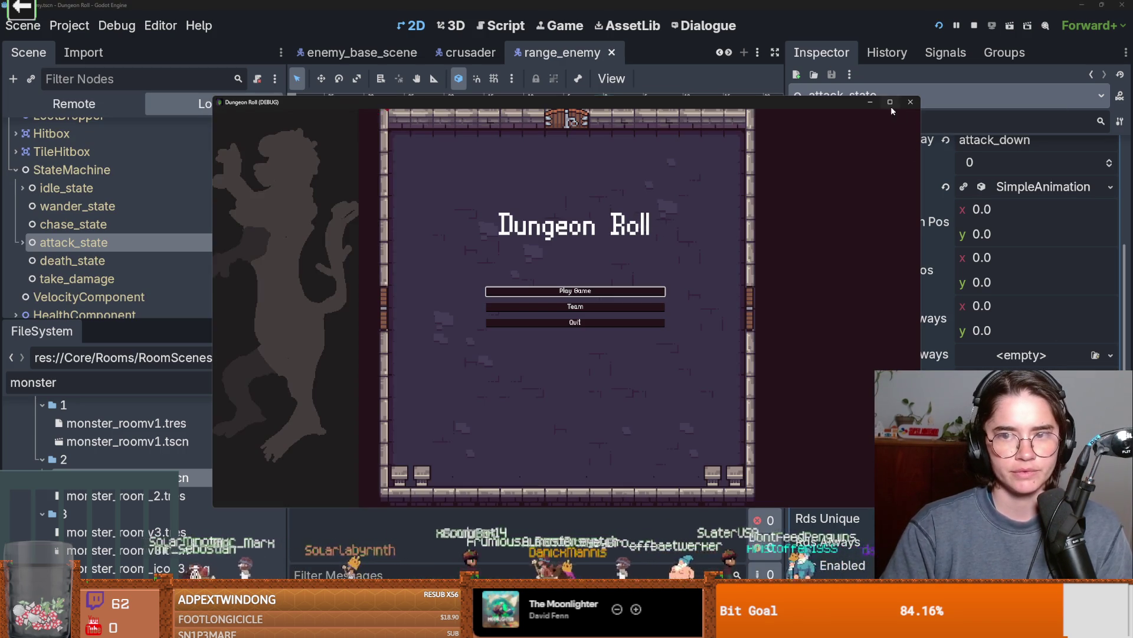
Maximize the game, start a Crusader run with debug enabled, and enter a default room.
{"action": "left_click", "coordinate": [890, 102]}
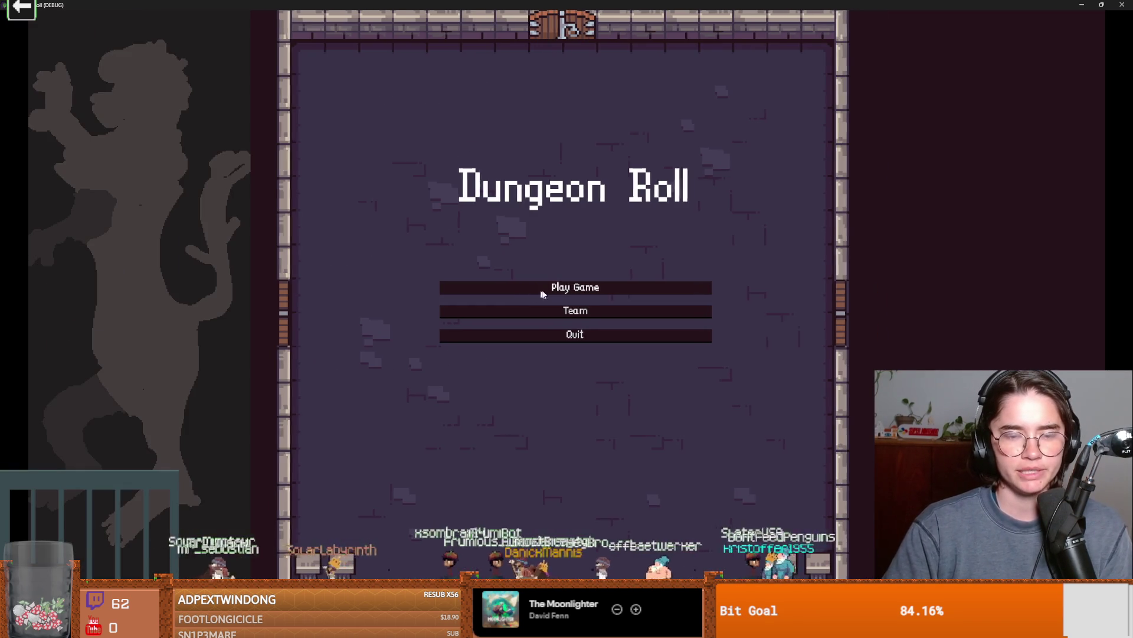
{"action": "left_click", "coordinate": [526, 287]}
{"action": "left_click", "coordinate": [496, 254]}
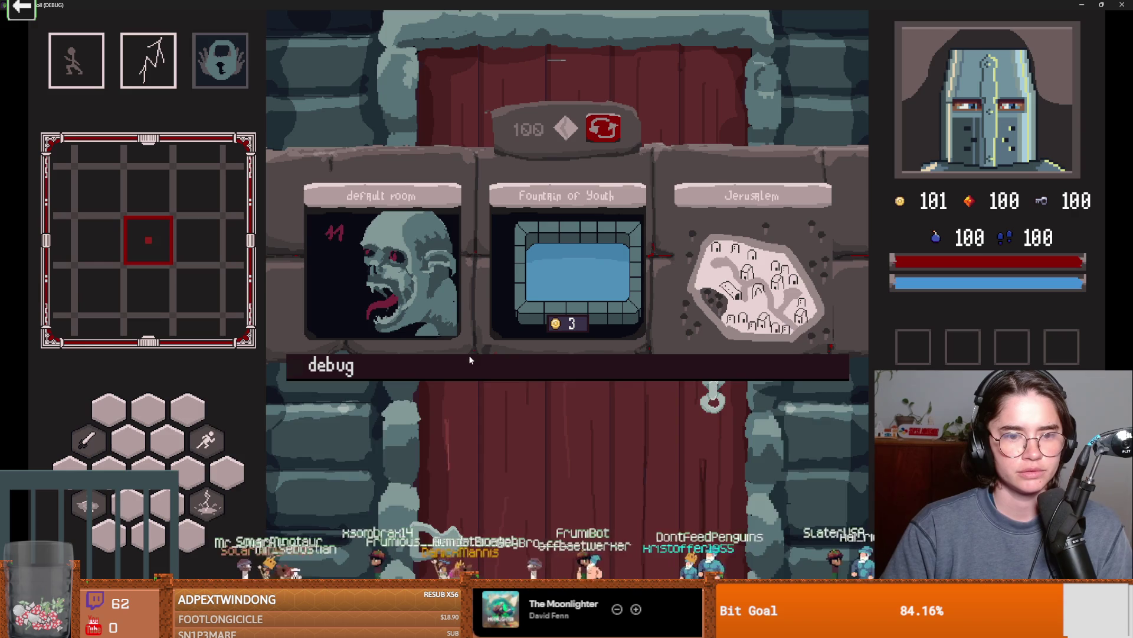
{"action": "left_click", "coordinate": [470, 362]}
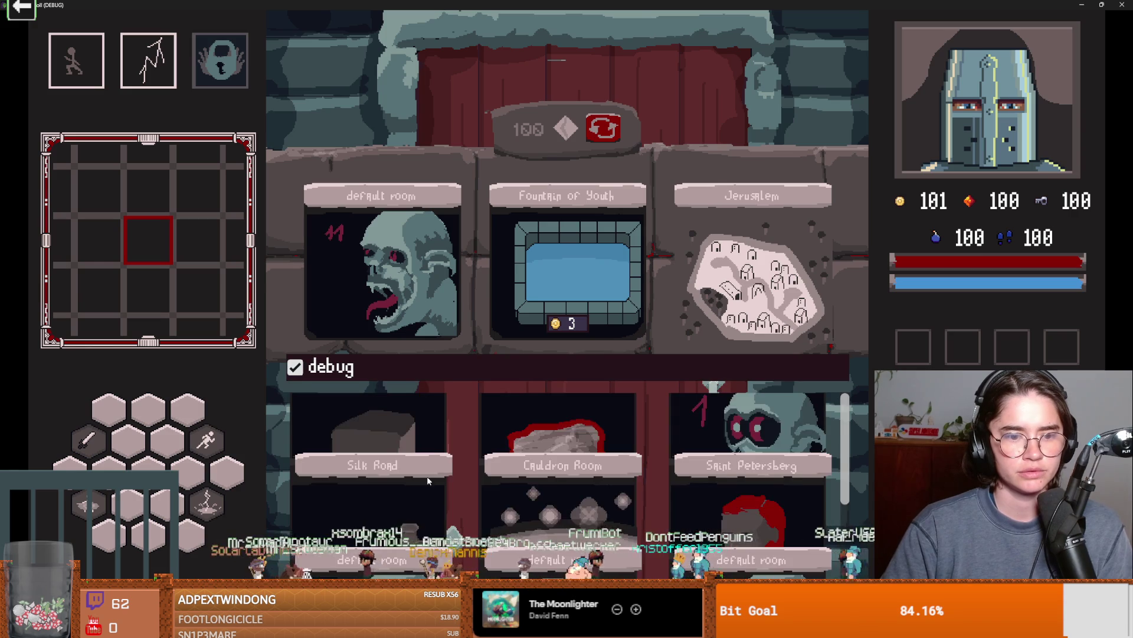
{"action": "left_click", "coordinate": [426, 475]}
Fight the room's enemies using WASD movement, sword swings and an upward dash.
{"action": "key", "text": "a"}
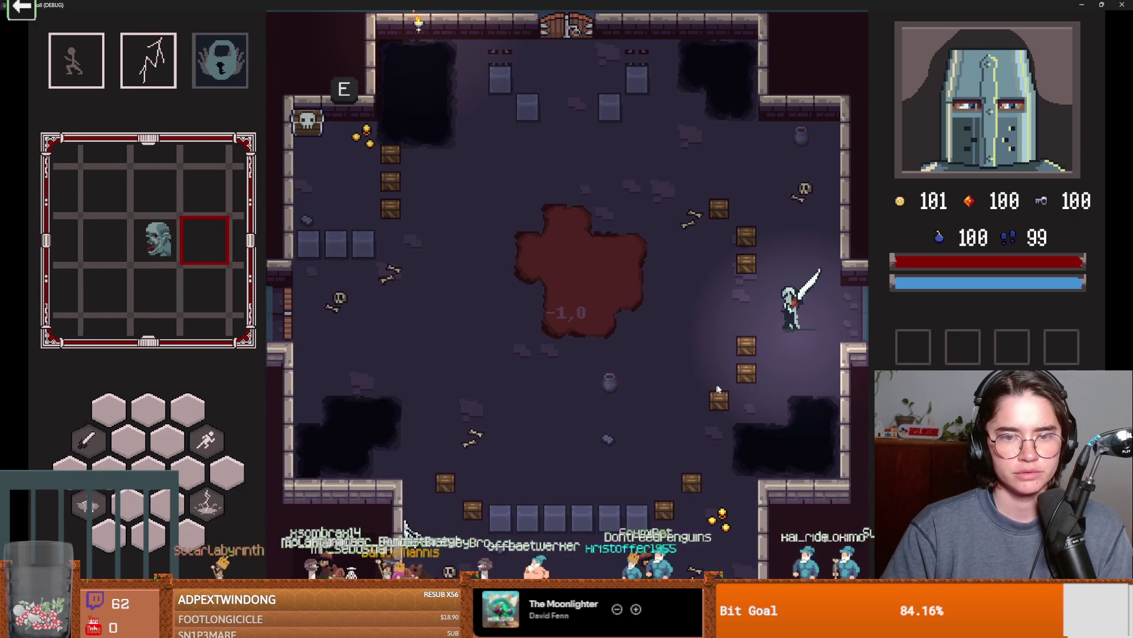
{"action": "key", "text": "s"}
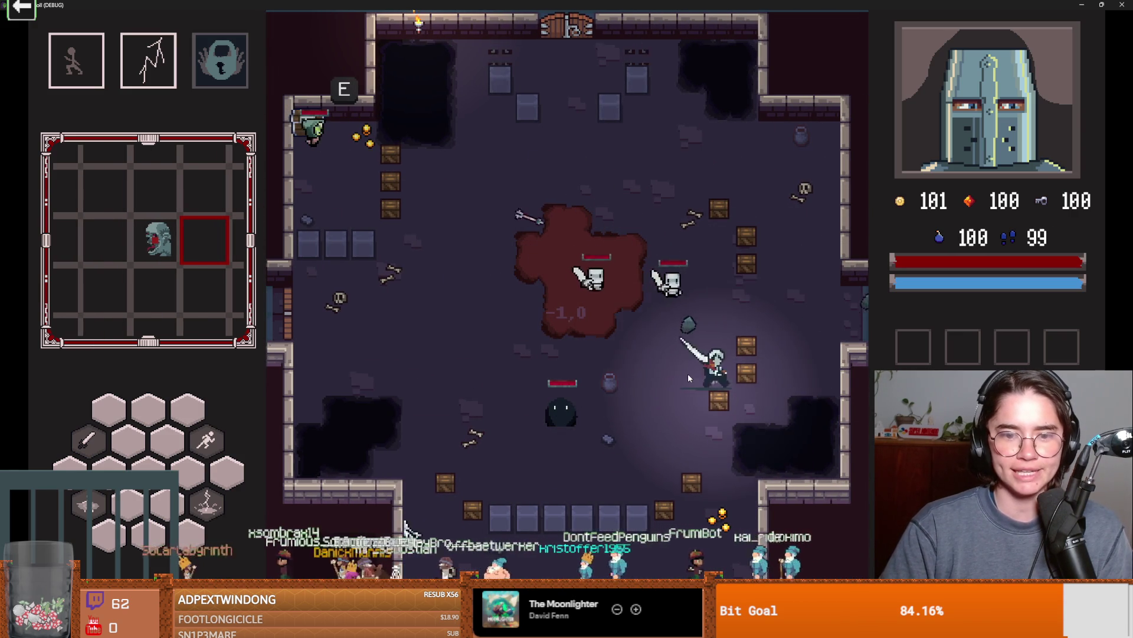
{"action": "key", "text": "a"}
{"action": "key", "text": "w"}
{"action": "key", "text": "a"}
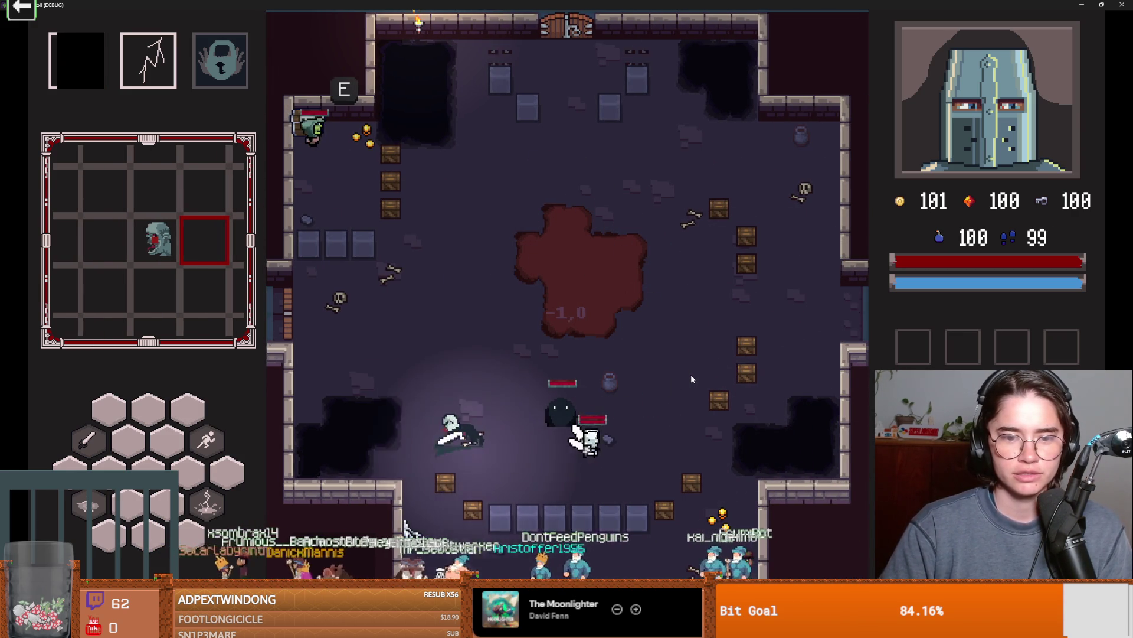
{"action": "key", "text": "w"}
{"action": "key", "text": "d"}
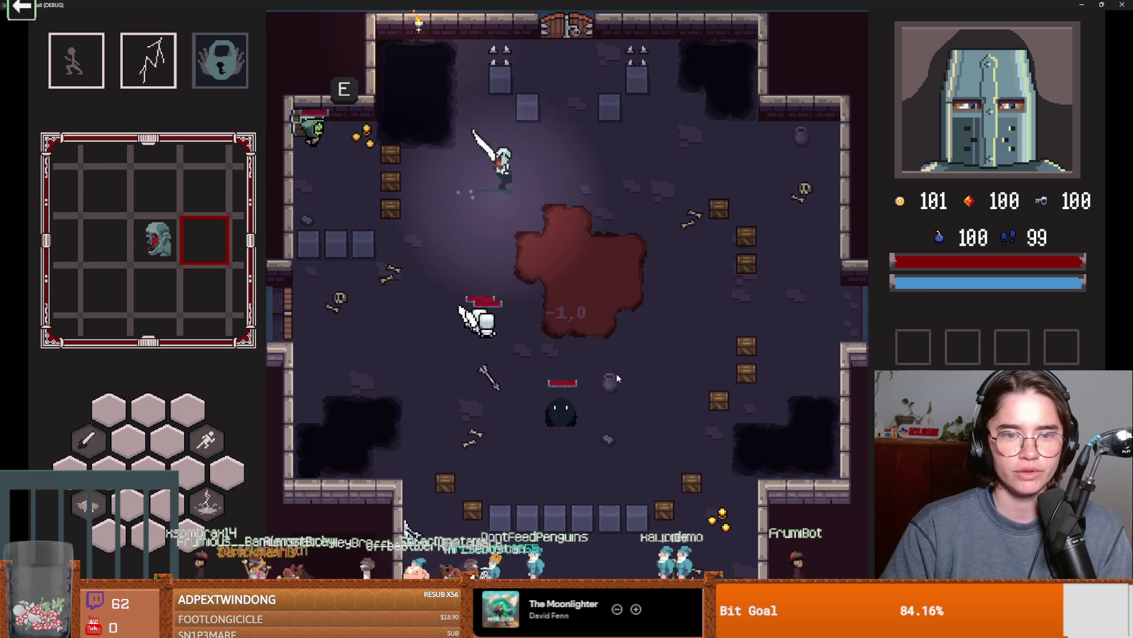
{"action": "key", "text": "d"}
{"action": "key", "text": "s"}
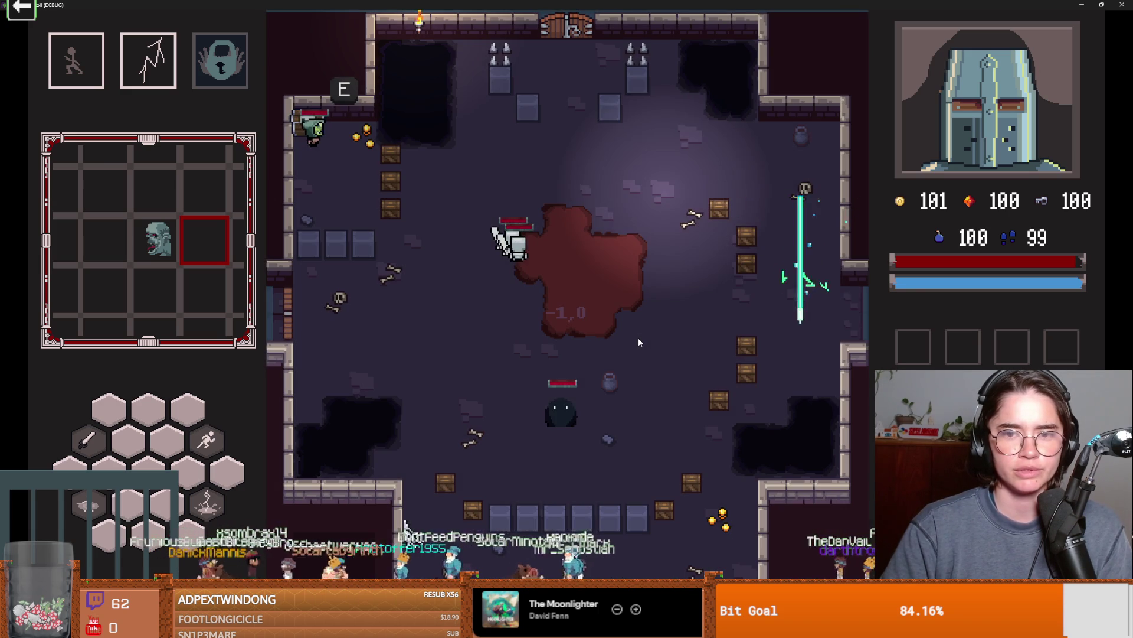
{"action": "key", "text": "s"}
{"action": "key", "text": "a"}
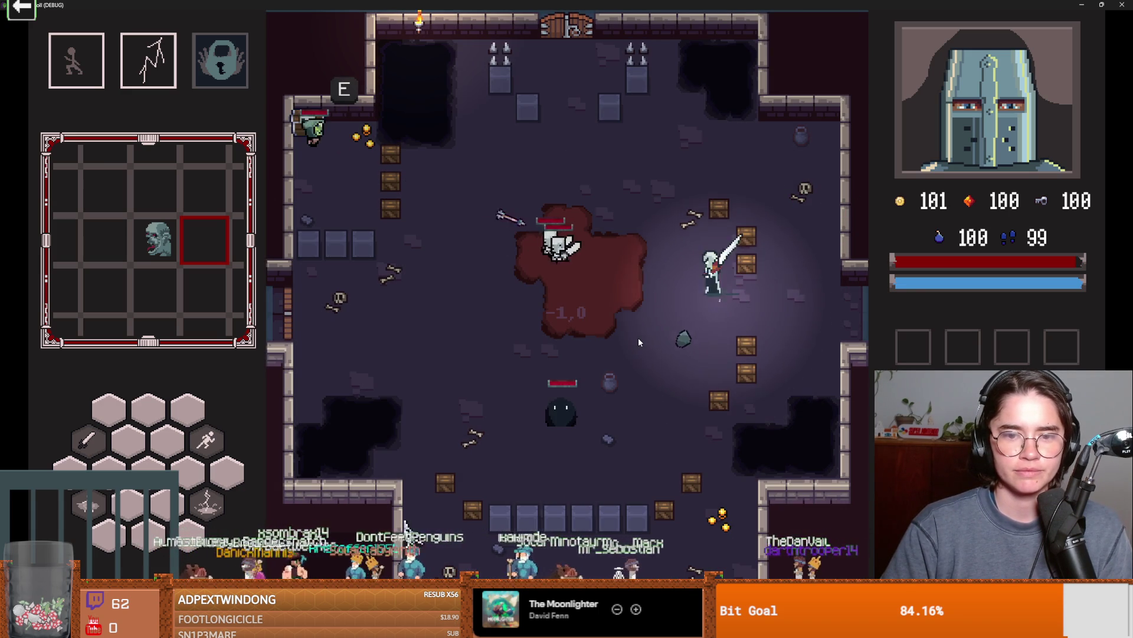
{"action": "key", "text": "s"}
{"action": "key", "text": "a"}
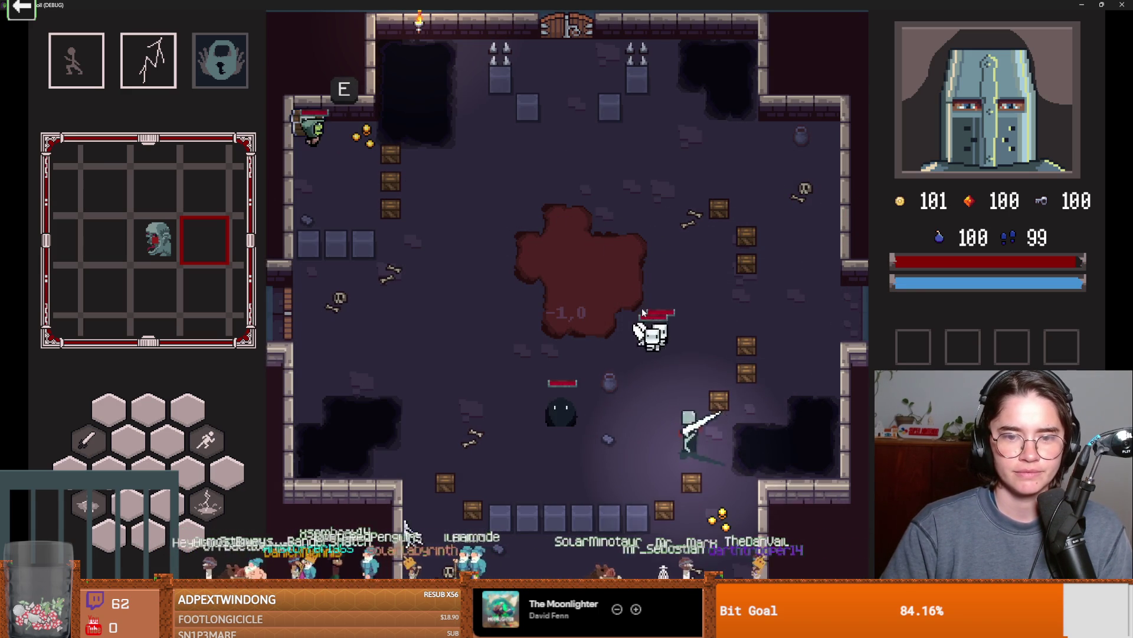
{"action": "key", "text": "w"}
{"action": "key", "text": "space"}
{"action": "key", "text": "w"}
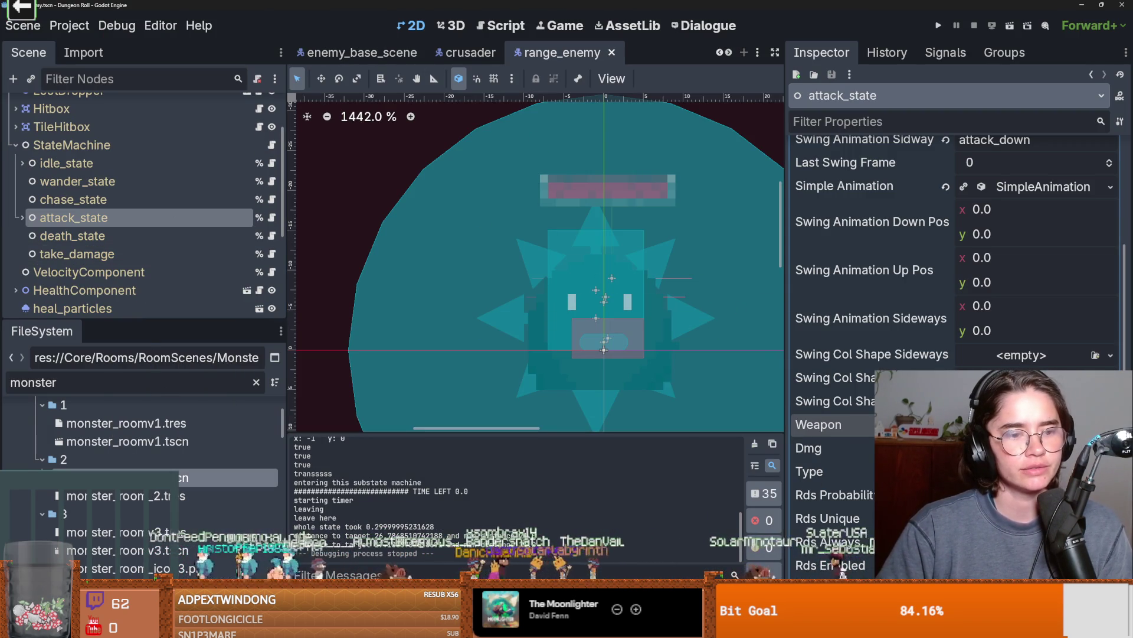
Open monster_roomv2 and toggle the wall tilemap layer's visibility off and on.
{"action": "double_click", "coordinate": [207, 477]}
{"action": "scroll", "coordinate": [555, 304], "scroll_direction": "up", "scroll_amount": 5}
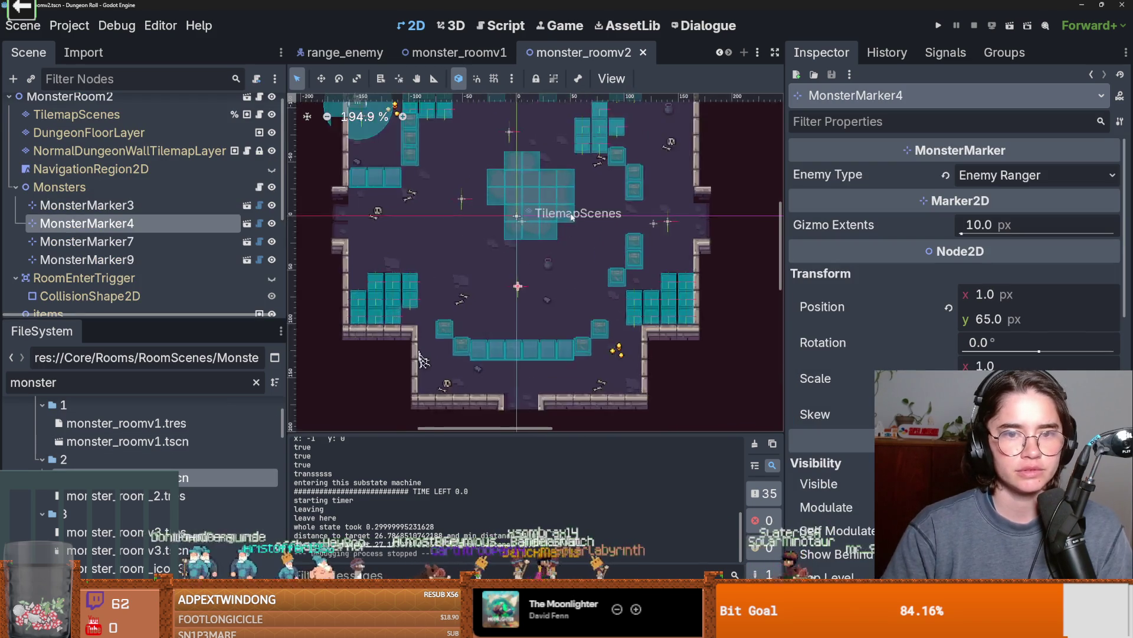
{"action": "scroll", "coordinate": [575, 211], "scroll_direction": "up", "scroll_amount": 1}
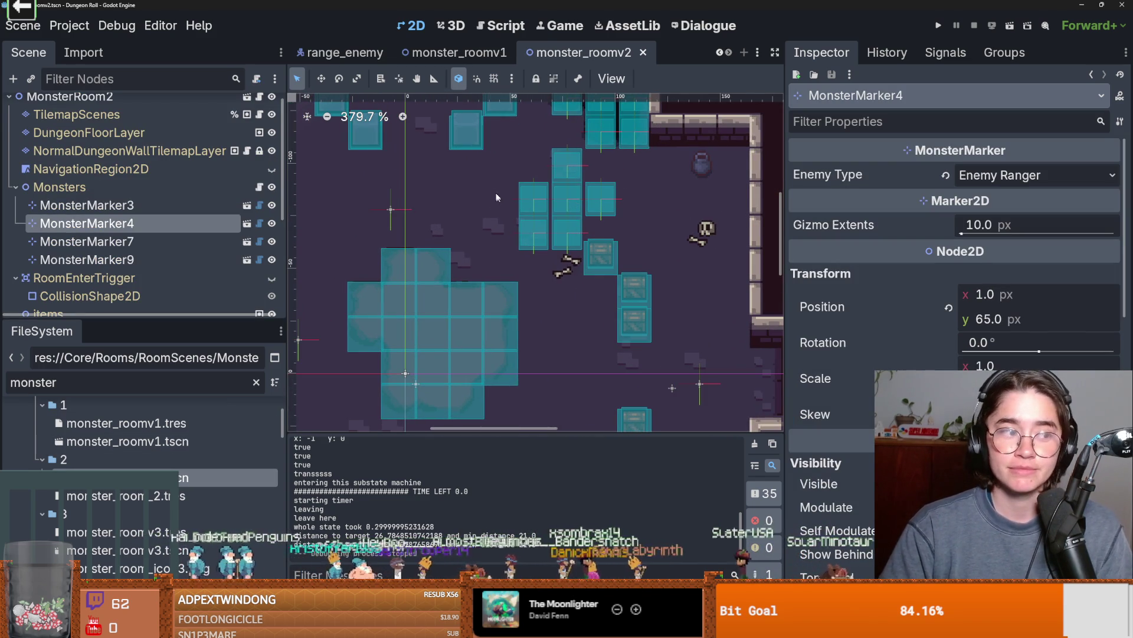
{"action": "left_click", "coordinate": [136, 153]}
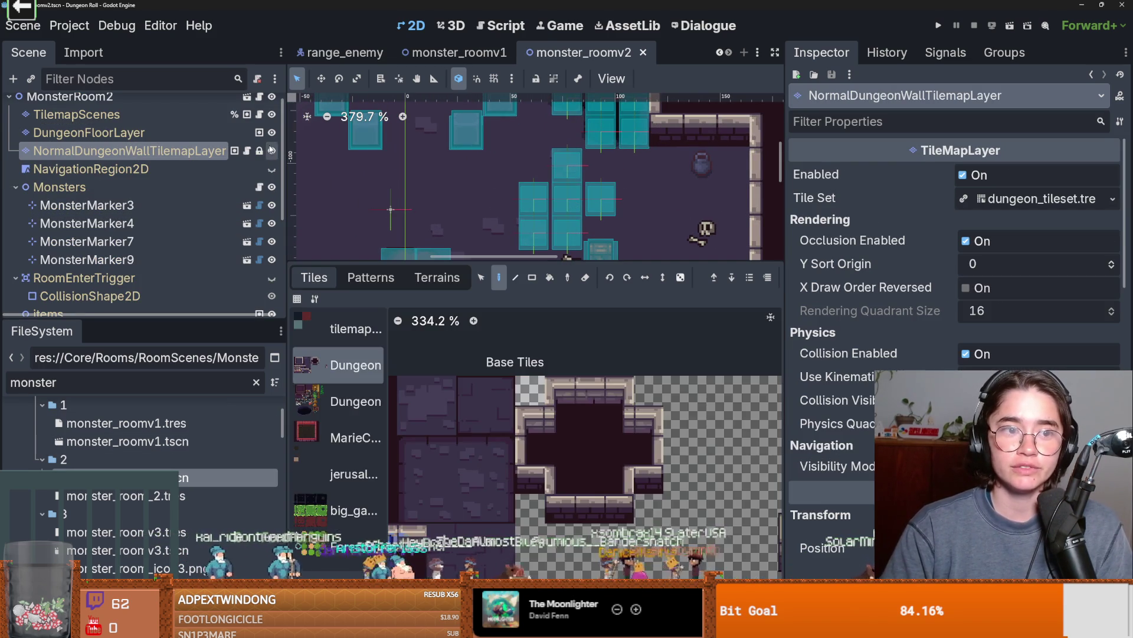
{"action": "left_click", "coordinate": [271, 150]}
{"action": "left_click", "coordinate": [272, 150]}
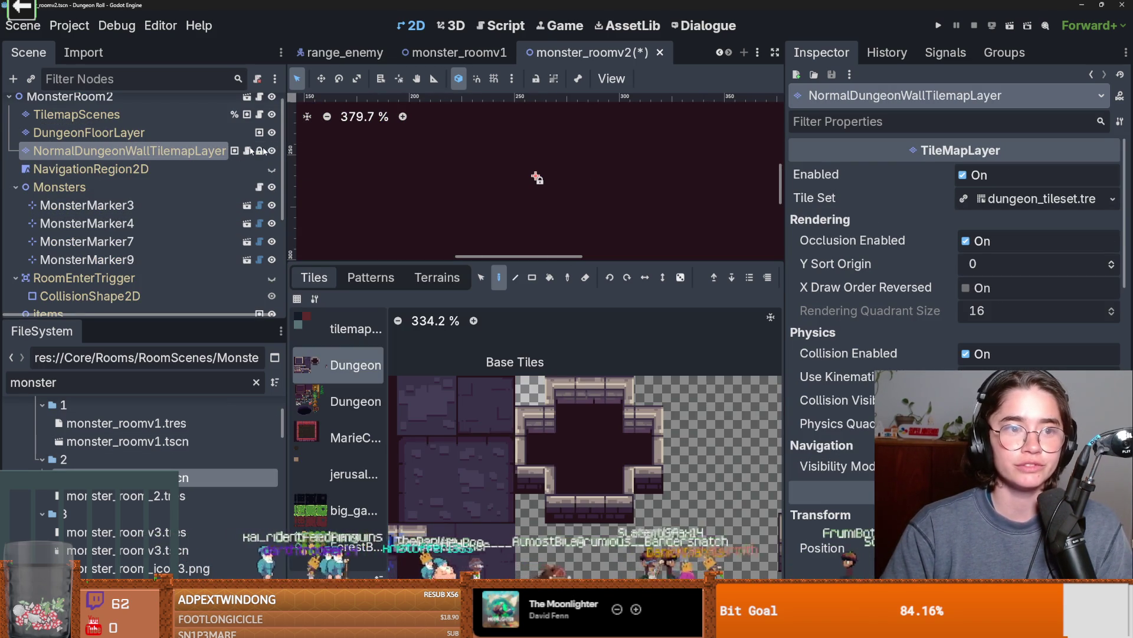
Hide and re-show the TilemapScenes layer.
{"action": "scroll", "coordinate": [507, 206], "scroll_direction": "down", "scroll_amount": 5}
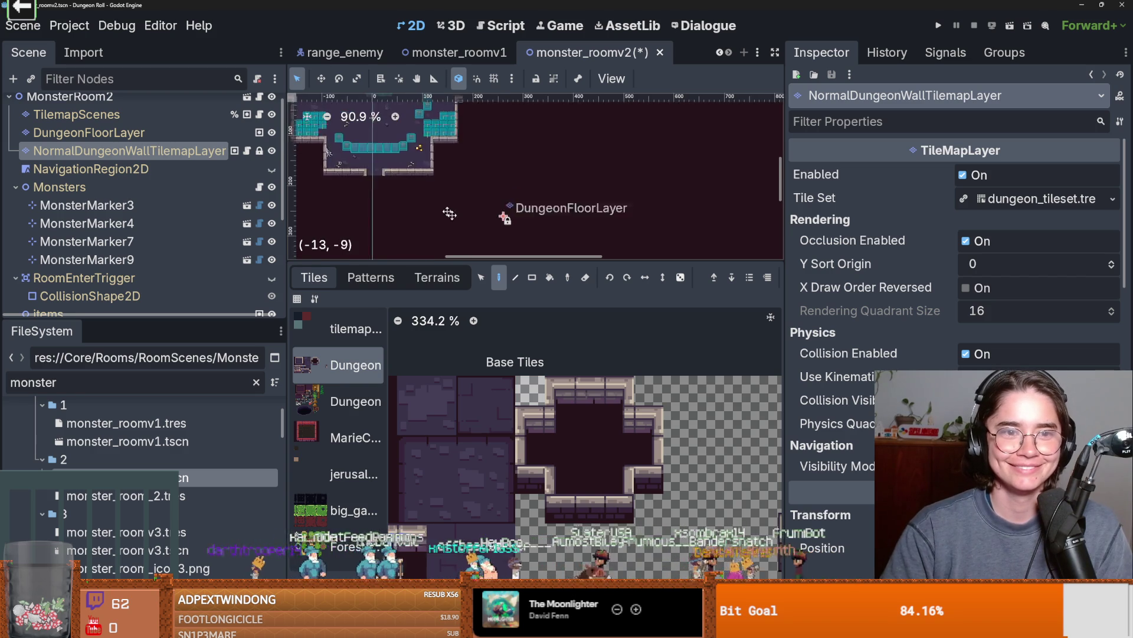
{"action": "scroll", "coordinate": [543, 194], "scroll_direction": "up", "scroll_amount": 4}
{"action": "scroll", "coordinate": [557, 165], "scroll_direction": "up", "scroll_amount": 2}
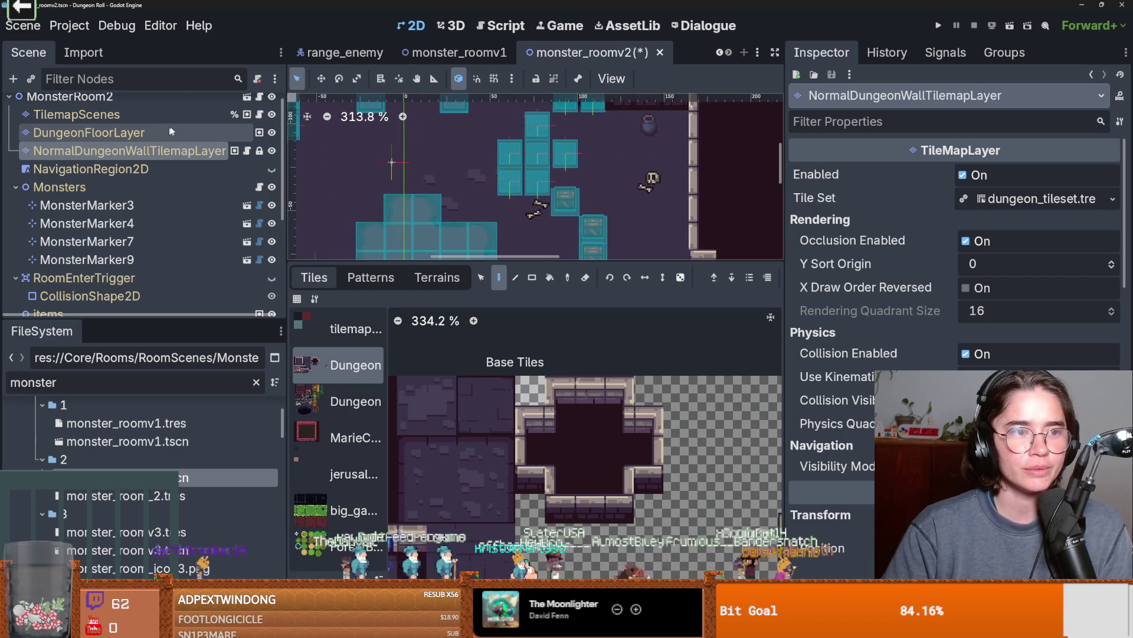
{"action": "left_click", "coordinate": [272, 115]}
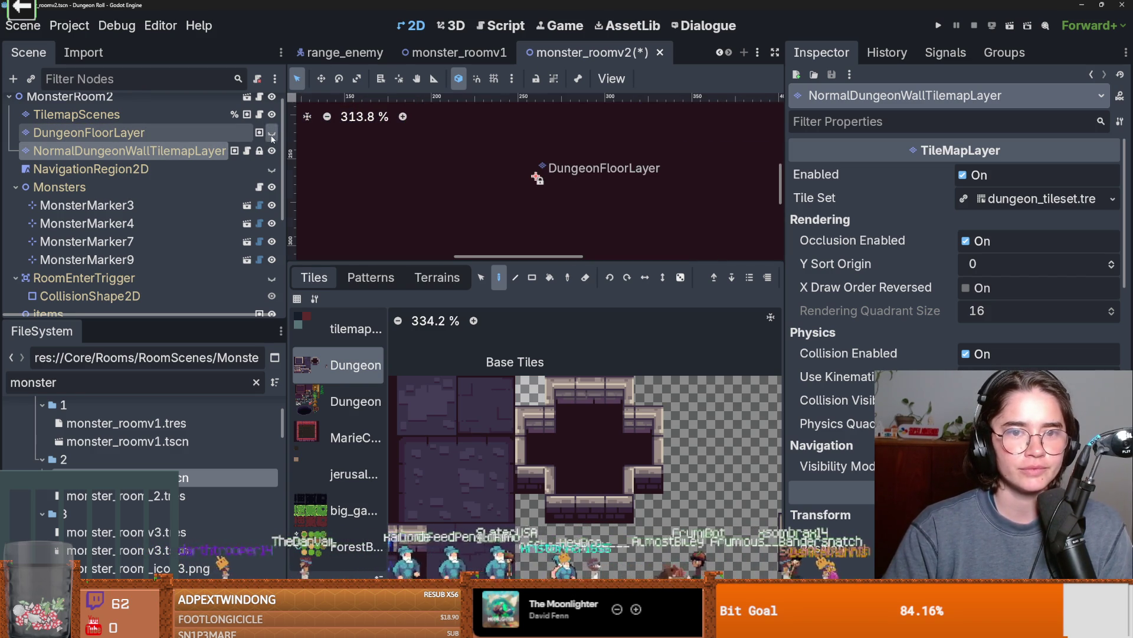
{"action": "left_click", "coordinate": [271, 116]}
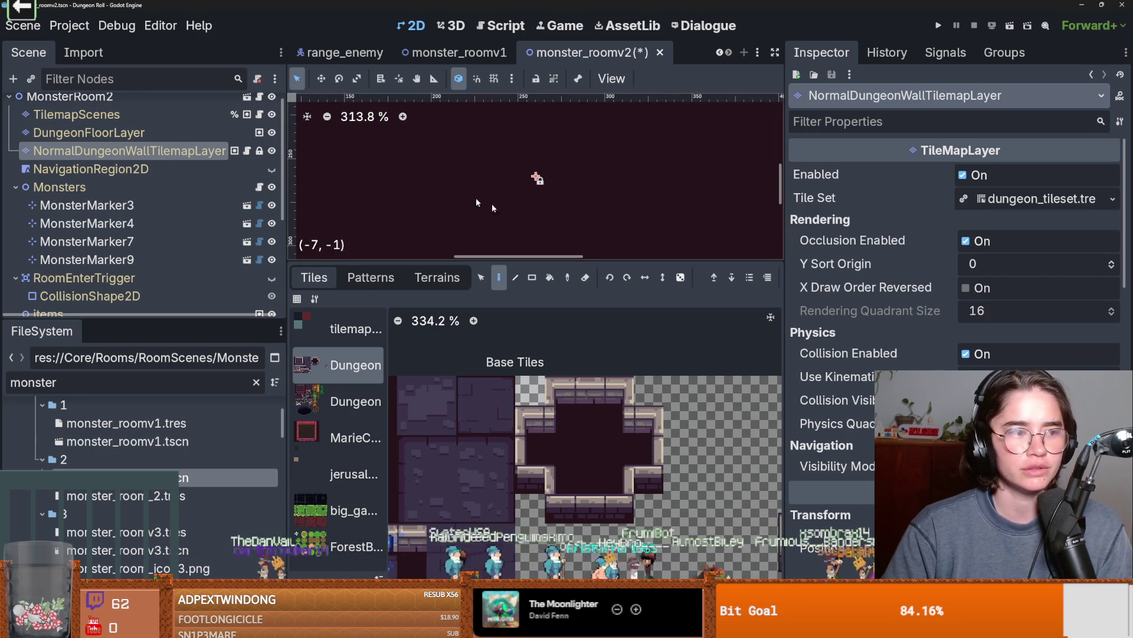
Select TilemapScenes, switch to the eraser tool, and save the scene.
{"action": "scroll", "coordinate": [479, 217], "scroll_direction": "down", "scroll_amount": 7}
{"action": "scroll", "coordinate": [478, 217], "scroll_direction": "up", "scroll_amount": 6}
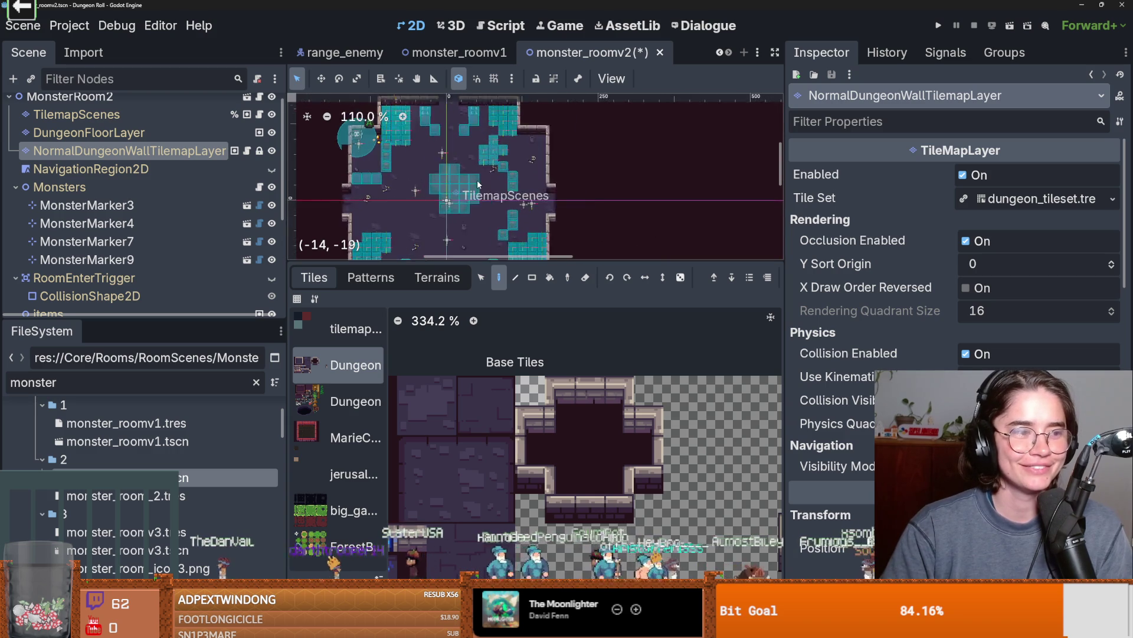
{"action": "scroll", "coordinate": [518, 221], "scroll_direction": "down", "scroll_amount": 1}
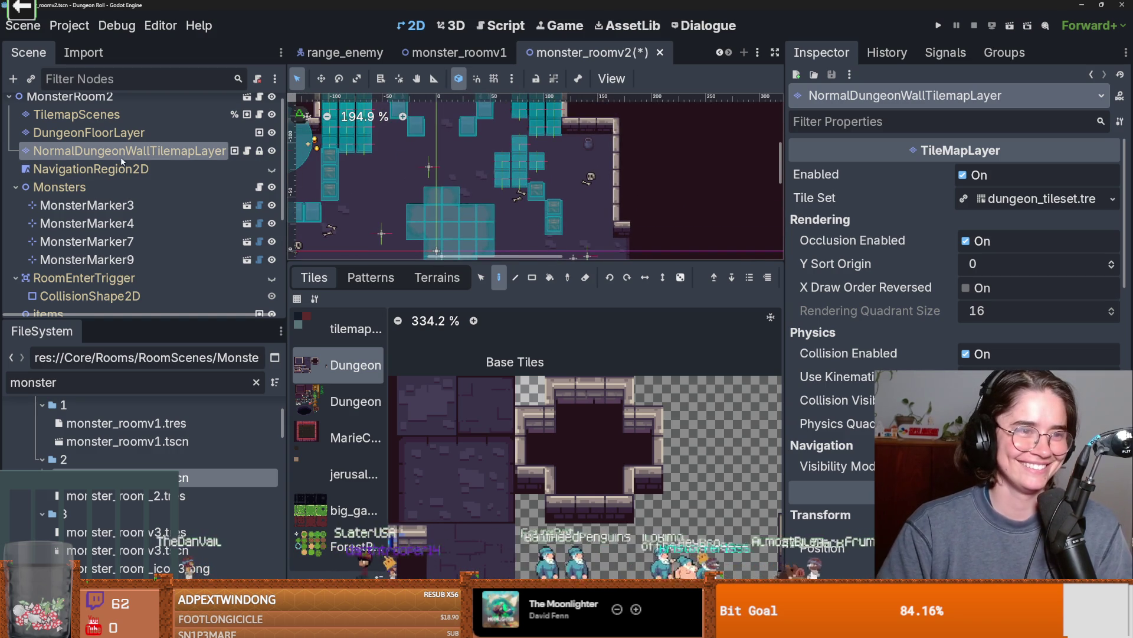
{"action": "key", "text": "Up"}
{"action": "key", "text": "Up"}
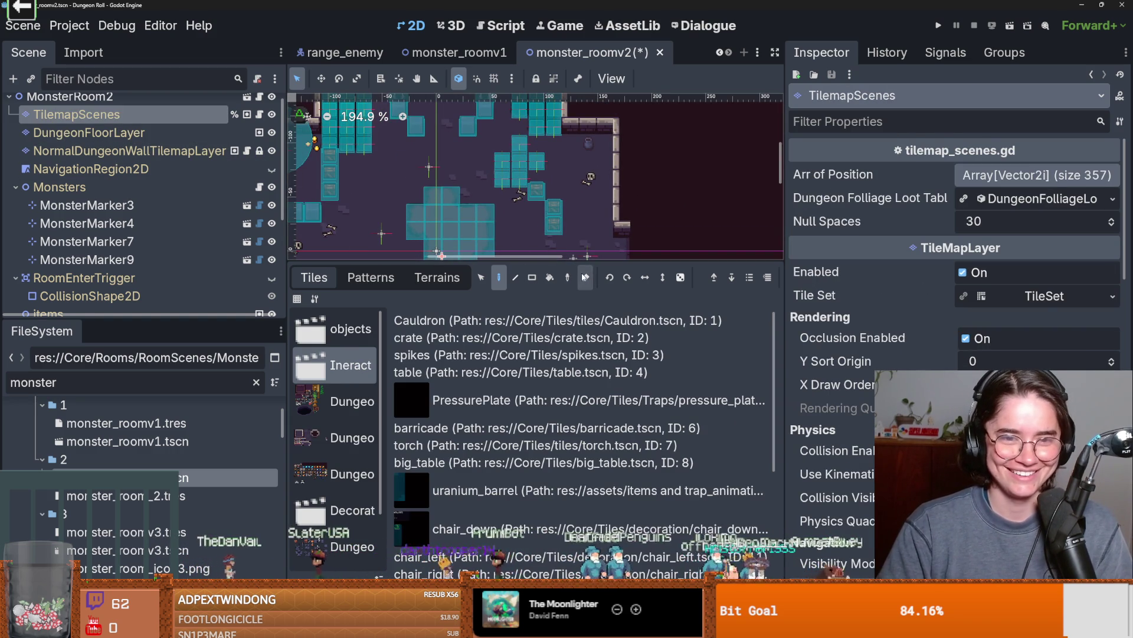
{"action": "left_click", "coordinate": [585, 277]}
{"action": "key", "text": "ctrl+s"}
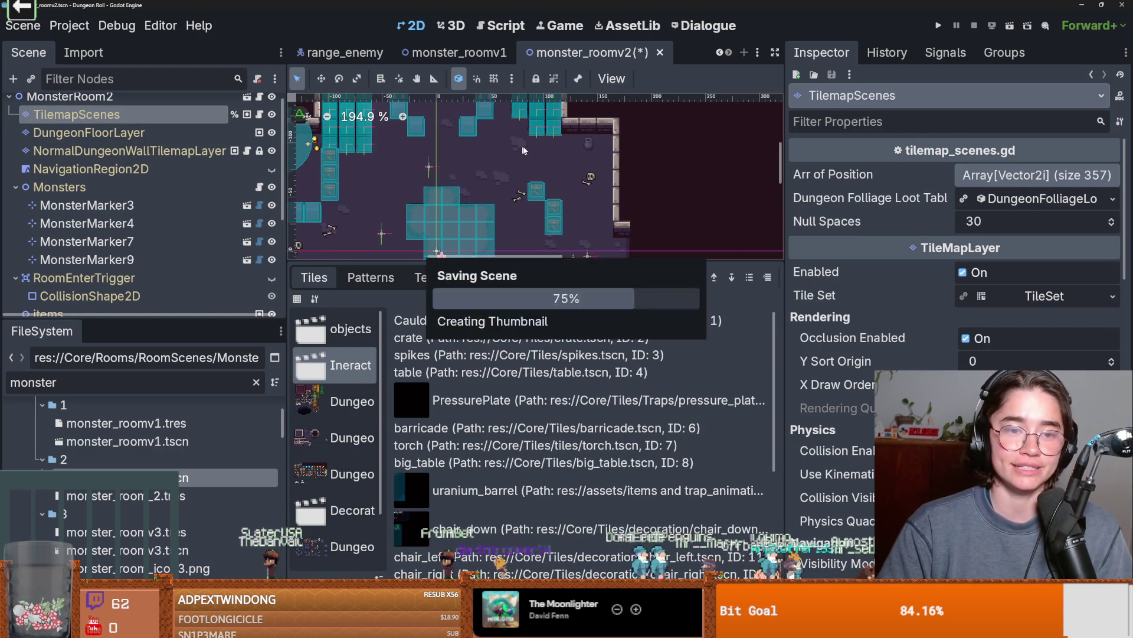
{"action": "scroll", "coordinate": [512, 152], "scroll_direction": "down", "scroll_amount": 3}
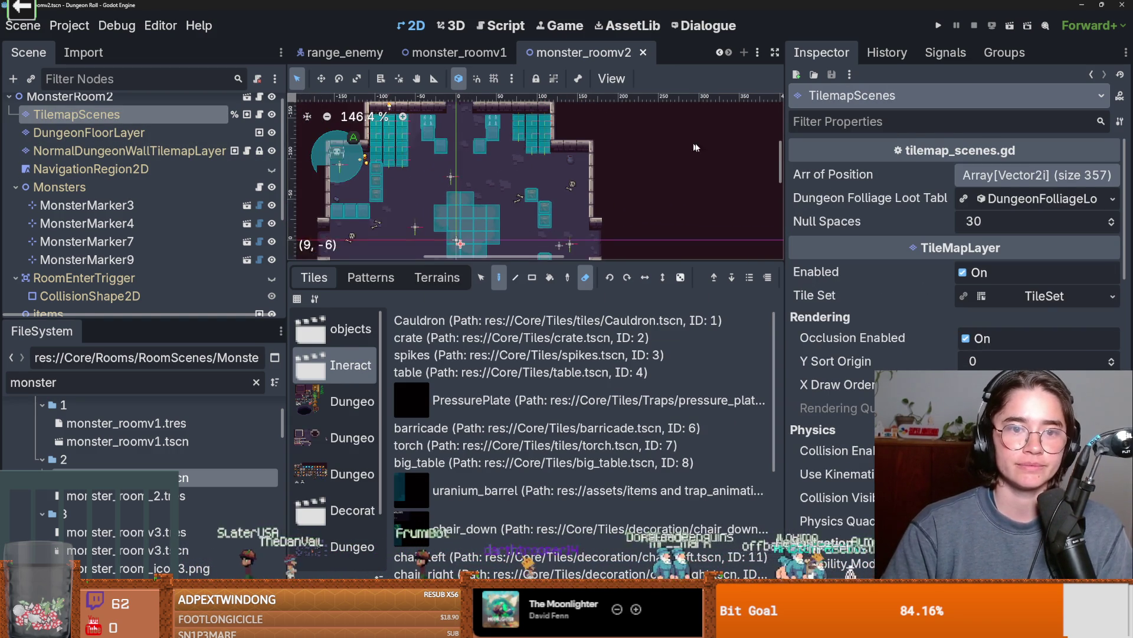
Run the project, start a new game as the Crusader, and enter a debug-selected room to the west.
{"action": "left_click", "coordinate": [940, 26]}
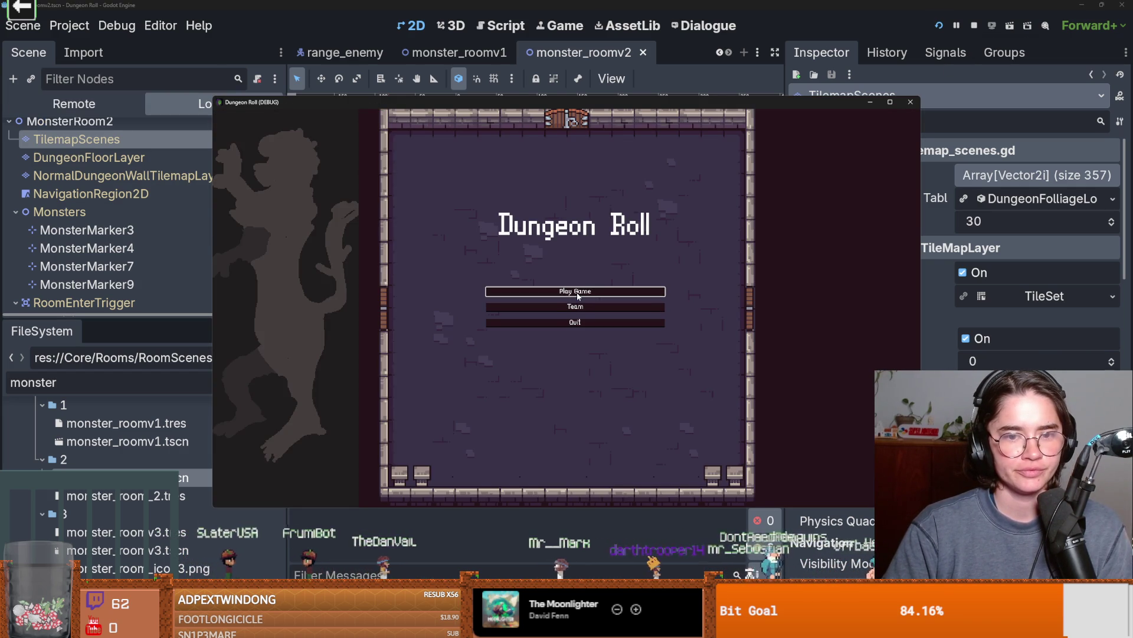
{"action": "left_click", "coordinate": [578, 295]}
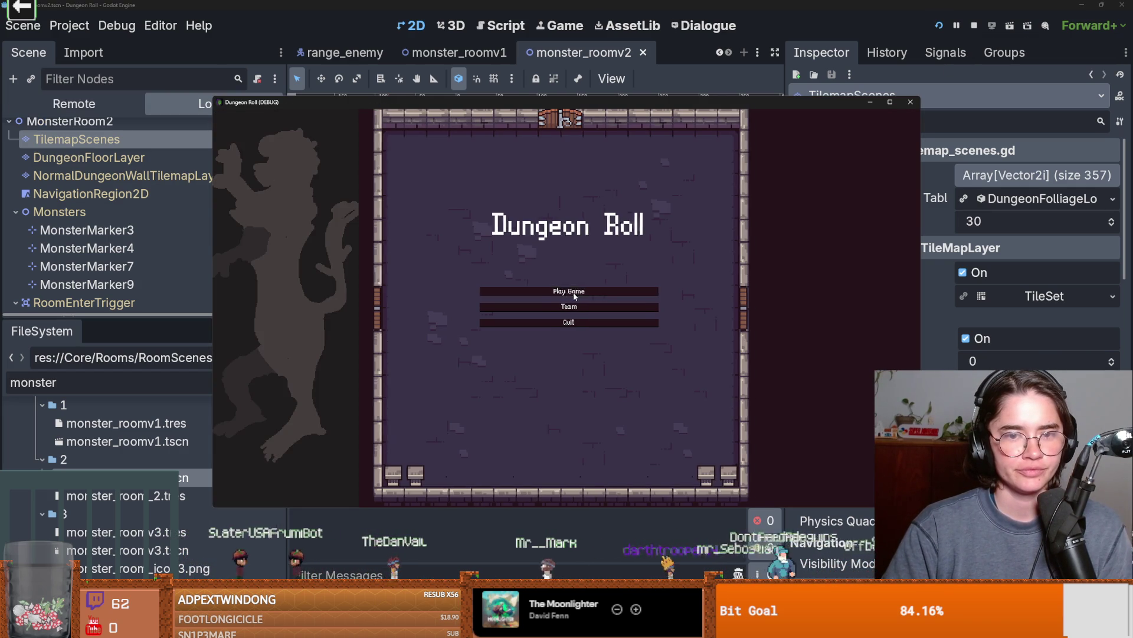
{"action": "left_click", "coordinate": [891, 104]}
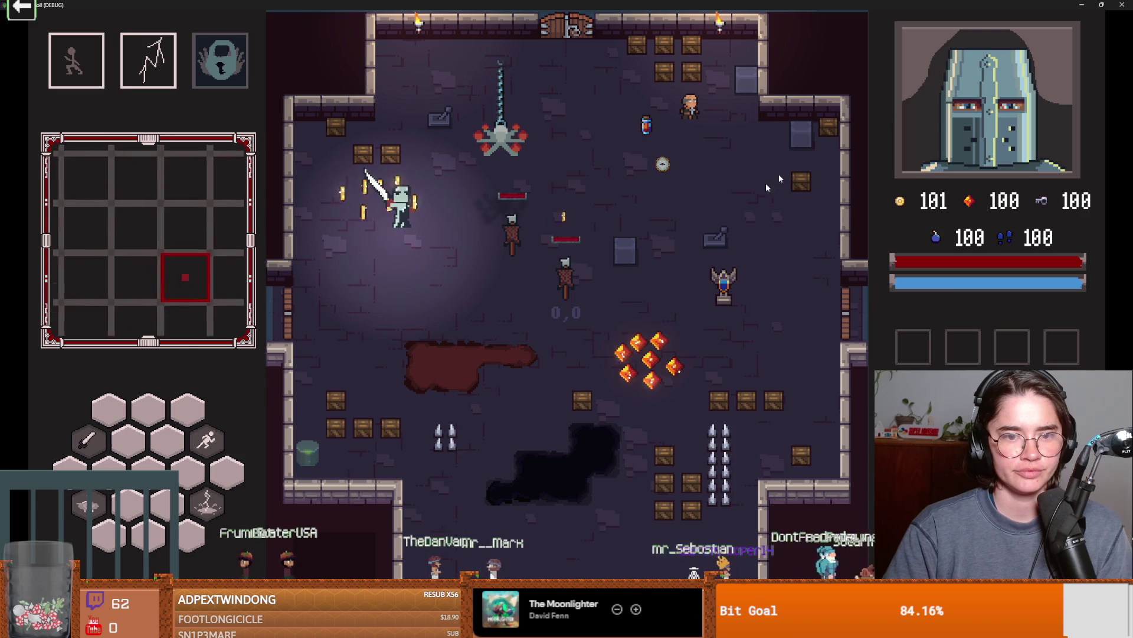
{"action": "key", "text": "s"}
{"action": "key", "text": "a"}
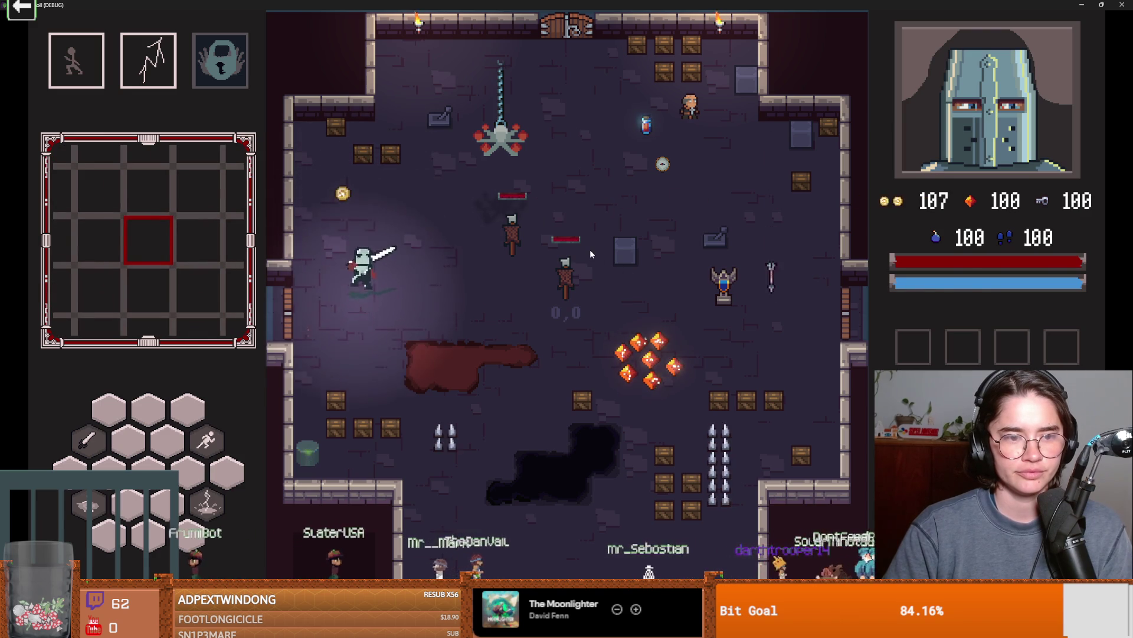
{"action": "key", "text": "e"}
{"action": "left_click", "coordinate": [536, 379]}
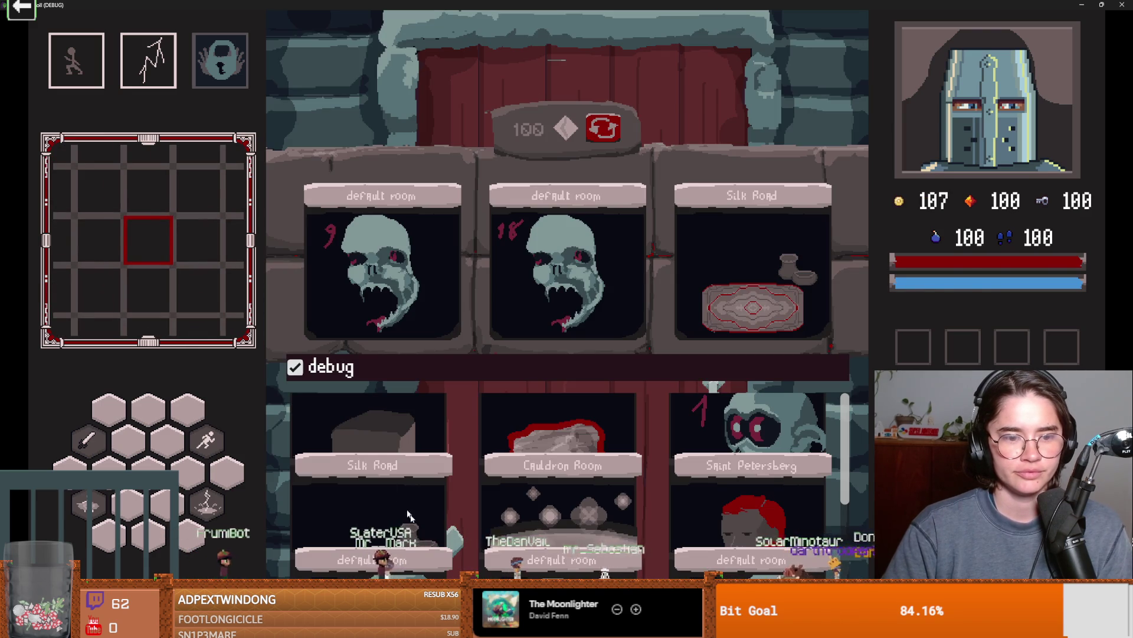
{"action": "left_click", "coordinate": [447, 395]}
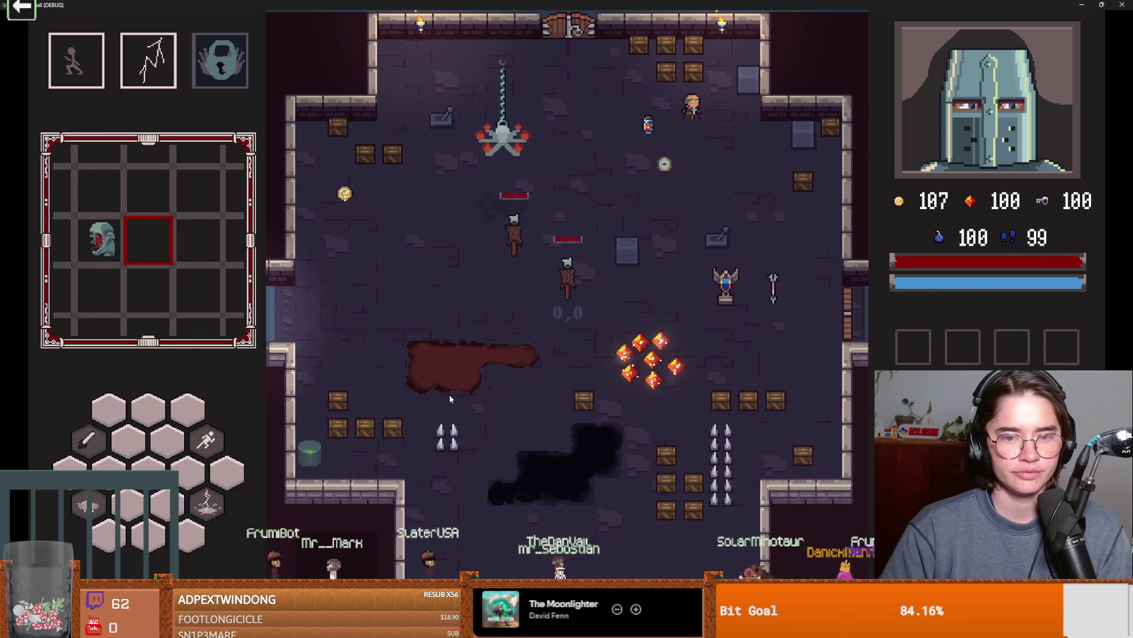
Walk the knight through the new room, attack the skeletons, and dash past them.
{"action": "key", "text": "a"}
{"action": "key", "text": "s"}
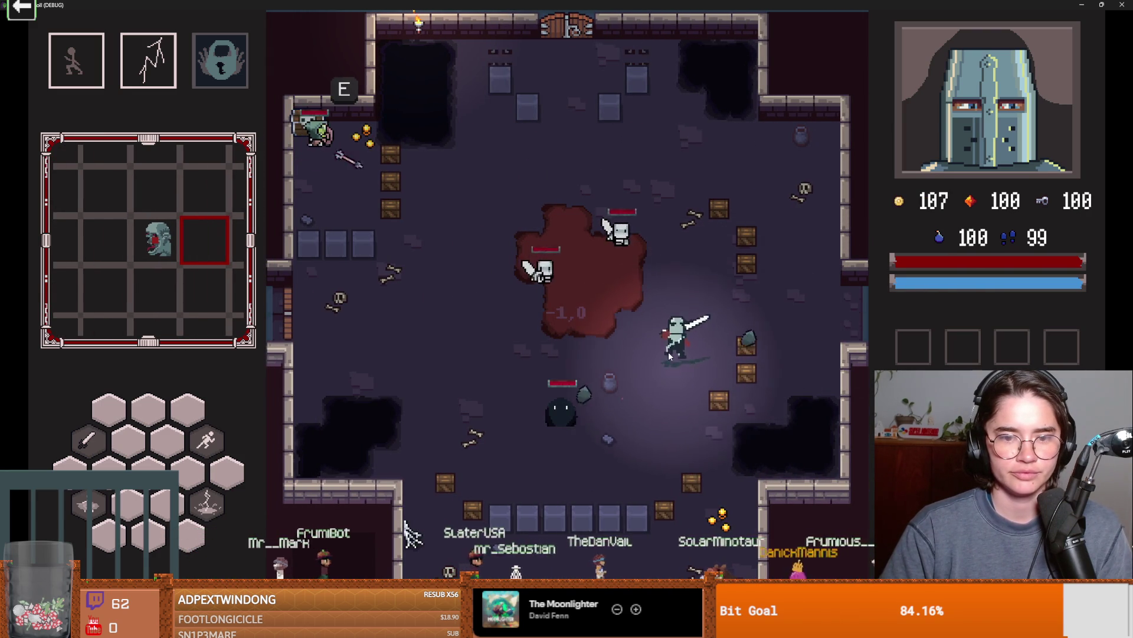
{"action": "key", "text": "a"}
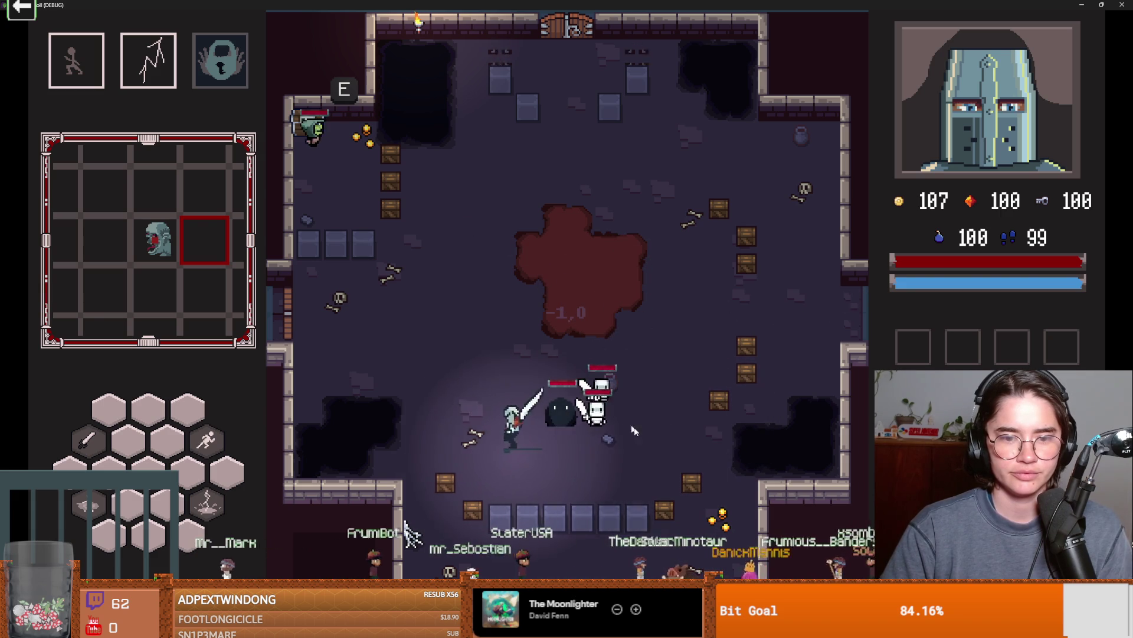
{"action": "key", "text": "w"}
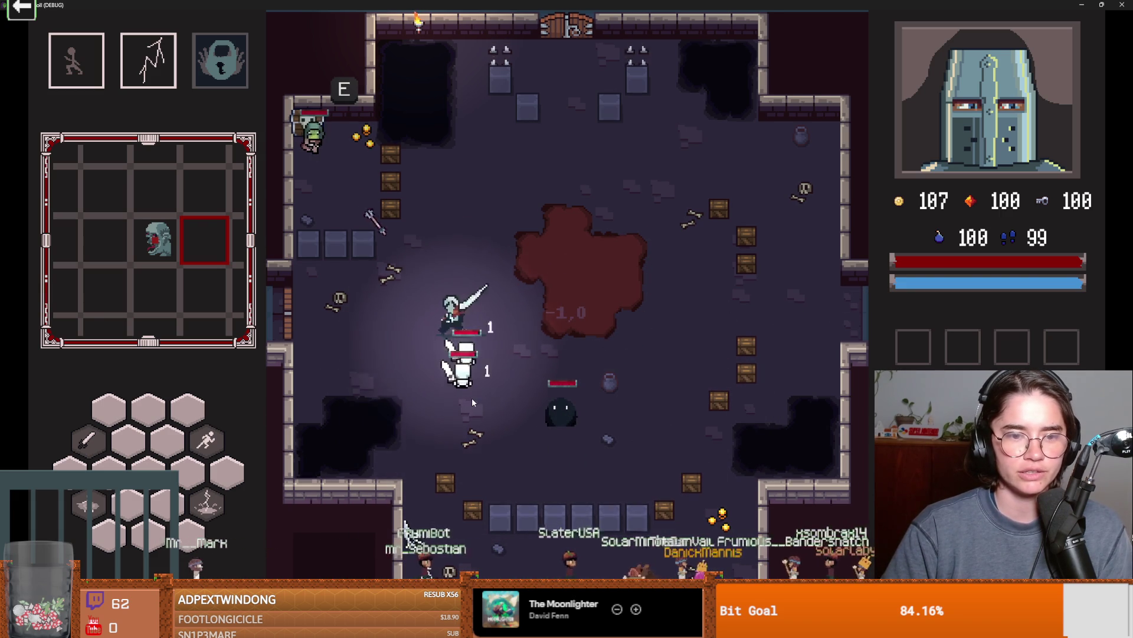
{"action": "key", "text": "a"}
{"action": "left_click", "coordinate": [469, 381]}
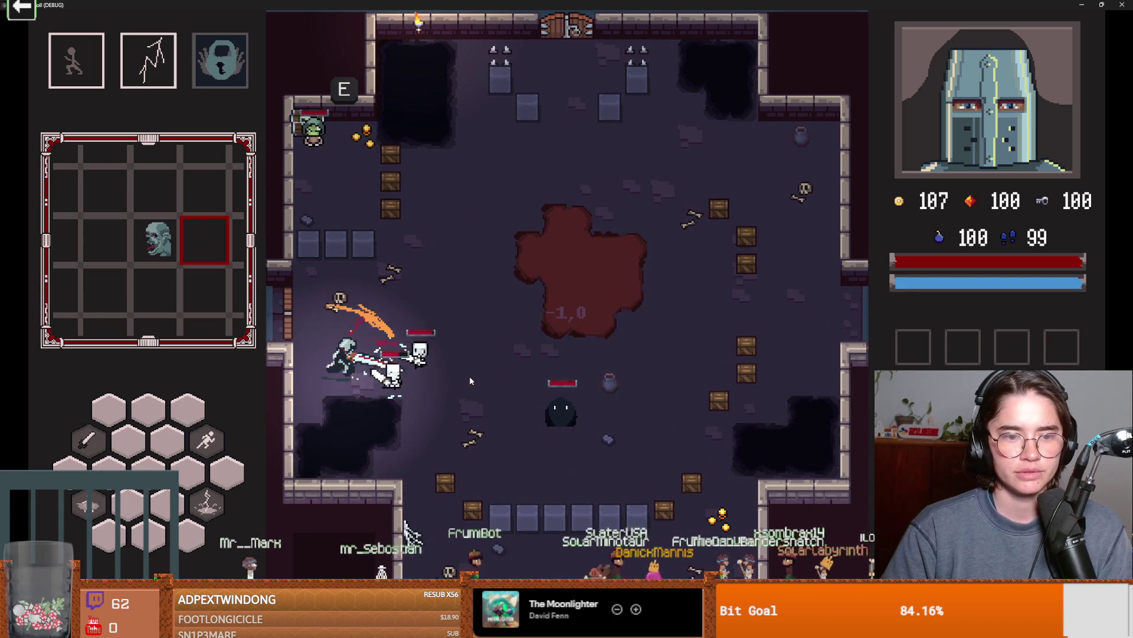
{"action": "key", "text": "space"}
Dash and slash around the room toward the enemies, then cast the lightning ability.
{"action": "key", "text": "d"}
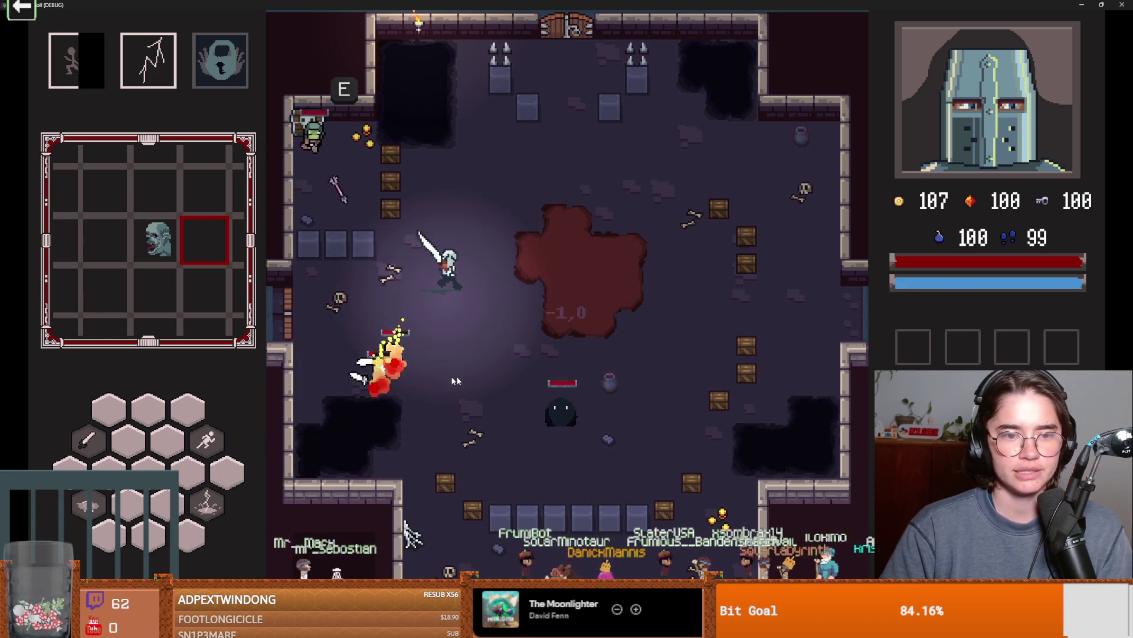
{"action": "key", "text": "space"}
{"action": "key", "text": "w"}
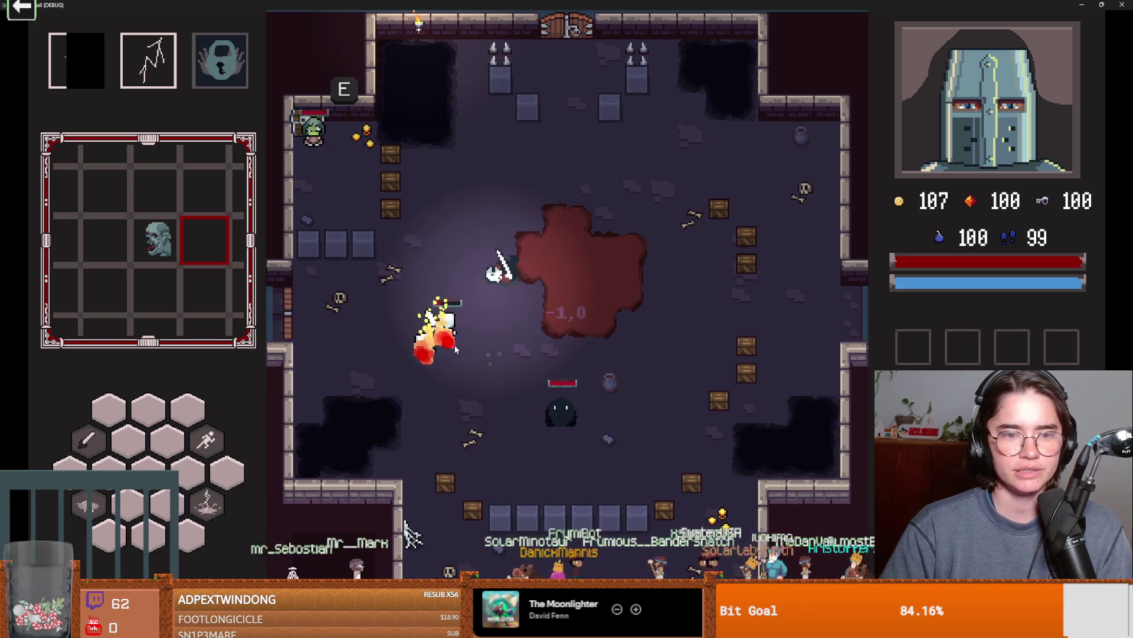
{"action": "key", "text": "d"}
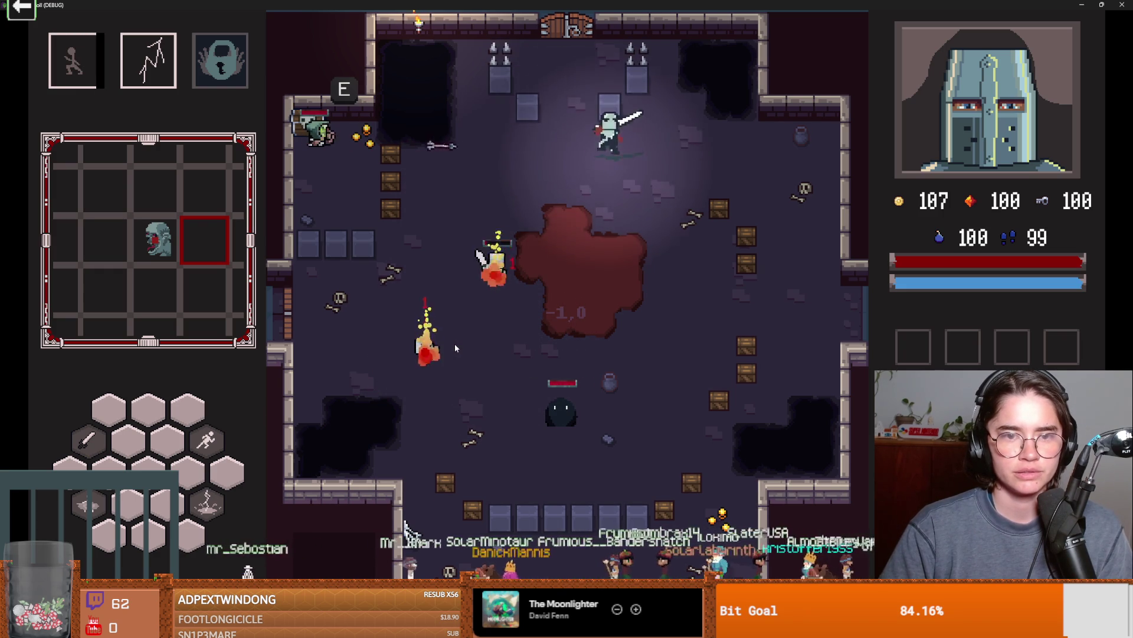
{"action": "key", "text": "s"}
{"action": "key", "text": "a"}
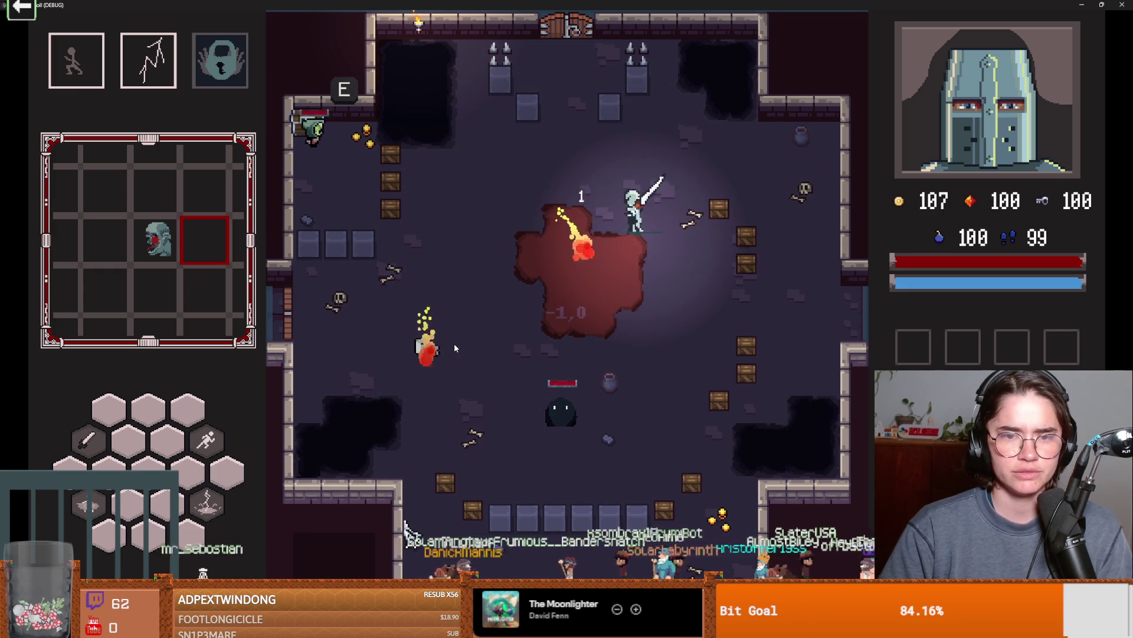
{"action": "key", "text": "s"}
{"action": "key", "text": "a"}
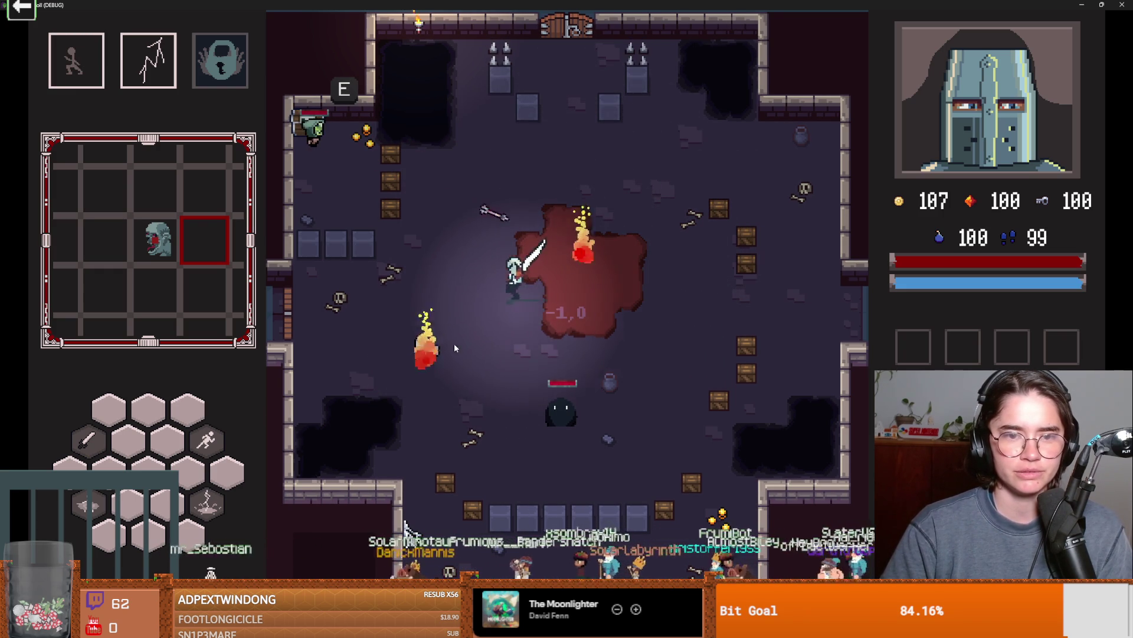
{"action": "key", "text": "q"}
Approach the goblin by the top-left wall and finish it off with sword swings.
{"action": "key", "text": "w"}
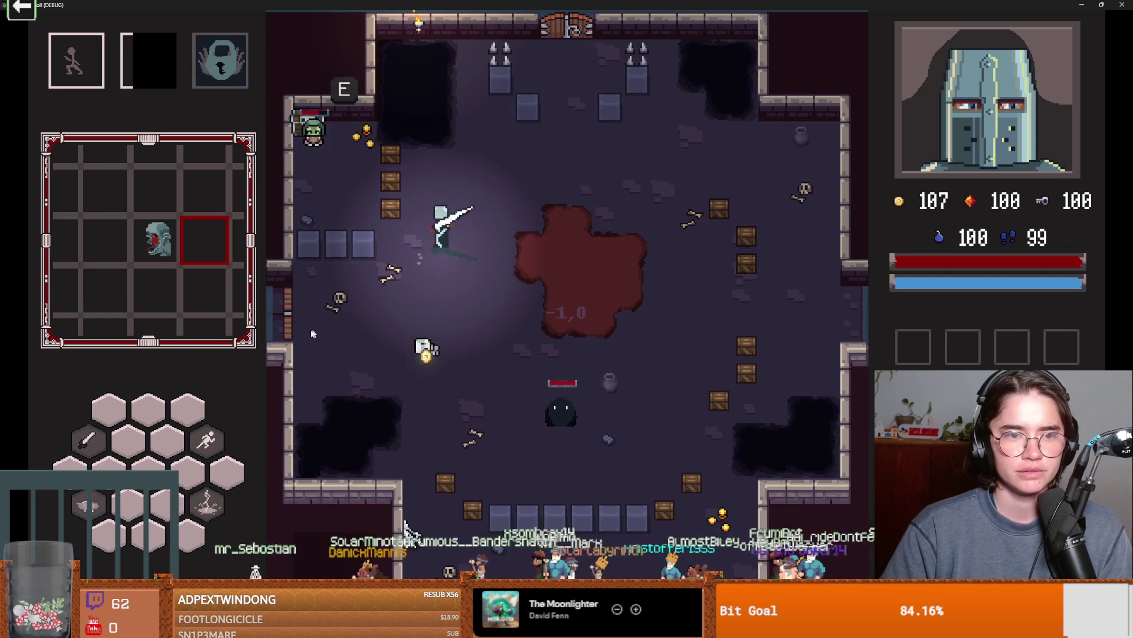
{"action": "key", "text": "a"}
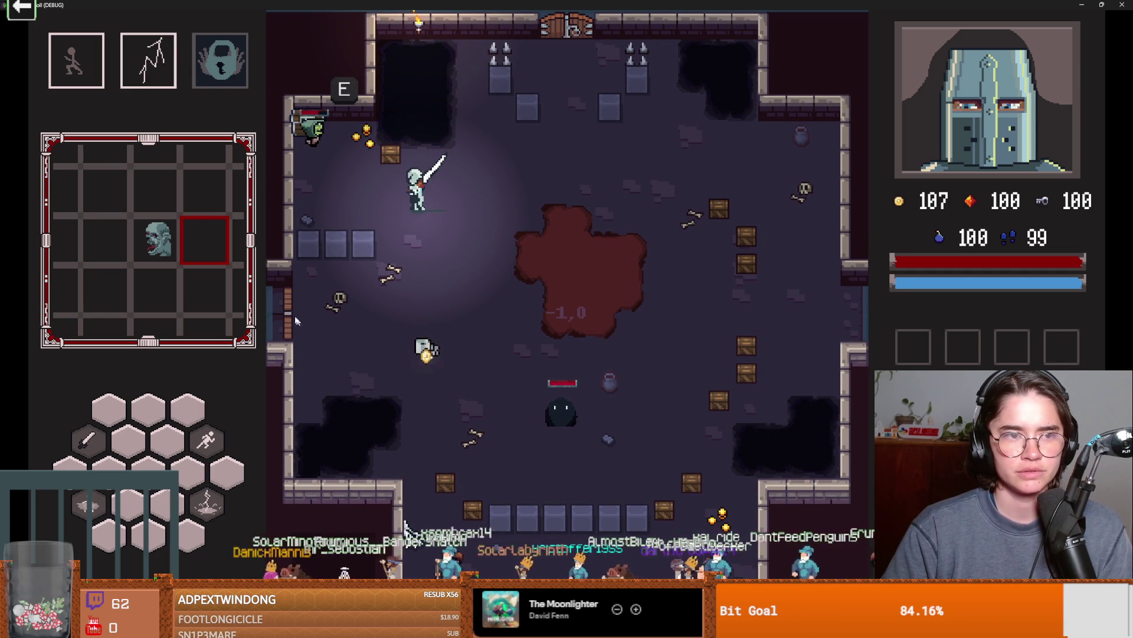
{"action": "key", "text": "a"}
{"action": "key", "text": "w"}
{"action": "left_click", "coordinate": [287, 235]}
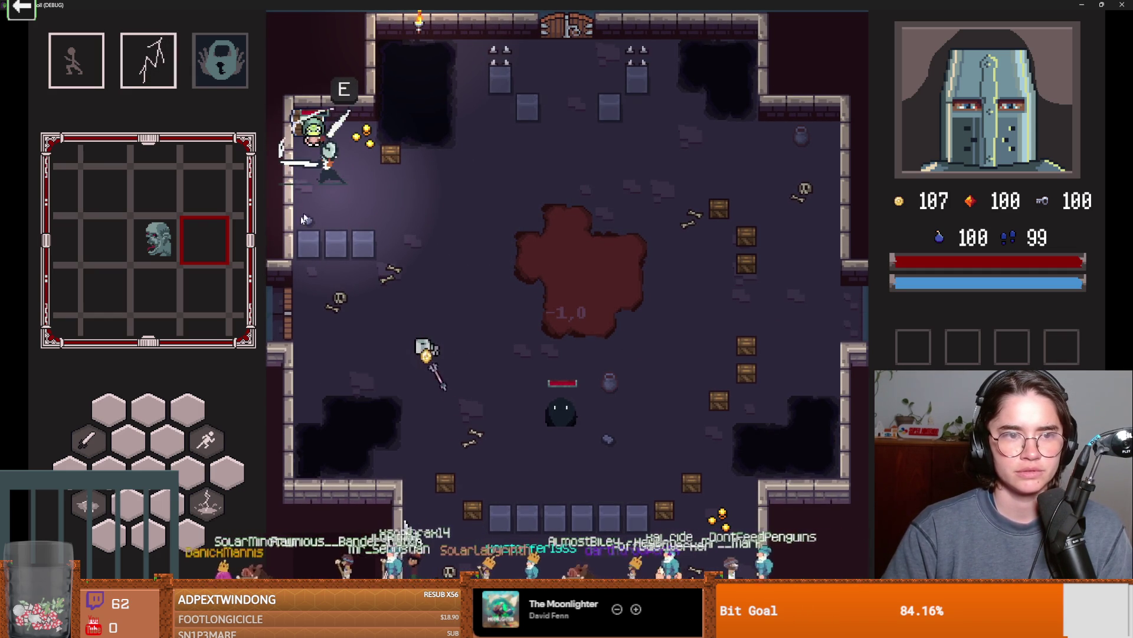
{"action": "left_click", "coordinate": [314, 100]}
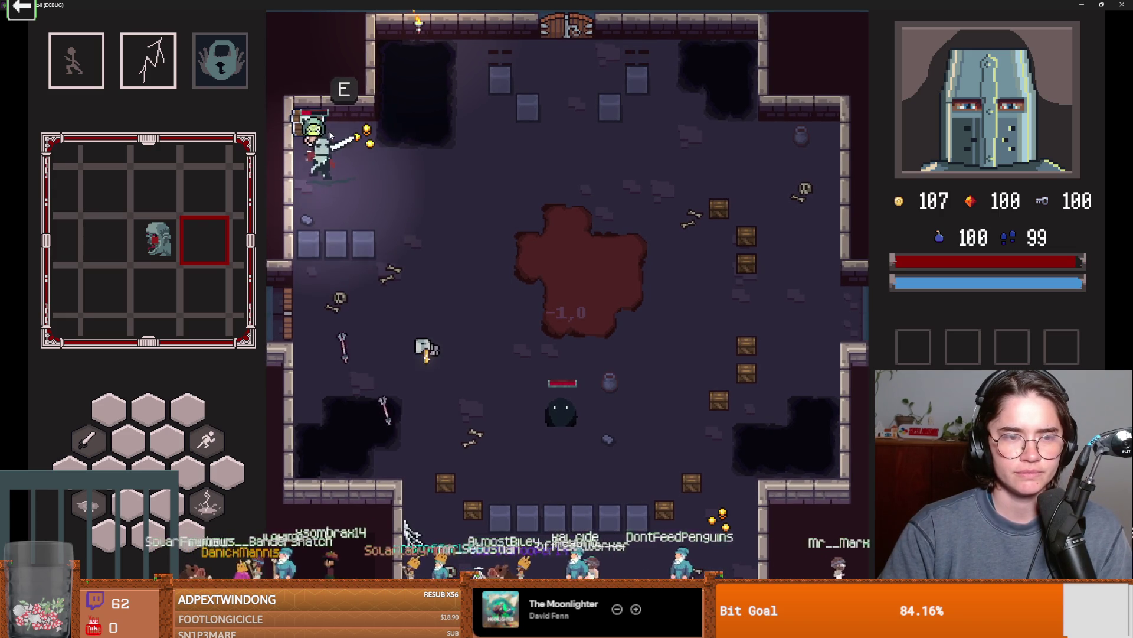
Cast lightning, dash down-right away from the wall, and swing at the shadow enemy.
{"action": "key", "text": "2"}
{"action": "key", "text": "space"}
{"action": "key", "text": "d"}
{"action": "key", "text": "s"}
{"action": "key", "text": "d"}
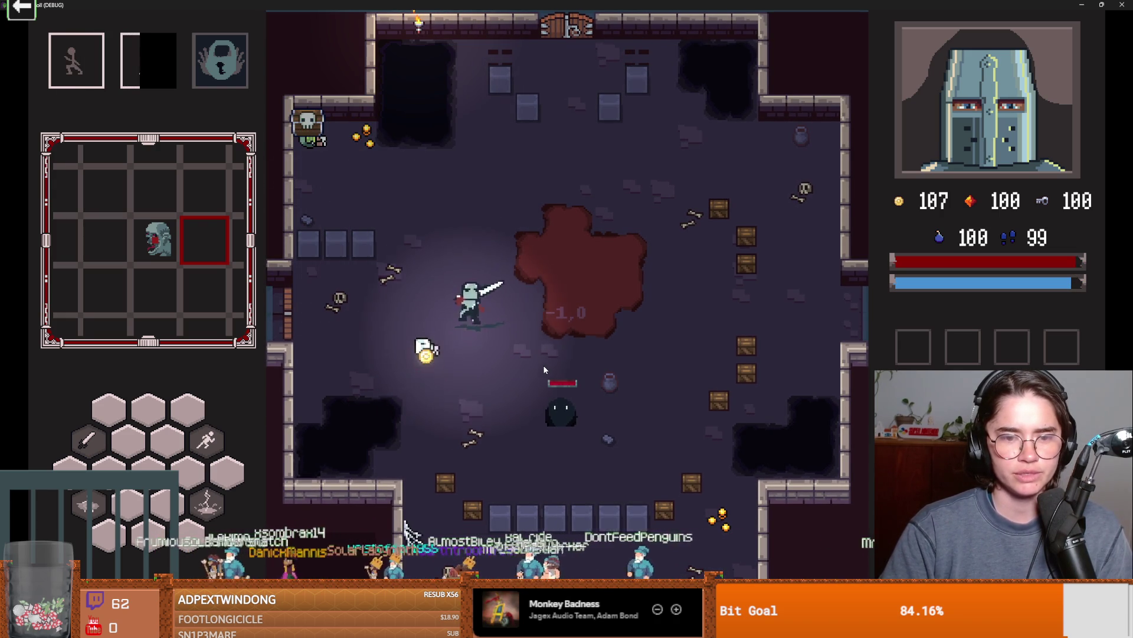
{"action": "left_click", "coordinate": [624, 431]}
Collect a coin by the left wall and walk back to the room centre.
{"action": "key", "text": "w"}
{"action": "key", "text": "a"}
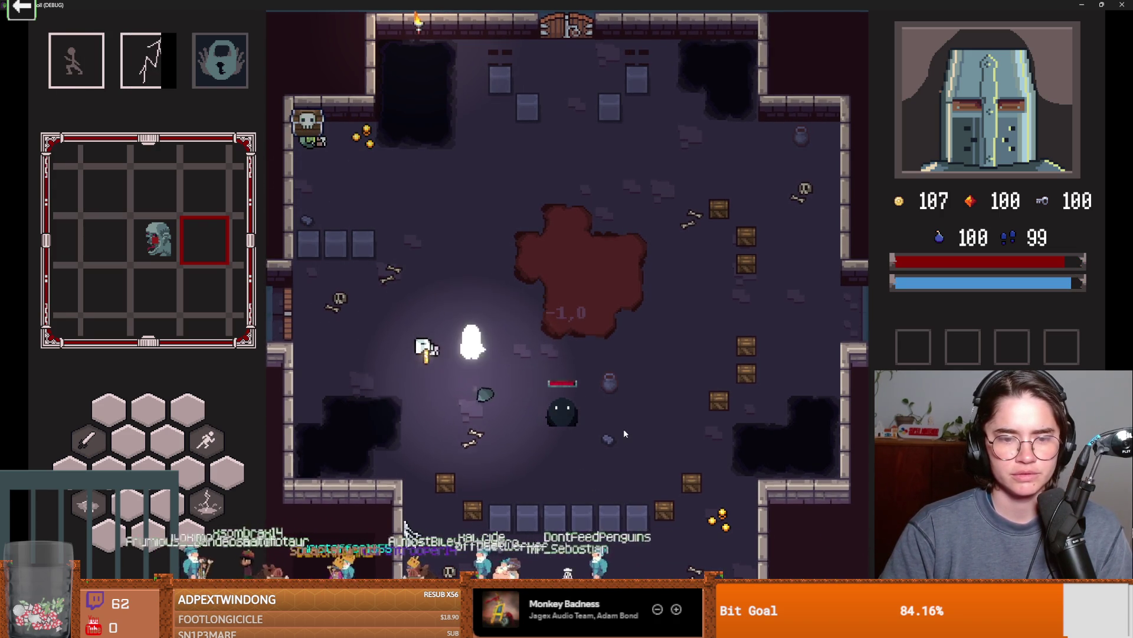
{"action": "key", "text": "d"}
{"action": "key", "text": "s"}
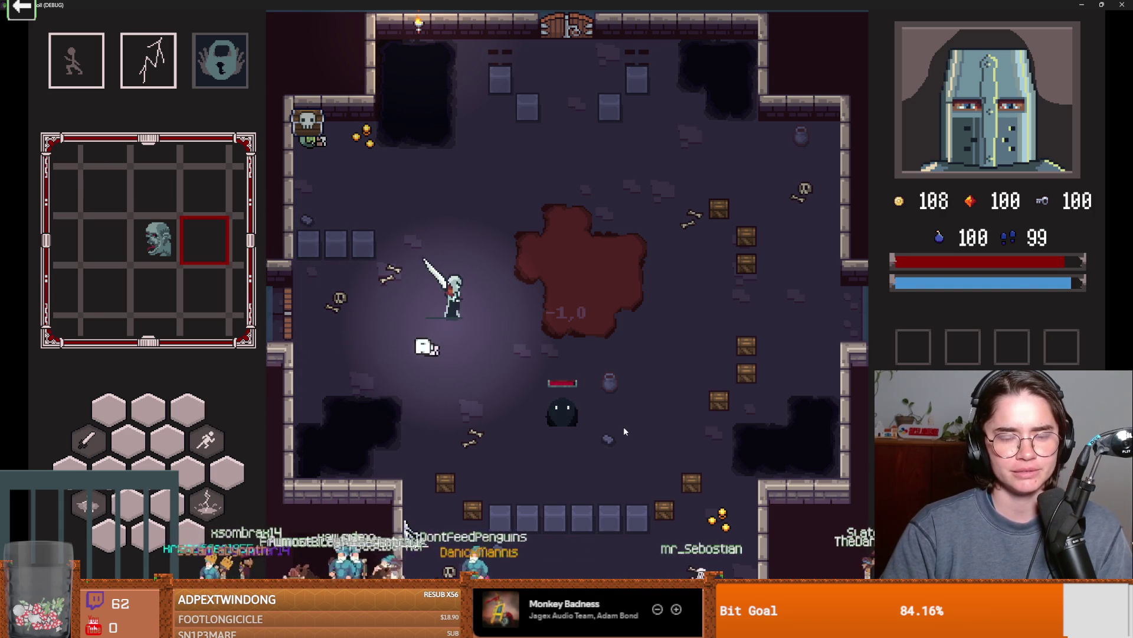
Step the knight next to the dark blob enemy and away again to draw its rock throws.
{"action": "key", "text": "d"}
{"action": "key", "text": "s"}
{"action": "key", "text": "a"}
{"action": "key", "text": "w"}
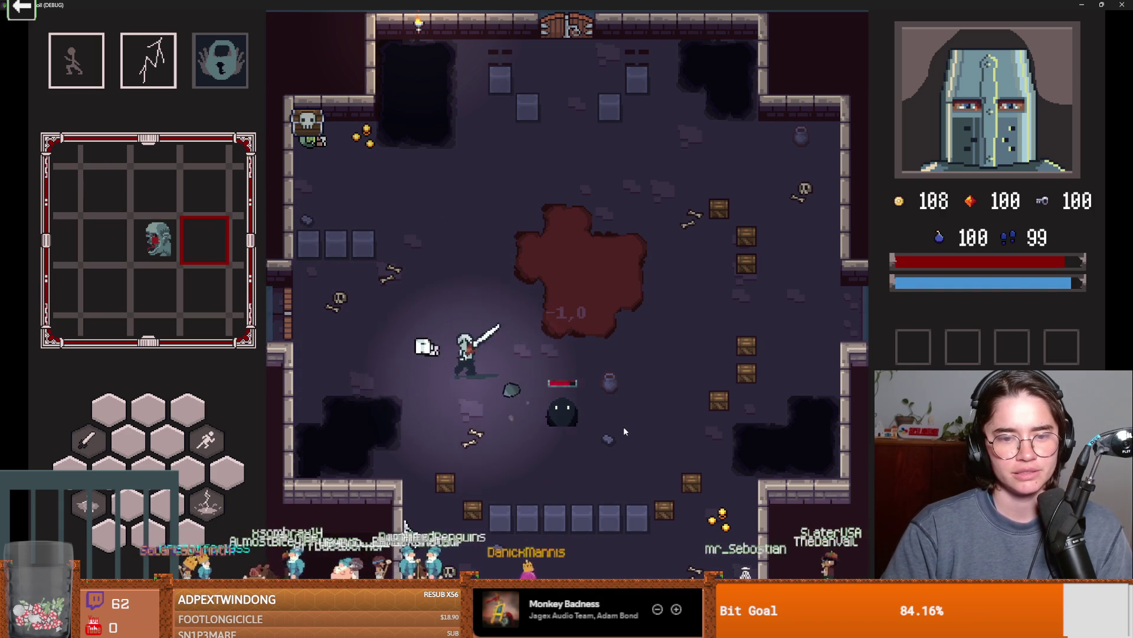
{"action": "key", "text": "d"}
{"action": "key", "text": "s"}
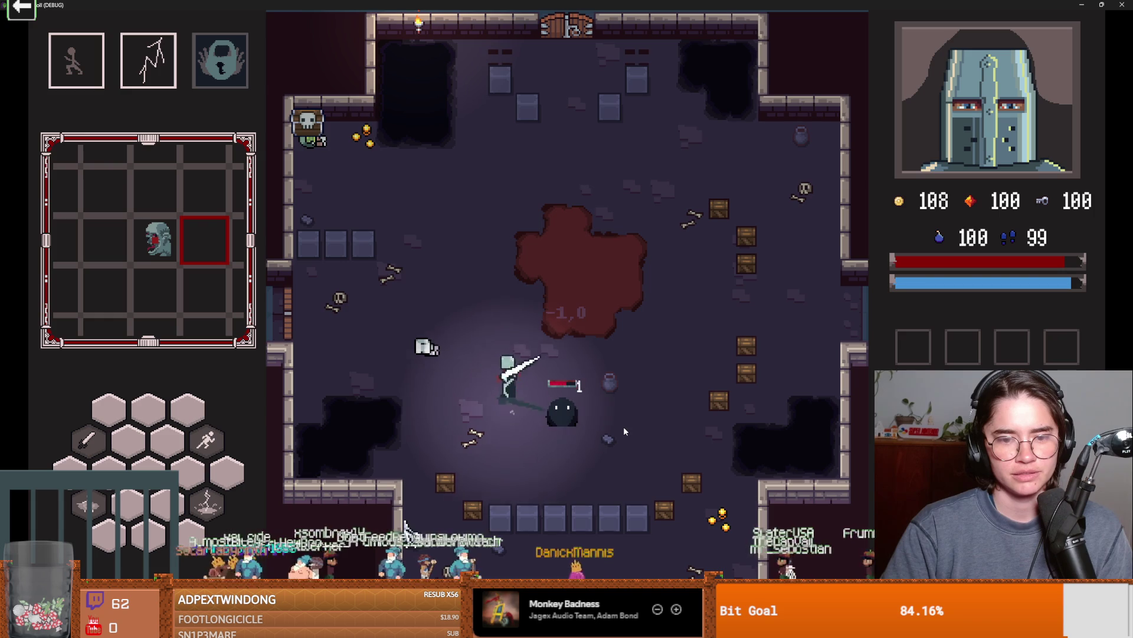
{"action": "key", "text": "a"}
{"action": "key", "text": "w"}
{"action": "key", "text": "s"}
Keep walking the knight up to the enemy and back while it throws rocks.
{"action": "key", "text": "d"}
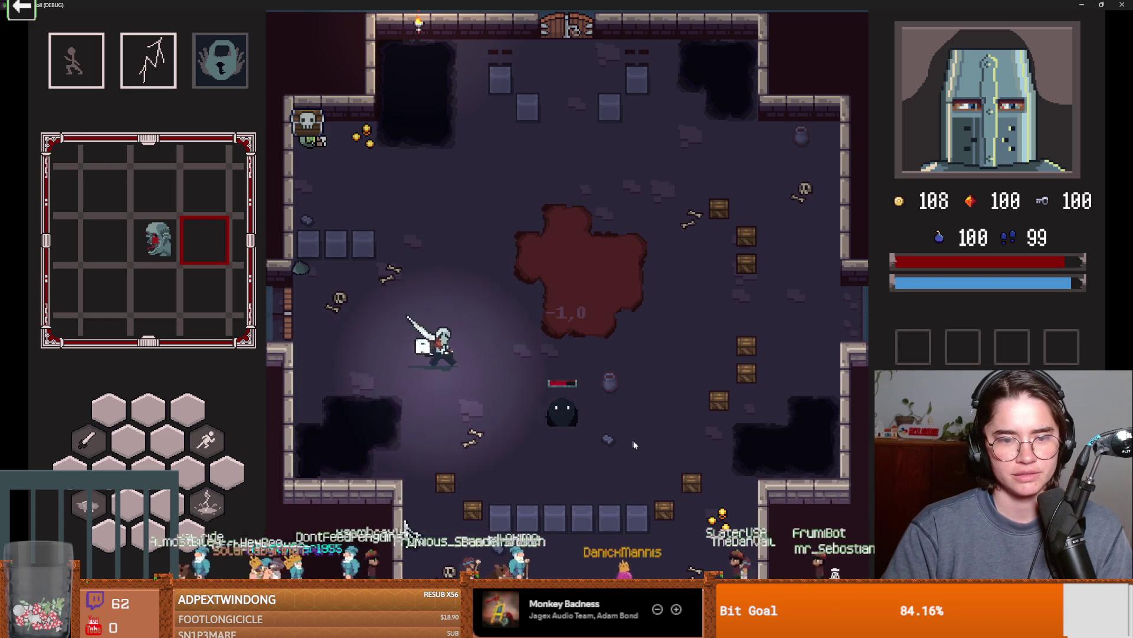
{"action": "key", "text": "s"}
{"action": "key", "text": "a"}
{"action": "key", "text": "w"}
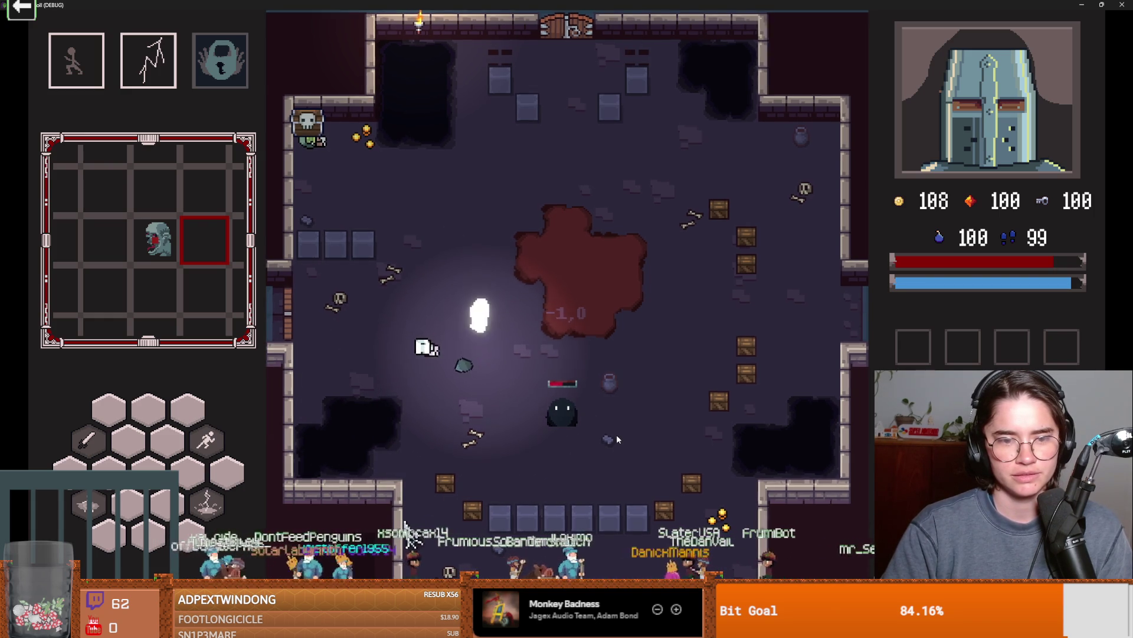
{"action": "key", "text": "w"}
{"action": "key", "text": "d"}
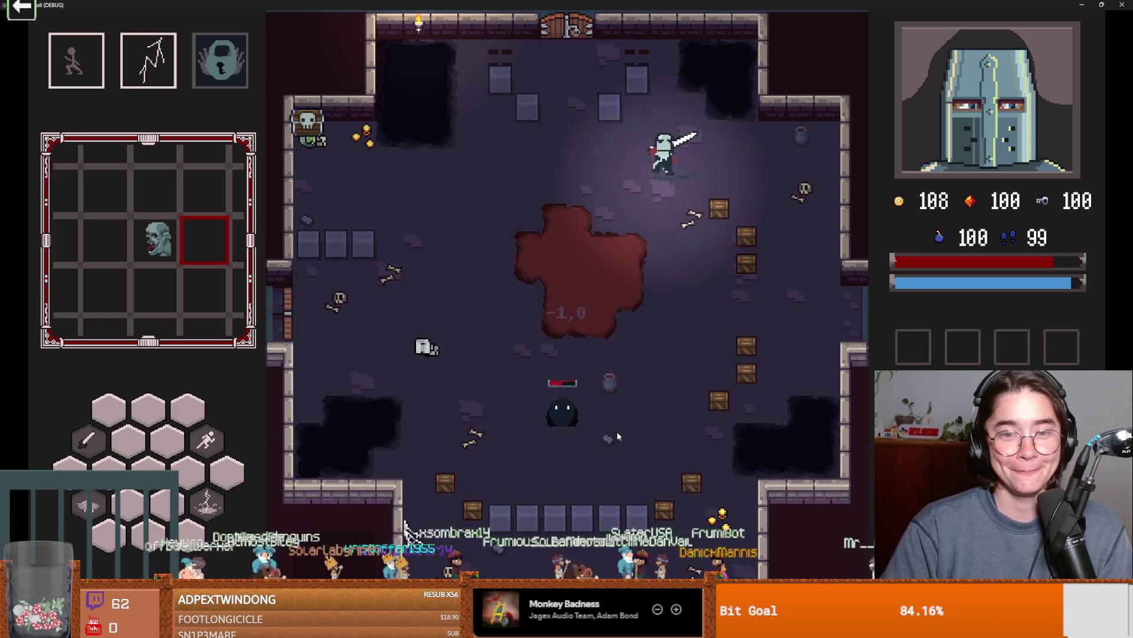
{"action": "key", "text": "s"}
{"action": "key", "text": "a"}
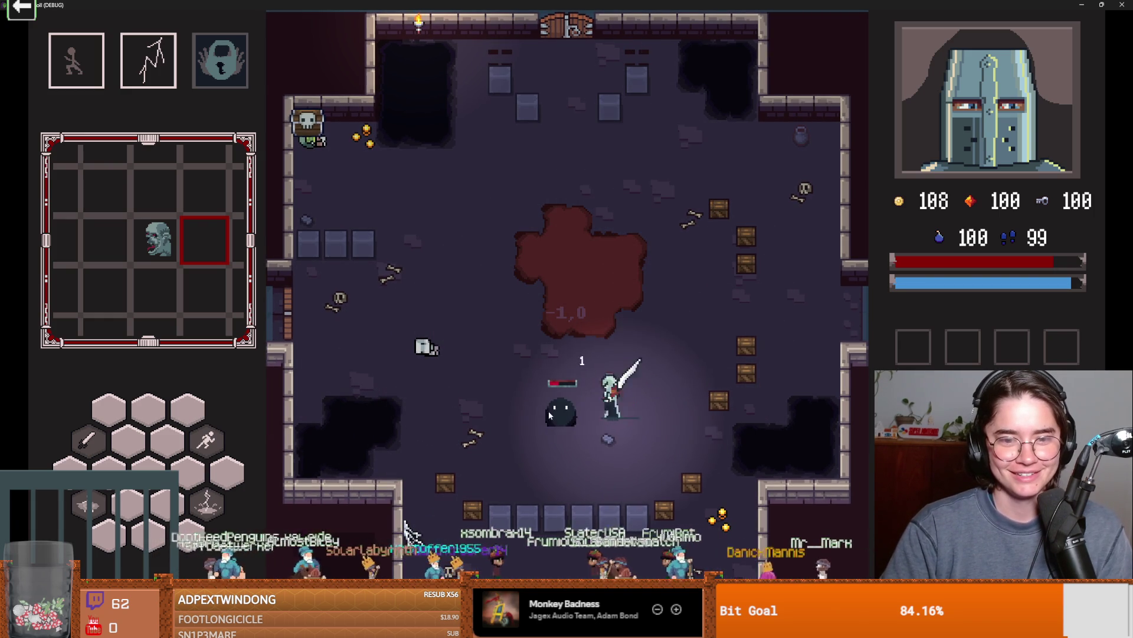
After taking a rock hit, skirt the bottom wall, slash the dark blob, and retreat.
{"action": "key", "text": "s"}
{"action": "key", "text": "d"}
{"action": "key", "text": "s"}
{"action": "key", "text": "a"}
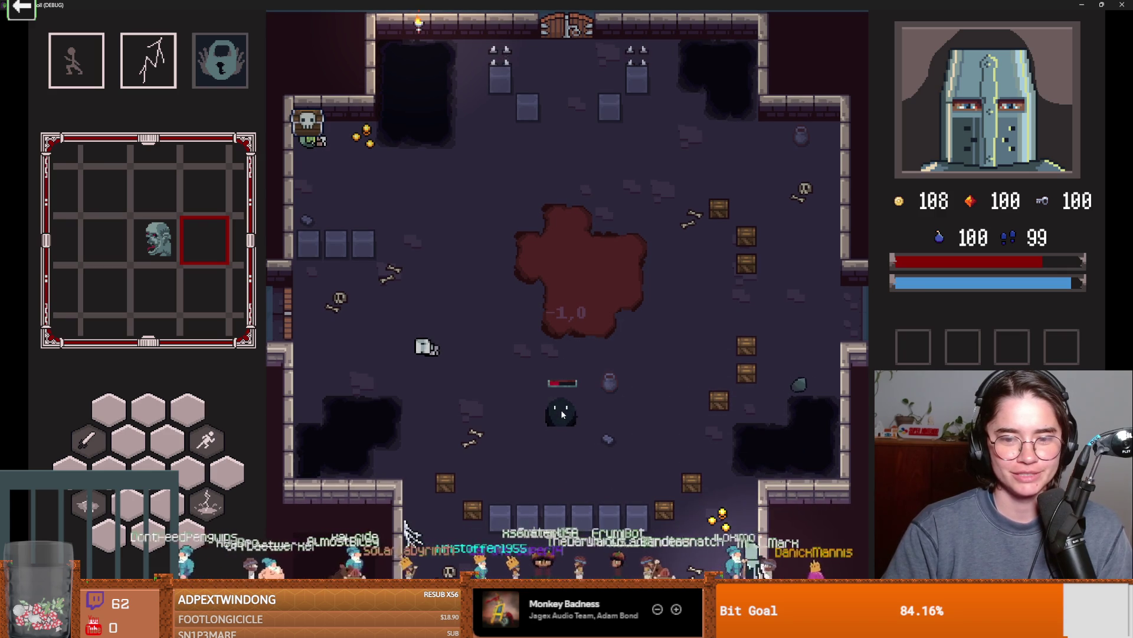
{"action": "key", "text": "a"}
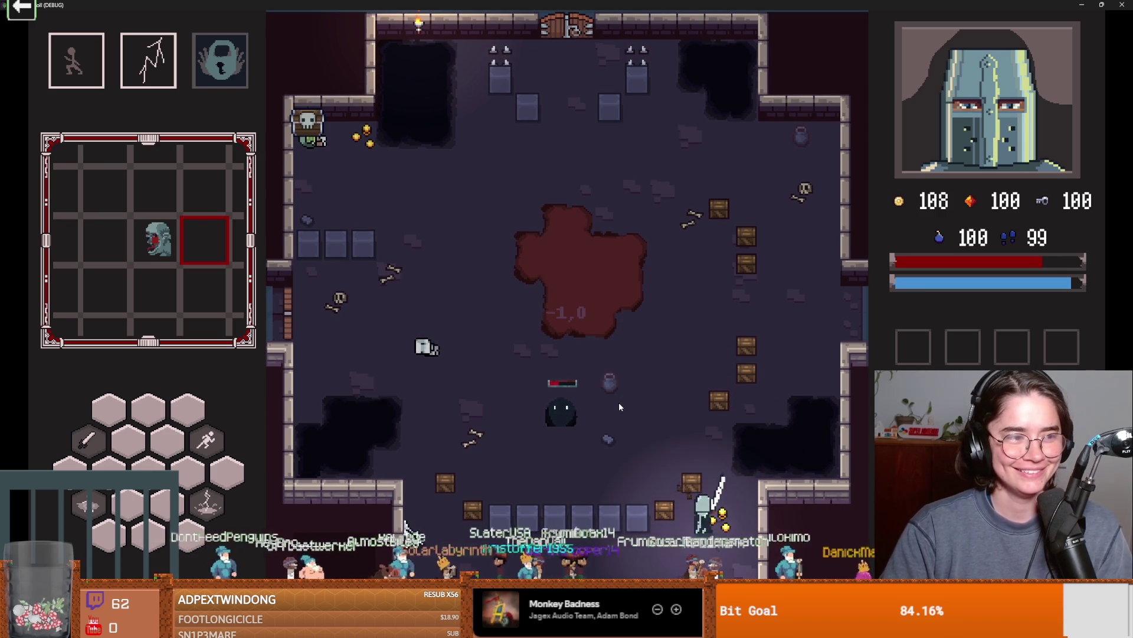
{"action": "key", "text": "w"}
{"action": "key", "text": "a"}
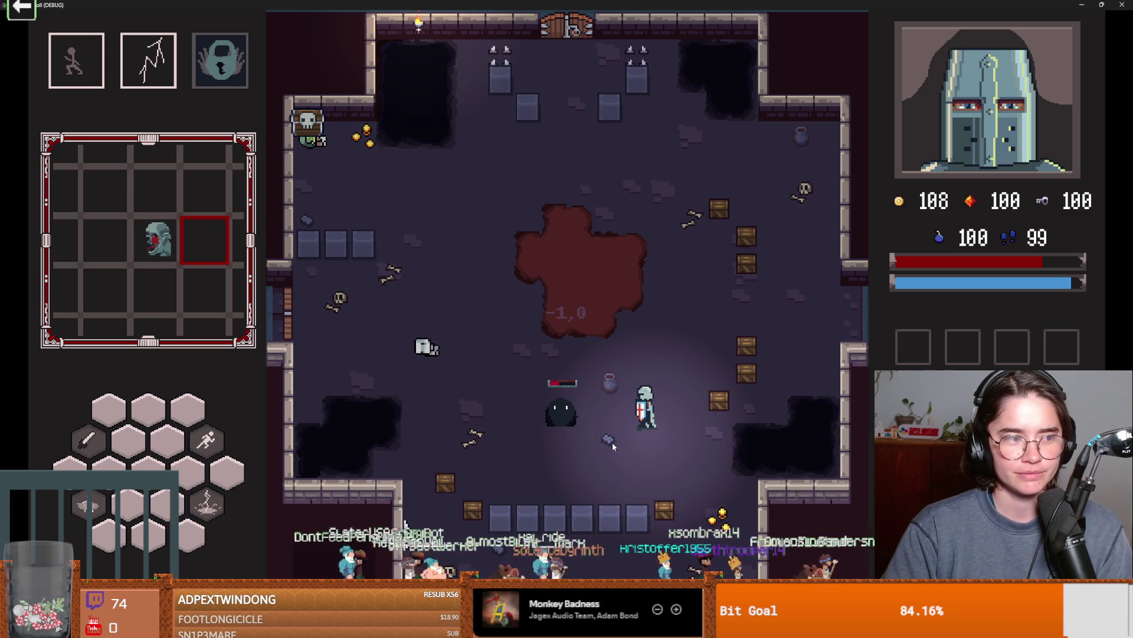
{"action": "left_click", "coordinate": [545, 428]}
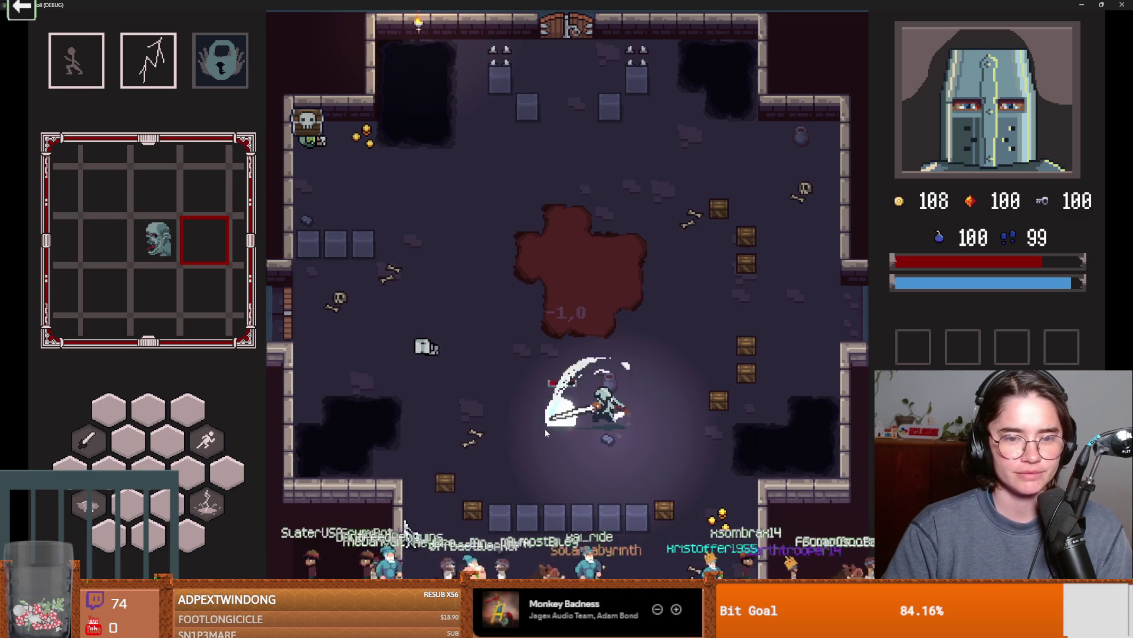
{"action": "key", "text": "d"}
{"action": "key", "text": "s"}
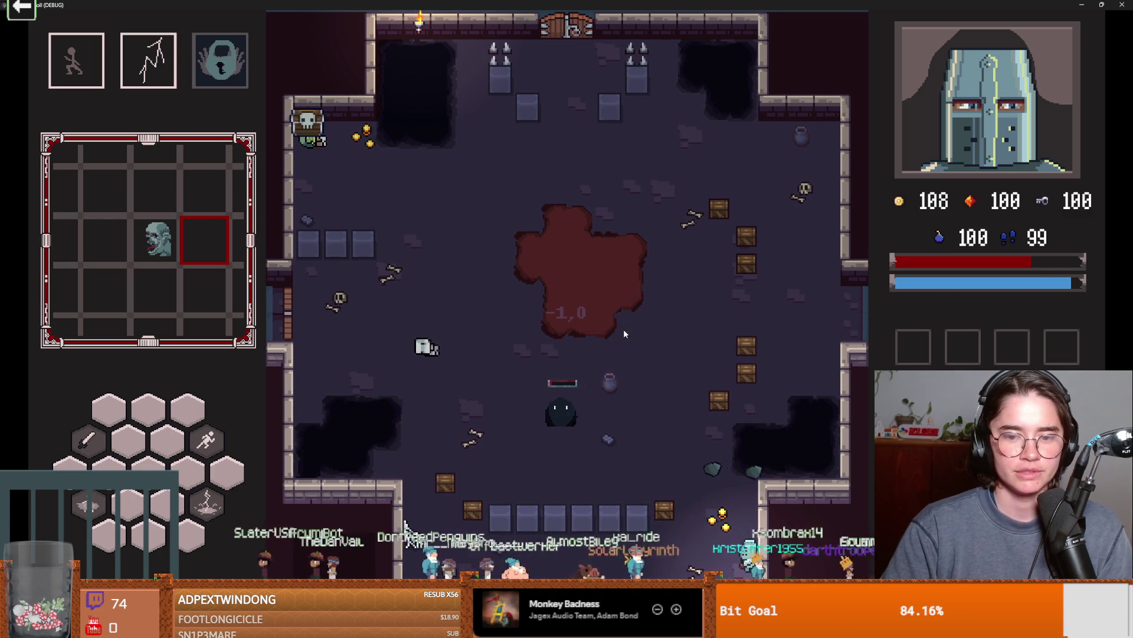
Close the game, check that attack_state's Weapon is rock_weapon.tres in range_enemy, and save.
{"action": "key", "text": "Escape"}
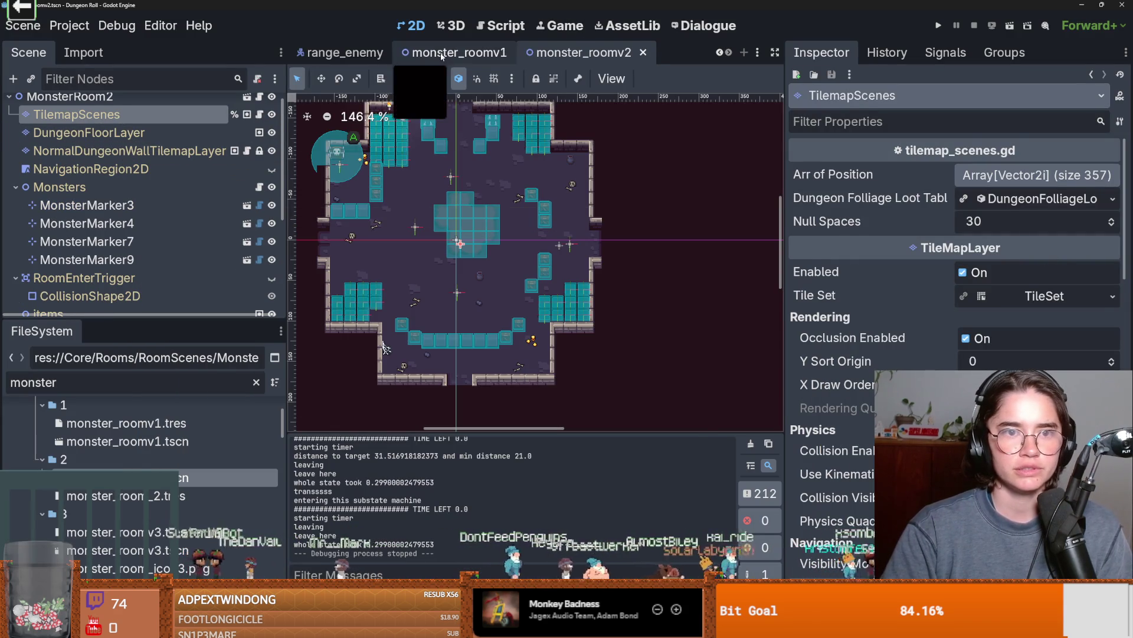
{"action": "left_click", "coordinate": [341, 52]}
{"action": "scroll", "coordinate": [118, 236], "scroll_direction": "up", "scroll_amount": 4}
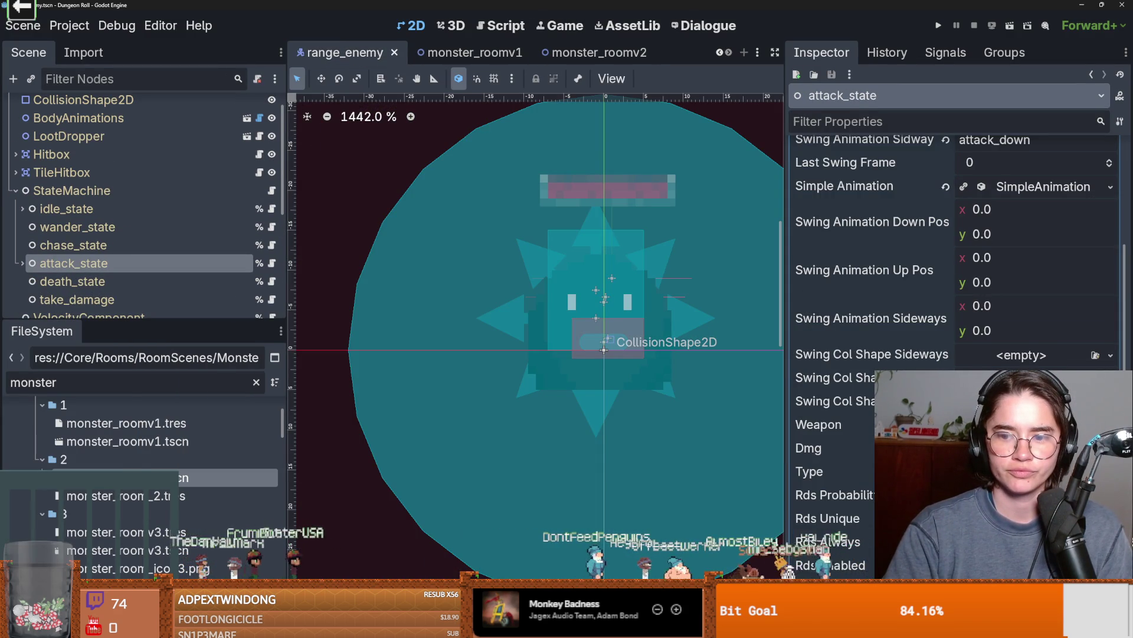
{"action": "left_click", "coordinate": [1004, 424]}
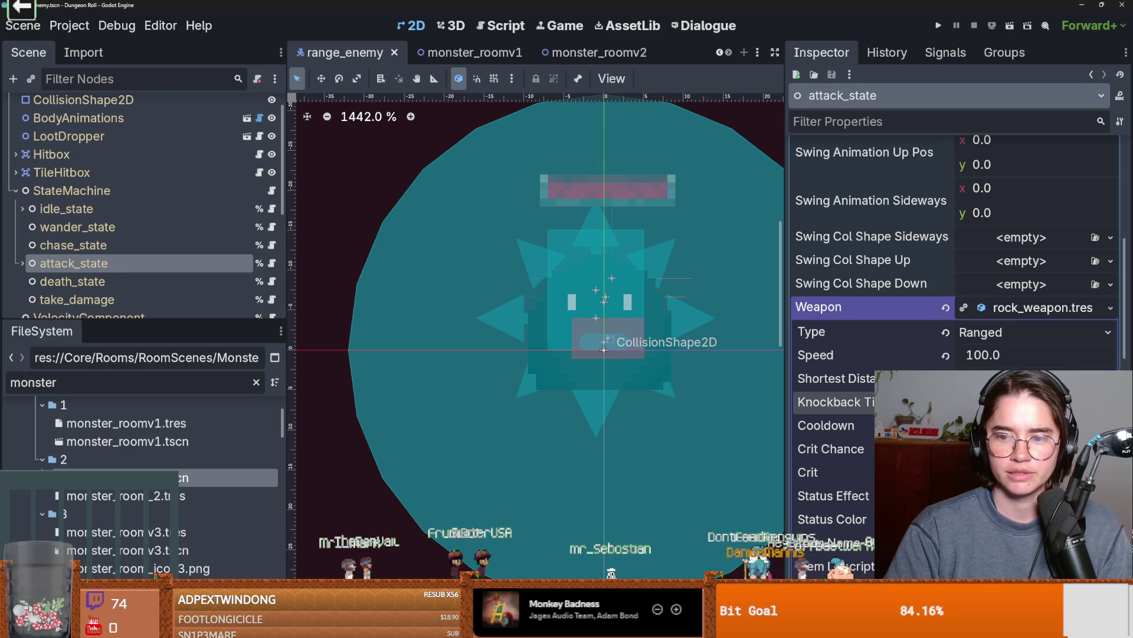
{"action": "key", "text": "ctrl+s"}
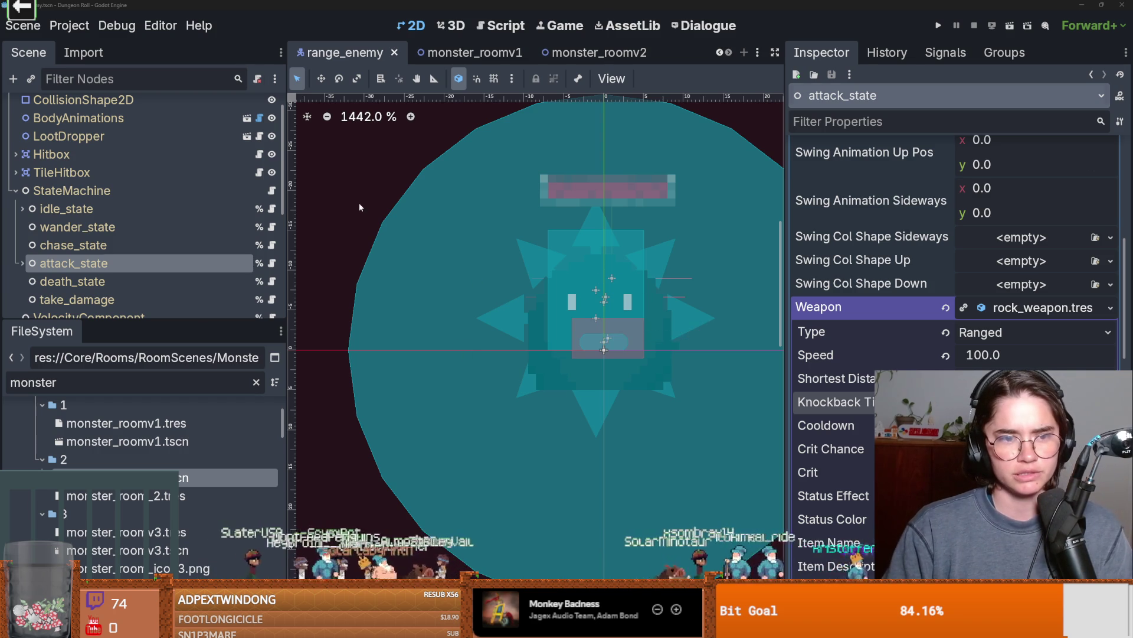
Enlarge the scene tree panel and save the range_enemy scene again.
{"action": "key", "text": "ctrl+s"}
{"action": "scroll", "coordinate": [590, 341], "scroll_direction": "up", "scroll_amount": 2}
{"action": "scroll", "coordinate": [503, 320], "scroll_direction": "down", "scroll_amount": 2}
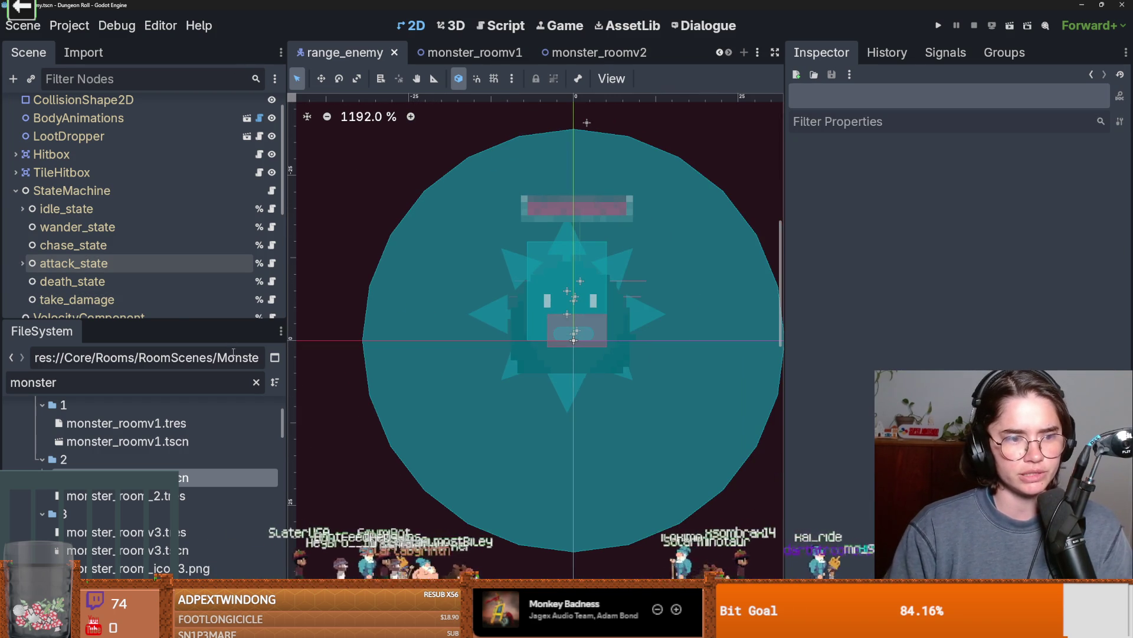
{"action": "left_click_drag", "start_coordinate": [229, 322], "coordinate": [229, 519]}
{"action": "key", "text": "ctrl+s"}
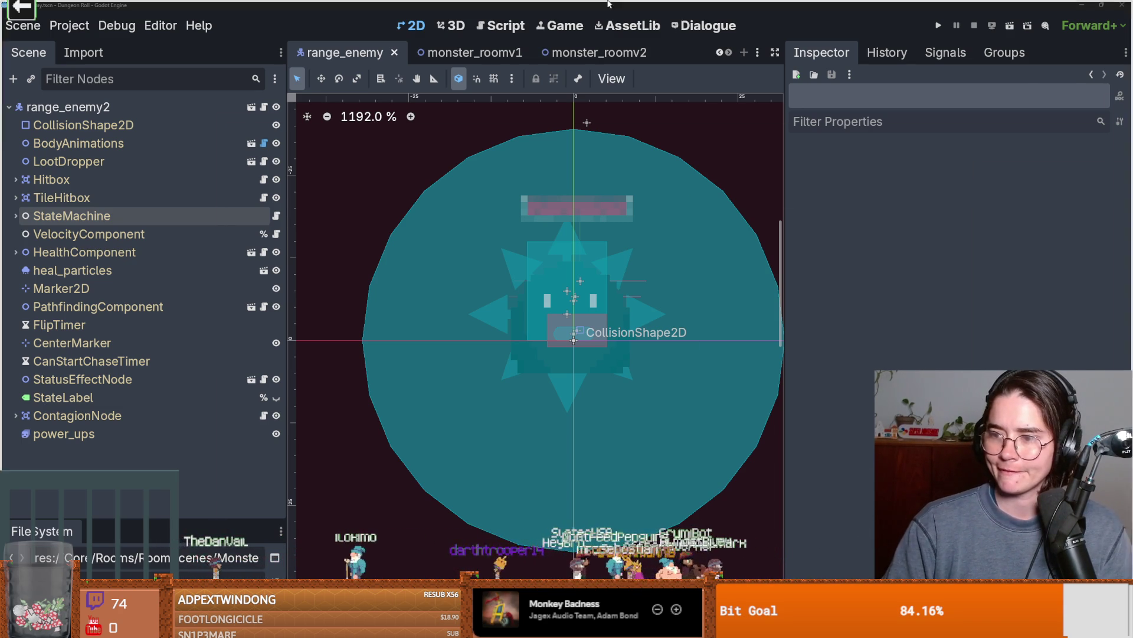
Review the daily notes to-do items: quests, letters from ancestors, 2 lore rooms.
{"action": "key", "text": "alt+Tab"}
{"action": "key", "text": "Down"}
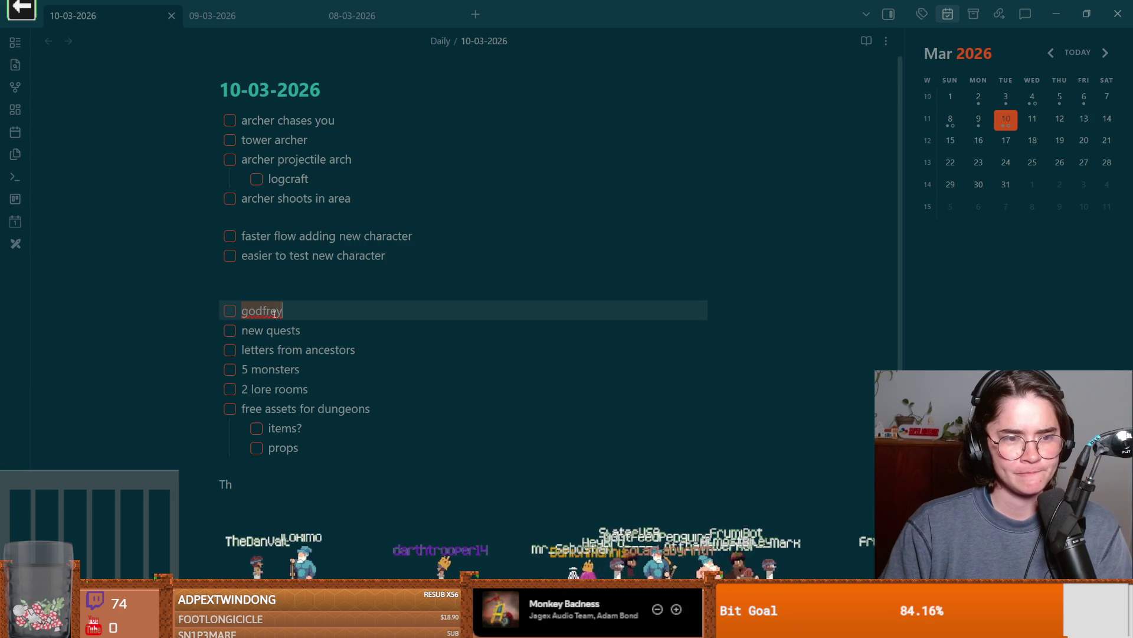
{"action": "double_click", "coordinate": [277, 330]}
{"action": "left_click", "coordinate": [367, 356]}
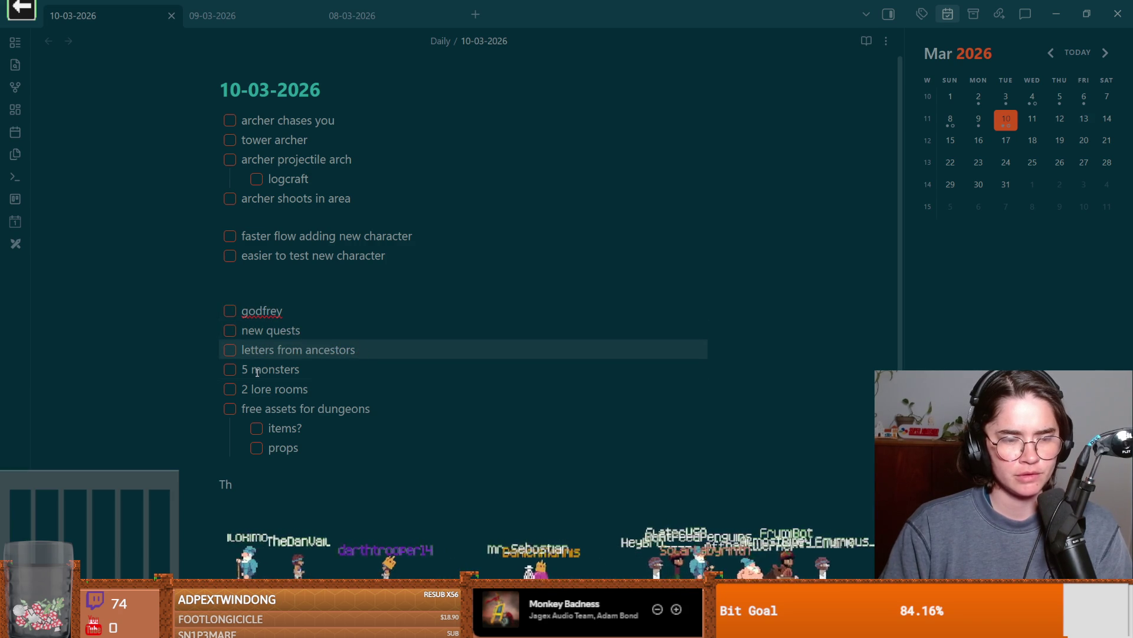
{"action": "left_click", "coordinate": [309, 372]}
{"action": "left_click_drag", "start_coordinate": [293, 389], "coordinate": [240, 389]}
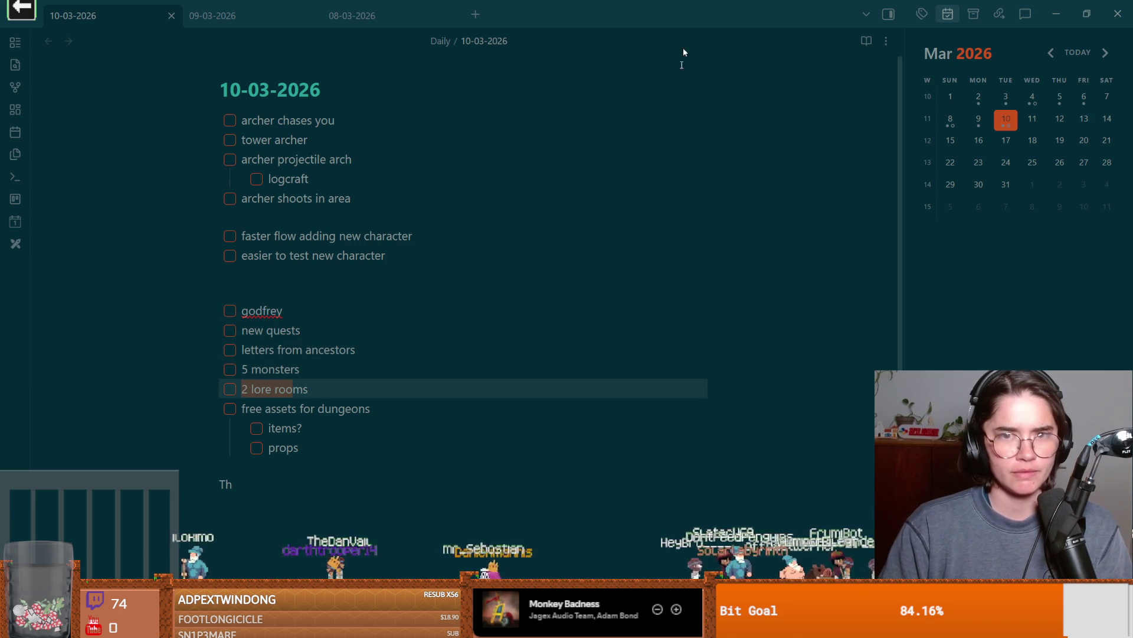
{"action": "key", "text": "alt+Tab"}
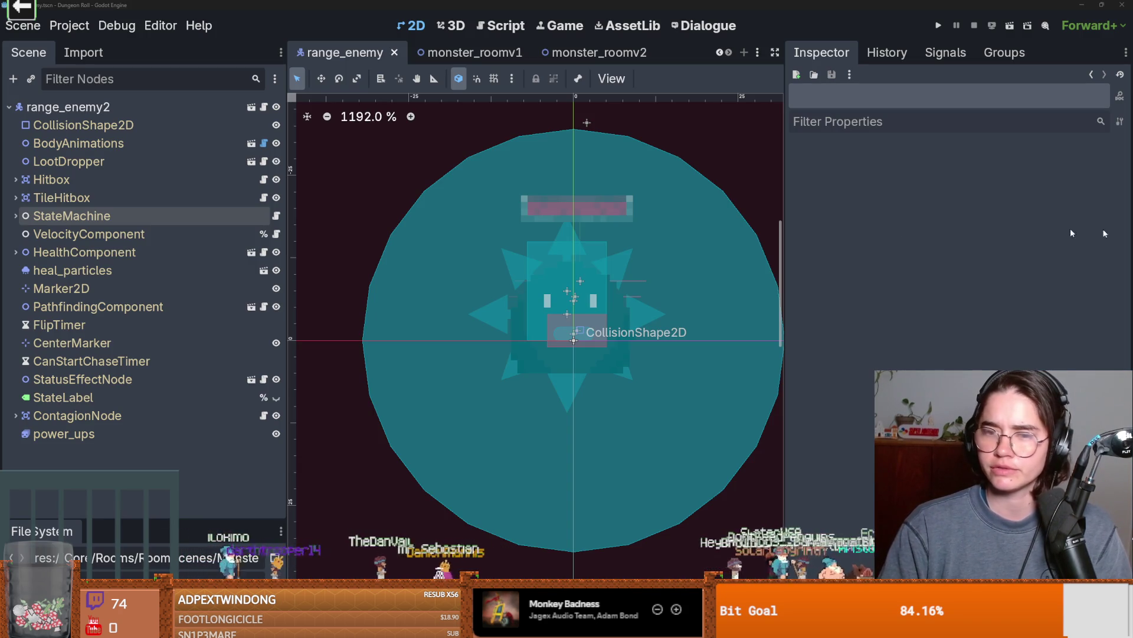
Save range_enemy and jump from the debugger's attack_down error to its code.
{"action": "left_click", "coordinate": [575, 336]}
{"action": "key", "text": "ctrl+s"}
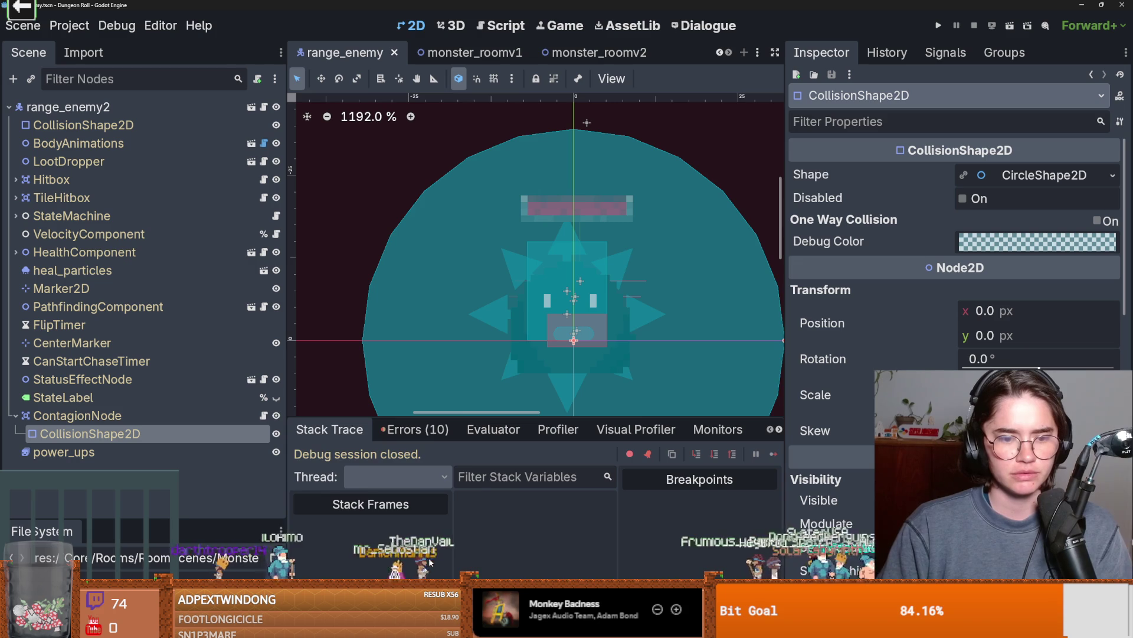
{"action": "left_click", "coordinate": [415, 429]}
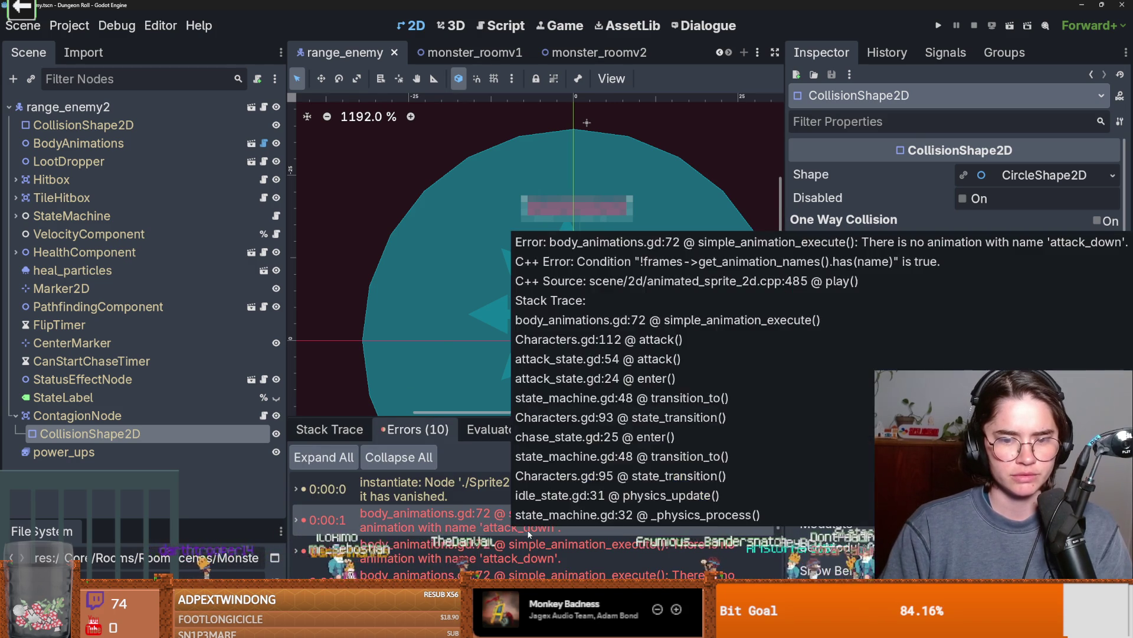
{"action": "double_click", "coordinate": [529, 531]}
{"action": "scroll", "coordinate": [548, 532], "scroll_direction": "down", "scroll_amount": 3}
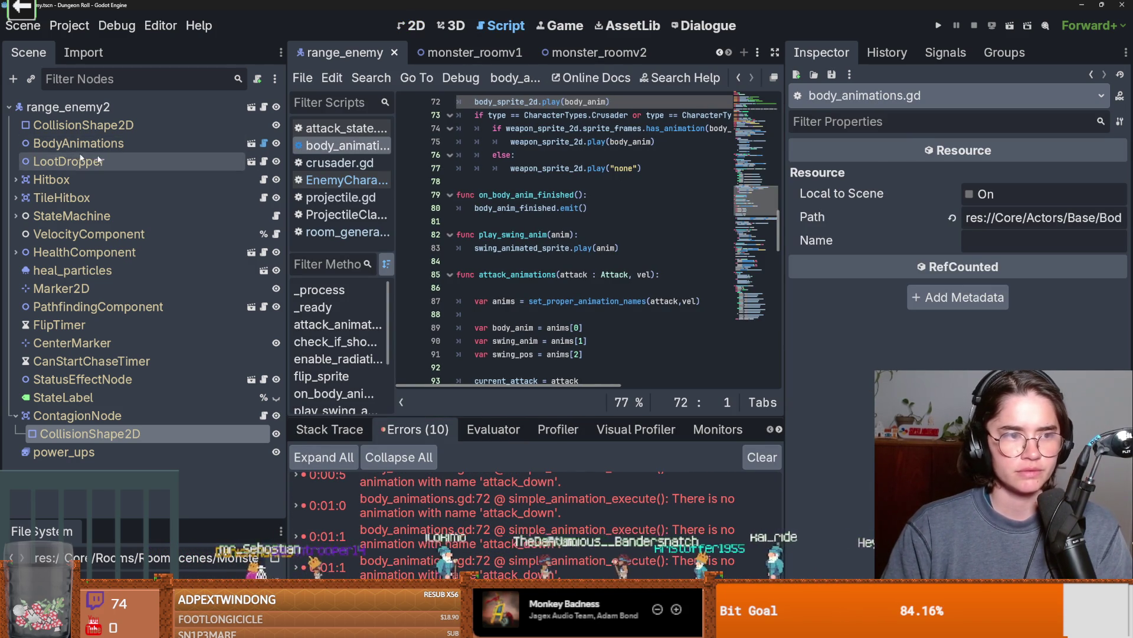
Open the BodyAnimations scene and filter the enlarged file browser for 'ranged' files.
{"action": "left_click", "coordinate": [115, 142]}
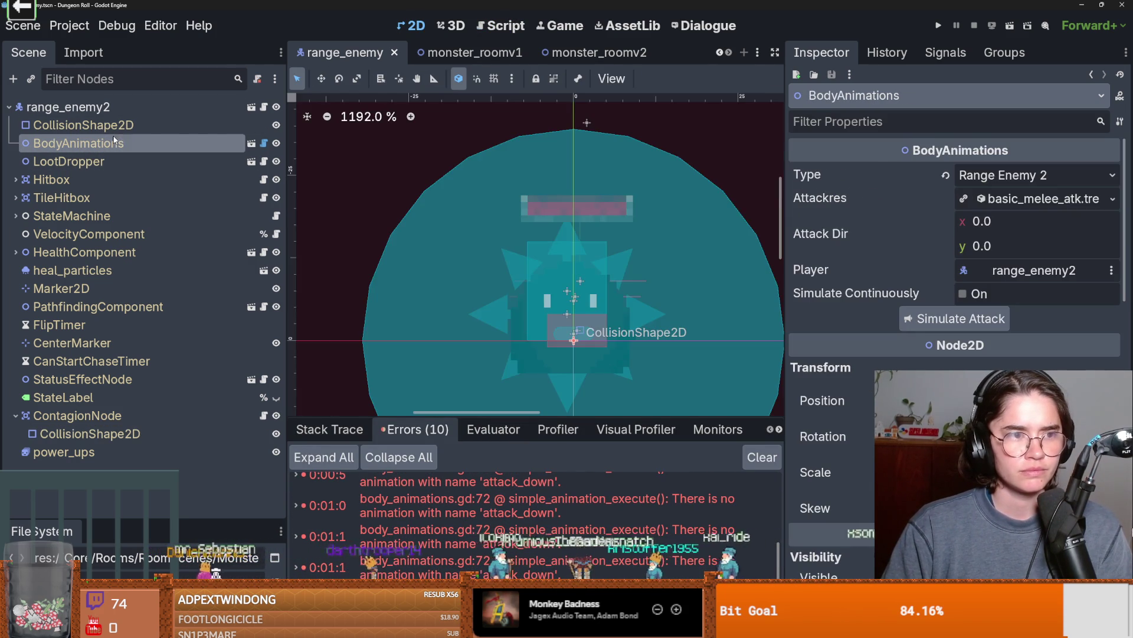
{"action": "left_click", "coordinate": [251, 144]}
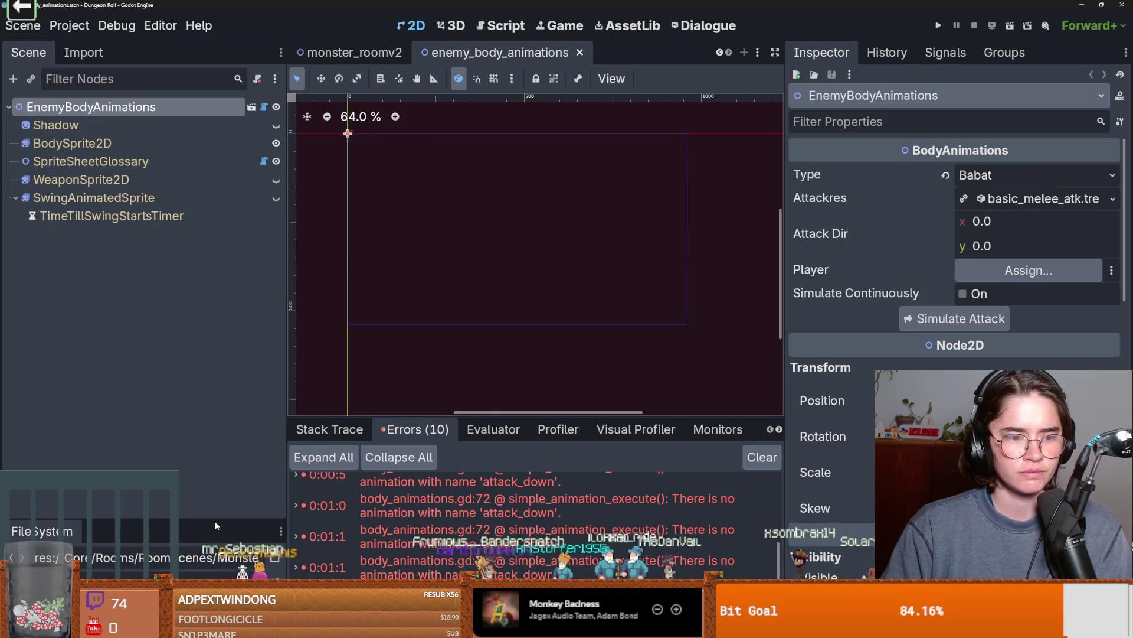
{"action": "left_click_drag", "start_coordinate": [216, 520], "coordinate": [212, 244]}
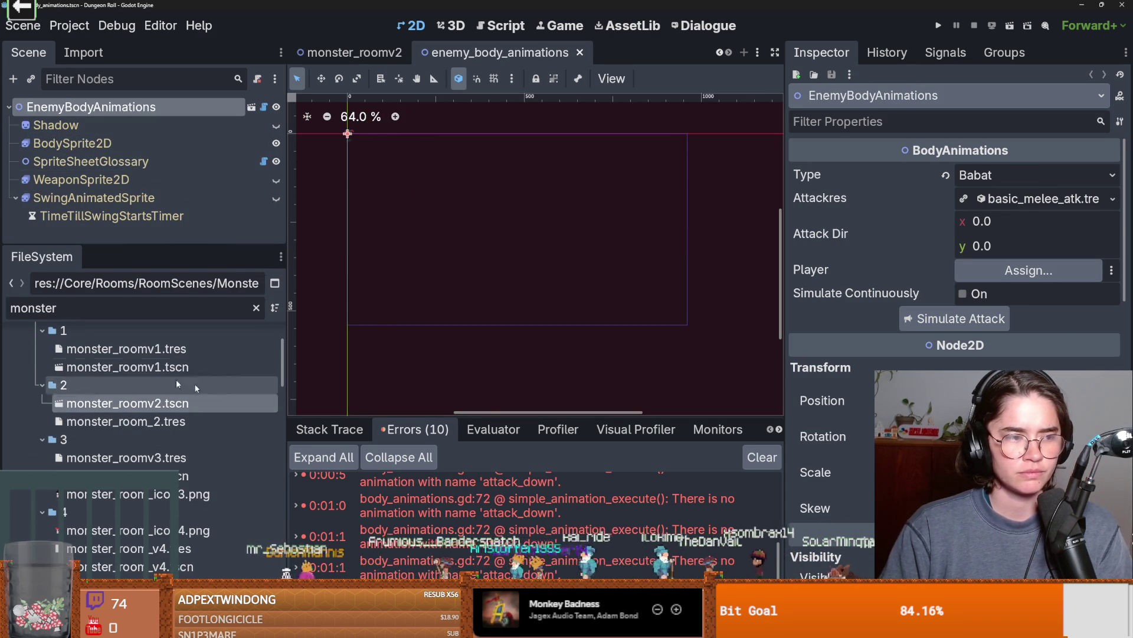
{"action": "scroll", "coordinate": [139, 365], "scroll_direction": "down", "scroll_amount": 5}
{"action": "double_click", "coordinate": [91, 307]}
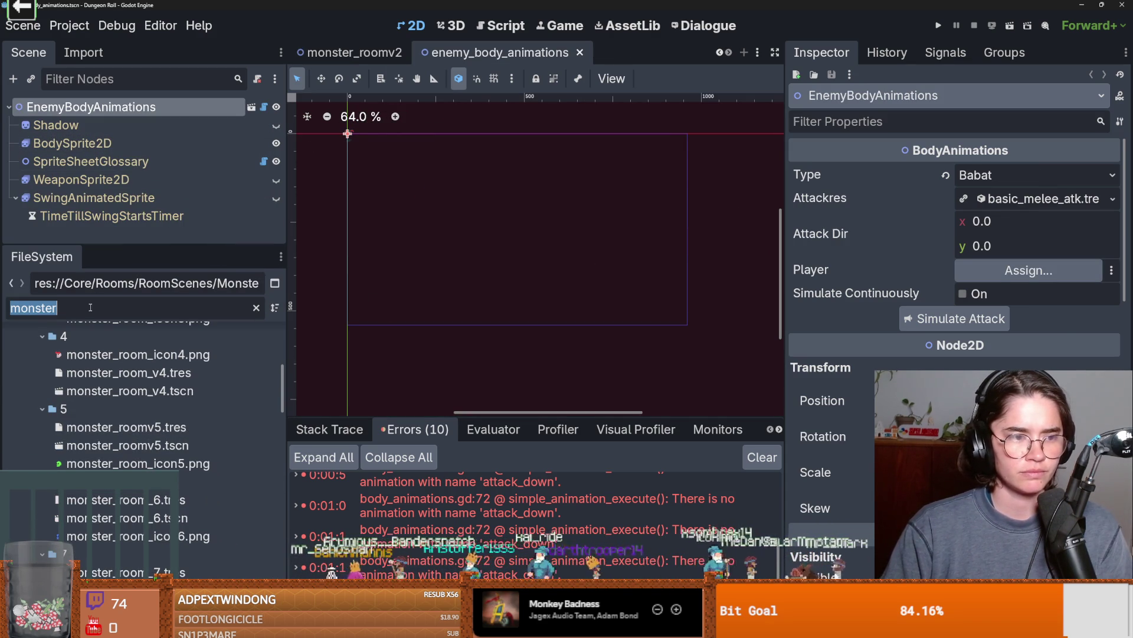
{"action": "type", "text": "ranged"}
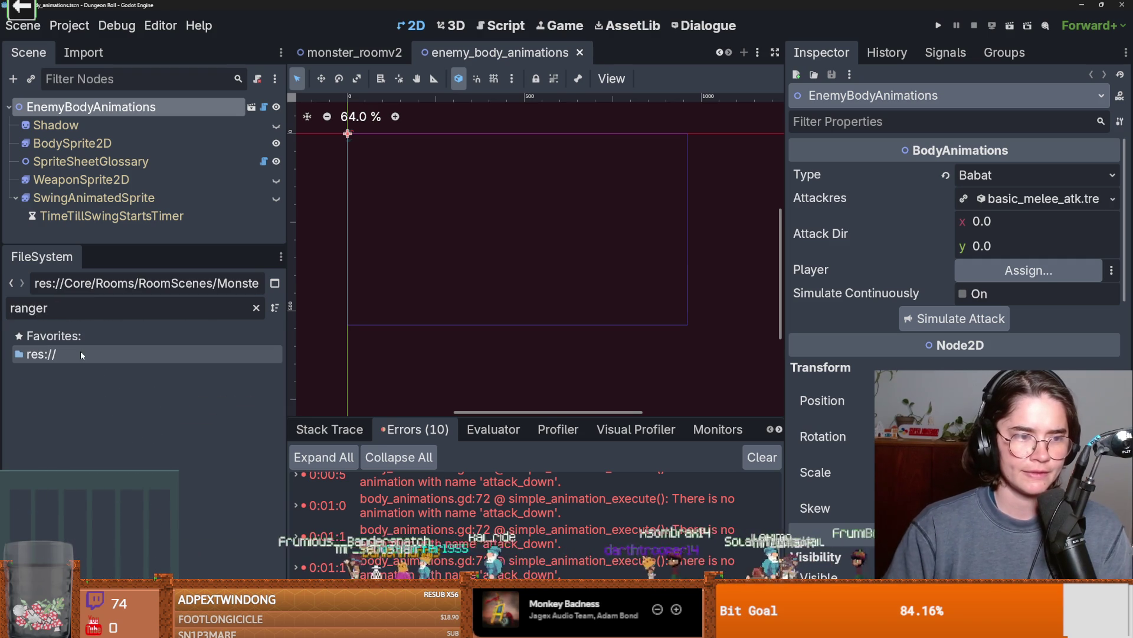
{"action": "key", "text": "BackSpace"}
{"action": "key", "text": "BackSpace"}
Open range_enemy_2_Spriteframes.tres, confirm the attack_1_down name, and return to range_enemy.
{"action": "double_click", "coordinate": [148, 463]}
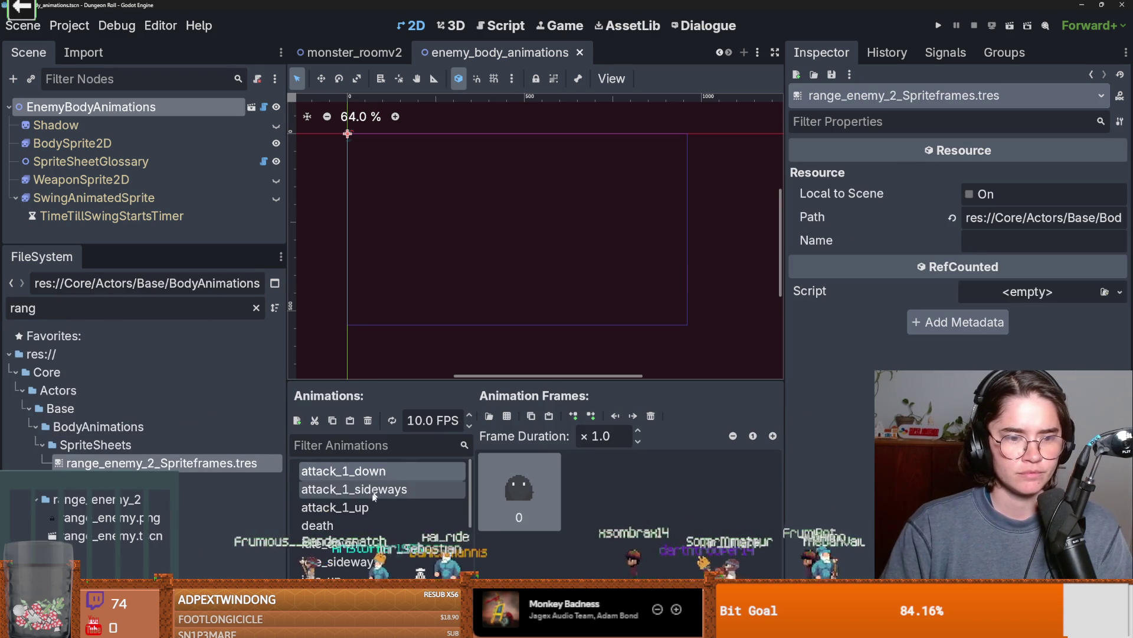
{"action": "double_click", "coordinate": [367, 472]}
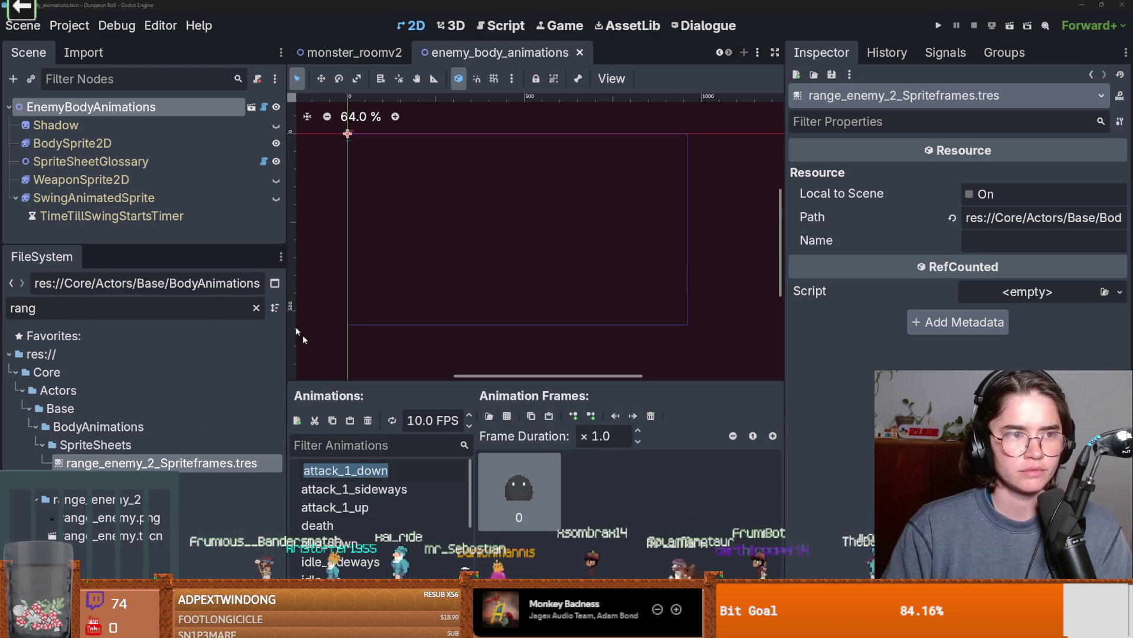
{"action": "left_click", "coordinate": [719, 53]}
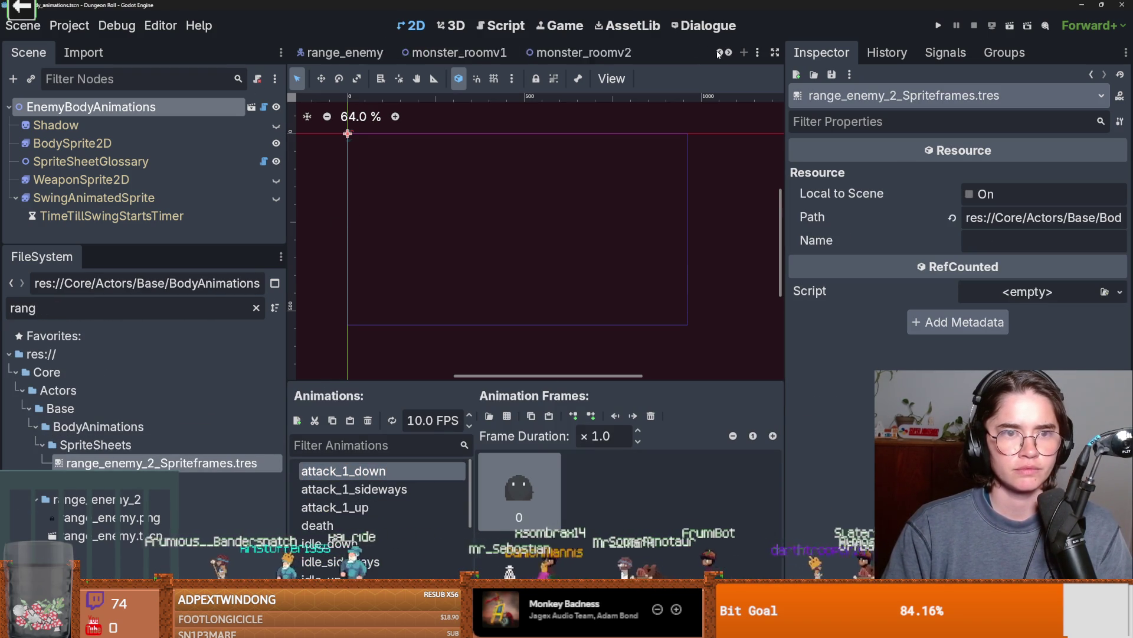
{"action": "left_click", "coordinate": [719, 53]}
{"action": "left_click", "coordinate": [424, 53]}
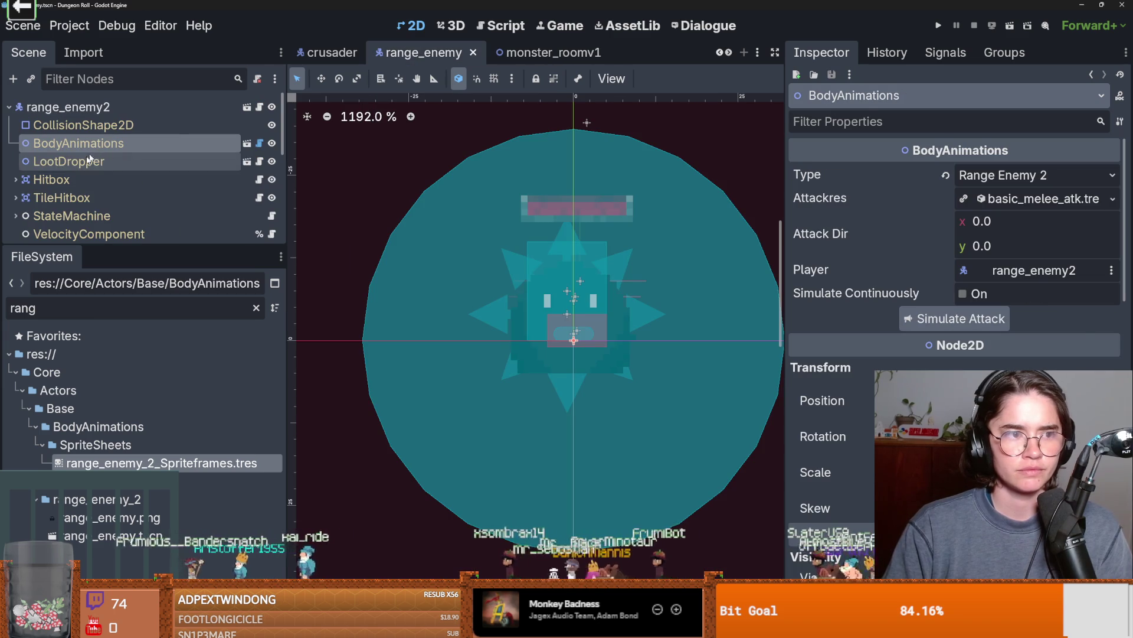
Rename attack_state's down, up and sideways swing animations to attack_1_down, save, and relaunch the game.
{"action": "scroll", "coordinate": [89, 172], "scroll_direction": "down", "scroll_amount": 2}
{"action": "left_click", "coordinate": [16, 182]}
{"action": "scroll", "coordinate": [45, 188], "scroll_direction": "down", "scroll_amount": 3}
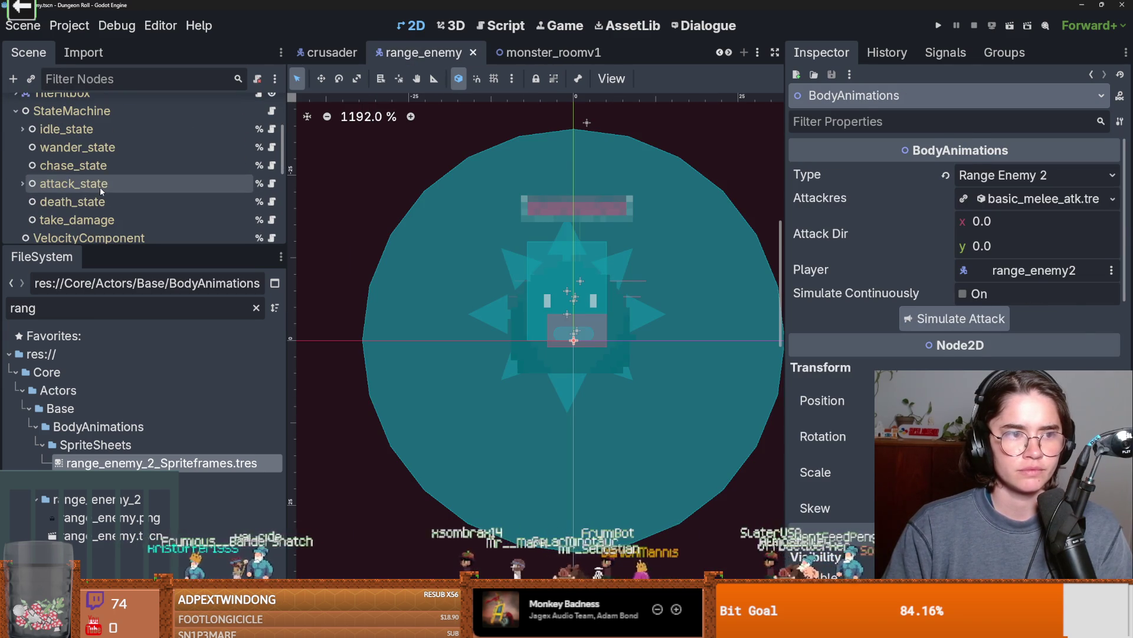
{"action": "left_click", "coordinate": [70, 183]}
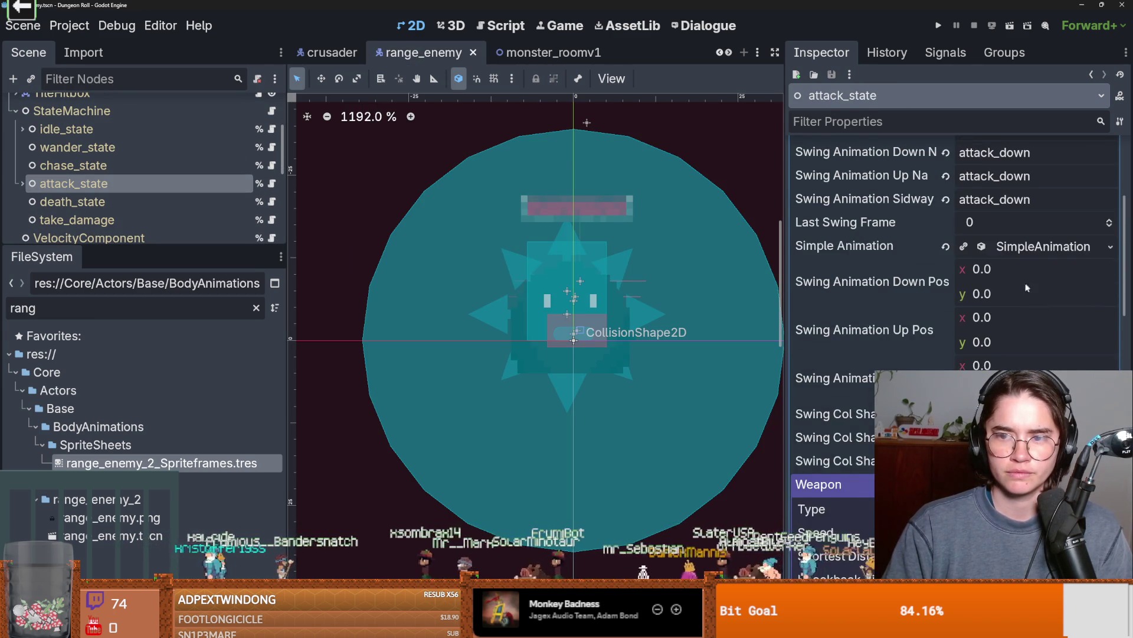
{"action": "scroll", "coordinate": [1027, 287], "scroll_direction": "up", "scroll_amount": 5}
{"action": "left_click", "coordinate": [999, 270]}
{"action": "type", "text": "1_"}
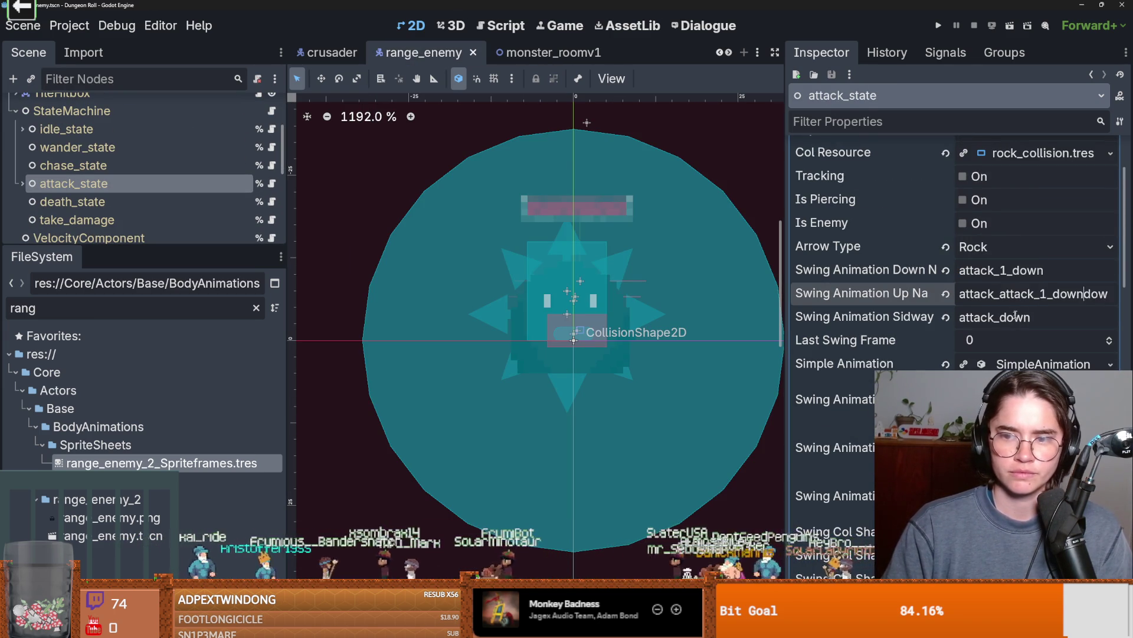
{"action": "double_click", "coordinate": [1009, 317]}
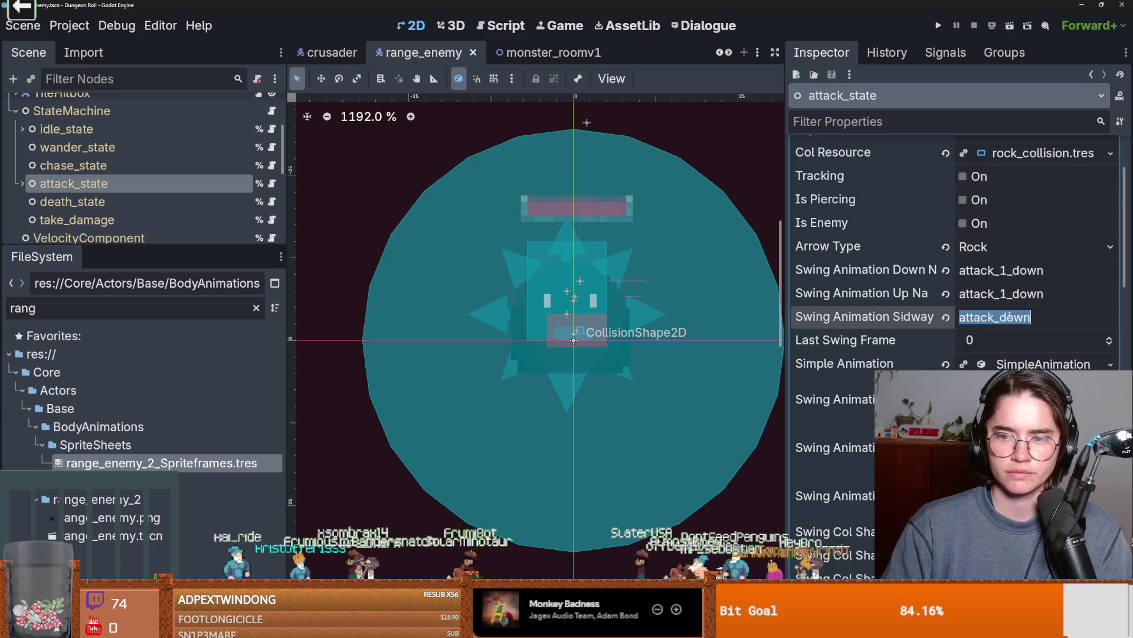
{"action": "left_click", "coordinate": [1022, 362]}
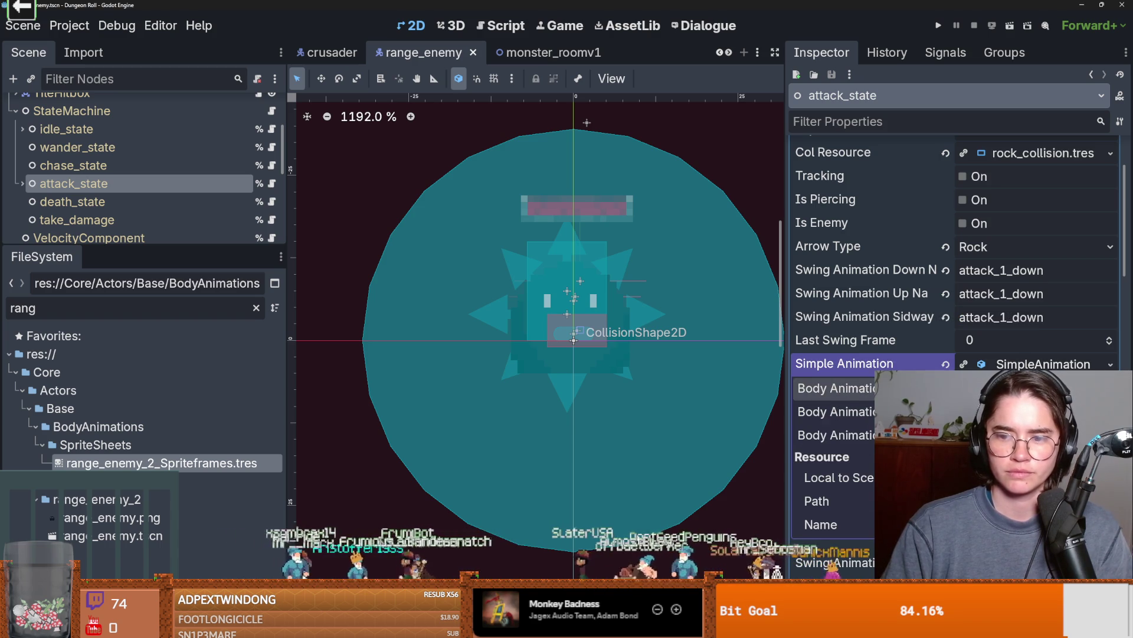
{"action": "key", "text": "ctrl+s"}
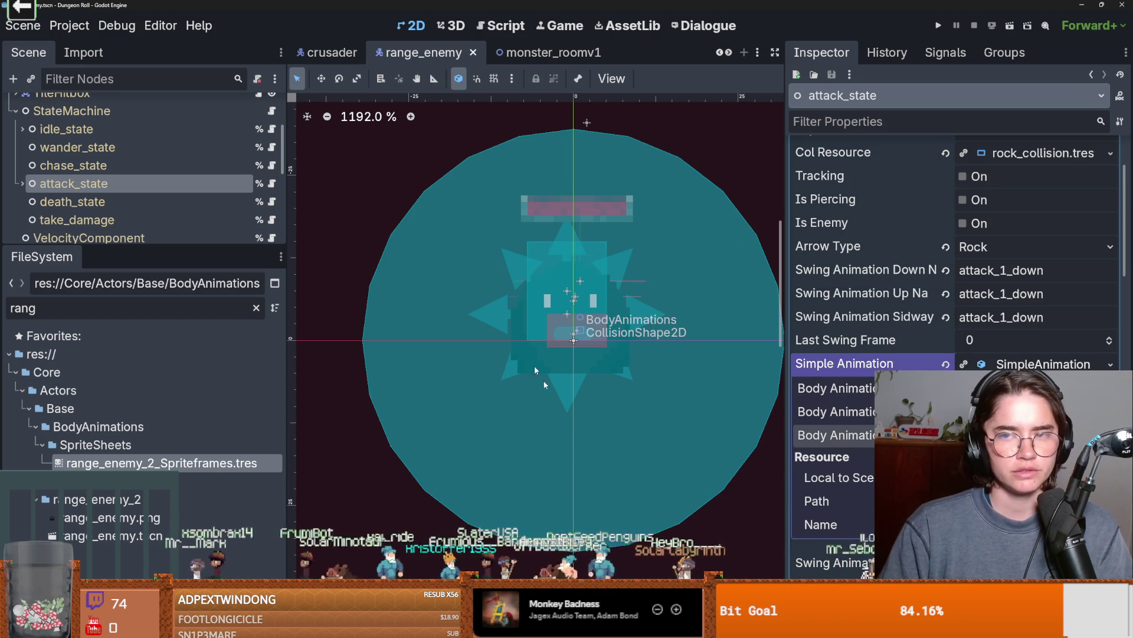
{"action": "left_click", "coordinate": [939, 25]}
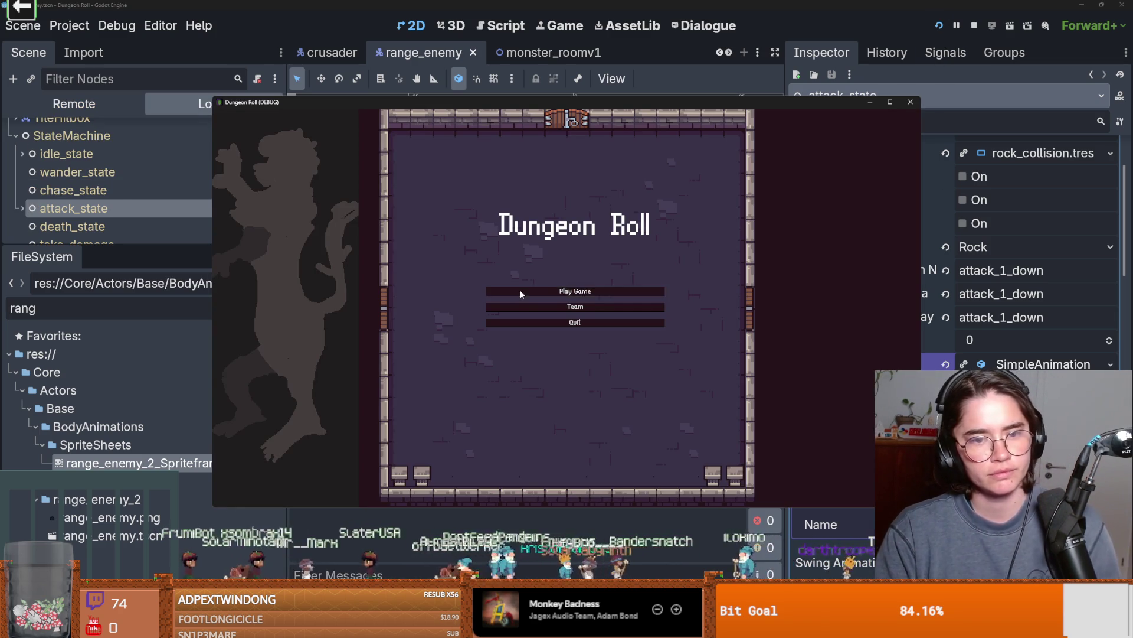
Maximize the game, pick the Crusader, and enter a monster room from the debug list.
{"action": "left_click", "coordinate": [520, 293]}
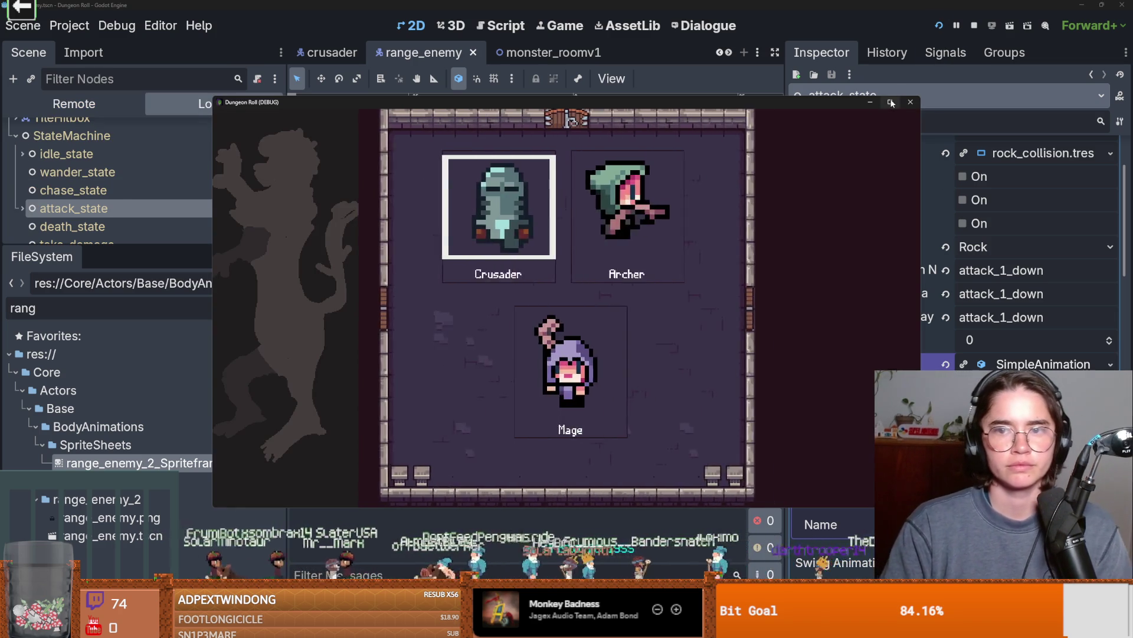
{"action": "left_click", "coordinate": [890, 101]}
{"action": "left_click", "coordinate": [515, 264]}
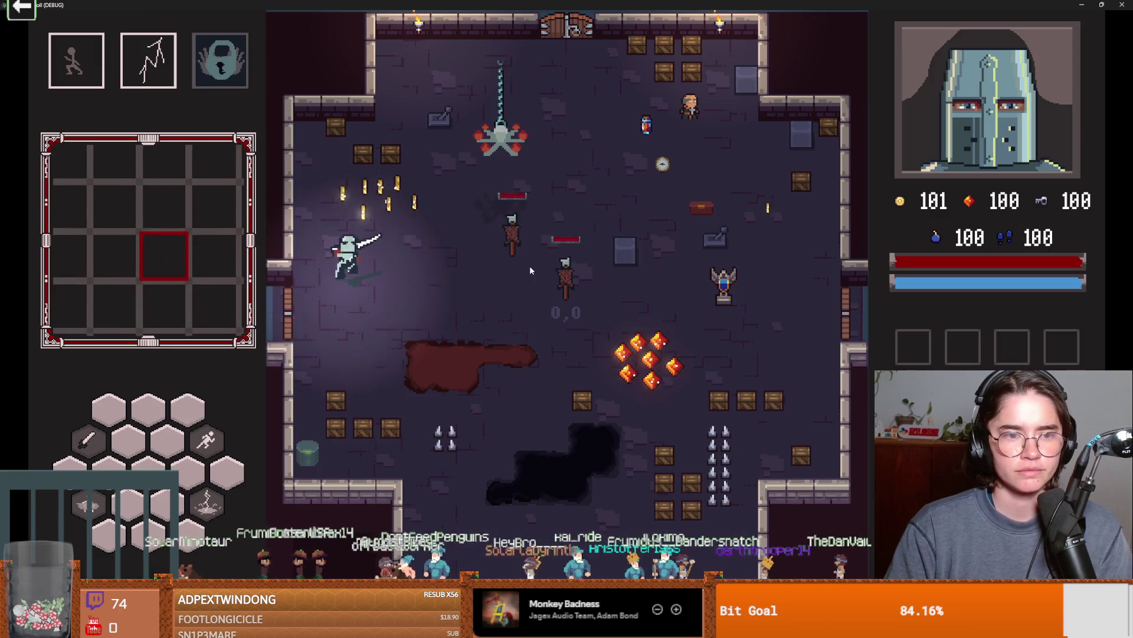
{"action": "left_click", "coordinate": [470, 368]}
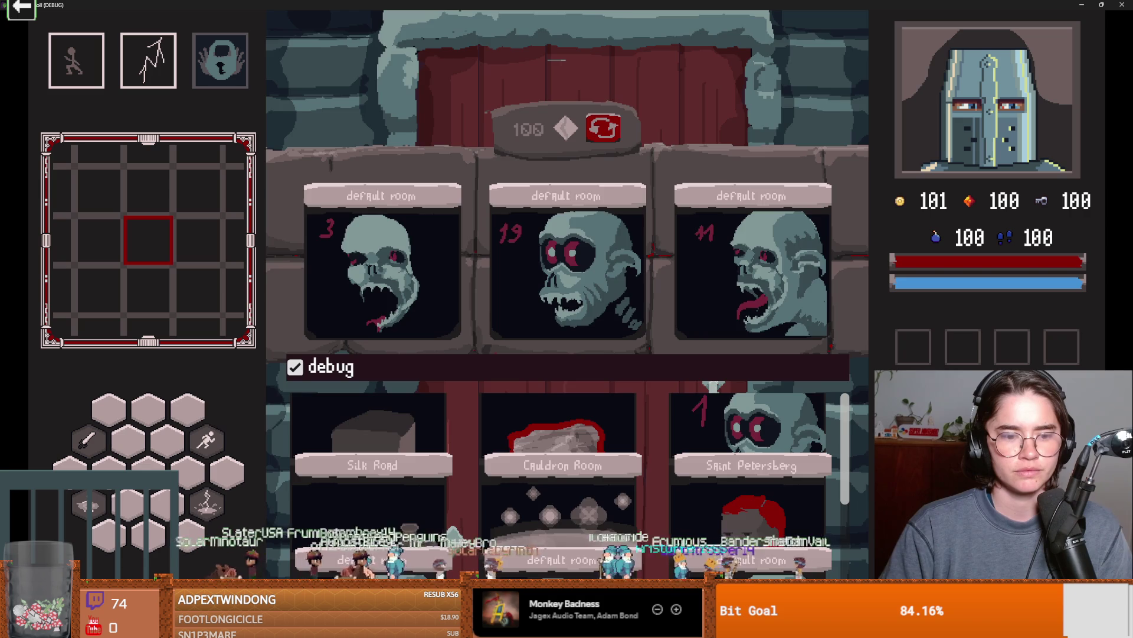
{"action": "left_click", "coordinate": [568, 271]}
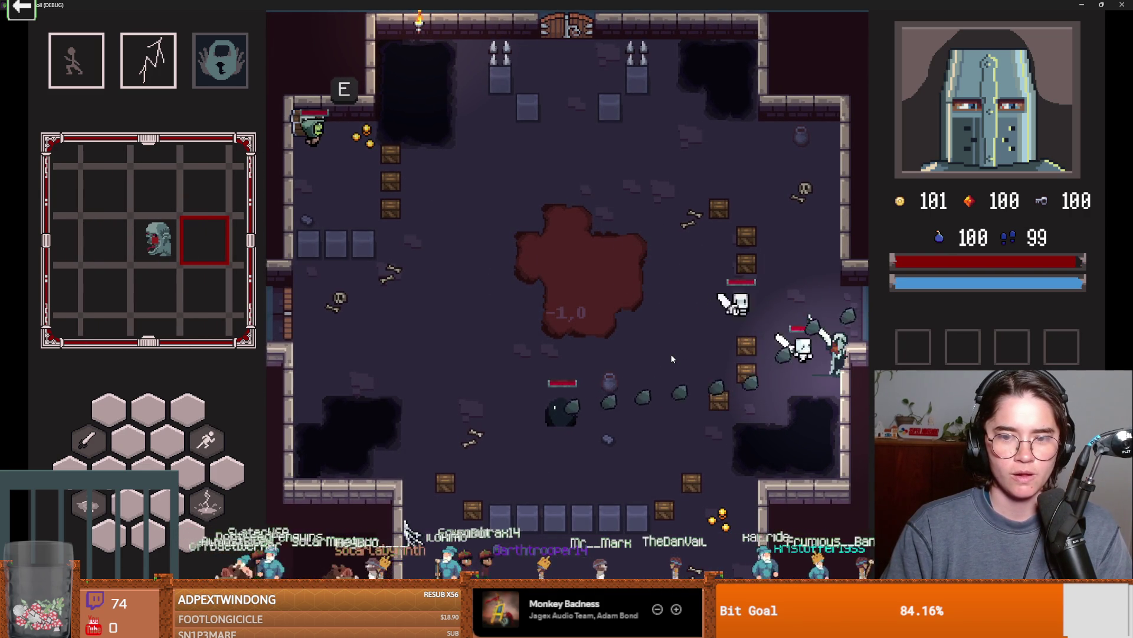
Move the Crusader around the skeletons while dodging the ranged enemy's incoming rocks.
{"action": "key", "text": "w"}
{"action": "key", "text": "a"}
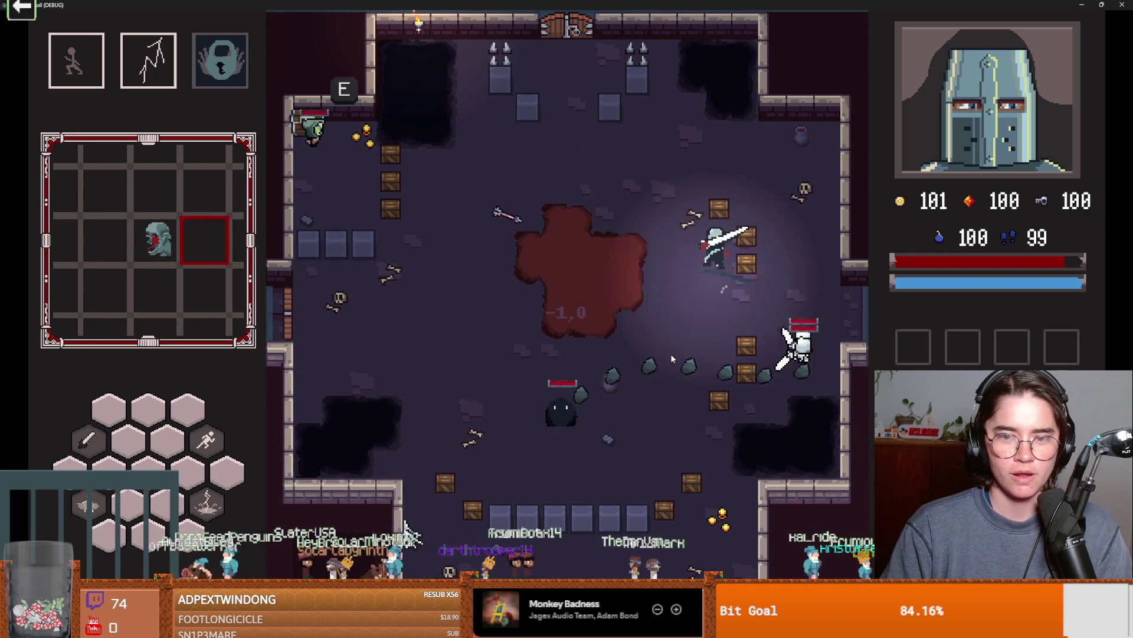
{"action": "key", "text": "w"}
{"action": "key", "text": "a"}
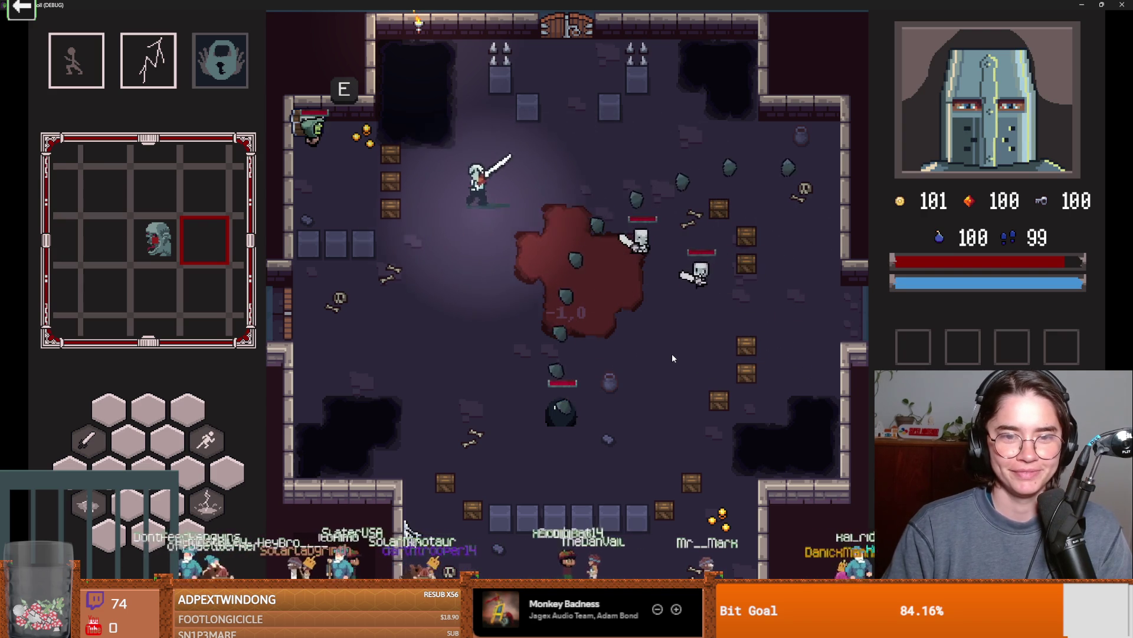
{"action": "key", "text": "s"}
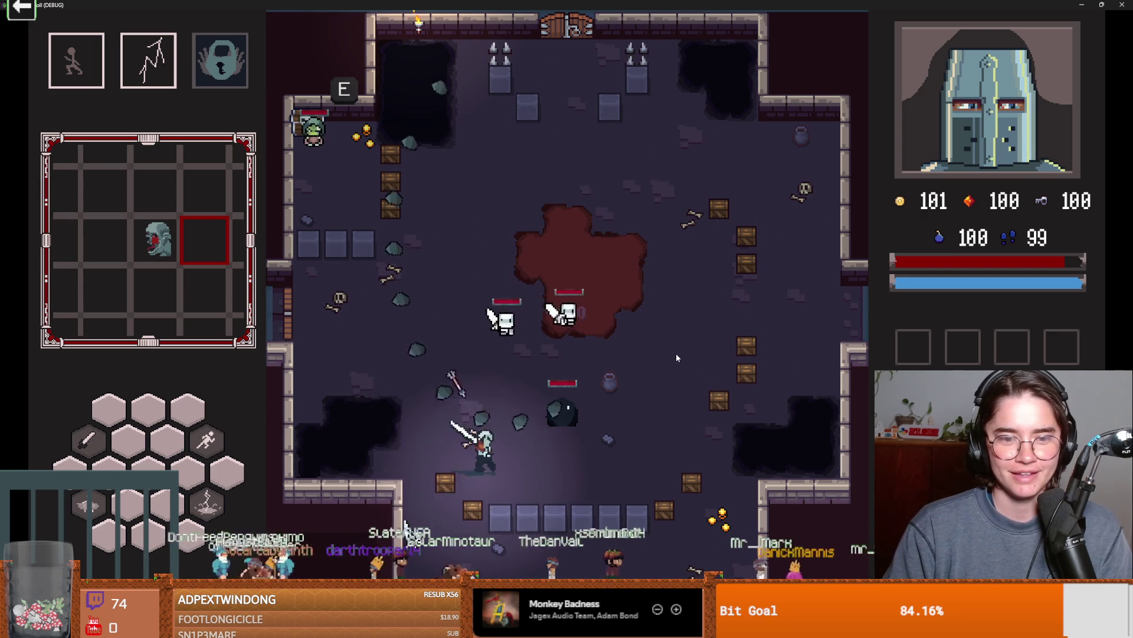
{"action": "key", "text": "d"}
{"action": "key", "text": "w"}
Circle past the skeletons and the blob, then take the game out of full screen.
{"action": "key", "text": "a"}
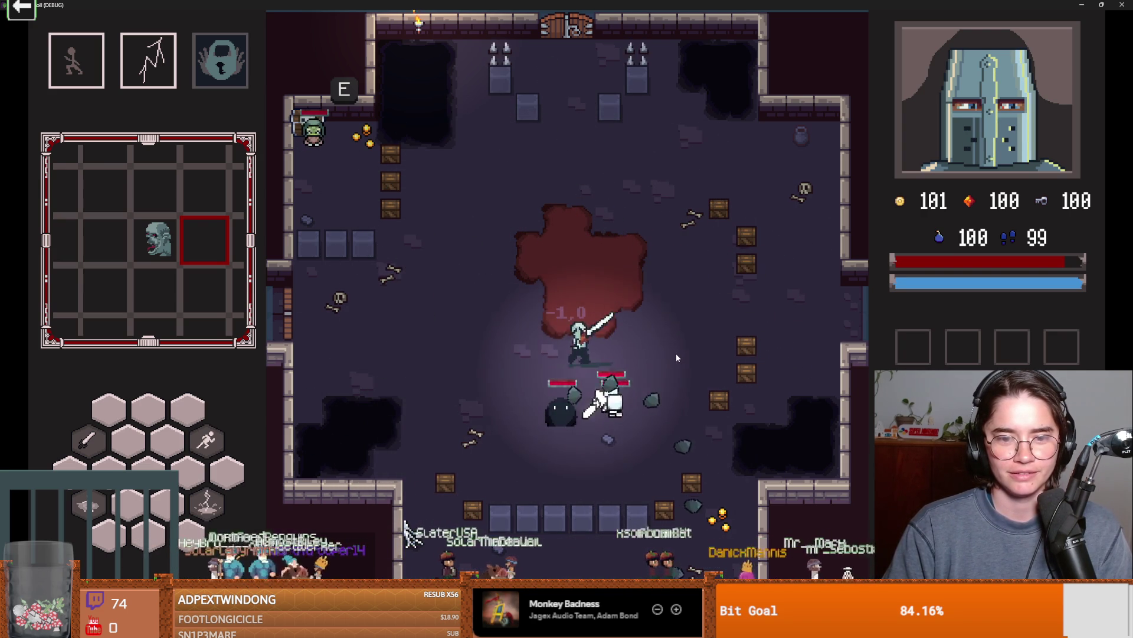
{"action": "key", "text": "a"}
{"action": "key", "text": "s"}
{"action": "key", "text": "d"}
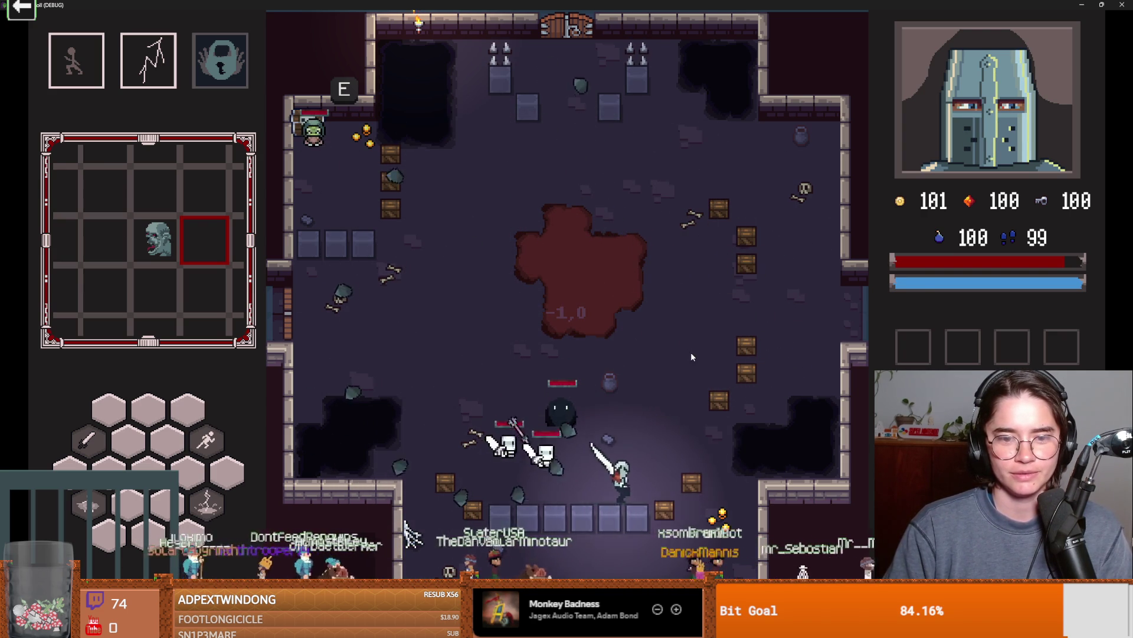
{"action": "key", "text": "w"}
{"action": "key", "text": "a"}
{"action": "key", "text": "super+Down"}
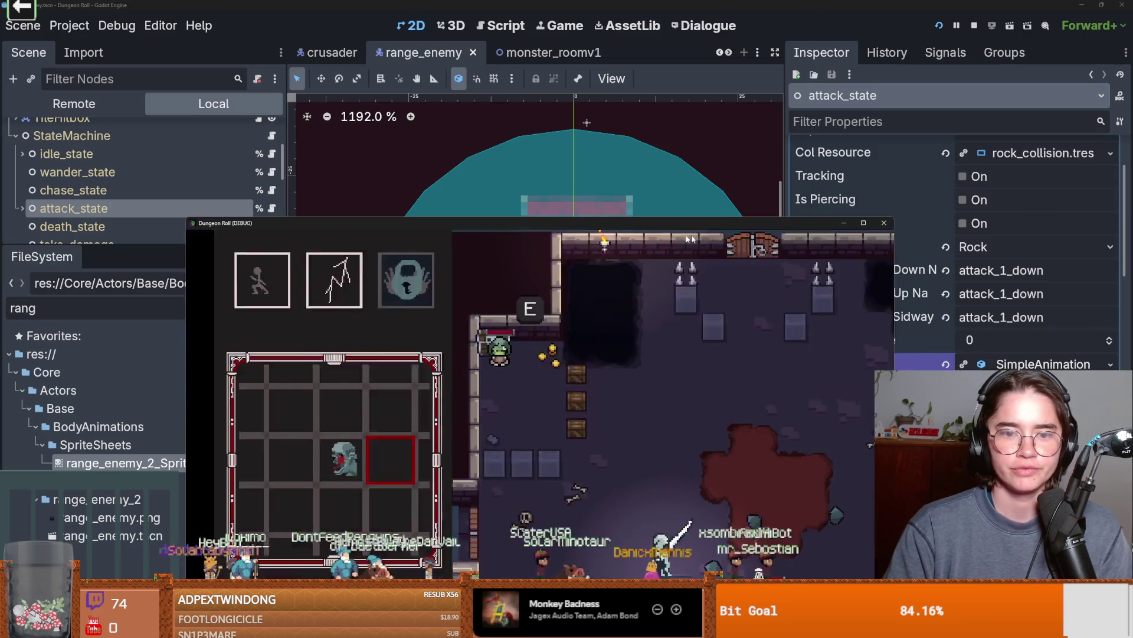
Close the test run, save the range_enemy scene, and re-check the rock.tres ranged attack settings.
{"action": "left_click", "coordinate": [883, 222]}
{"action": "key", "text": "ctrl+s"}
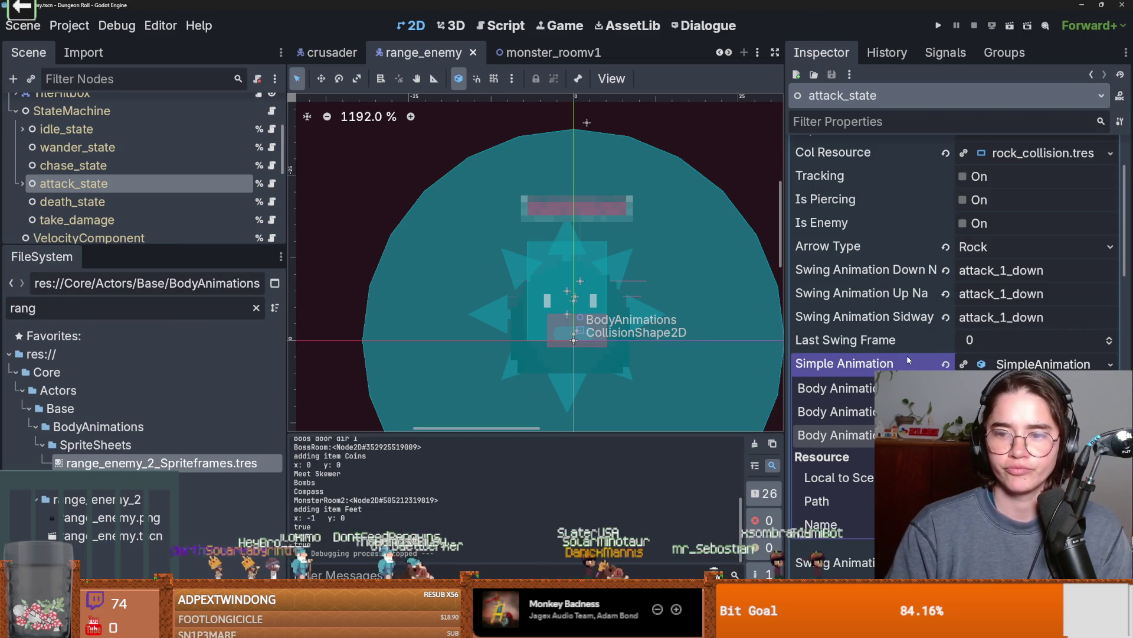
{"action": "scroll", "coordinate": [1002, 364], "scroll_direction": "up", "scroll_amount": 4}
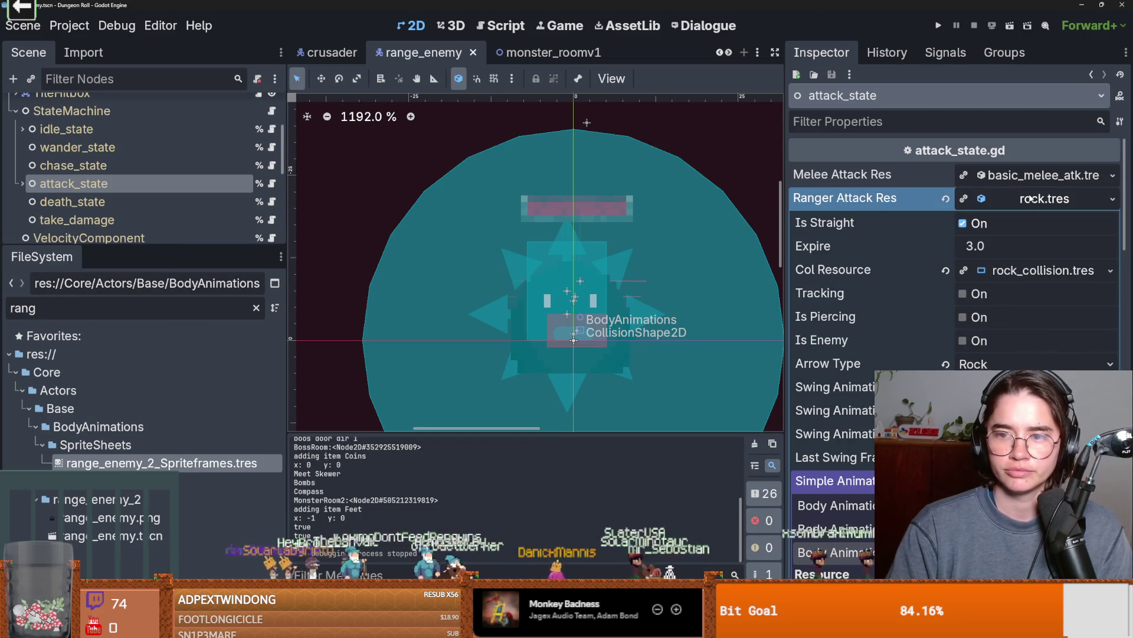
{"action": "left_click", "coordinate": [1030, 198]}
{"action": "left_click", "coordinate": [1024, 202]}
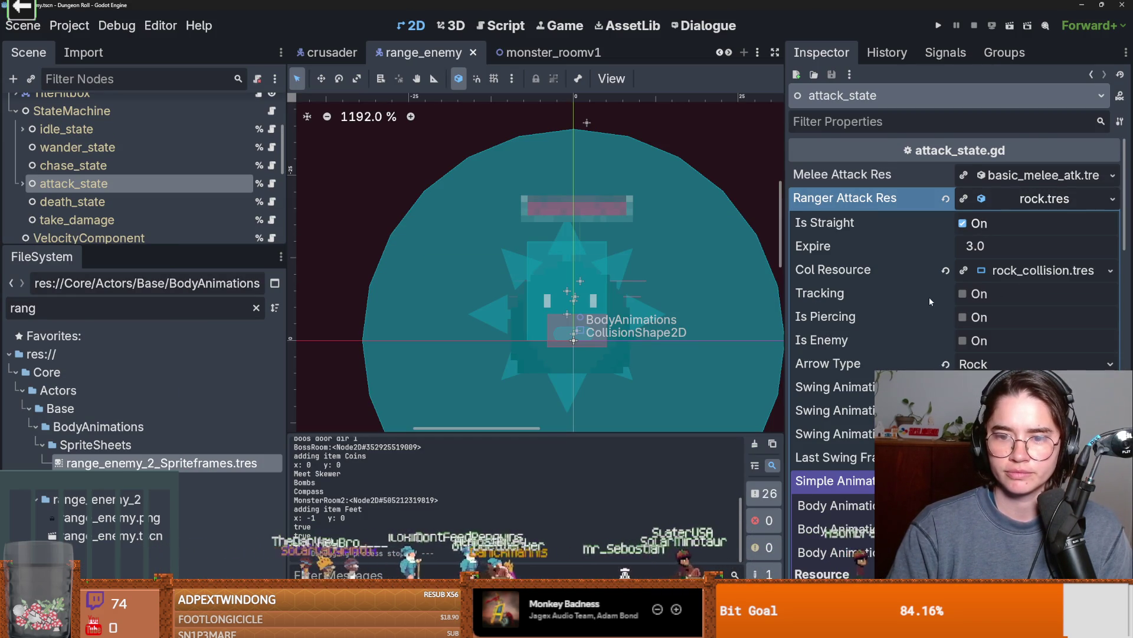
Review attack_state's SimpleAnimation settings and confirm rock_weapon.tres is Ranged with speed 100.0.
{"action": "scroll", "coordinate": [930, 301], "scroll_direction": "down", "scroll_amount": 4}
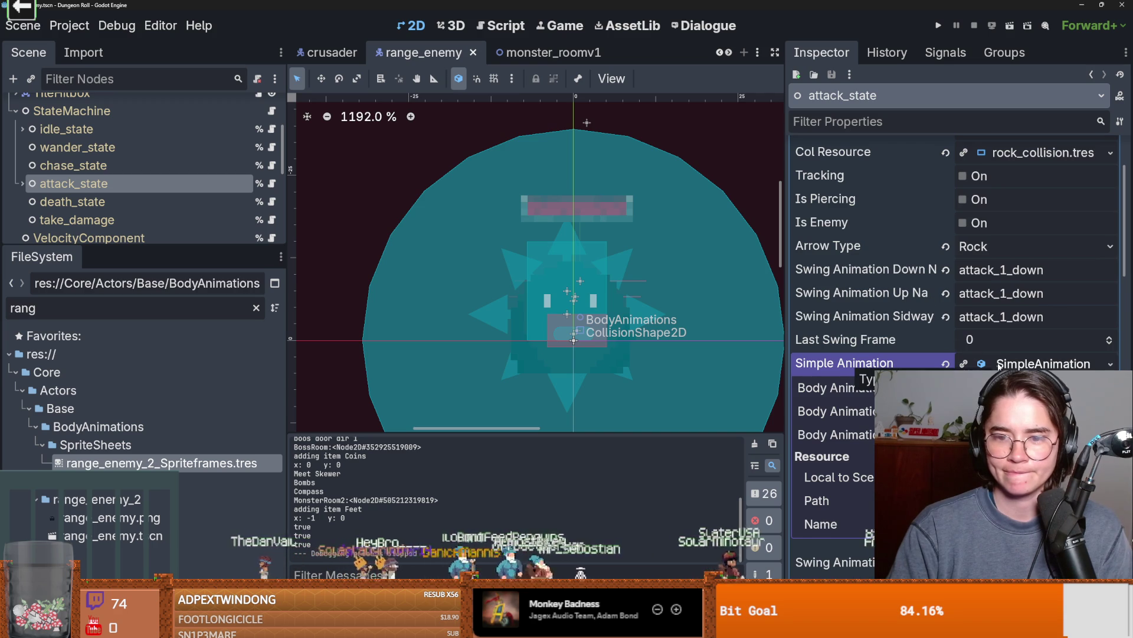
{"action": "left_click", "coordinate": [998, 365]}
{"action": "left_click", "coordinate": [998, 365]}
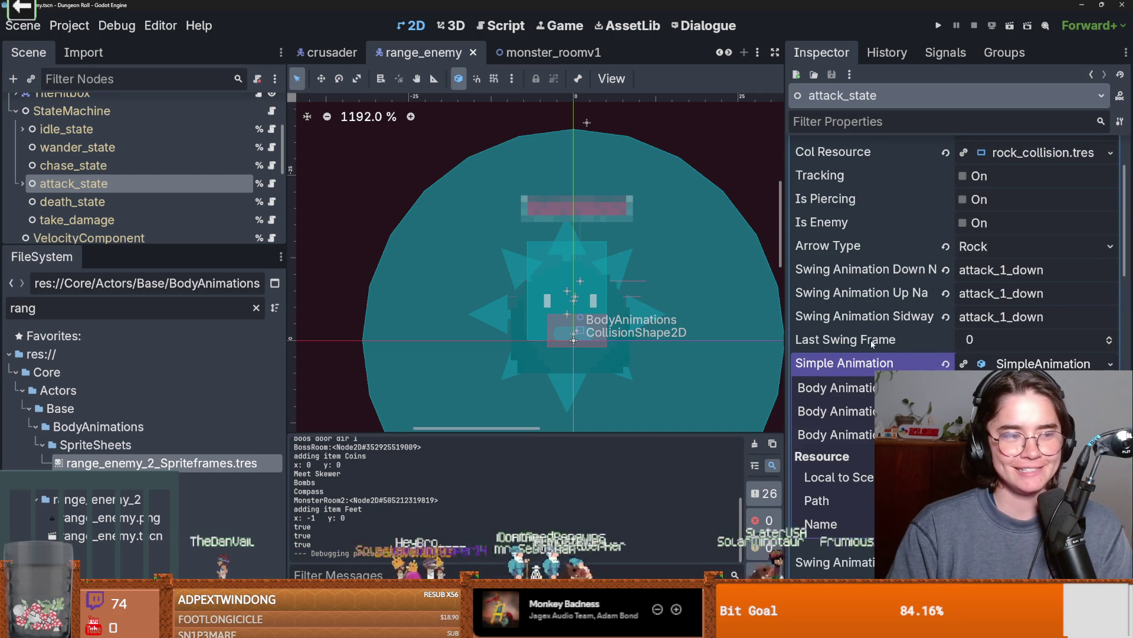
{"action": "scroll", "coordinate": [872, 343], "scroll_direction": "down", "scroll_amount": 10}
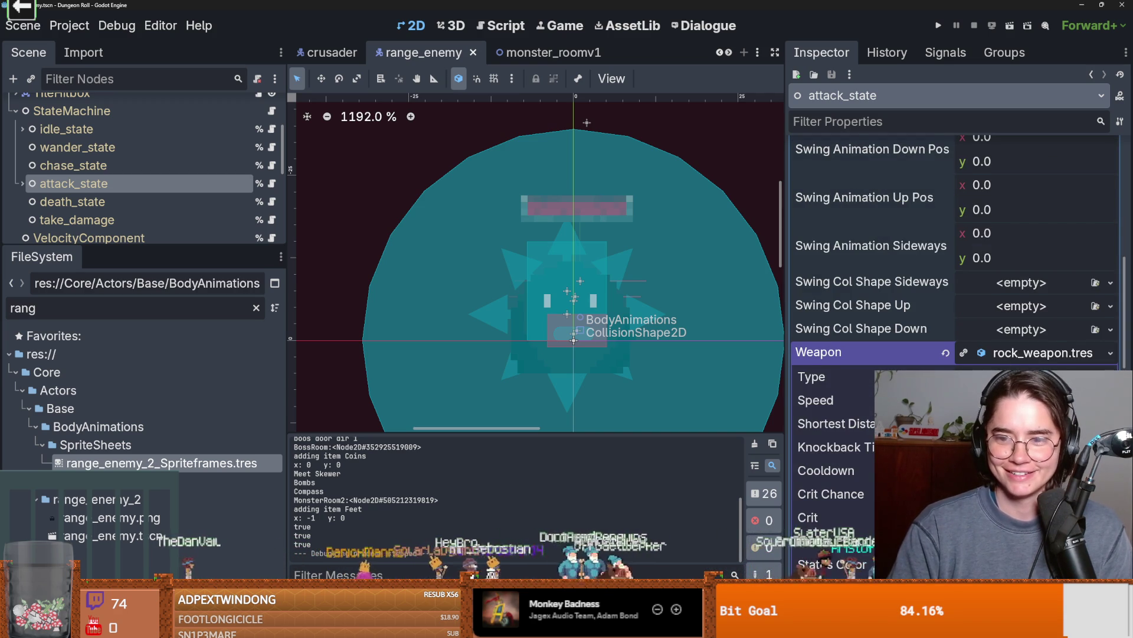
{"action": "scroll", "coordinate": [871, 344], "scroll_direction": "down", "scroll_amount": 1}
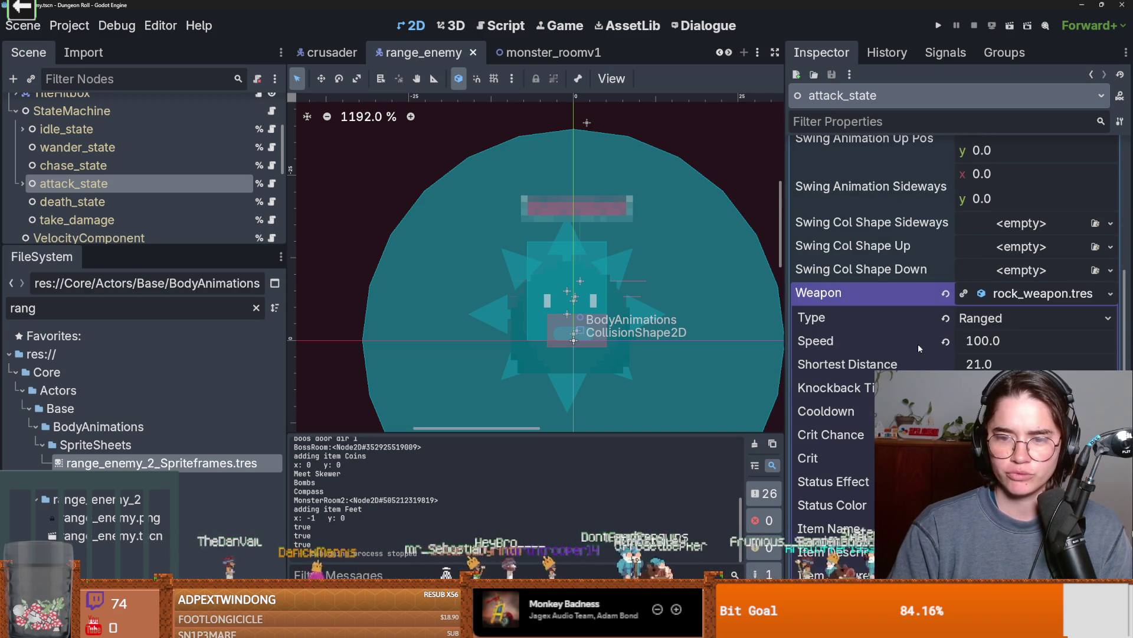